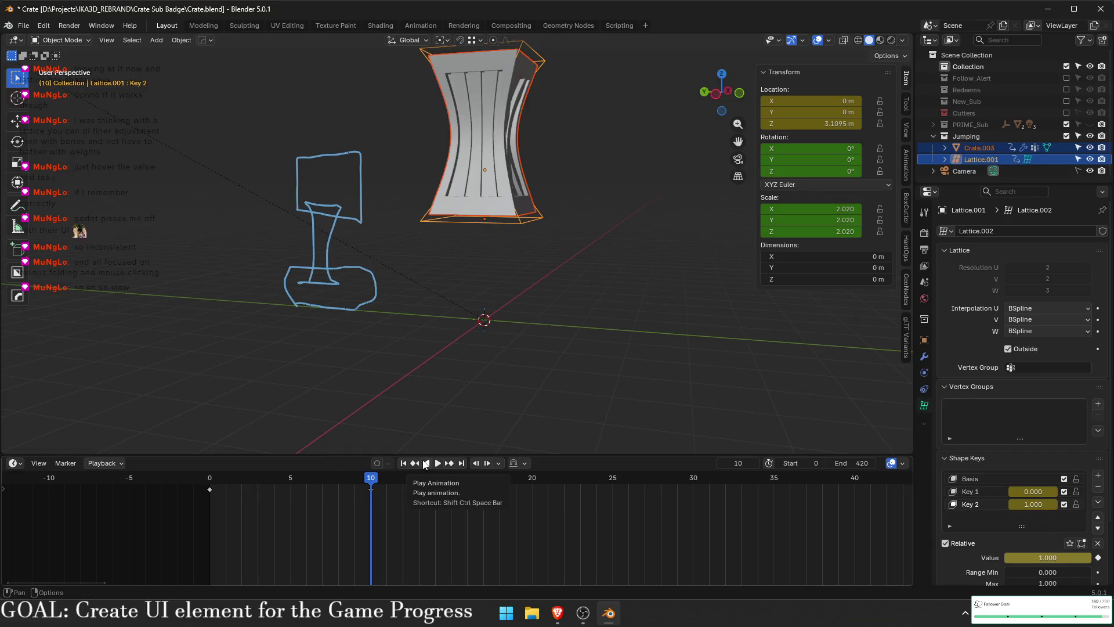
- Try moving the lattice's frame-10 stretch key to frame 5, then to about frame 17
{"action": "left_click_drag", "start_coordinate": [381, 482], "coordinate": [367, 480]}
{"action": "key", "text": "g"}
{"action": "left_click", "coordinate": [316, 505]}
{"action": "key", "text": "space"}
{"action": "left_click_drag", "start_coordinate": [332, 485], "coordinate": [228, 476]}
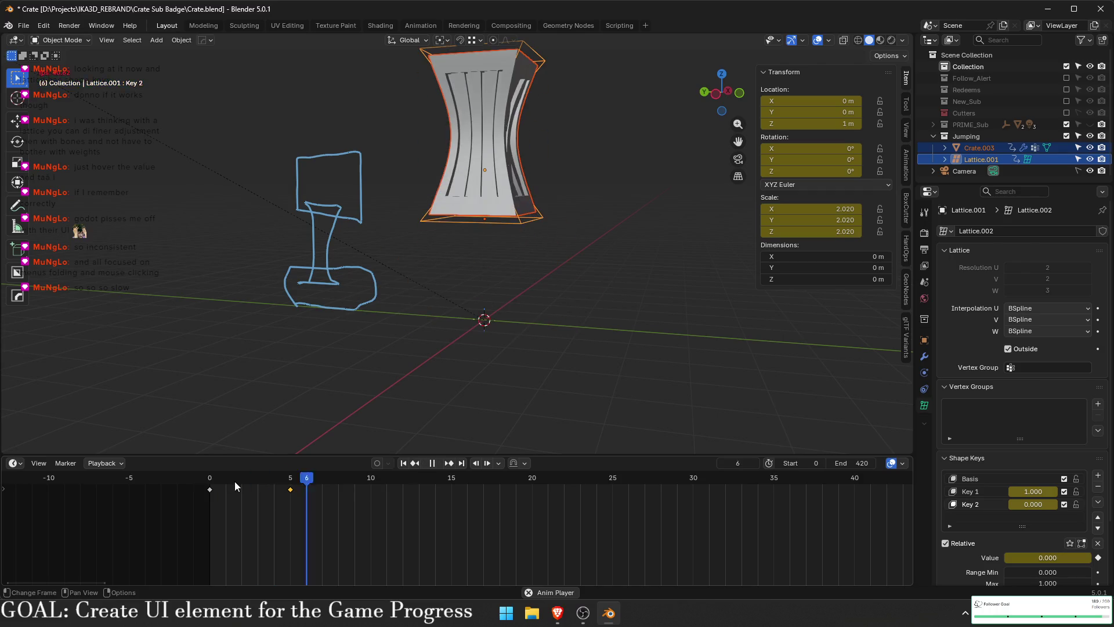
{"action": "key", "text": "space"}
{"action": "key", "text": "Escape"}
{"action": "key", "text": "g"}
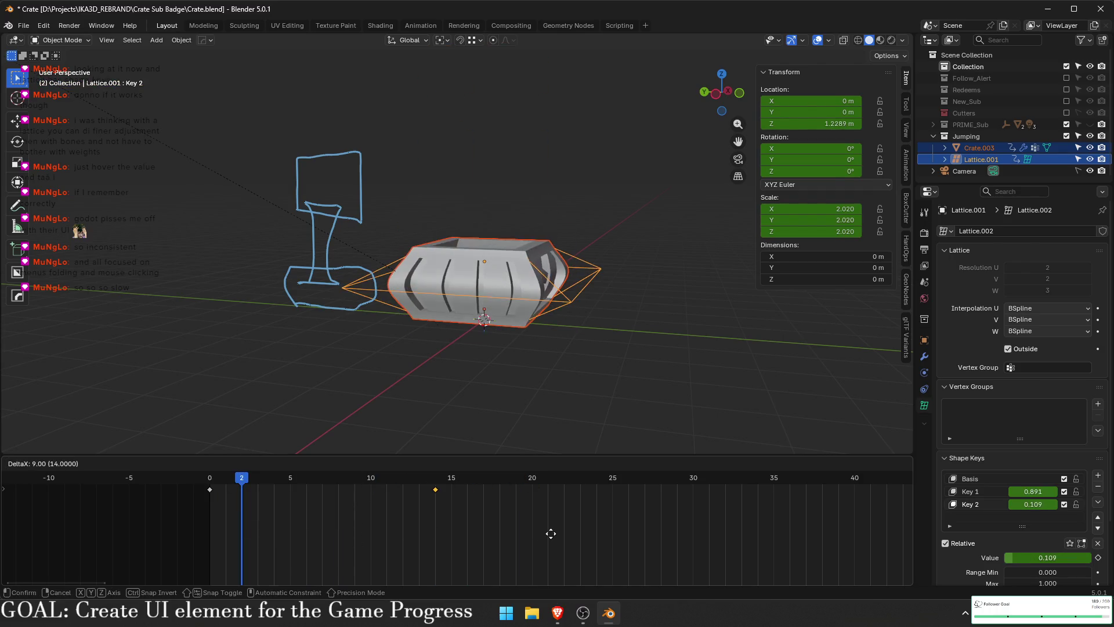
{"action": "left_click", "coordinate": [587, 530]}
- Drop the stretch key at frame 25, replay the jump, and undo a stray key paste
{"action": "left_click", "coordinate": [201, 478]}
{"action": "key", "text": "space"}
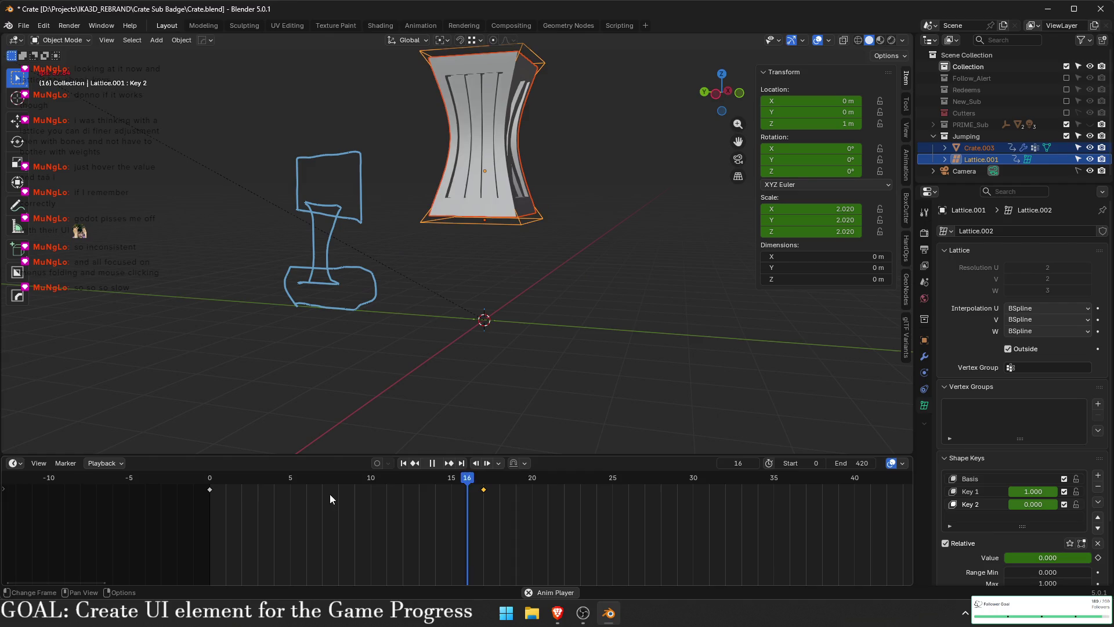
{"action": "key", "text": "space"}
{"action": "left_click", "coordinate": [624, 511]}
{"action": "key", "text": "space"}
{"action": "mouse_move", "coordinate": [580, 477]}
{"action": "left_mouse_down"}
{"action": "mouse_move", "coordinate": [210, 477]}
{"action": "mouse_move", "coordinate": [406, 478]}
{"action": "left_mouse_up"}
{"action": "key", "text": "space"}
{"action": "key", "text": "space"}
{"action": "key", "text": "ctrl+v"}
{"action": "mouse_move", "coordinate": [287, 472]}
{"action": "left_mouse_down"}
{"action": "mouse_move", "coordinate": [257, 478]}
{"action": "mouse_move", "coordinate": [654, 493]}
{"action": "mouse_move", "coordinate": [384, 468]}
{"action": "mouse_move", "coordinate": [417, 475]}
{"action": "left_mouse_up"}
{"action": "key", "text": "ctrl+z"}
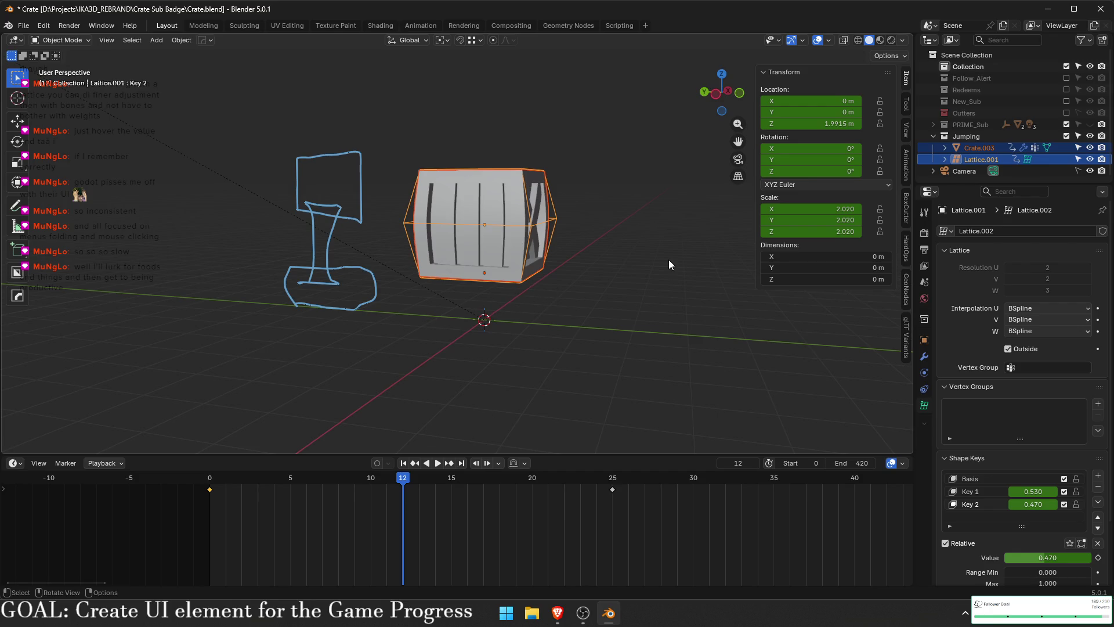
- Set the lattice's Z location to 0 m, then try a -0.5 m crate height and undo it
{"action": "left_click", "coordinate": [836, 124]}
{"action": "type", "text": "0"}
{"action": "key", "text": "Return"}
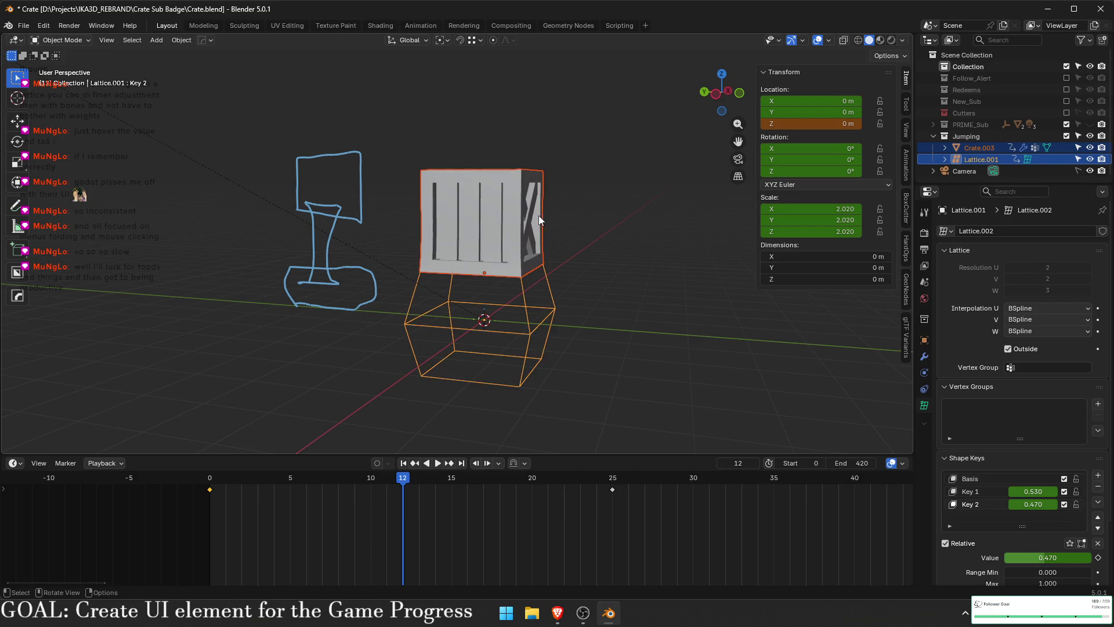
{"action": "left_click", "coordinate": [538, 215]}
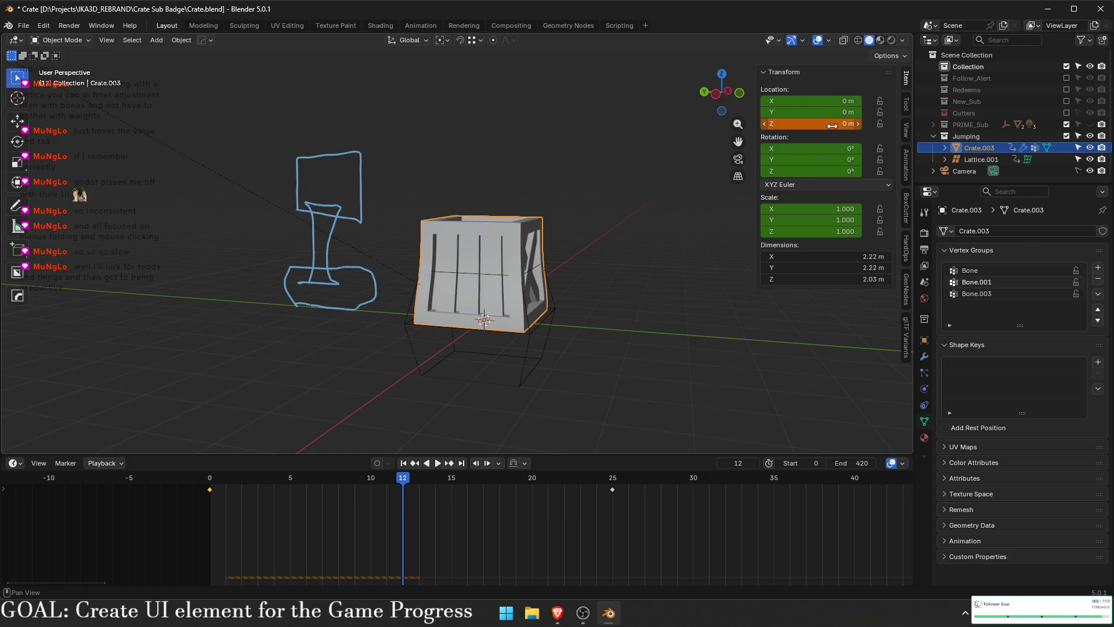
{"action": "left_click", "coordinate": [843, 124]}
{"action": "type", "text": "-0.5"}
{"action": "key", "text": "Return"}
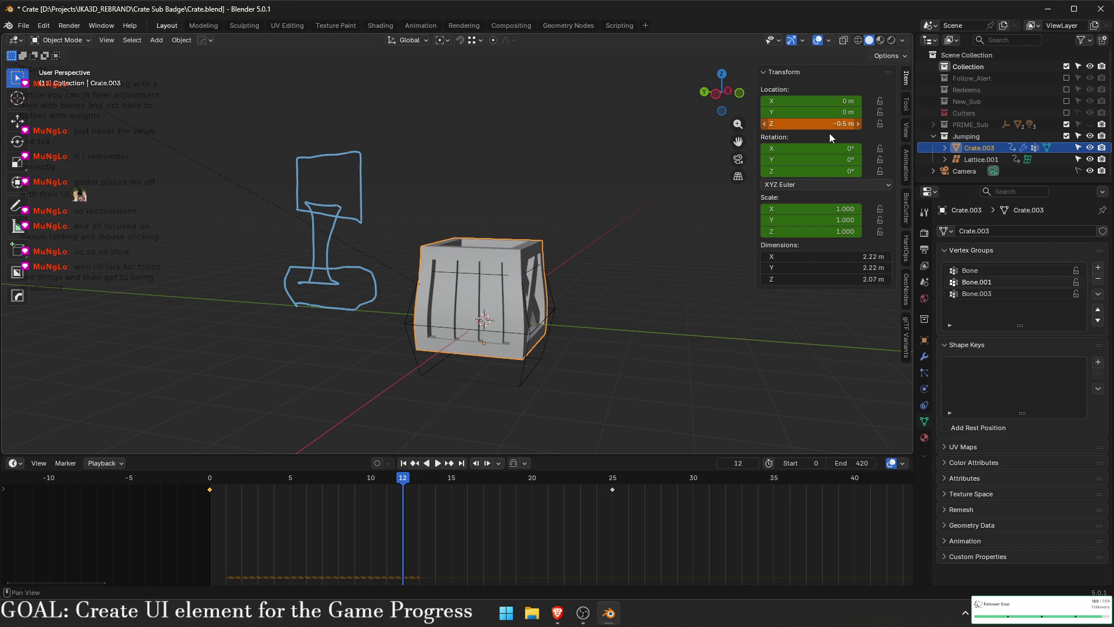
{"action": "key", "text": "ctrl+z"}
- Raise the lattice to 1 m on Z and key its location at frame 12
{"action": "left_click", "coordinate": [545, 325]}
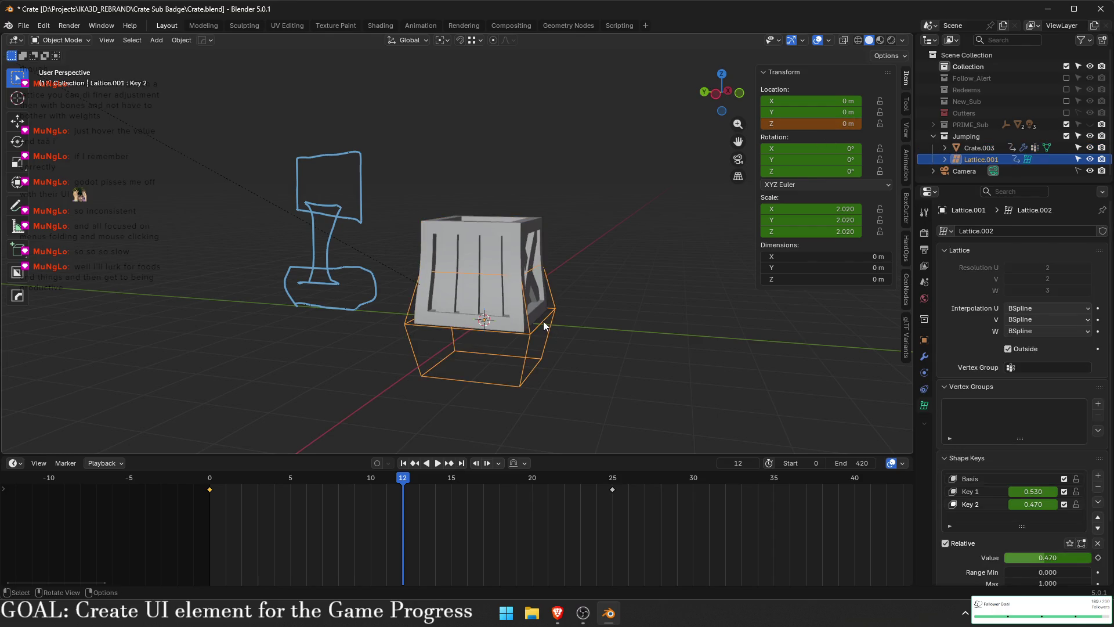
{"action": "left_click", "coordinate": [824, 124]}
{"action": "type", "text": "5"}
{"action": "key", "text": "Return"}
{"action": "left_click", "coordinate": [834, 121]}
{"action": "key", "text": "Return"}
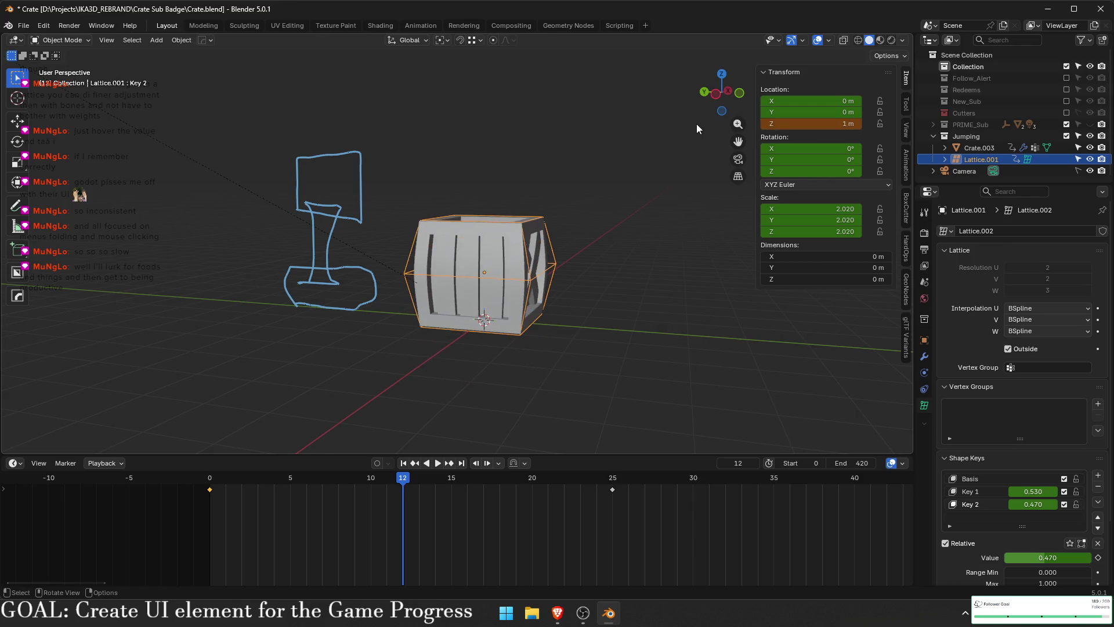
{"action": "right_click", "coordinate": [823, 123]}
{"action": "key", "text": "Escape"}
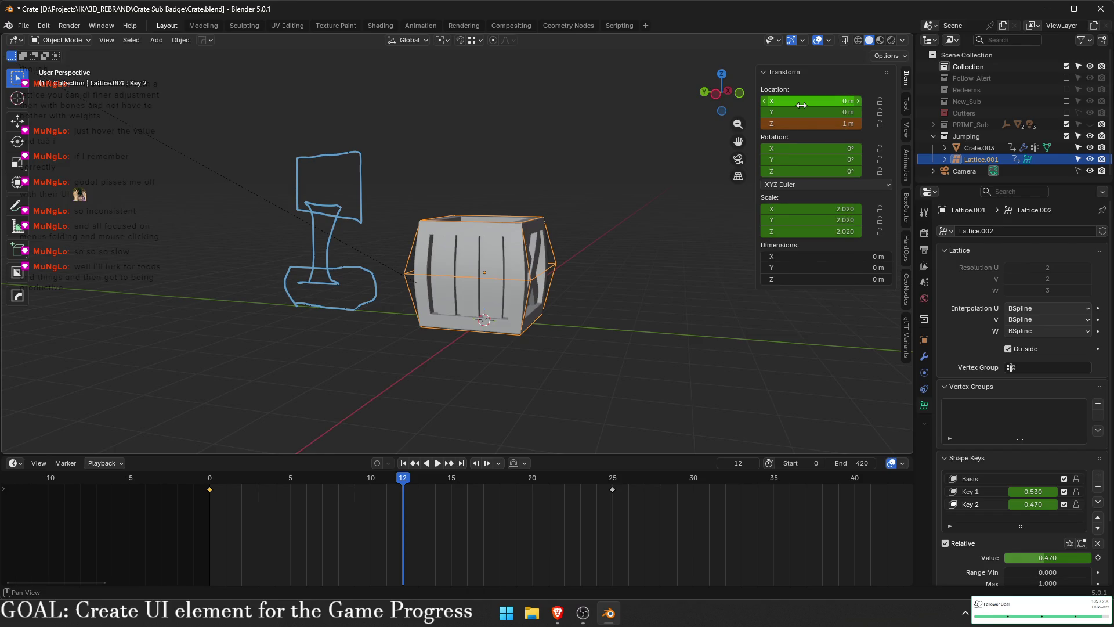
{"action": "key", "text": "i"}
{"action": "left_click", "coordinate": [540, 251]}
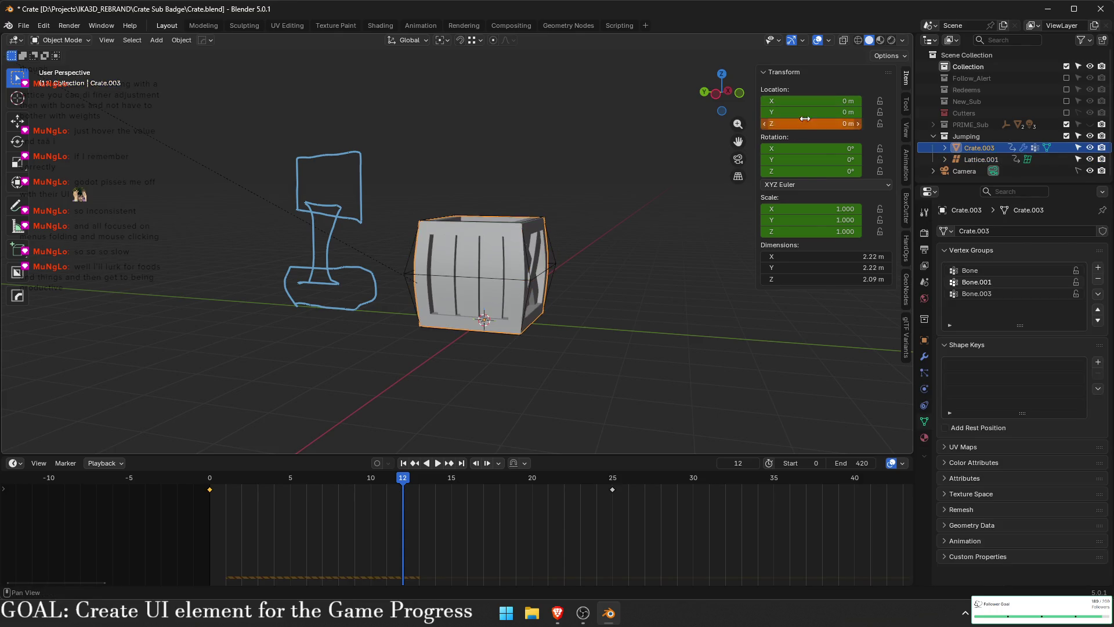
{"action": "mouse_move", "coordinate": [403, 486]}
{"action": "left_mouse_down"}
{"action": "mouse_move", "coordinate": [224, 485]}
{"action": "mouse_move", "coordinate": [773, 489]}
{"action": "left_mouse_up"}
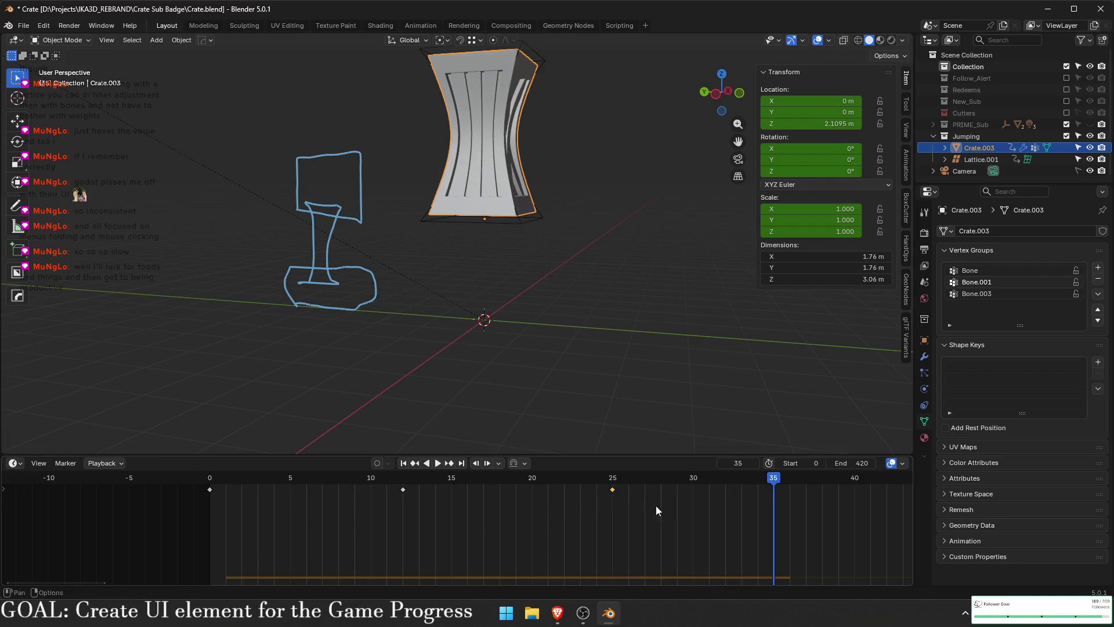
- Shift the later jump keyframes earlier so they sit on frames 4 and 7
{"action": "left_click", "coordinate": [543, 216], "text": "shift"}
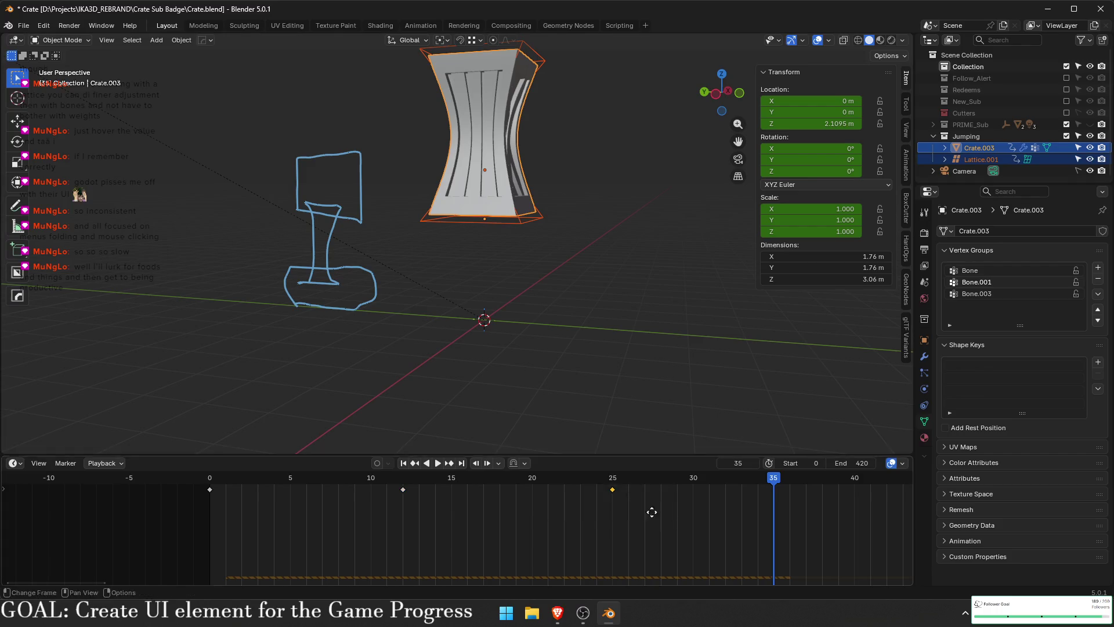
{"action": "left_click_drag", "start_coordinate": [644, 488], "coordinate": [226, 487]}
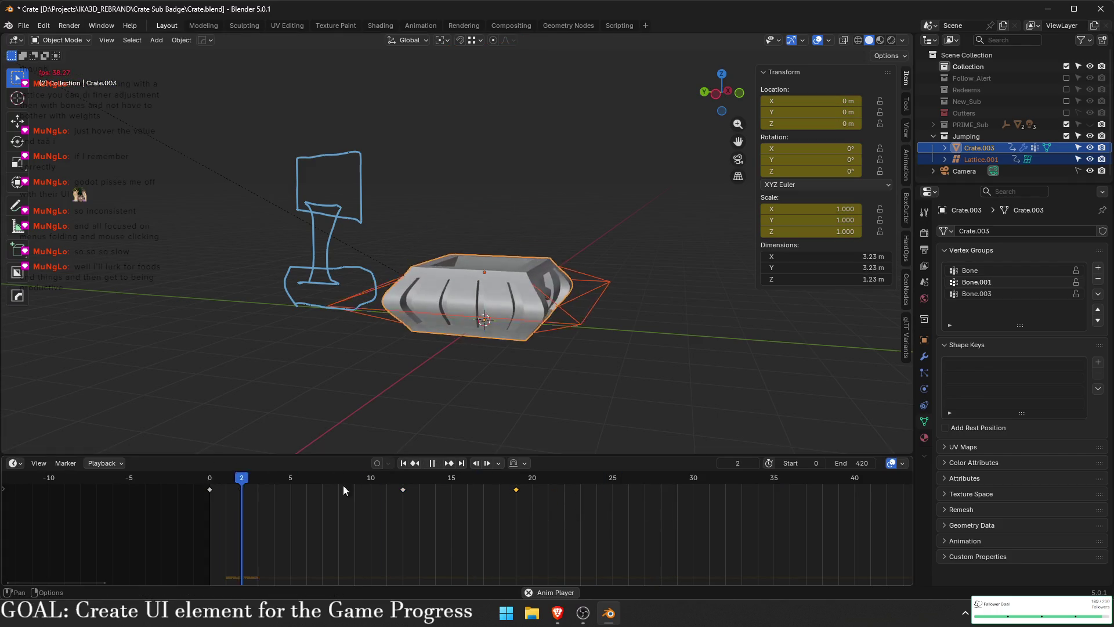
{"action": "key", "text": "space"}
{"action": "key", "text": "g"}
{"action": "left_click", "coordinate": [398, 489]}
{"action": "key", "text": "g"}
{"action": "left_click", "coordinate": [332, 503]}
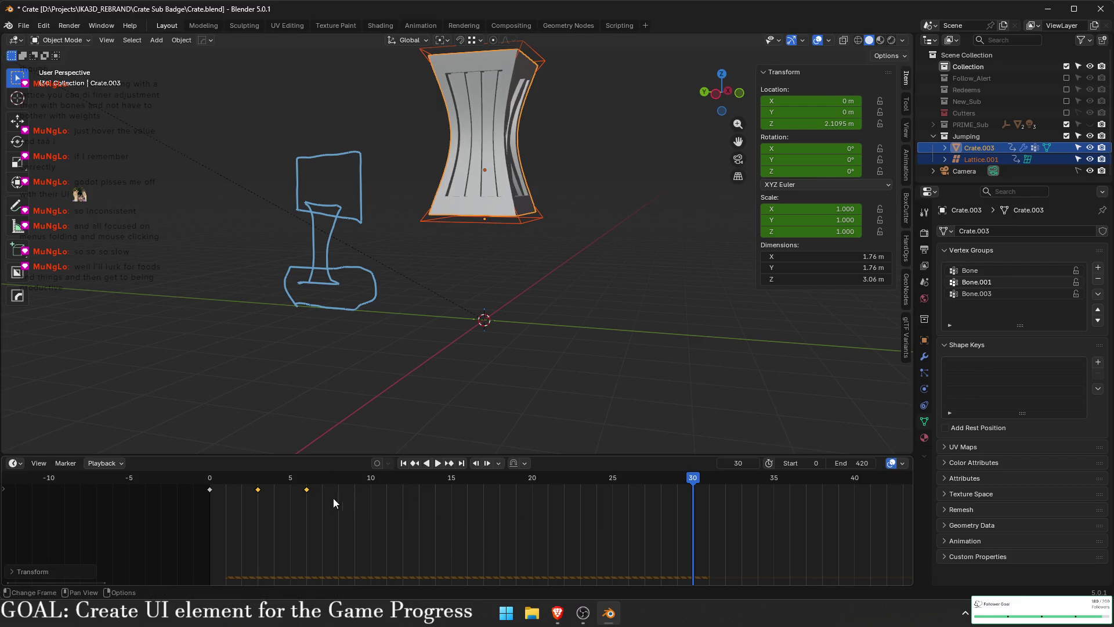
- Play and scrub the retimed jump, then reselect the lattice and crate
{"action": "left_click", "coordinate": [162, 517]}
{"action": "key", "text": "space"}
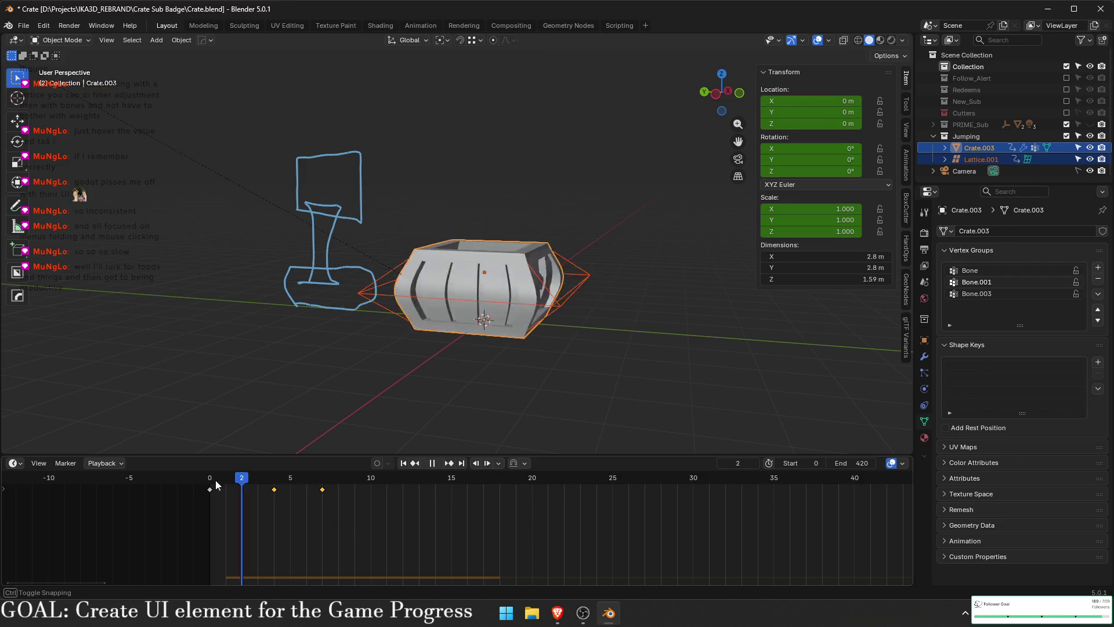
{"action": "left_click_drag", "start_coordinate": [299, 489], "coordinate": [387, 500]}
{"action": "key", "text": "space"}
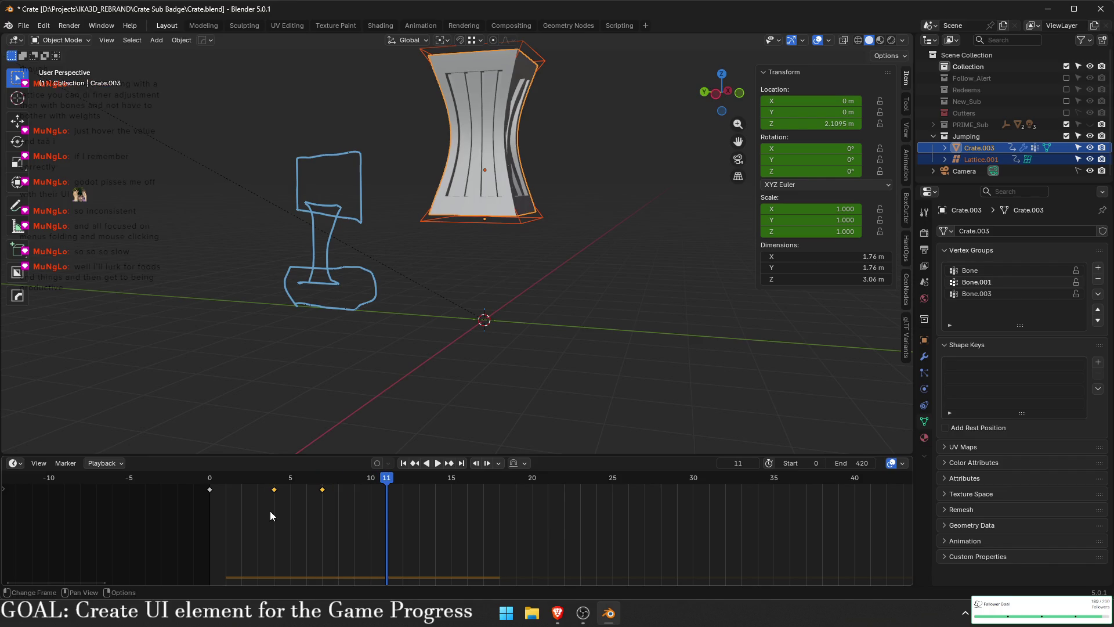
{"action": "left_click", "coordinate": [294, 504]}
{"action": "key", "text": "ctrl+c"}
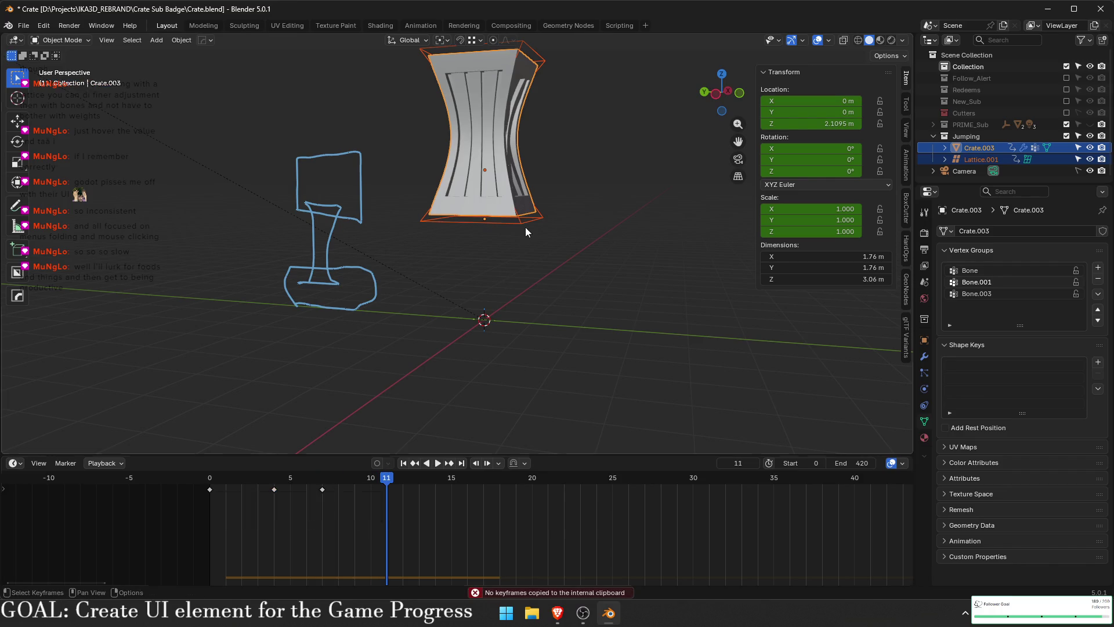
{"action": "left_click", "coordinate": [530, 227]}
{"action": "left_click", "coordinate": [518, 206]}
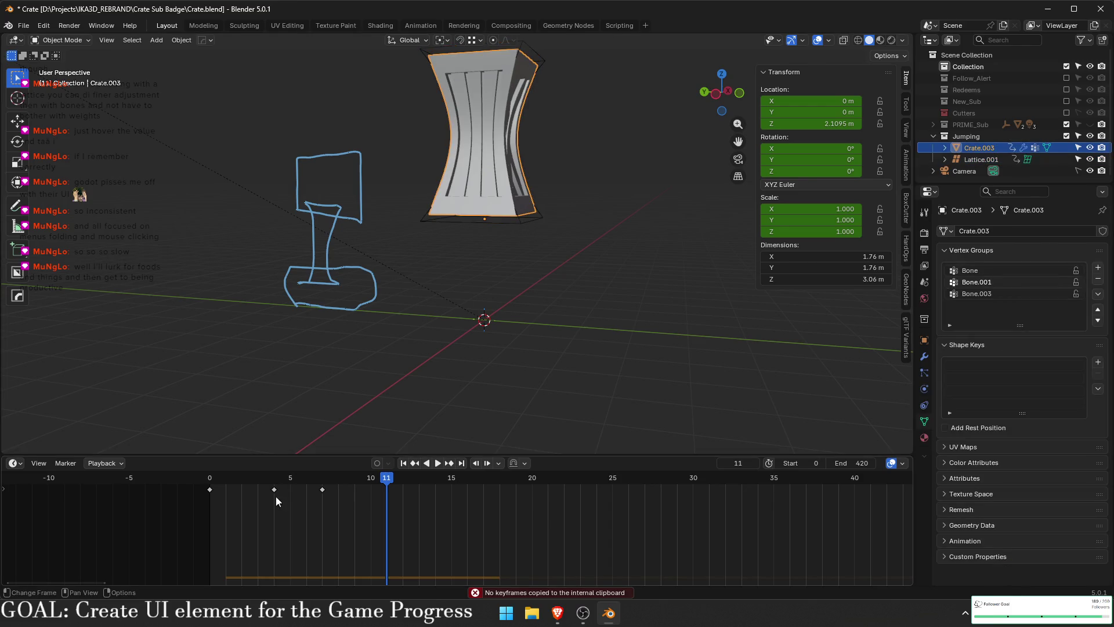
{"action": "mouse_move", "coordinate": [325, 487]}
{"action": "left_mouse_down"}
{"action": "mouse_move", "coordinate": [276, 486]}
{"action": "mouse_move", "coordinate": [431, 481]}
{"action": "mouse_move", "coordinate": [230, 478]}
{"action": "left_mouse_up"}
{"action": "key", "text": "ctrl+c"}
{"action": "key", "text": "ctrl+v"}
{"action": "left_click", "coordinate": [210, 489]}
{"action": "key", "text": "ctrl+c"}
{"action": "key", "text": "ctrl+v"}
{"action": "key", "text": "space"}
{"action": "key", "text": "space"}
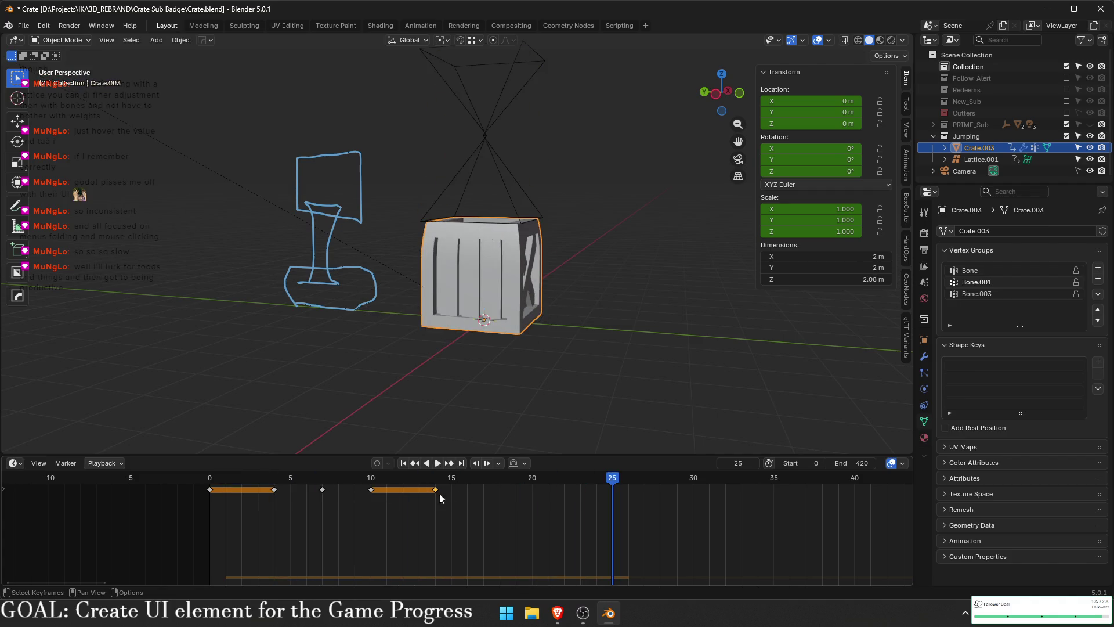
{"action": "mouse_move", "coordinate": [273, 477]}
{"action": "left_mouse_down"}
{"action": "mouse_move", "coordinate": [210, 482]}
{"action": "mouse_move", "coordinate": [370, 477]}
{"action": "left_mouse_up"}
{"action": "key", "text": "ctrl+z"}
{"action": "key", "text": "ctrl+z"}
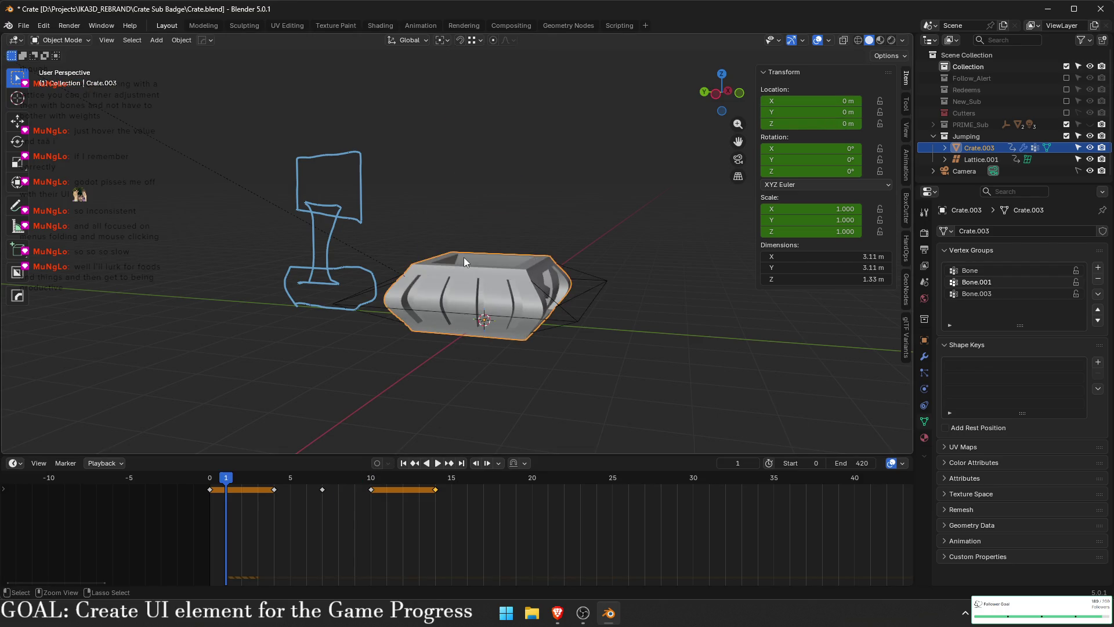
{"action": "key", "text": "space"}
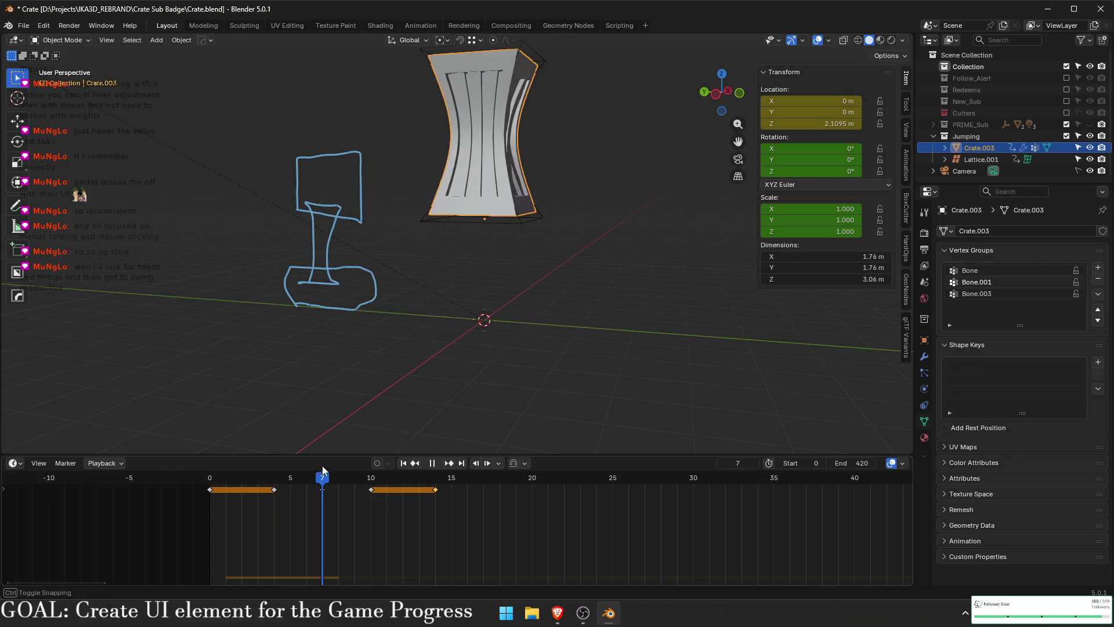
{"action": "key", "text": "ctrl+z"}
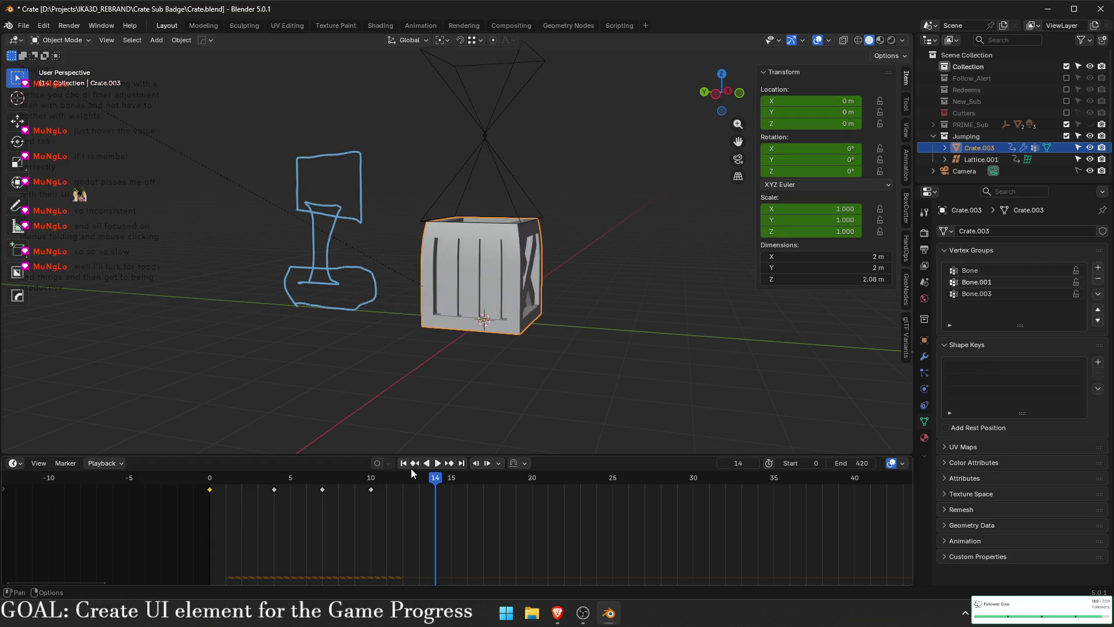
{"action": "mouse_move", "coordinate": [387, 479]}
{"action": "left_mouse_down"}
{"action": "mouse_move", "coordinate": [224, 479]}
{"action": "mouse_move", "coordinate": [372, 479]}
{"action": "left_mouse_up"}
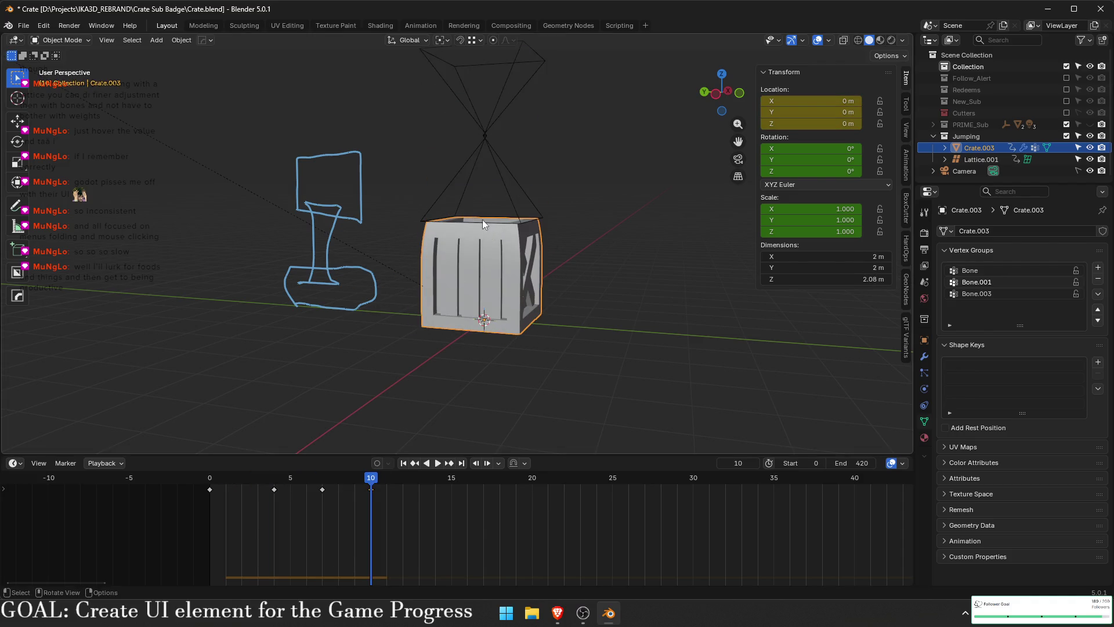
{"action": "left_click", "coordinate": [492, 120]}
{"action": "mouse_move", "coordinate": [371, 479]}
{"action": "left_mouse_down"}
{"action": "mouse_move", "coordinate": [210, 482]}
{"action": "mouse_move", "coordinate": [318, 483]}
{"action": "mouse_move", "coordinate": [274, 486]}
{"action": "mouse_move", "coordinate": [324, 493]}
{"action": "left_mouse_up"}
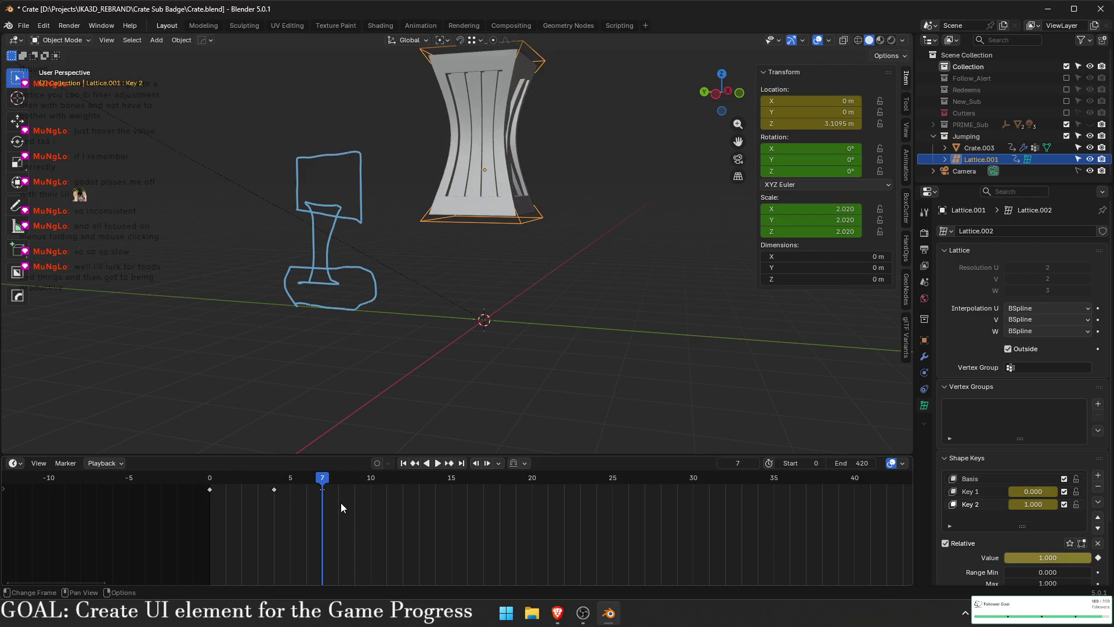
- Delete the extra frame-10 key and scrub frames 7 to 10 to confirm the peak holds
{"action": "left_click_drag", "start_coordinate": [430, 381], "coordinate": [551, 174]}
{"action": "left_click_drag", "start_coordinate": [397, 526], "coordinate": [318, 468]}
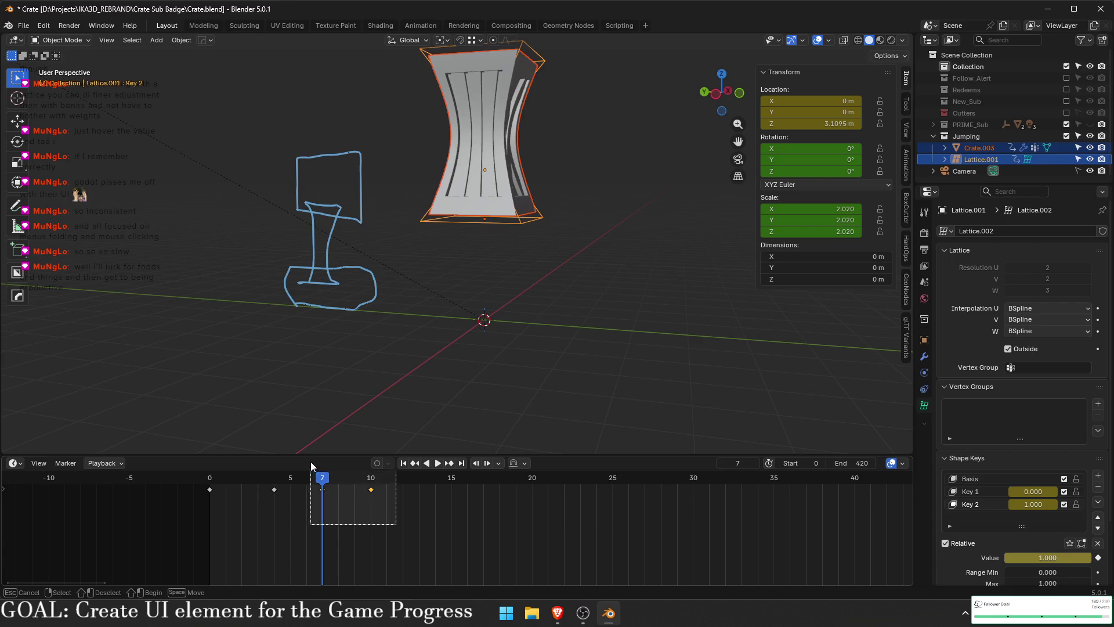
{"action": "key", "text": "Delete"}
{"action": "key", "text": "space"}
{"action": "left_click_drag", "start_coordinate": [242, 477], "coordinate": [231, 475]}
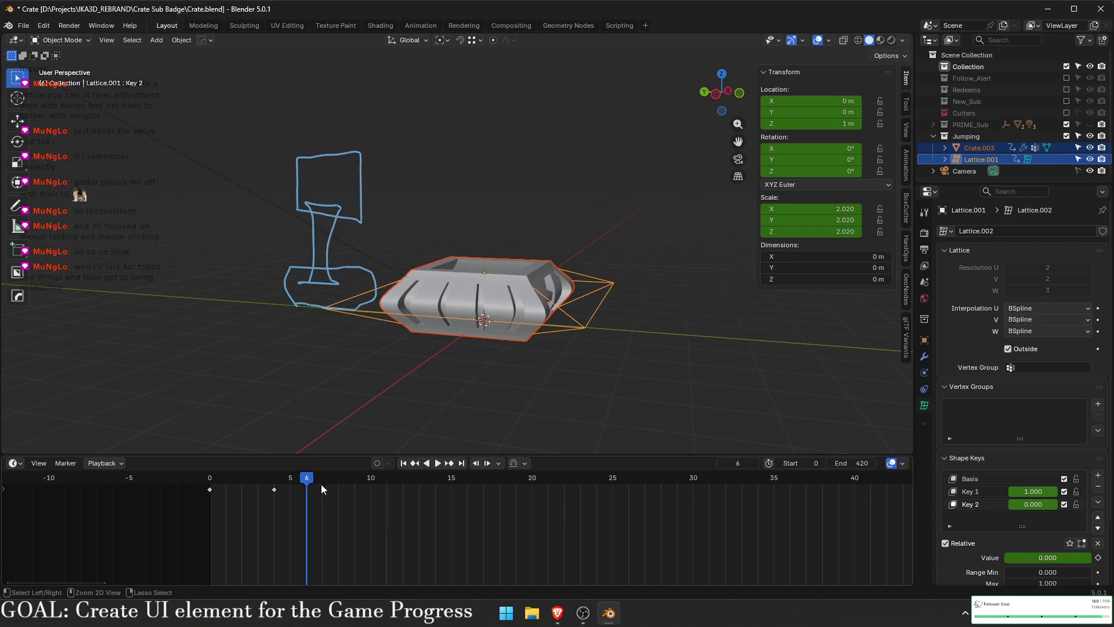
{"action": "key", "text": "ctrl+z"}
{"action": "mouse_move", "coordinate": [343, 477]}
{"action": "left_mouse_down"}
{"action": "mouse_move", "coordinate": [364, 480]}
{"action": "mouse_move", "coordinate": [361, 464]}
{"action": "mouse_move", "coordinate": [372, 477]}
{"action": "mouse_move", "coordinate": [231, 486]}
{"action": "mouse_move", "coordinate": [356, 484]}
{"action": "left_mouse_up"}
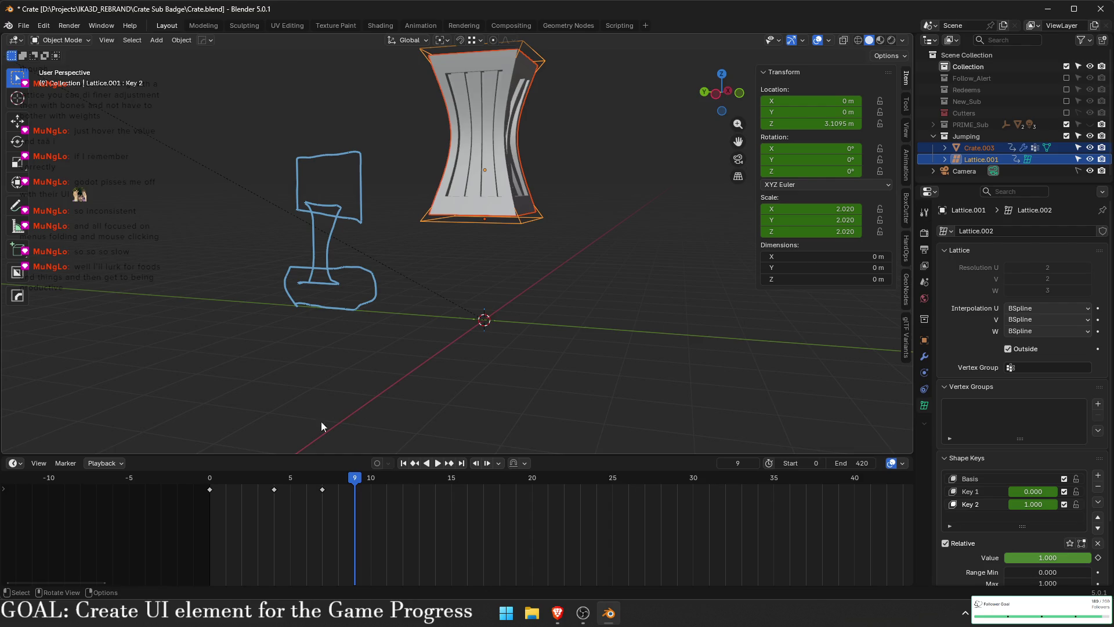
{"action": "mouse_move", "coordinate": [360, 478]}
{"action": "left_mouse_down"}
{"action": "mouse_move", "coordinate": [375, 478]}
{"action": "mouse_move", "coordinate": [215, 490]}
{"action": "mouse_move", "coordinate": [467, 486]}
{"action": "mouse_move", "coordinate": [210, 481]}
{"action": "mouse_move", "coordinate": [320, 484]}
{"action": "mouse_move", "coordinate": [274, 485]}
{"action": "left_mouse_up"}
- Move the frame-7 stretch keyframe later to frame 10
{"action": "left_click", "coordinate": [322, 489]}
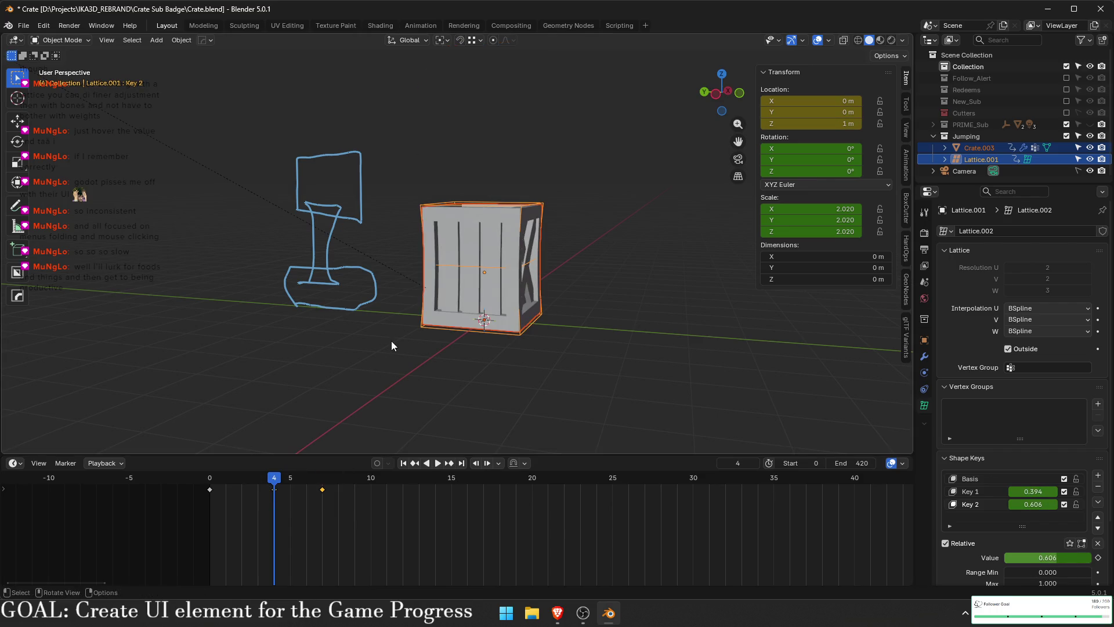
{"action": "key", "text": "space"}
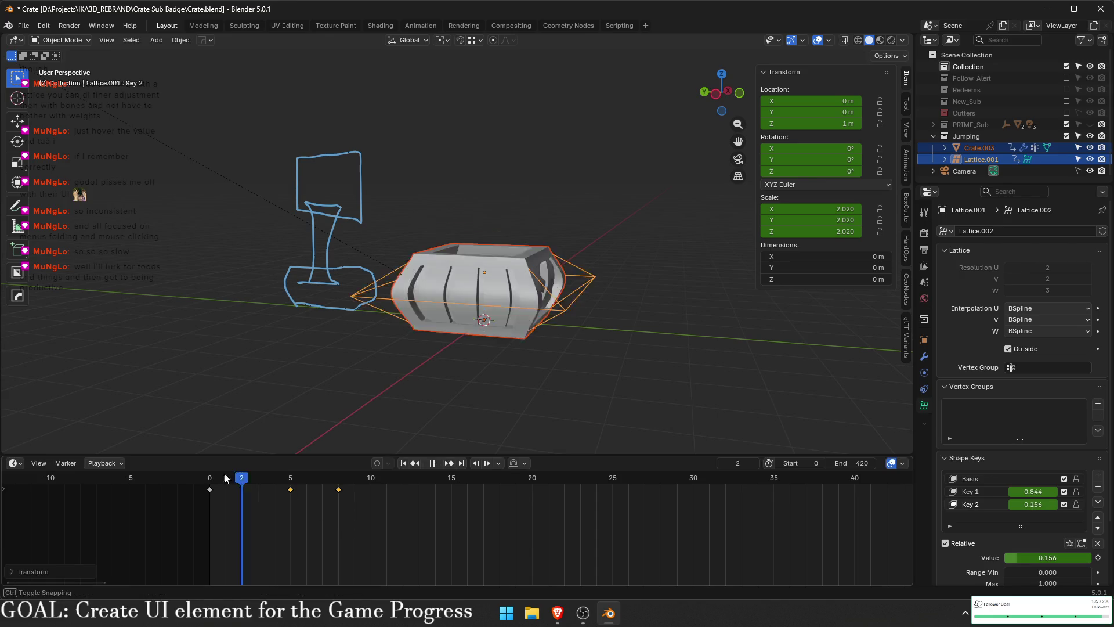
{"action": "key", "text": "space"}
{"action": "mouse_move", "coordinate": [434, 474]}
{"action": "left_mouse_down"}
{"action": "mouse_move", "coordinate": [224, 482]}
{"action": "mouse_move", "coordinate": [515, 482]}
{"action": "left_mouse_up"}
{"action": "key", "text": "g"}
{"action": "left_click", "coordinate": [414, 492]}
{"action": "key", "text": "space"}
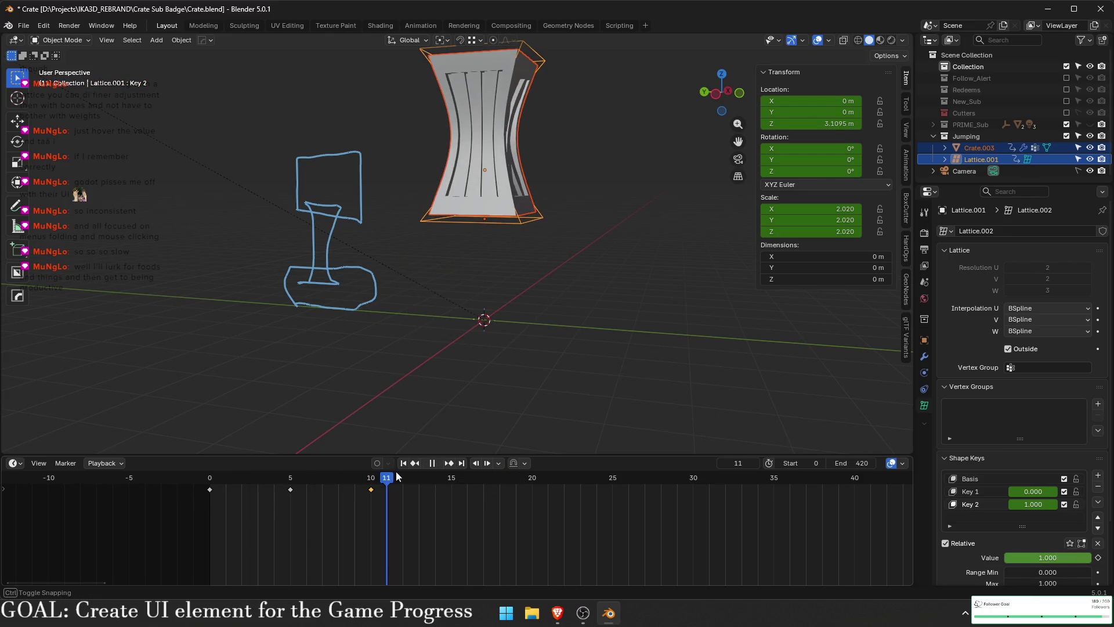
- Scrub and replay the jump to review the new stretch timing
{"action": "mouse_move", "coordinate": [255, 474]}
{"action": "left_mouse_down"}
{"action": "mouse_move", "coordinate": [243, 477]}
{"action": "mouse_move", "coordinate": [397, 481]}
{"action": "mouse_move", "coordinate": [354, 482]}
{"action": "left_mouse_up"}
{"action": "key", "text": "space"}
{"action": "left_click_drag", "start_coordinate": [405, 508], "coordinate": [343, 464]}
{"action": "key", "text": "space"}
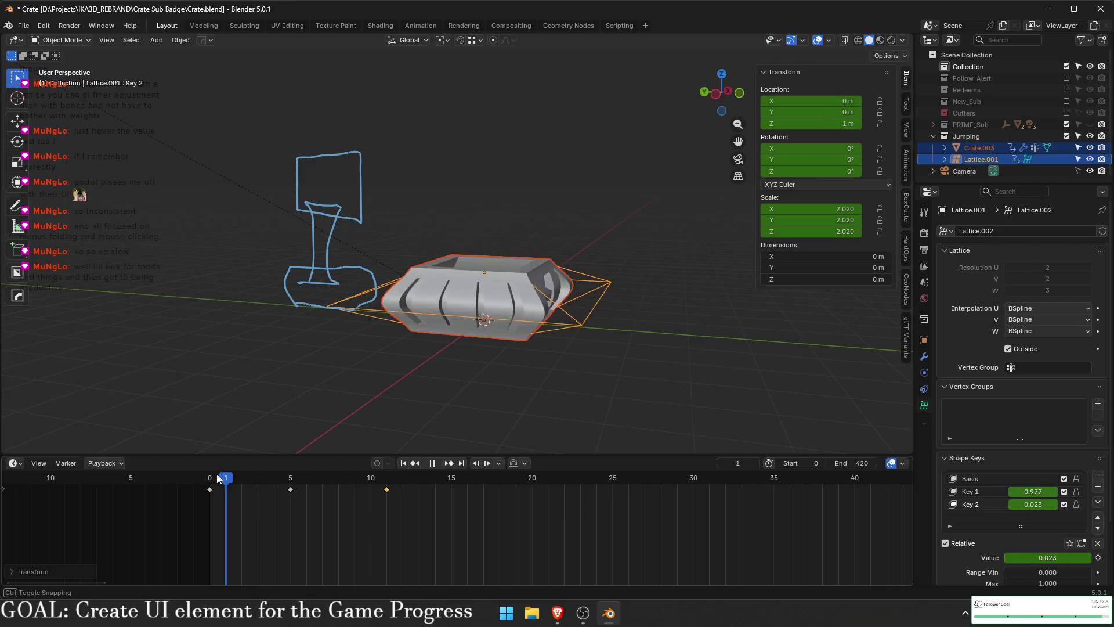
{"action": "mouse_move", "coordinate": [474, 490]}
{"action": "left_mouse_down"}
{"action": "mouse_move", "coordinate": [196, 479]}
{"action": "mouse_move", "coordinate": [413, 496]}
{"action": "mouse_move", "coordinate": [210, 491]}
{"action": "mouse_move", "coordinate": [426, 502]}
{"action": "mouse_move", "coordinate": [211, 494]}
{"action": "mouse_move", "coordinate": [390, 499]}
{"action": "mouse_move", "coordinate": [213, 464]}
{"action": "mouse_move", "coordinate": [465, 466]}
{"action": "left_mouse_up"}
- Raise the lattice vertically and keyframe its peak position at frame 16
{"action": "key", "text": "g"}
{"action": "key", "text": "z"}
{"action": "left_click", "coordinate": [518, 310]}
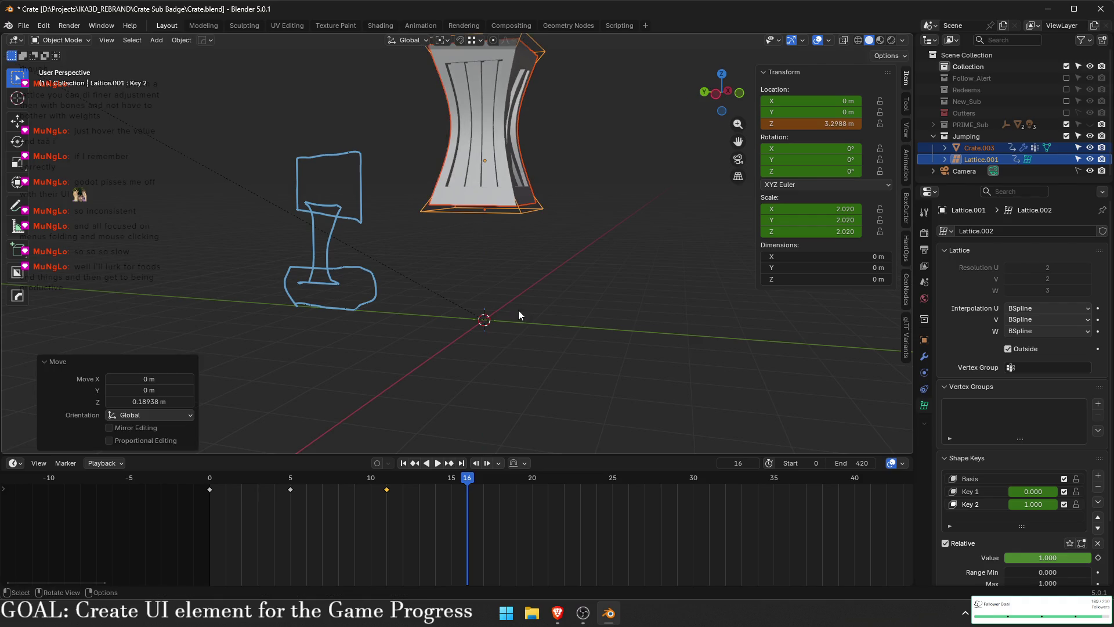
{"action": "key", "text": "i"}
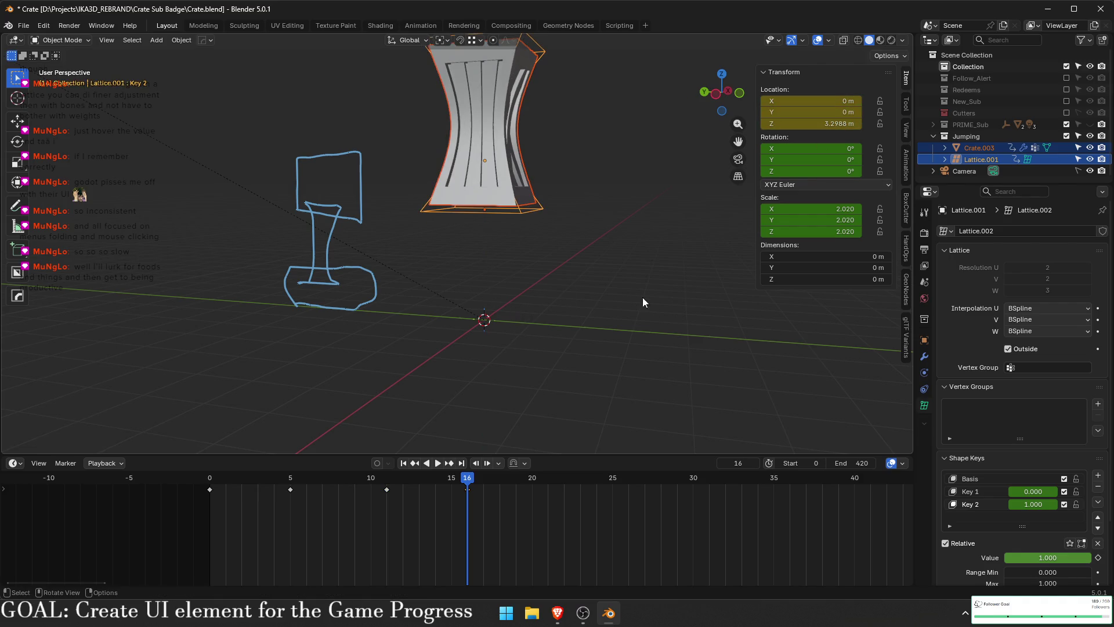
- Move the selected keyframe to frame 20 and replay to check the pose near frame 24
{"action": "left_click", "coordinate": [529, 210]}
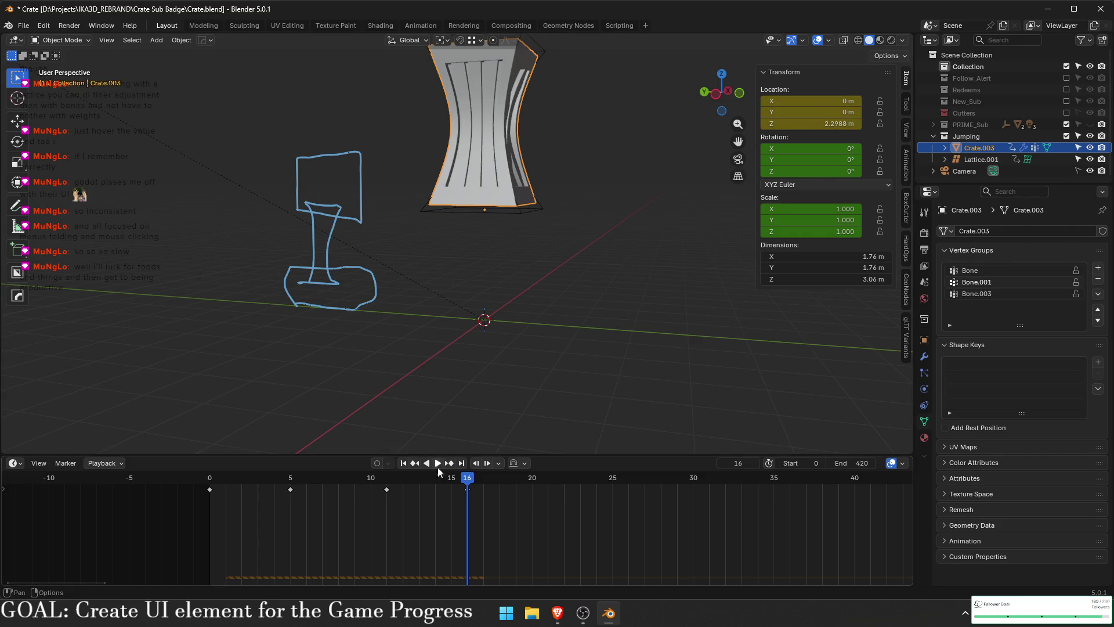
{"action": "key", "text": "shift+Left"}
{"action": "key", "text": "space"}
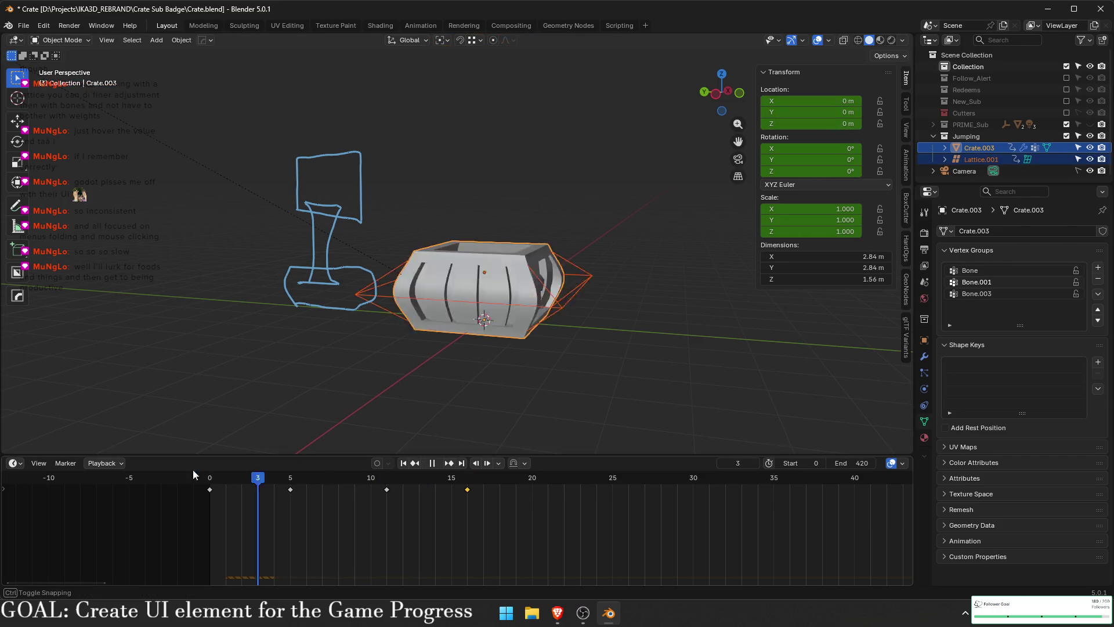
{"action": "key", "text": "space"}
{"action": "key", "text": "g"}
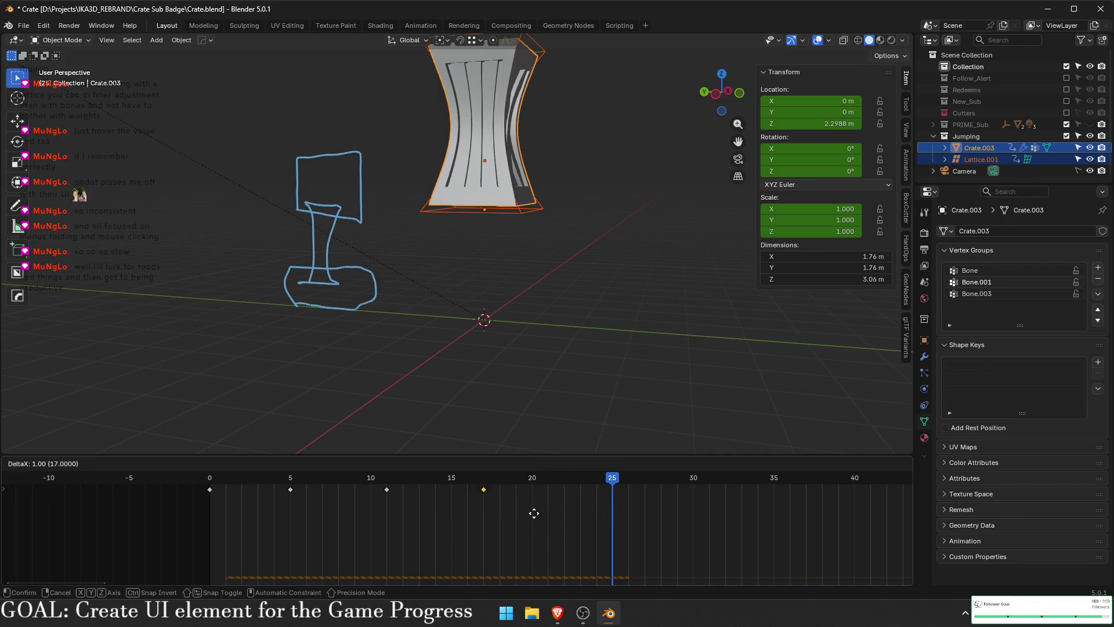
{"action": "left_click", "coordinate": [571, 514]}
{"action": "key", "text": "shift+Left"}
{"action": "key", "text": "space"}
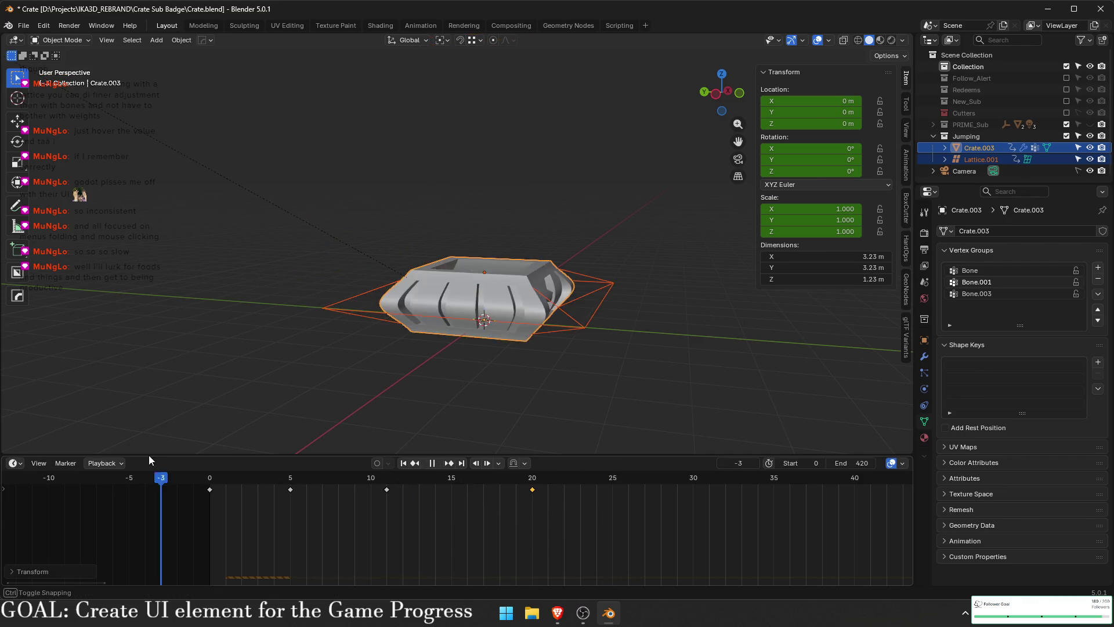
{"action": "key", "text": "space"}
{"action": "left_click_drag", "start_coordinate": [597, 486], "coordinate": [597, 487]}
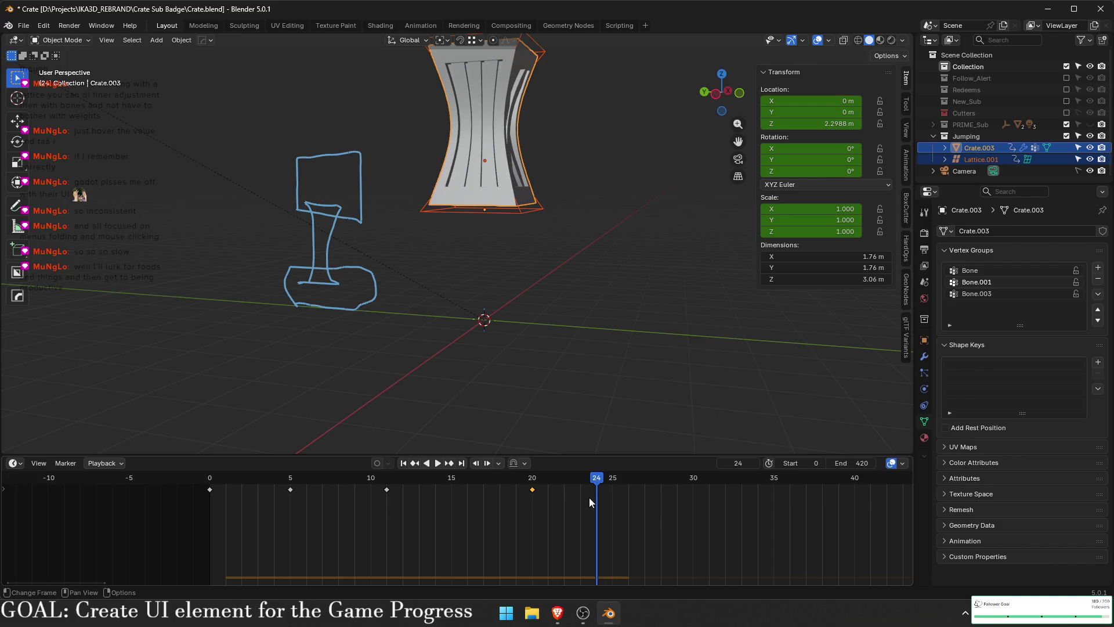
- Set the lattice height to 1 m and key the landing at frame 24, crate height 0 m
{"action": "key", "text": "g"}
{"action": "key", "text": "z"}
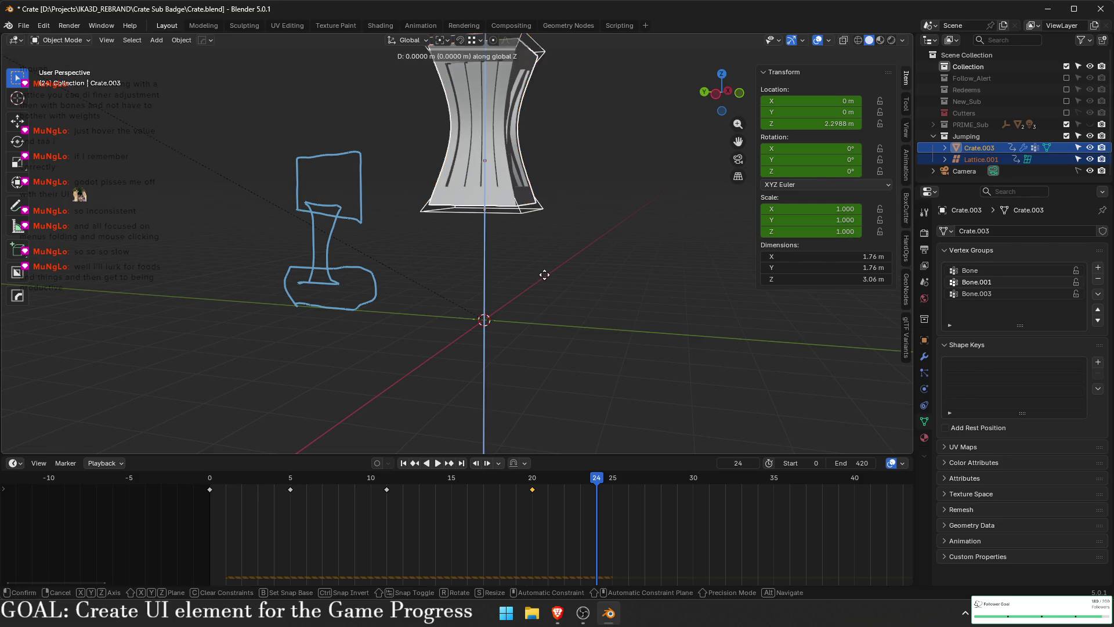
{"action": "right_click", "coordinate": [551, 384]}
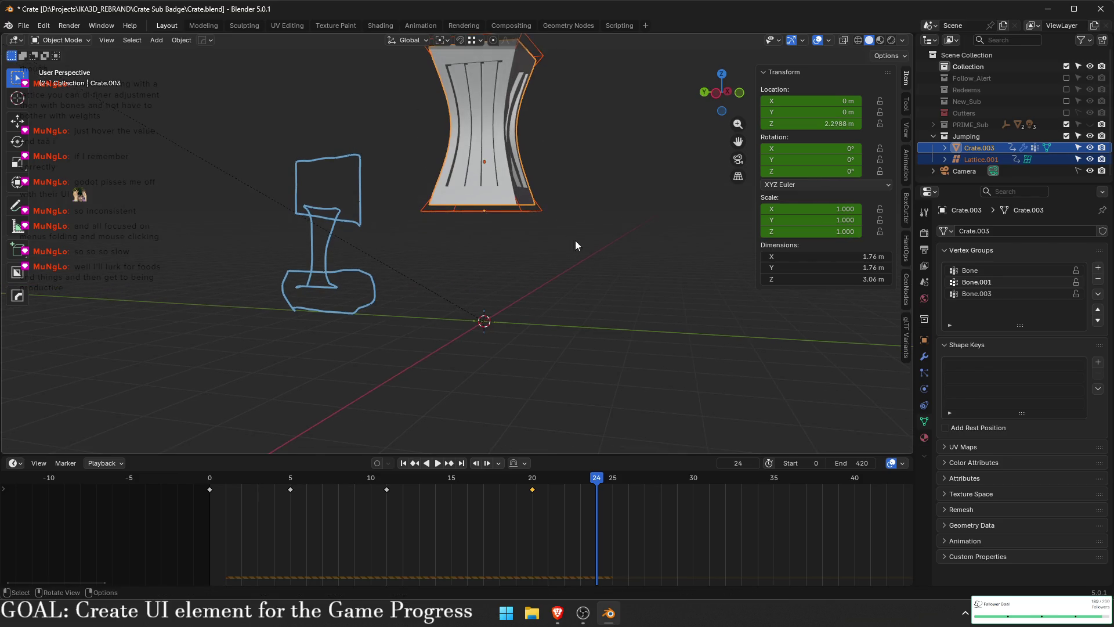
{"action": "left_click", "coordinate": [539, 208]}
{"action": "left_click", "coordinate": [832, 124]}
{"action": "type", "text": "1"}
{"action": "key", "text": "Return"}
{"action": "key", "text": "i"}
{"action": "left_click_drag", "start_coordinate": [837, 125], "coordinate": [838, 126]}
{"action": "type", "text": "0"}
{"action": "key", "text": "Return"}
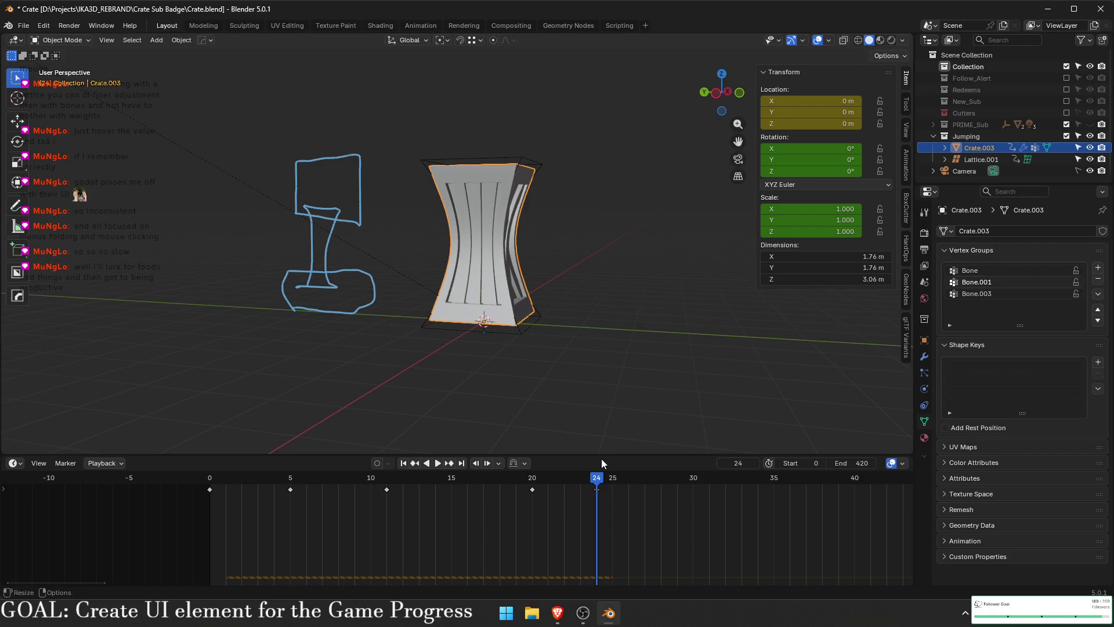
- Try retiming the landing keyframe to frame 26, then undo the move
{"action": "left_click", "coordinate": [292, 478]}
{"action": "key", "text": "space"}
{"action": "key", "text": "space"}
{"action": "mouse_move", "coordinate": [199, 480]}
{"action": "left_mouse_down"}
{"action": "mouse_move", "coordinate": [806, 480]}
{"action": "mouse_move", "coordinate": [681, 476]}
{"action": "left_mouse_up"}
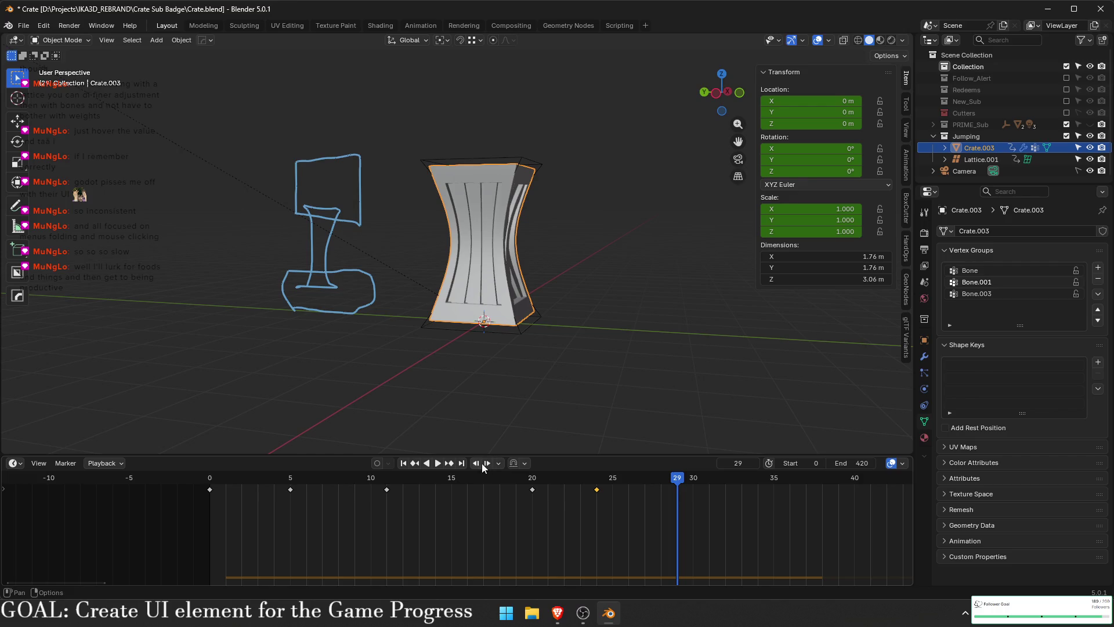
{"action": "key", "text": "g"}
{"action": "left_click", "coordinate": [686, 503]}
{"action": "key", "text": "g"}
{"action": "left_click", "coordinate": [648, 492]}
{"action": "key", "text": "space"}
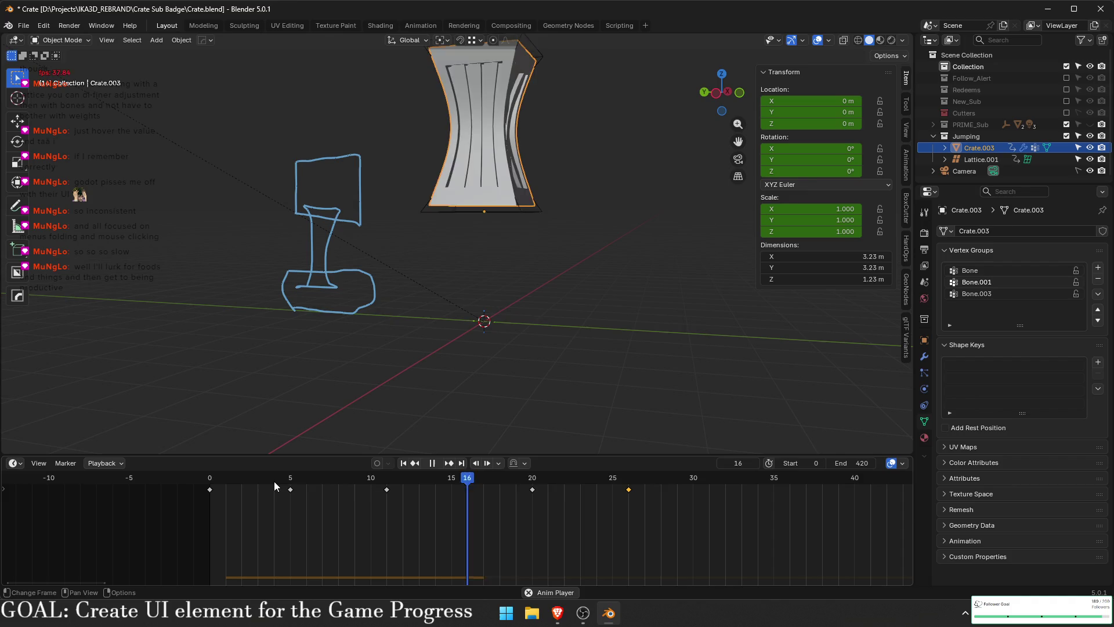
{"action": "key", "text": "ctrl+z"}
{"action": "key", "text": "ctrl+z"}
{"action": "key", "text": "ctrl+z"}
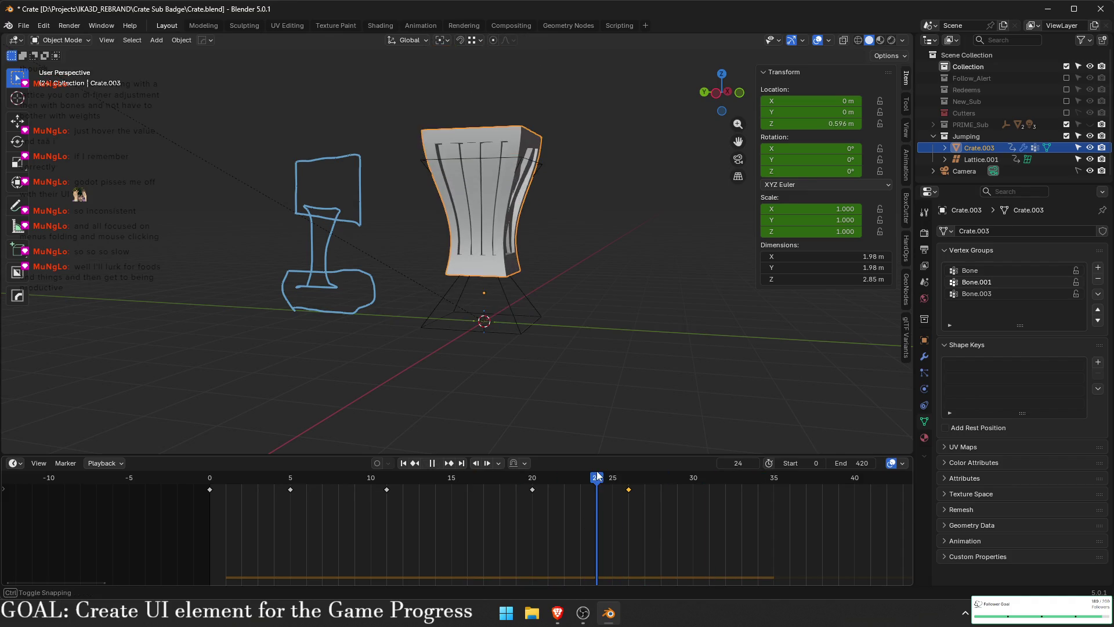
- Move the landing key to frame 26, key the lattice there, and check the frame-11 stretch
{"action": "left_click_drag", "start_coordinate": [618, 385], "coordinate": [476, 306]}
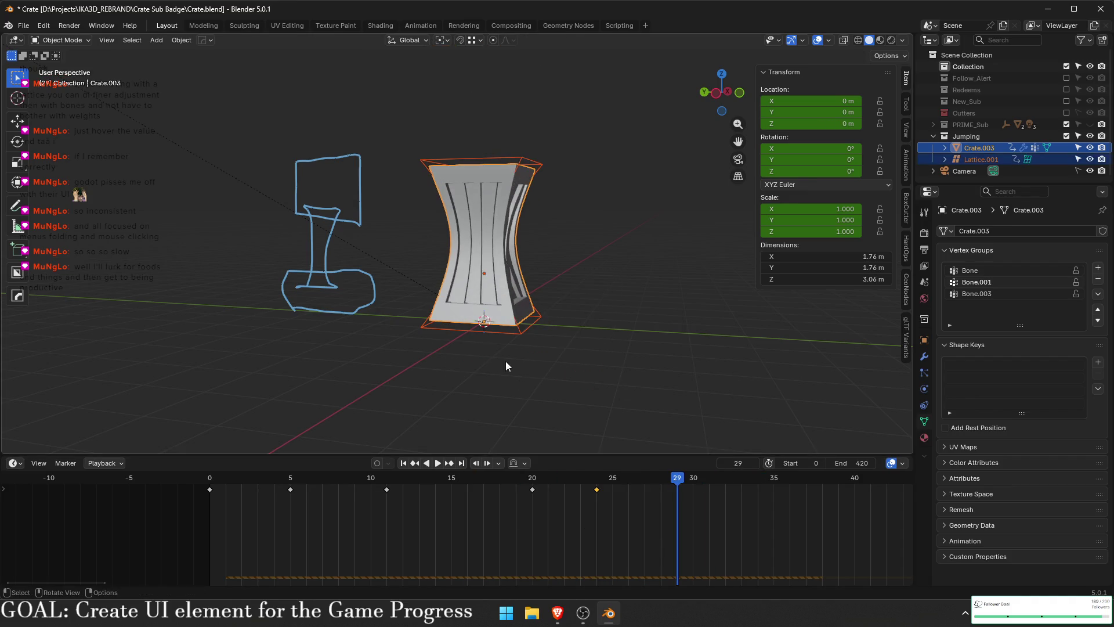
{"action": "key", "text": "g"}
{"action": "left_click", "coordinate": [623, 503]}
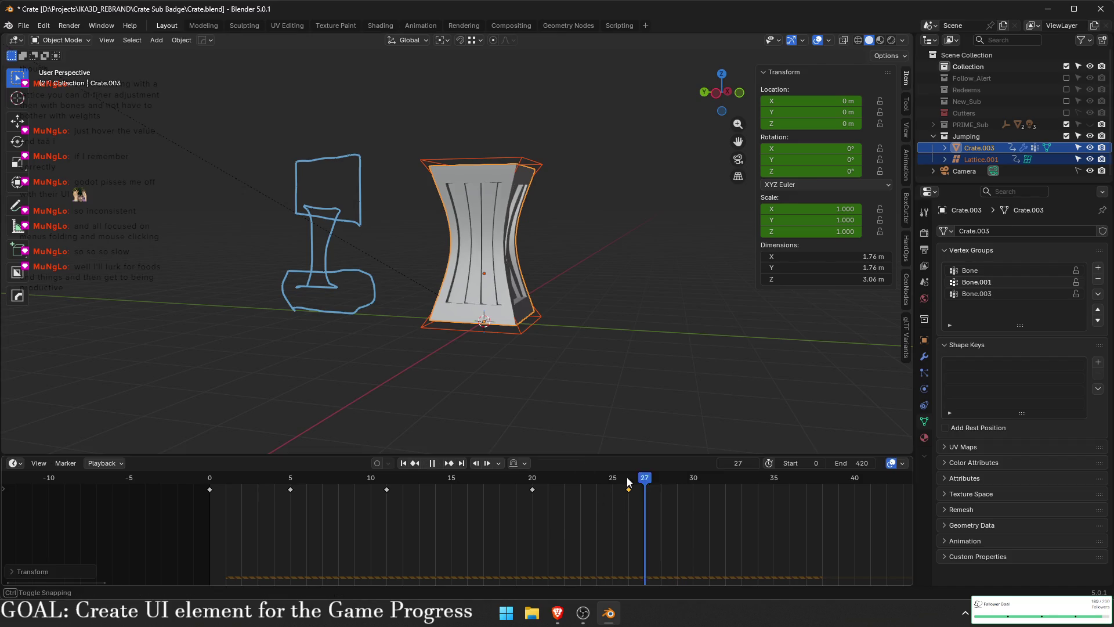
{"action": "left_click_drag", "start_coordinate": [645, 504], "coordinate": [237, 491]}
{"action": "key", "text": "space"}
{"action": "key", "text": "space"}
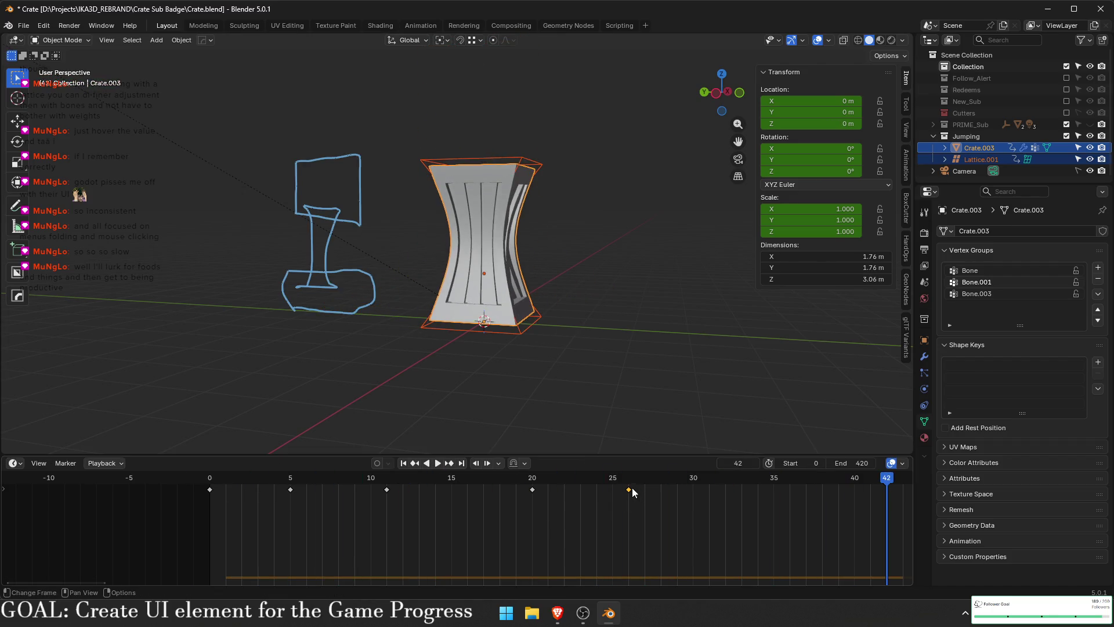
{"action": "key", "text": "Down"}
{"action": "left_click", "coordinate": [513, 326]}
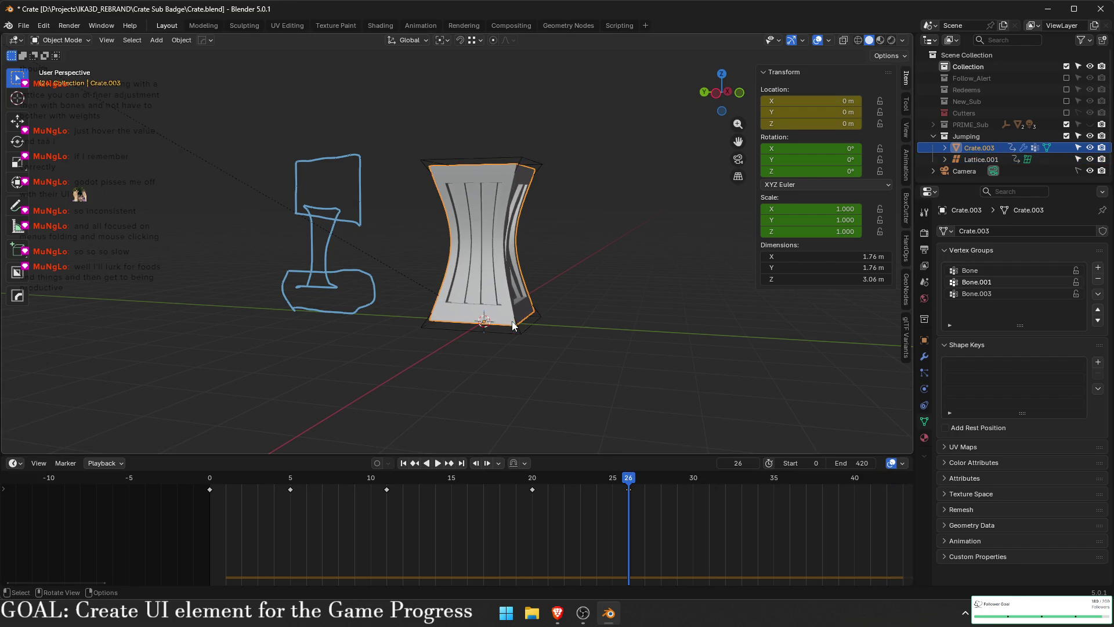
{"action": "left_click", "coordinate": [519, 333]}
{"action": "key", "text": "i"}
{"action": "mouse_move", "coordinate": [628, 486]}
{"action": "left_mouse_down"}
{"action": "mouse_move", "coordinate": [303, 486]}
{"action": "mouse_move", "coordinate": [532, 494]}
{"action": "left_mouse_up"}
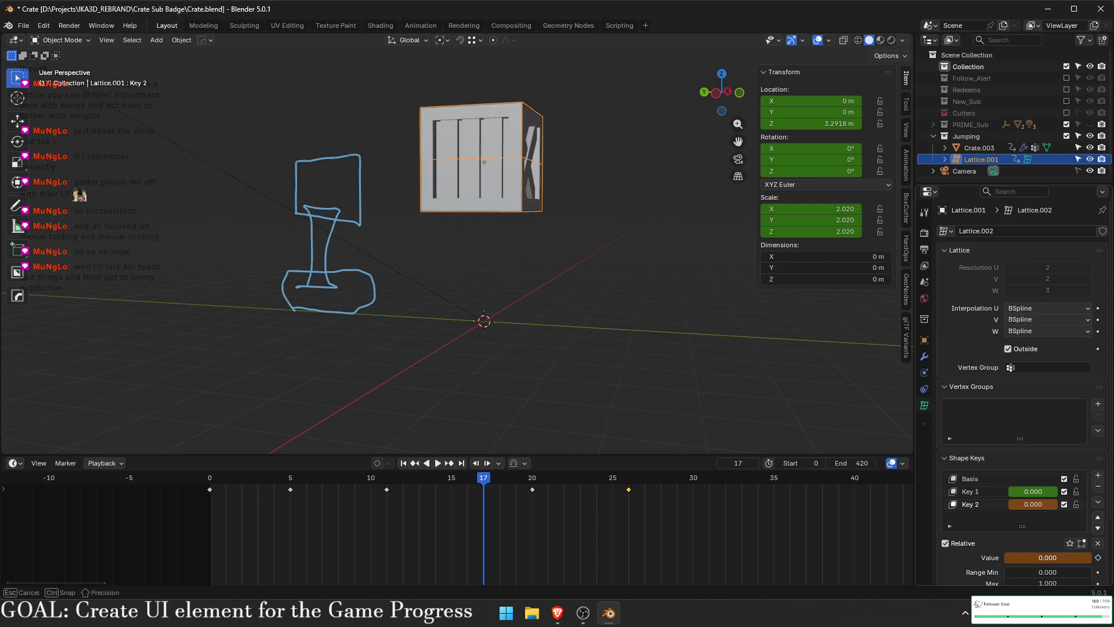
- Keyframe the shape key blend at frame 17 and move that key to frame 18
{"action": "left_click", "coordinate": [1098, 557]}
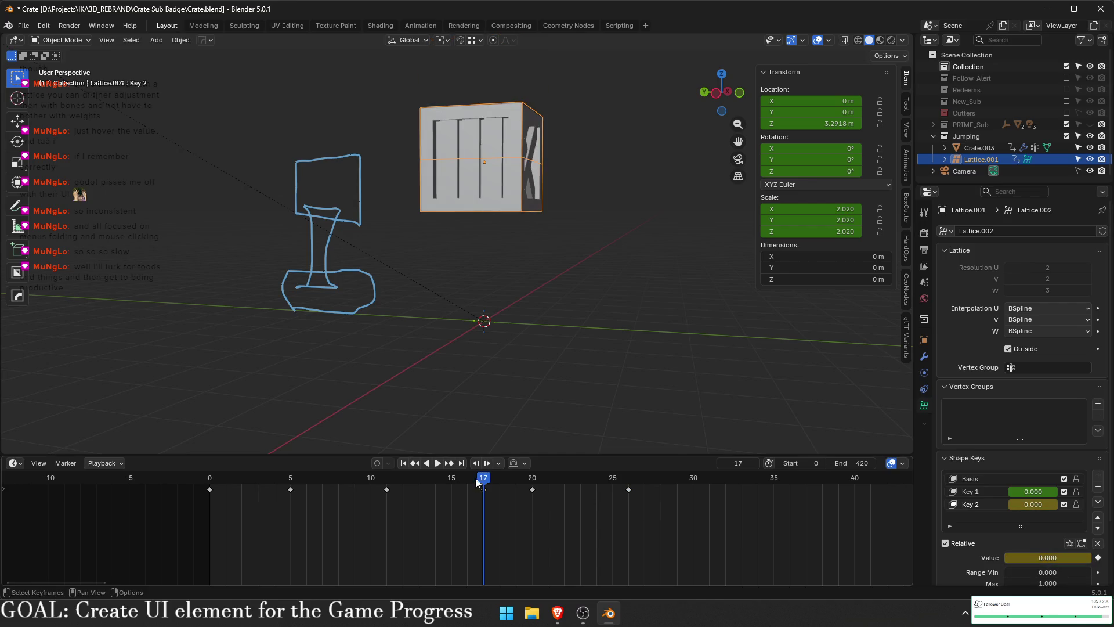
{"action": "key", "text": "space"}
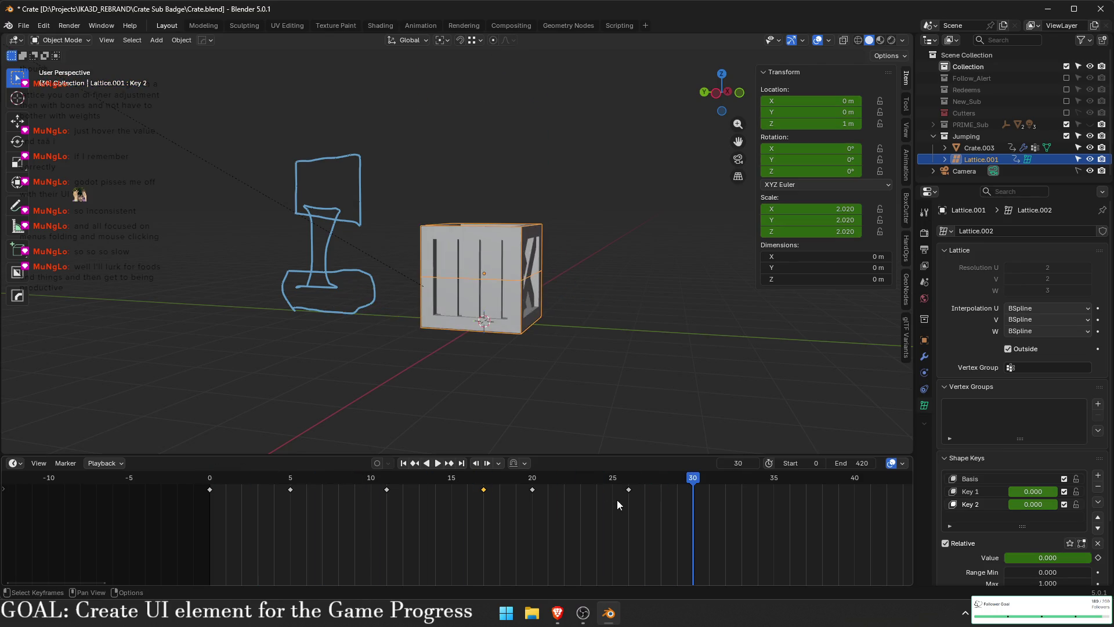
{"action": "key", "text": "g"}
{"action": "left_click", "coordinate": [582, 505]}
{"action": "key", "text": "space"}
- Retime the shape keyframe to frame 13, then frame 14, and replay the jump from the start
{"action": "key", "text": "g"}
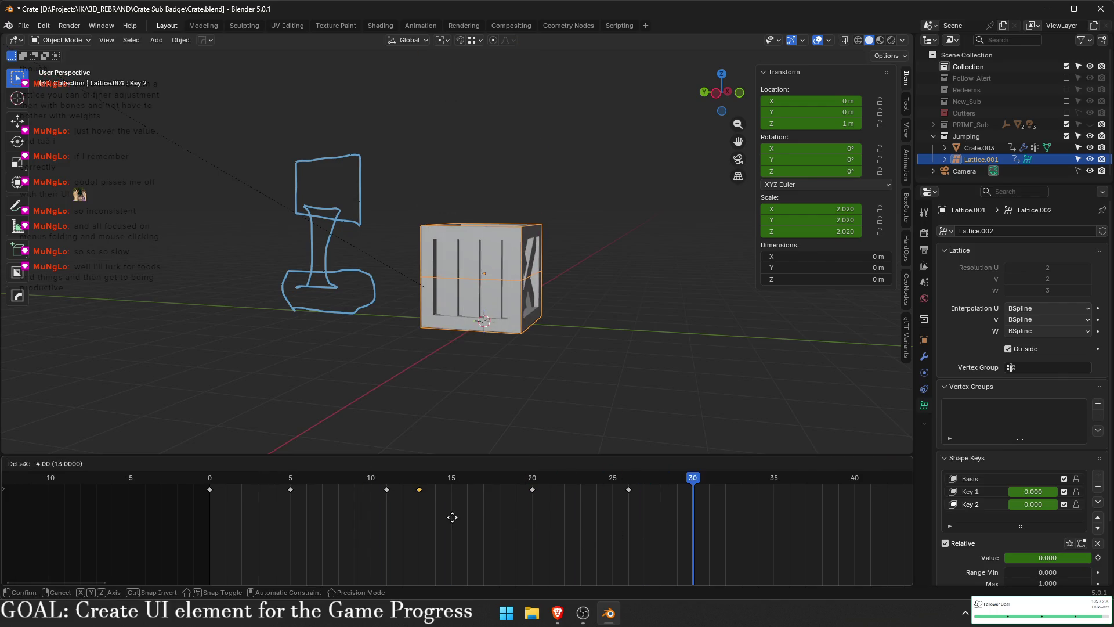
{"action": "left_click", "coordinate": [452, 517]}
{"action": "key", "text": "space"}
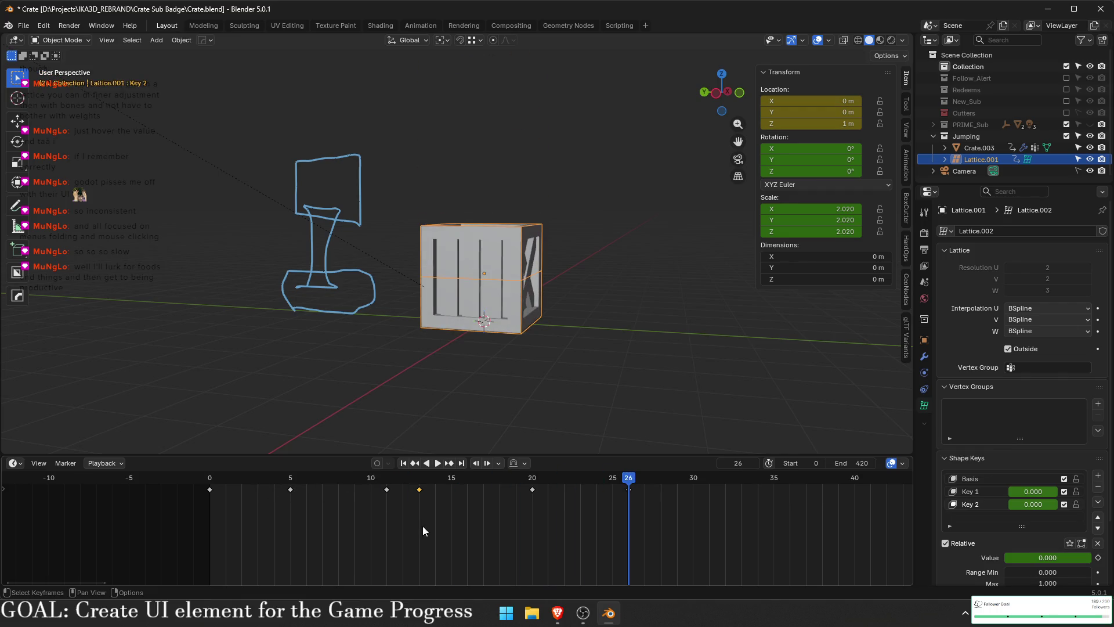
{"action": "key", "text": "g"}
{"action": "left_click", "coordinate": [452, 493]}
{"action": "left_click_drag", "start_coordinate": [293, 477], "coordinate": [168, 475]}
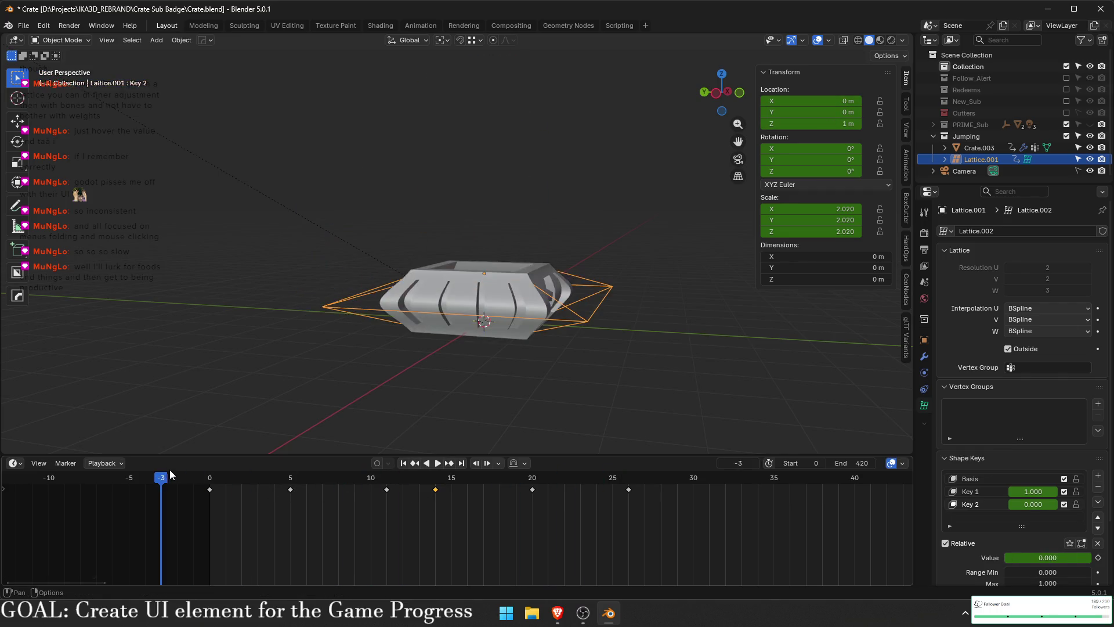
{"action": "key", "text": "space"}
- Shift the shape keyframe later to frame 24, then frame 26, reviewing playback each time
{"action": "key", "text": "g"}
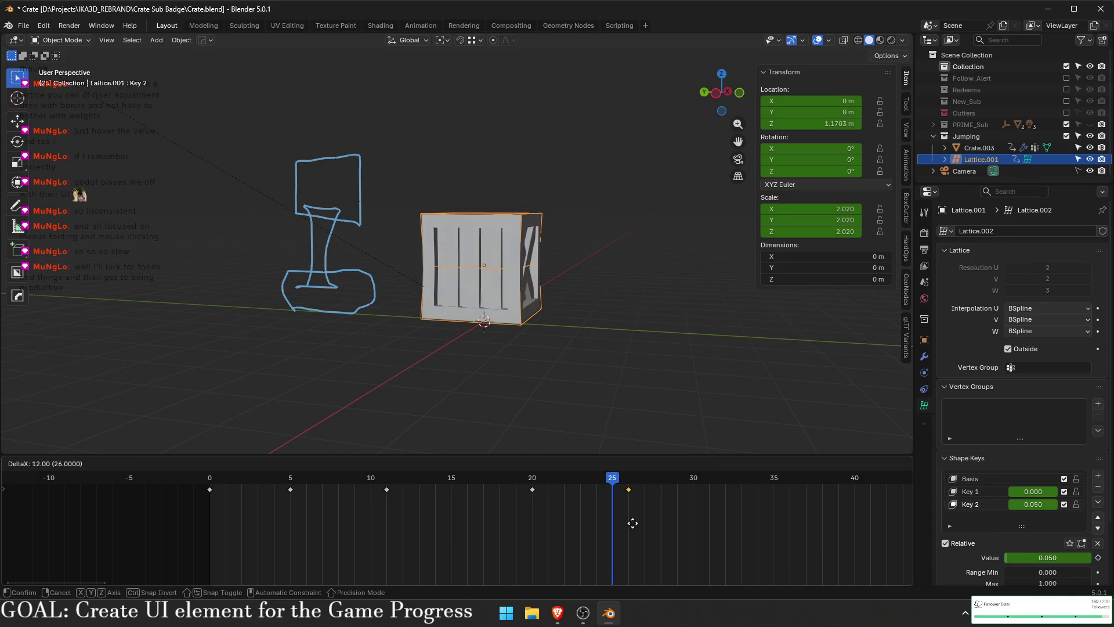
{"action": "left_click", "coordinate": [613, 516]}
{"action": "key", "text": "shift+ctrl+space"}
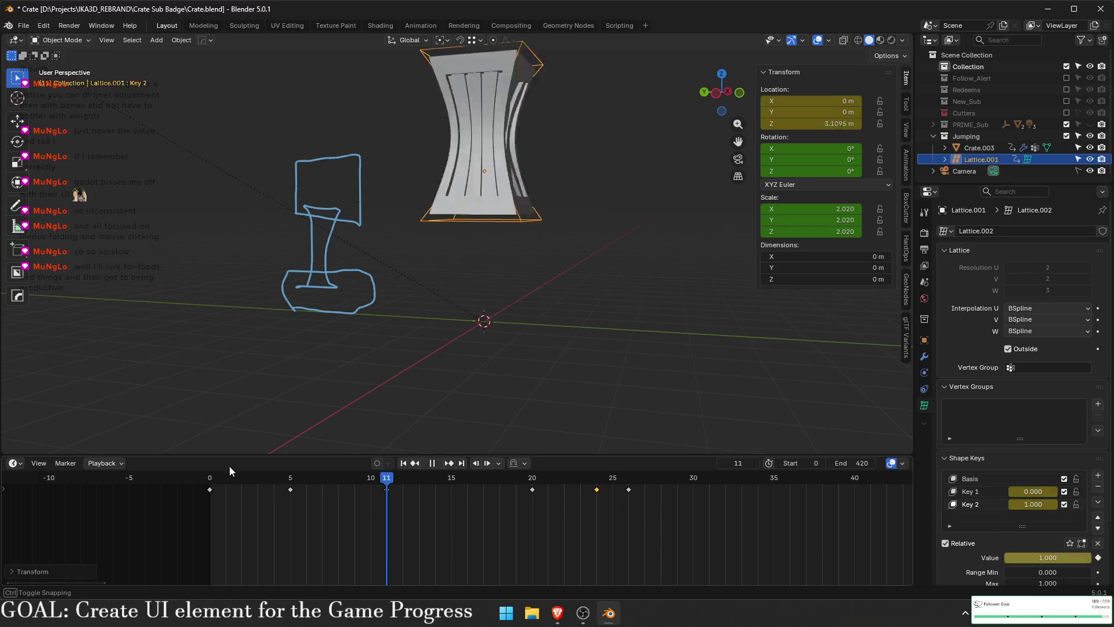
{"action": "key", "text": "space"}
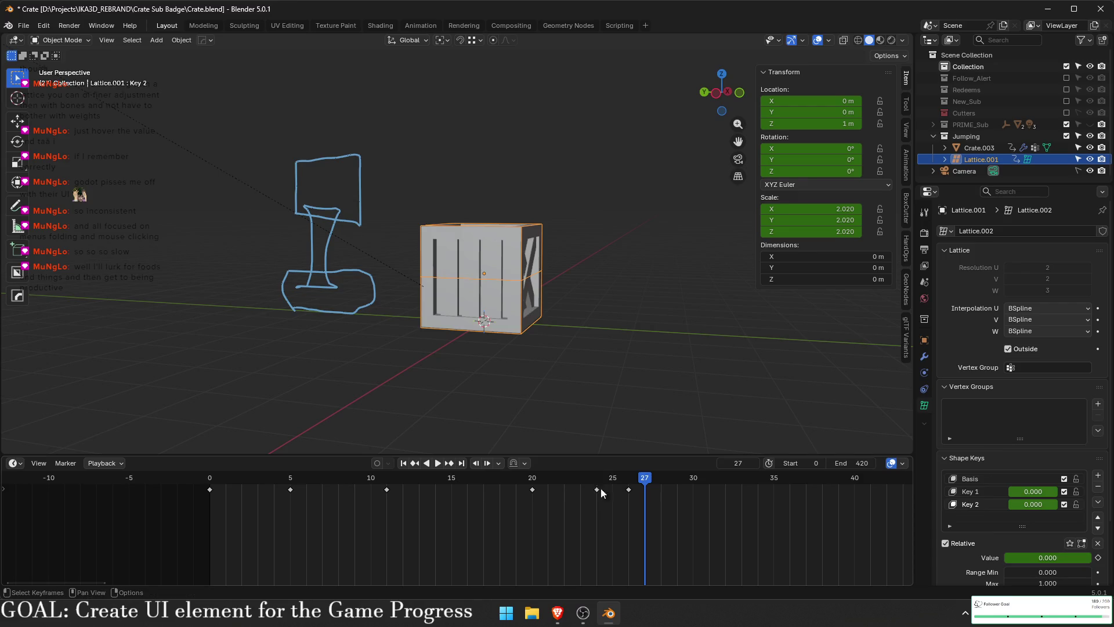
{"action": "left_click", "coordinate": [599, 489]}
{"action": "key", "text": "g"}
{"action": "left_click", "coordinate": [633, 505]}
{"action": "key", "text": "space"}
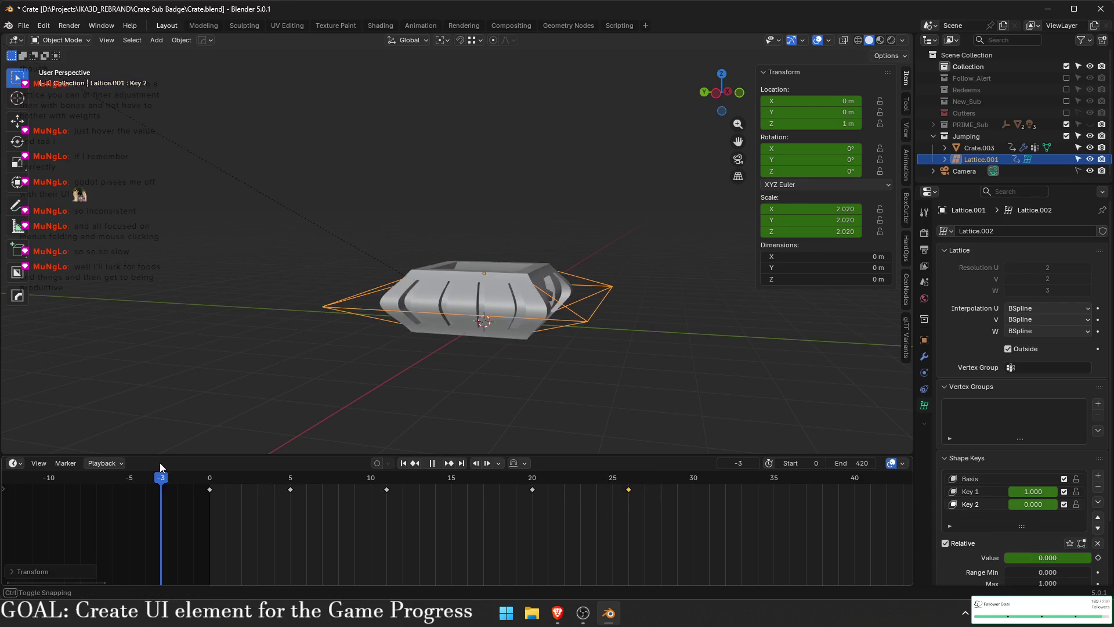
{"action": "key", "text": "space"}
- Move the shape keyframe to frame 28 and check Key 1 flattening the crate at frame 32
{"action": "key", "text": "g"}
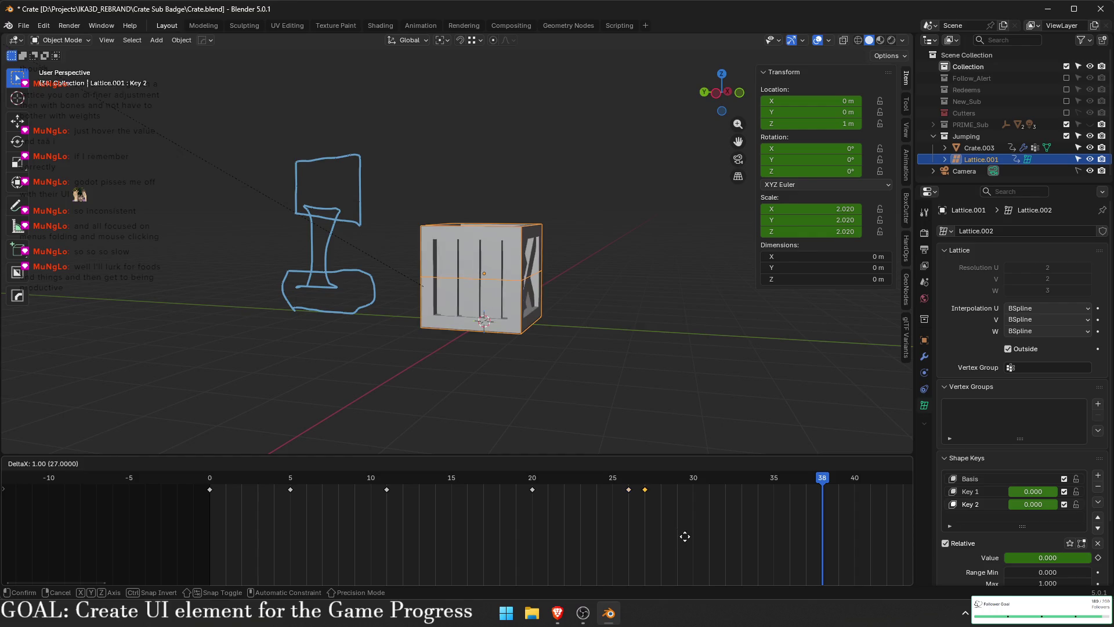
{"action": "left_click", "coordinate": [709, 536]}
{"action": "mouse_move", "coordinate": [743, 477]}
{"action": "left_mouse_down"}
{"action": "mouse_move", "coordinate": [197, 477]}
{"action": "mouse_move", "coordinate": [214, 481]}
{"action": "left_mouse_up"}
{"action": "key", "text": "space"}
{"action": "key", "text": "space"}
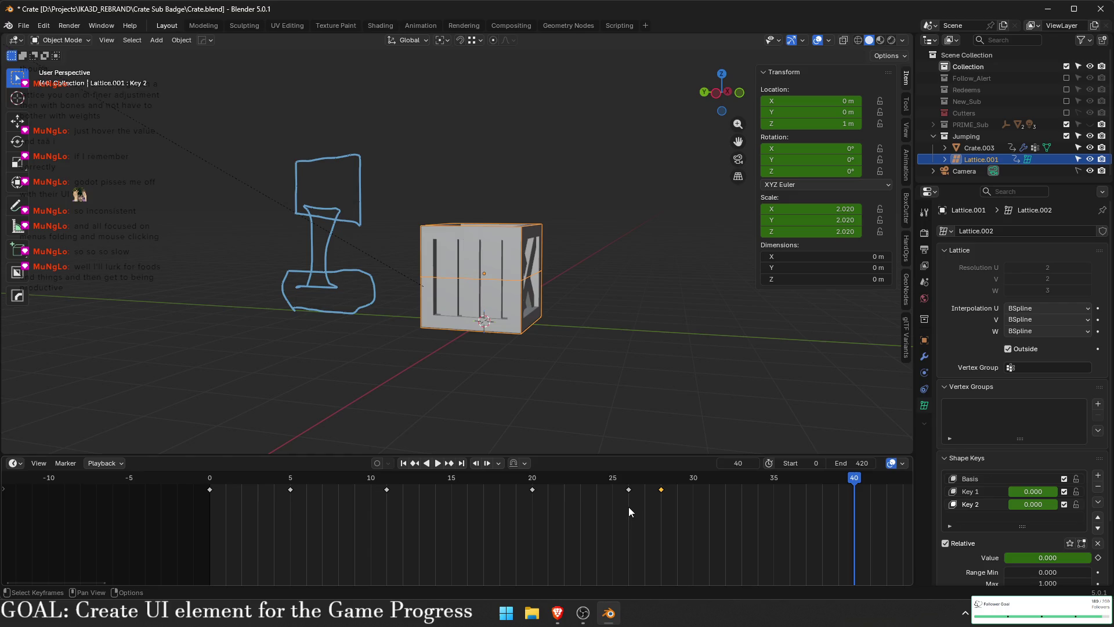
{"action": "left_click_drag", "start_coordinate": [789, 481], "coordinate": [695, 483]}
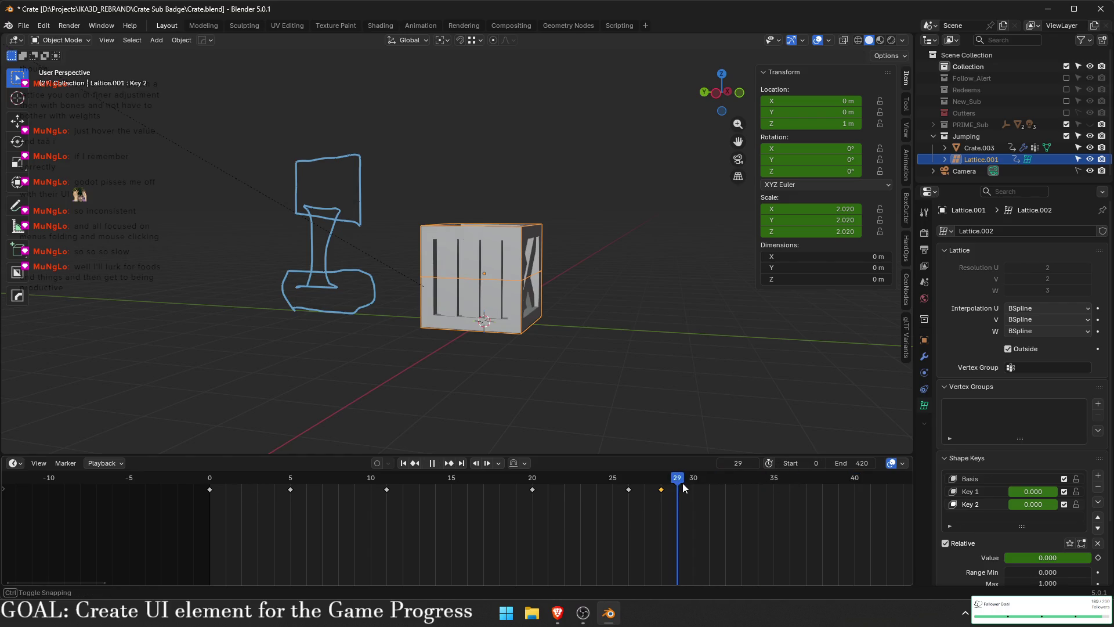
{"action": "left_click_drag", "start_coordinate": [715, 485], "coordinate": [729, 485]}
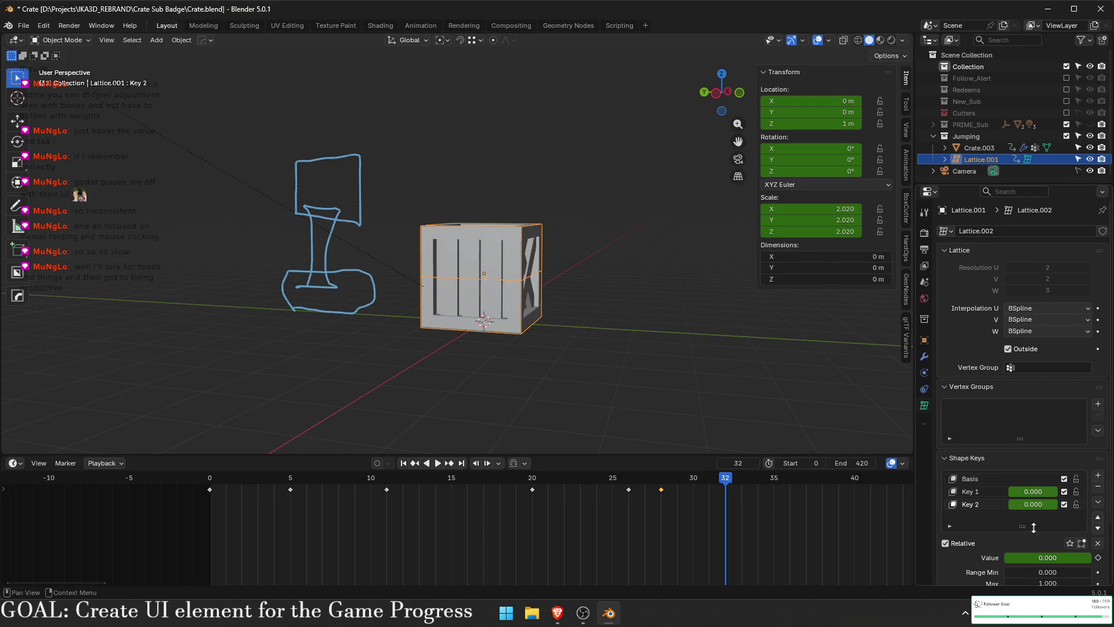
{"action": "left_click_drag", "start_coordinate": [1032, 491], "coordinate": [1062, 492]}
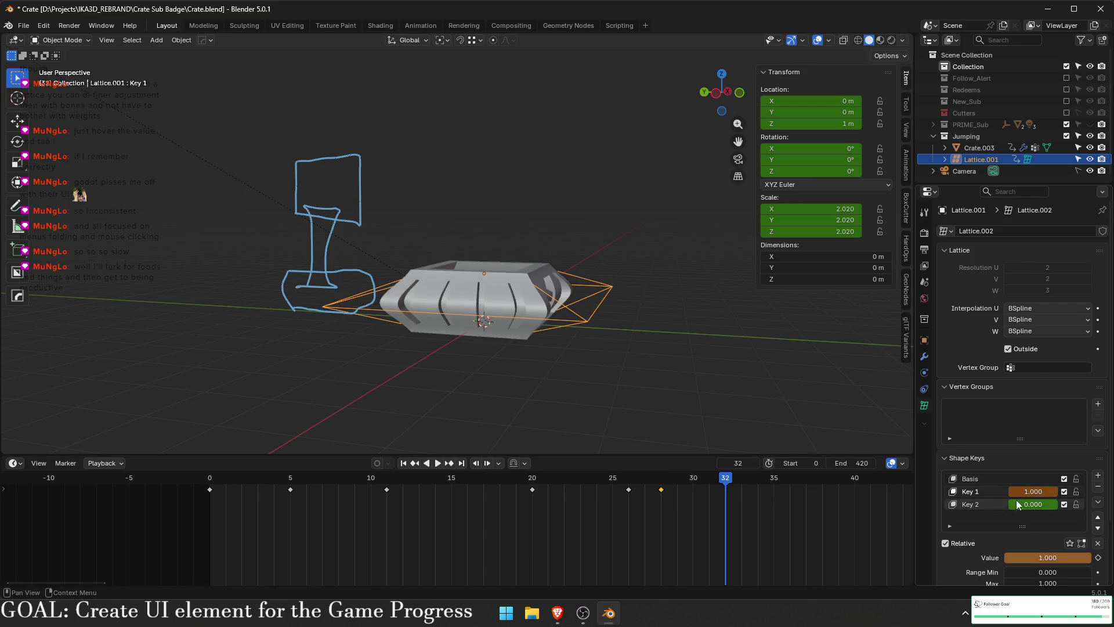
- Keyframe Key 1 at 1.0 on frame 32 and replay the jump
{"action": "left_click", "coordinate": [1100, 558]}
{"action": "mouse_move", "coordinate": [729, 490]}
{"action": "left_mouse_down"}
{"action": "mouse_move", "coordinate": [587, 459]}
{"action": "mouse_move", "coordinate": [315, 434]}
{"action": "mouse_move", "coordinate": [193, 438]}
{"action": "left_mouse_up"}
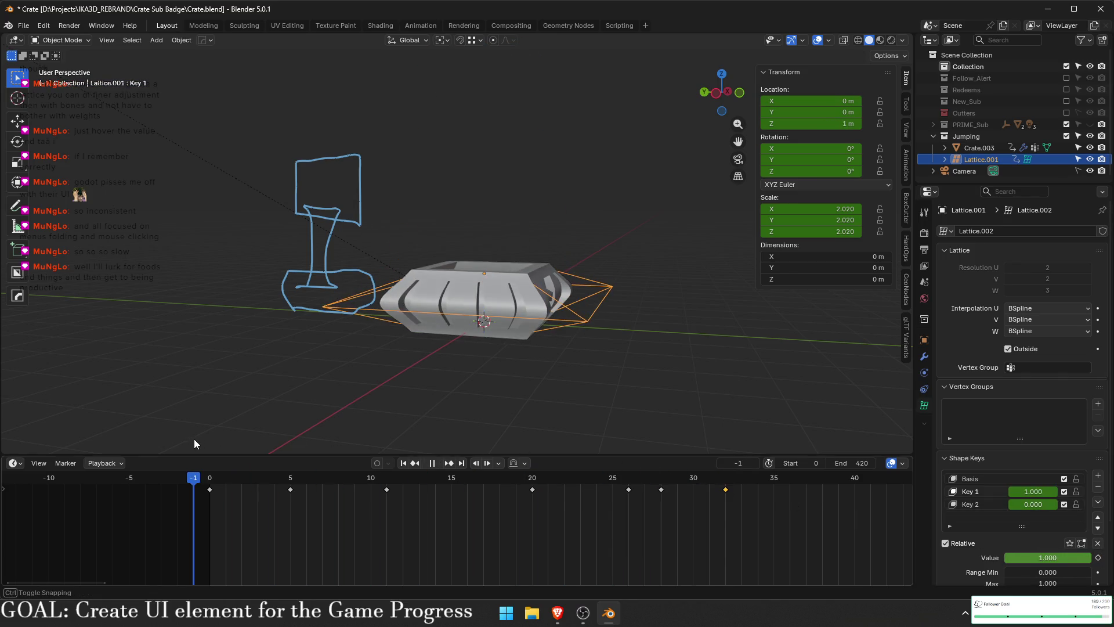
{"action": "key", "text": "space"}
{"action": "left_click_drag", "start_coordinate": [756, 479], "coordinate": [612, 476]}
- Set Key 1 to 0 and keyframe it at frame 25, then review playback and return to frame 32
{"action": "left_click_drag", "start_coordinate": [1033, 492], "coordinate": [986, 491]}
{"action": "left_click", "coordinate": [1098, 557]}
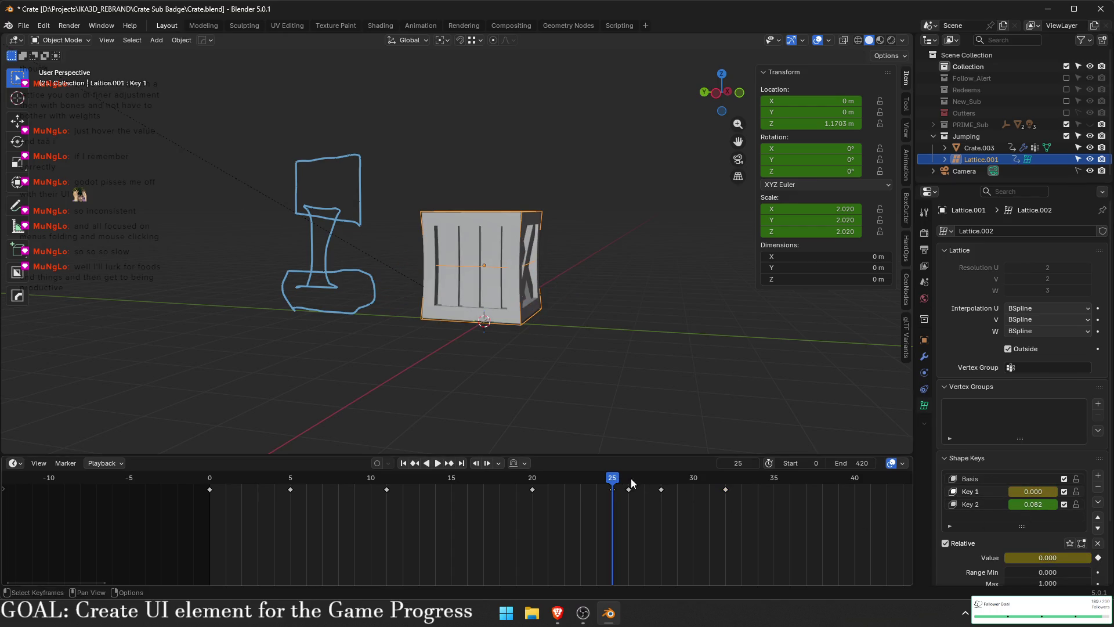
{"action": "key", "text": "ctrl+shift+space"}
{"action": "key", "text": "space"}
{"action": "key", "text": "space"}
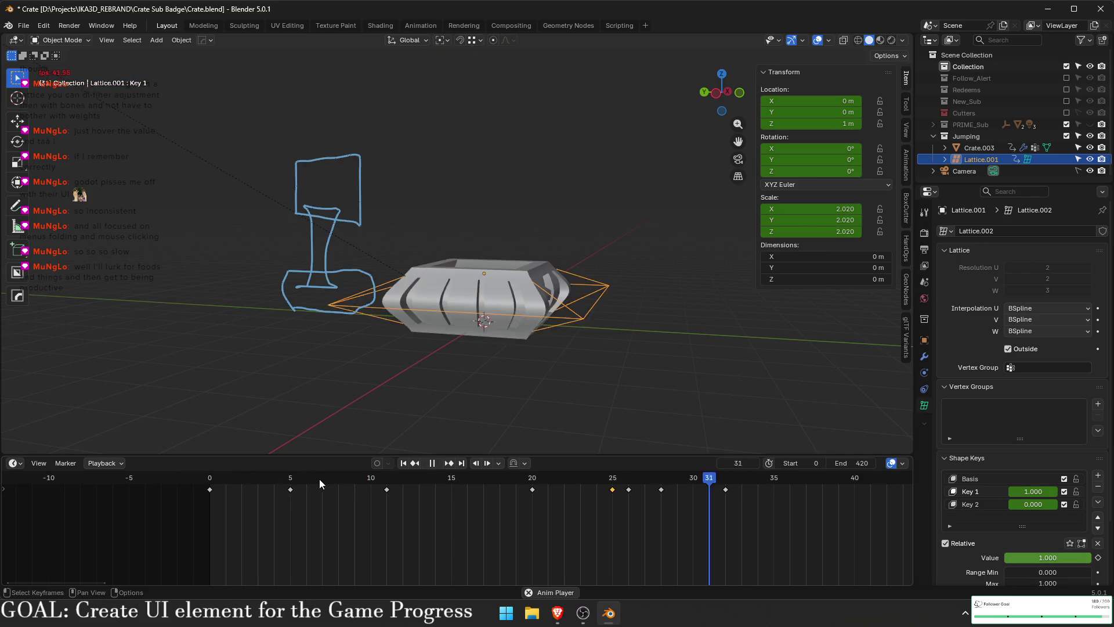
{"action": "key", "text": "space"}
{"action": "left_click", "coordinate": [723, 478]}
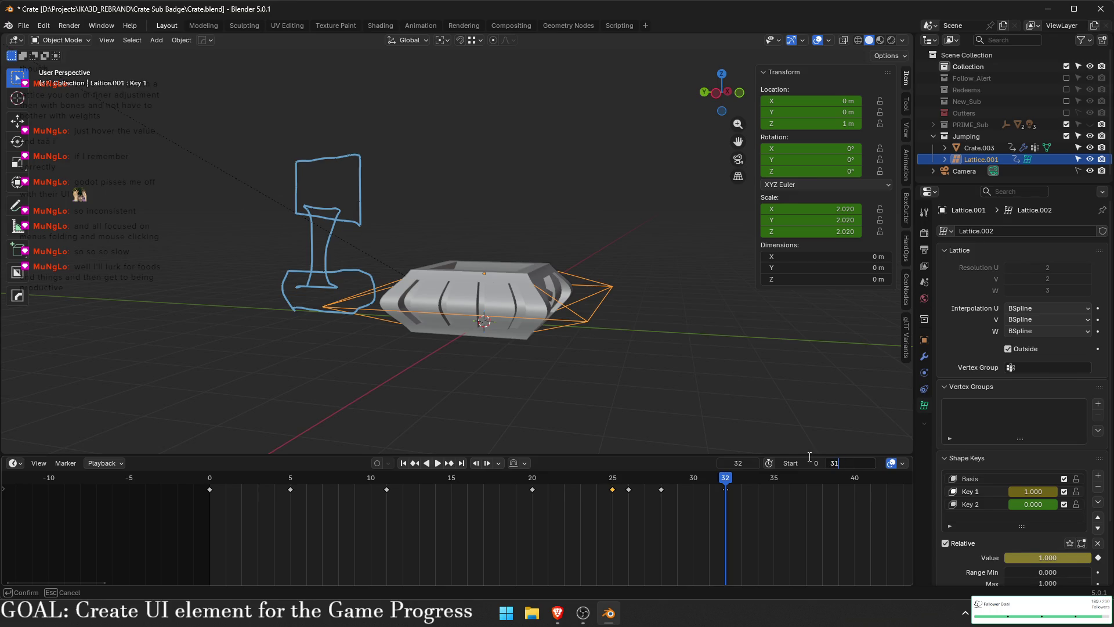
- Confirm 31 as the end frame and play the loop through the camera with overlays hidden
{"action": "key", "text": "Return"}
{"action": "key", "text": "space"}
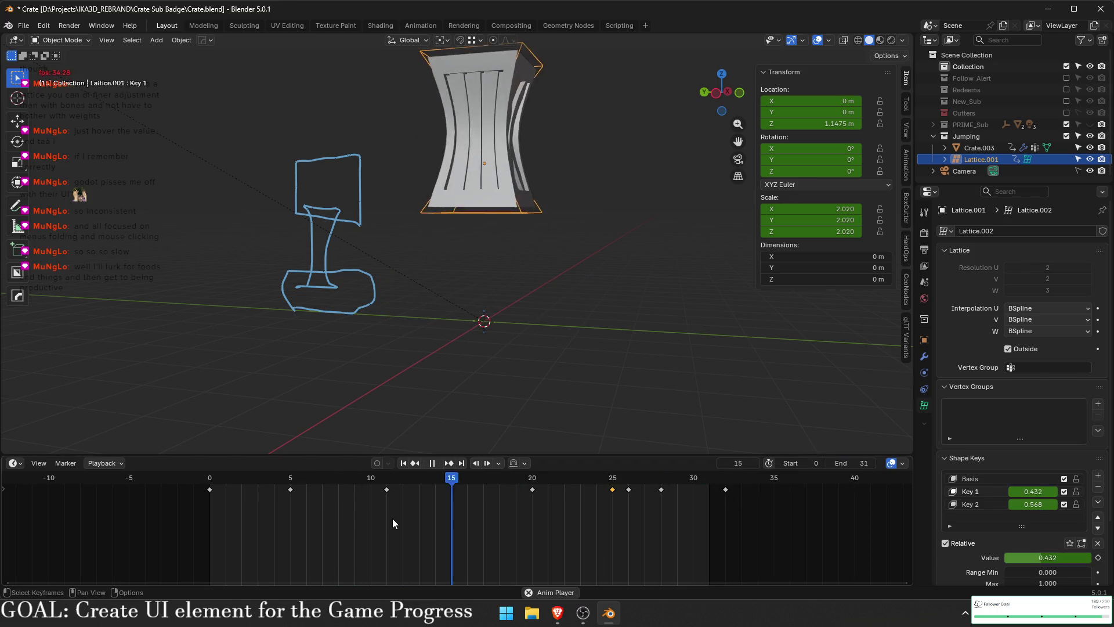
{"action": "key", "text": "KP_0"}
{"action": "key", "text": "shift+alt+z"}
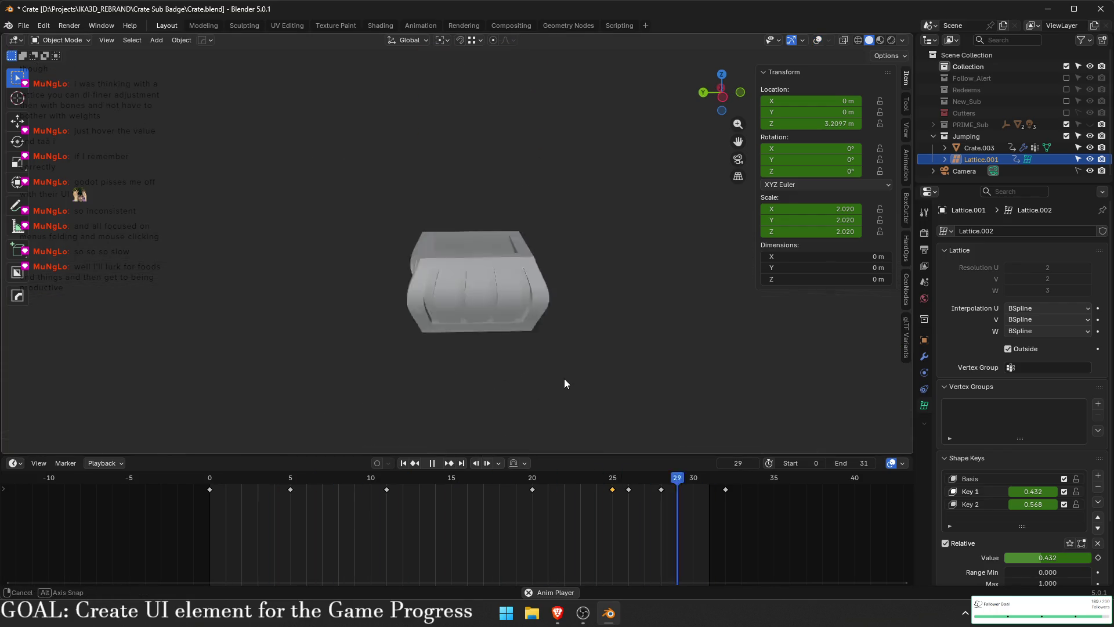
- Preview the crate in Rendered, Material Preview, then Solid shading, and scrub back to frame 0
{"action": "key", "text": "z"}
{"action": "left_click", "coordinate": [569, 298]}
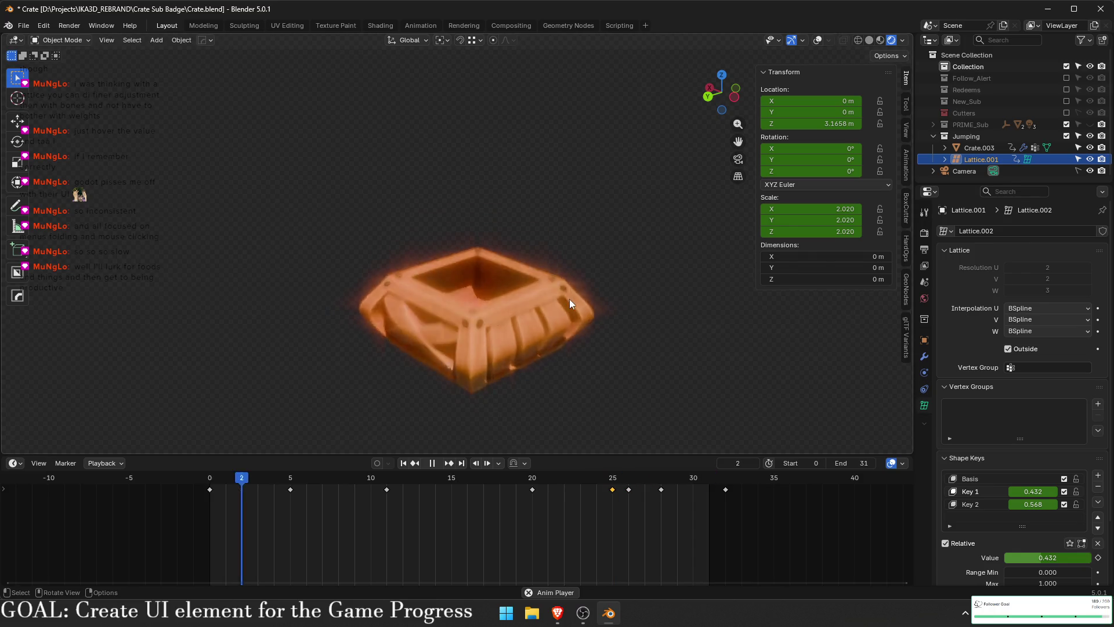
{"action": "key", "text": "z"}
{"action": "left_click", "coordinate": [559, 432]}
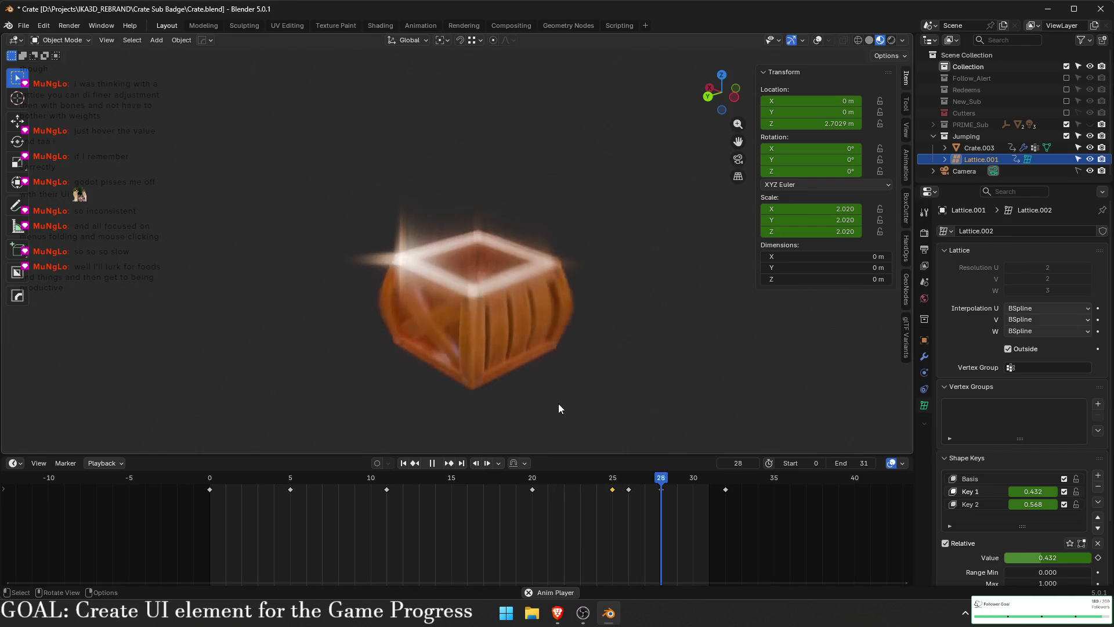
{"action": "key", "text": "z"}
{"action": "left_click", "coordinate": [659, 384]}
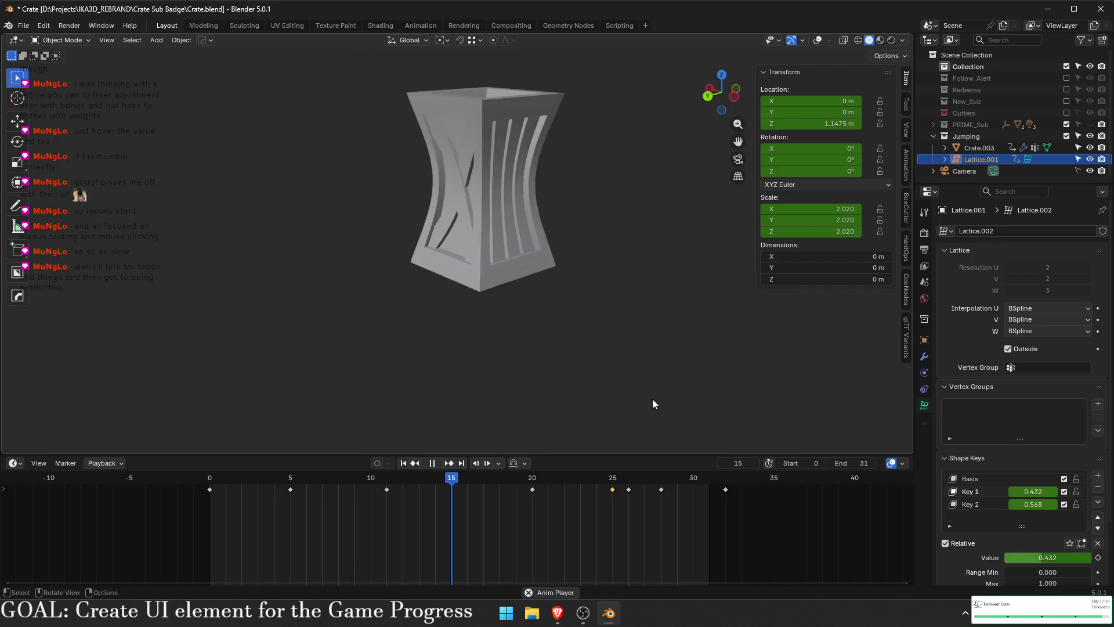
{"action": "key", "text": "space"}
{"action": "mouse_move", "coordinate": [673, 482]}
{"action": "left_mouse_down"}
{"action": "mouse_move", "coordinate": [703, 483]}
{"action": "mouse_move", "coordinate": [472, 449]}
{"action": "mouse_move", "coordinate": [215, 458]}
{"action": "left_mouse_up"}
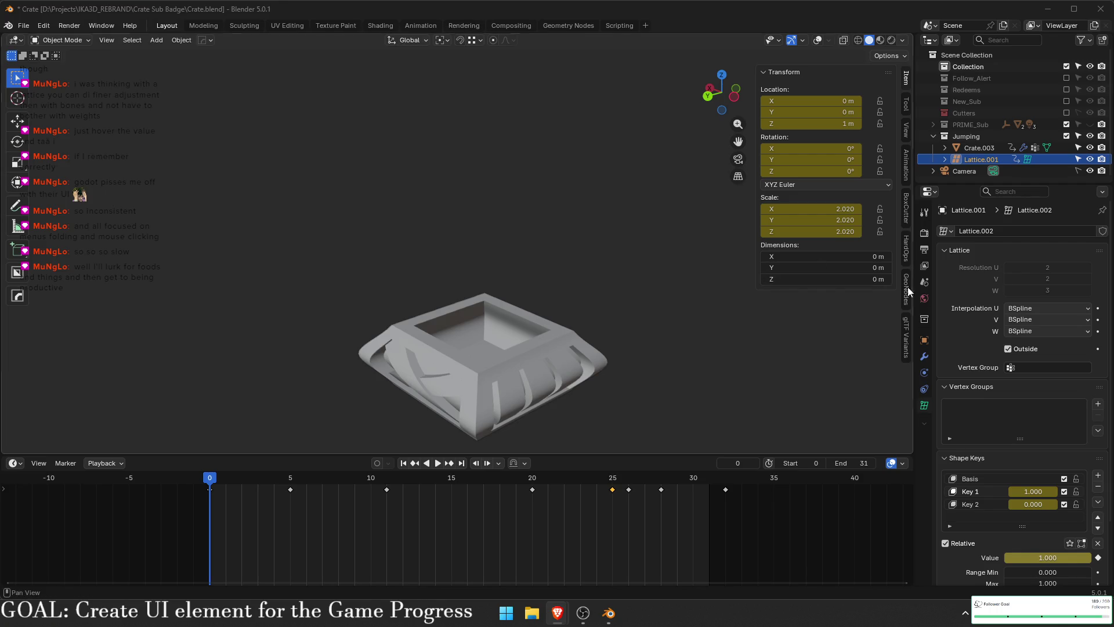
{"action": "left_click", "coordinate": [924, 248]}
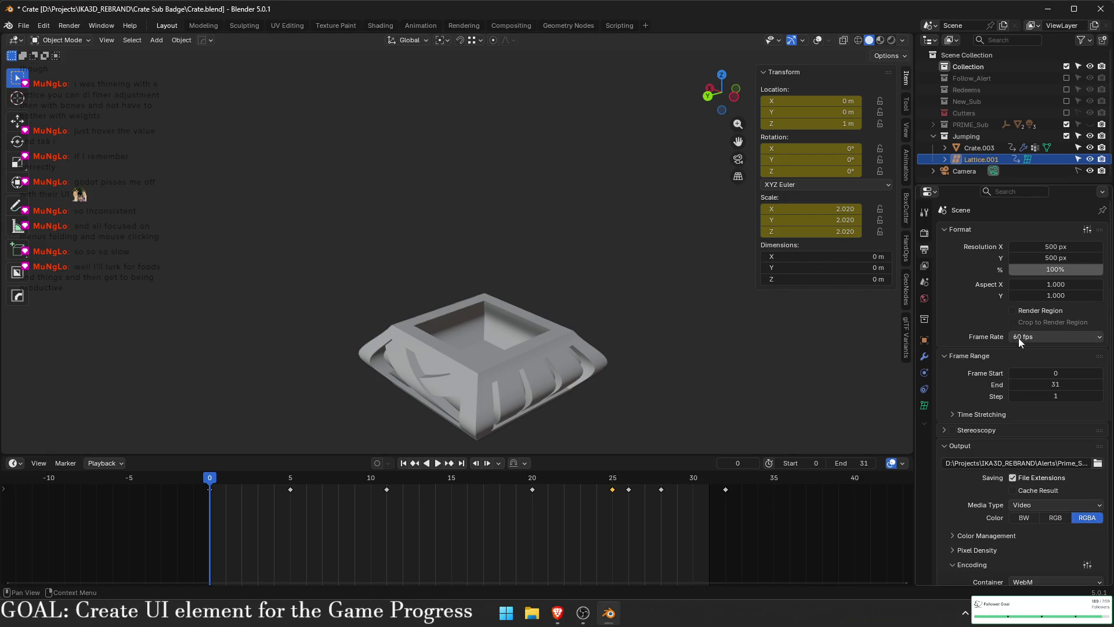
- Set the output Media Type to Image and browse to the project root folder
{"action": "left_click", "coordinate": [1059, 502]}
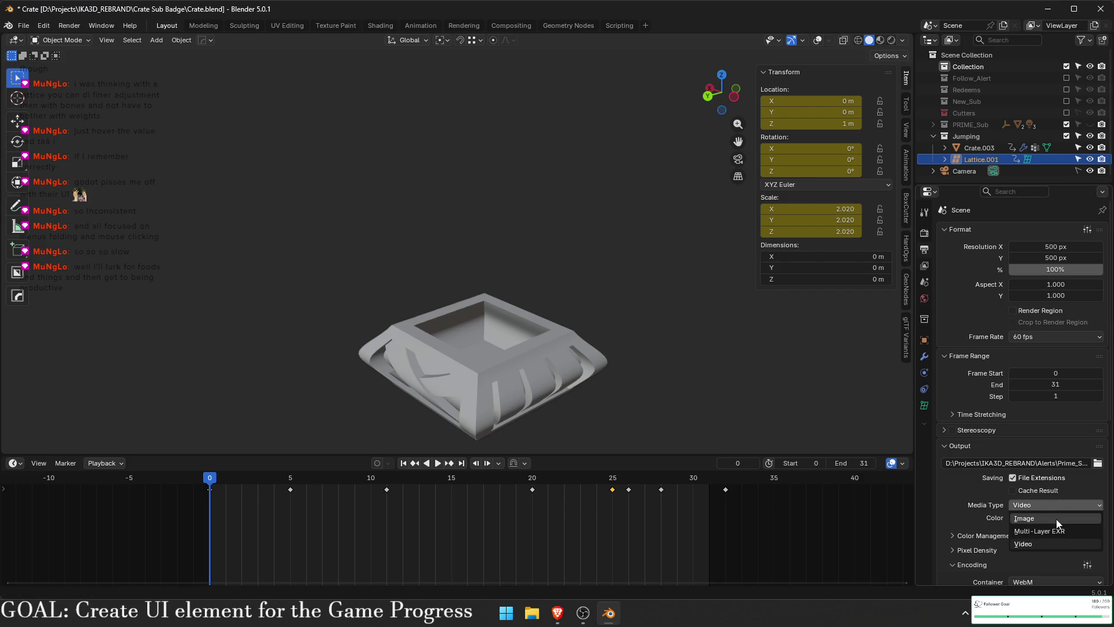
{"action": "left_click", "coordinate": [1056, 519]}
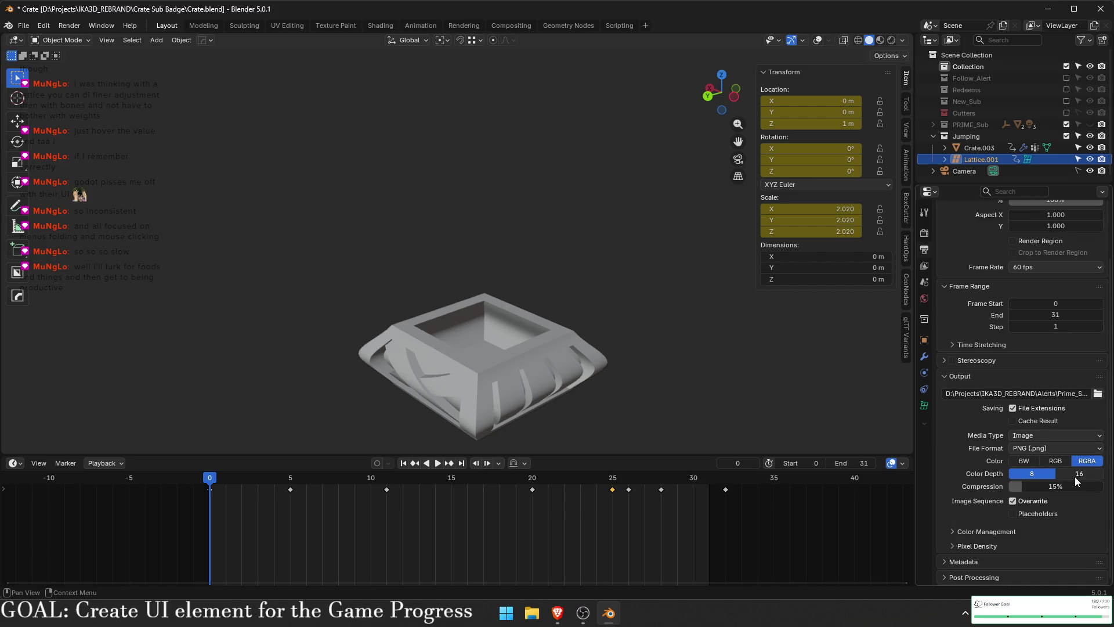
{"action": "left_click", "coordinate": [1097, 393]}
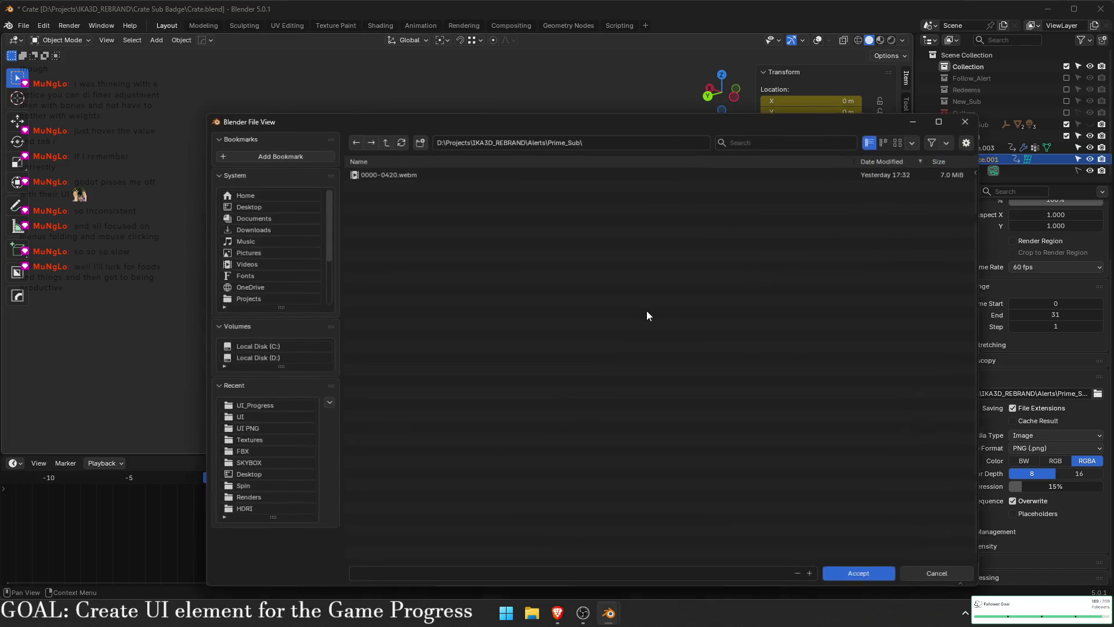
{"action": "left_click", "coordinate": [385, 140]}
{"action": "left_click", "coordinate": [385, 139]}
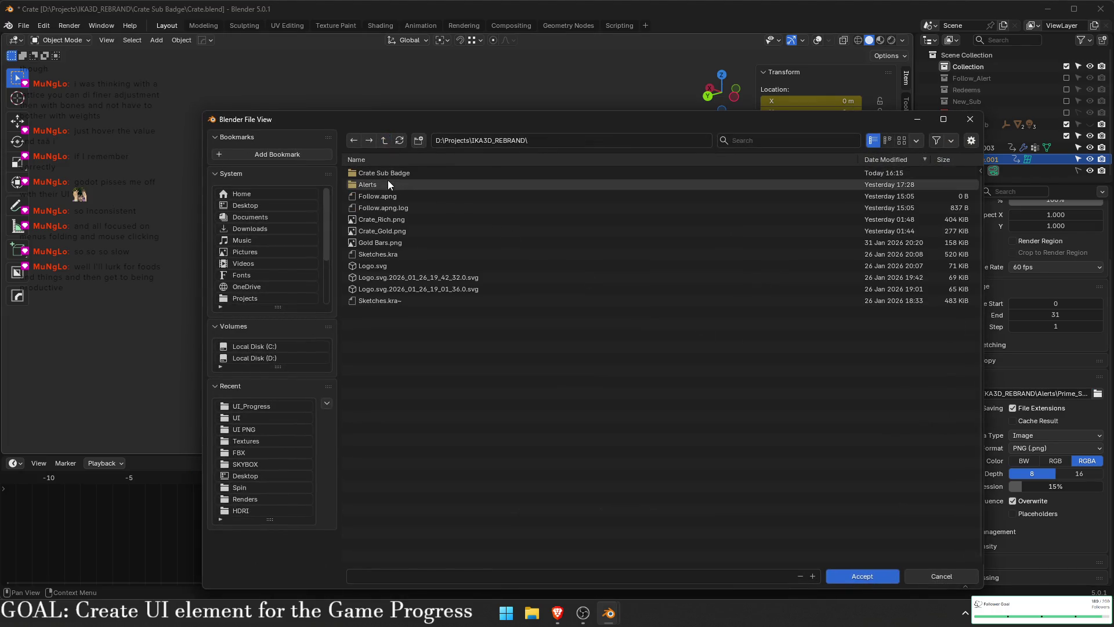
- Create the Emote and Jumping folders and accept Jumping as the render output path
{"action": "left_click", "coordinate": [419, 140]}
{"action": "type", "text": "Emote"}
{"action": "key", "text": "Return"}
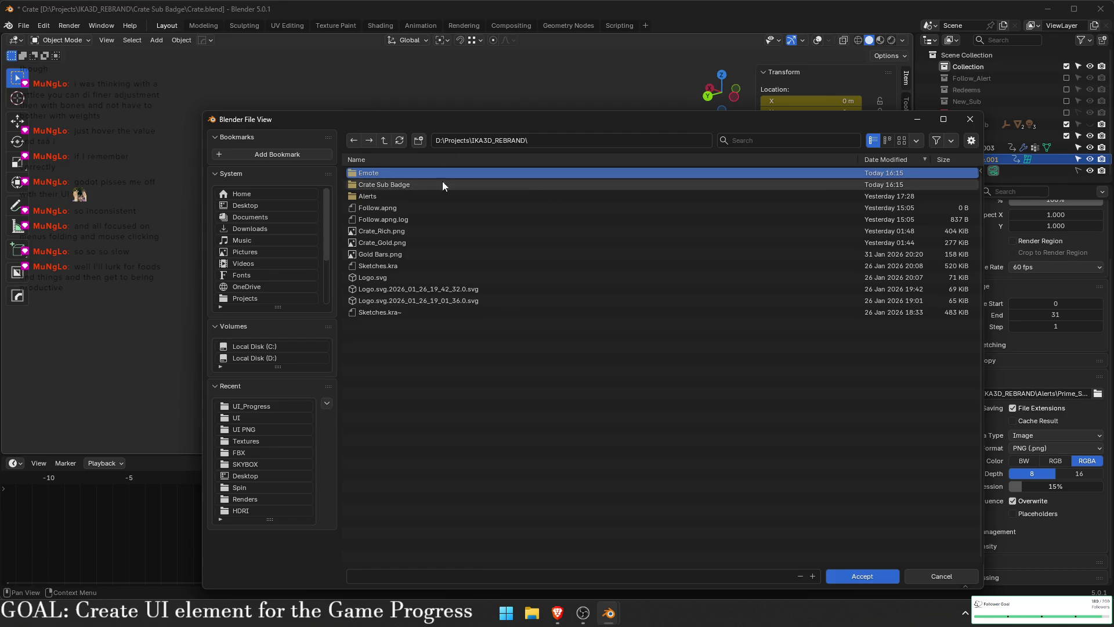
{"action": "double_click", "coordinate": [420, 173]}
{"action": "type", "text": "Jump"}
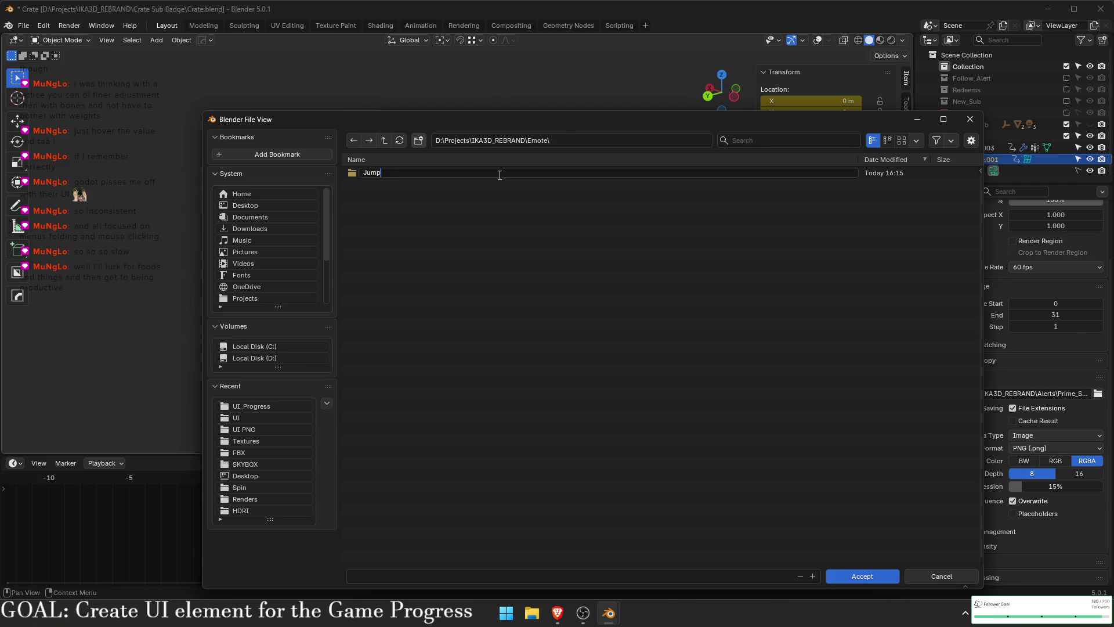
{"action": "type", "text": "ing"}
{"action": "key", "text": "Return"}
{"action": "double_click", "coordinate": [499, 175]}
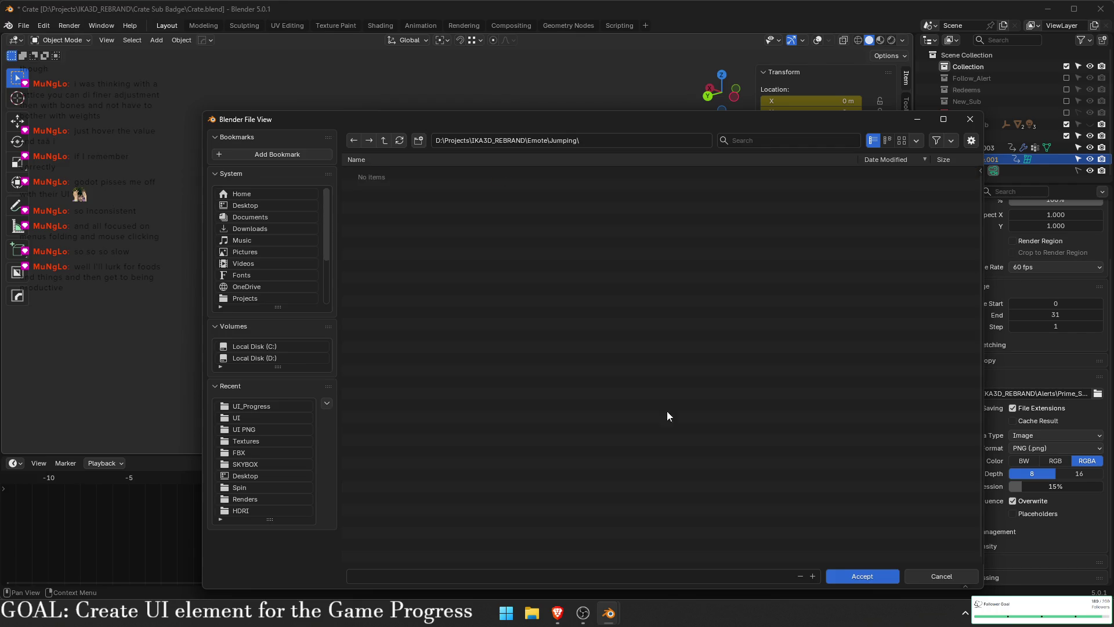
{"action": "left_click", "coordinate": [851, 580]}
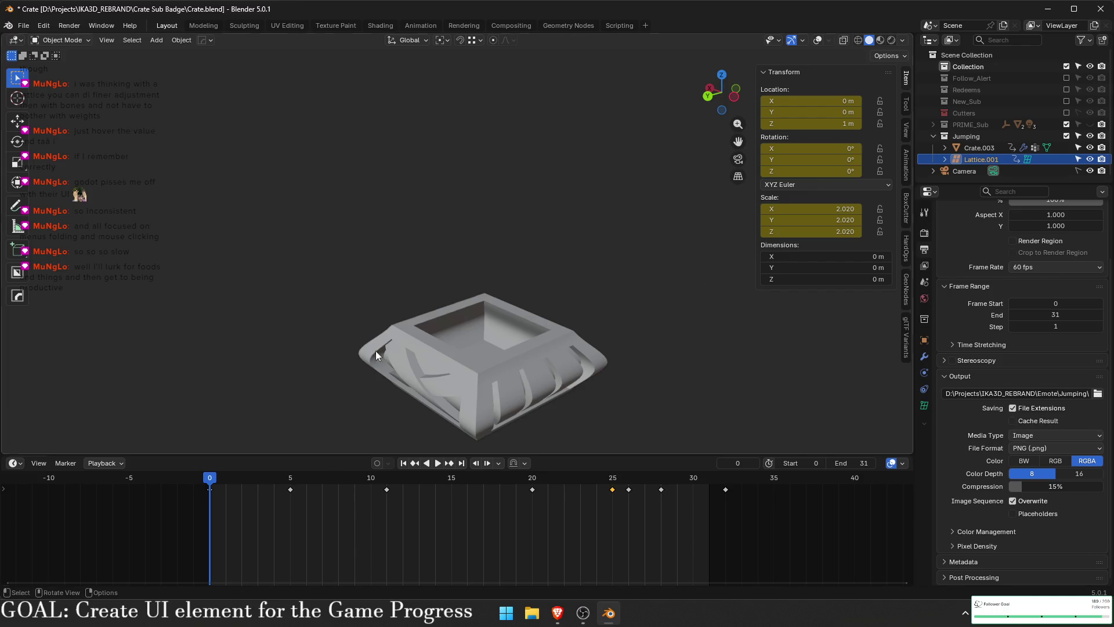
- Go to frame 31, save Crate.blend, and switch to the Rendering workspace
{"action": "left_click_drag", "start_coordinate": [213, 480], "coordinate": [715, 482]}
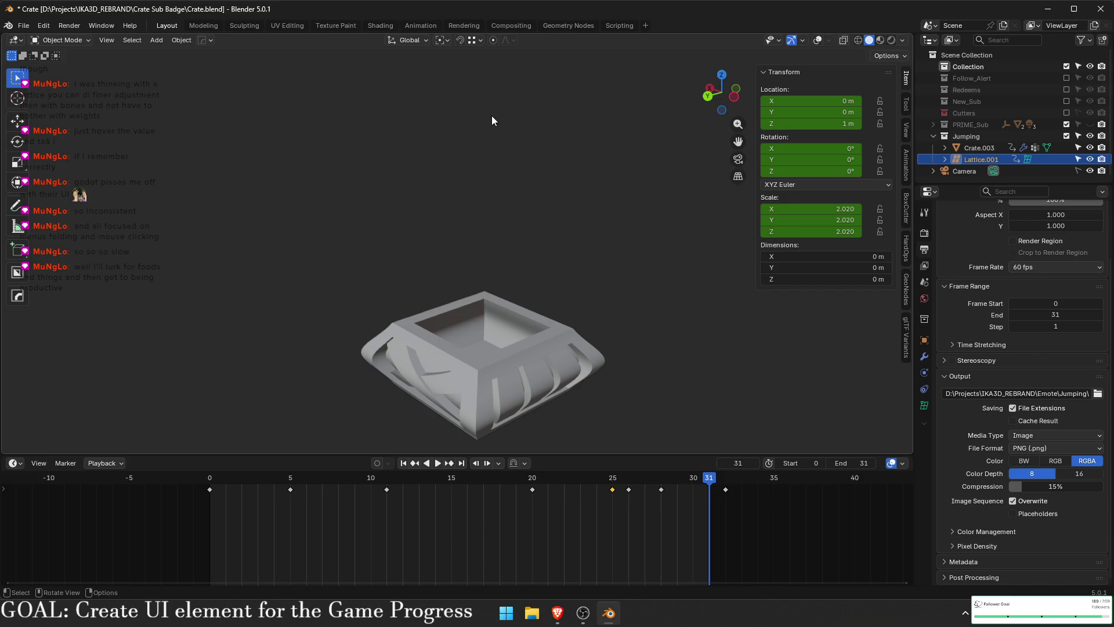
{"action": "key", "text": "ctrl+s"}
{"action": "left_click", "coordinate": [468, 25]}
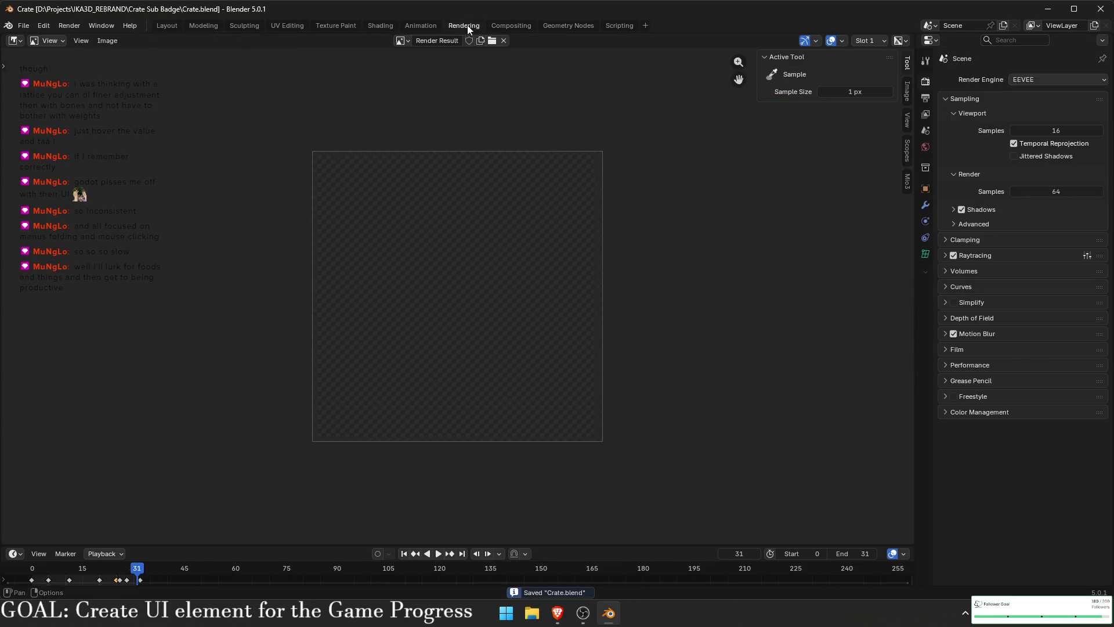
- Look over the compositor nodes in Compositing, then return to Layout
{"action": "left_click", "coordinate": [512, 25]}
{"action": "scroll", "coordinate": [456, 174], "scroll_direction": "down", "scroll_amount": 2}
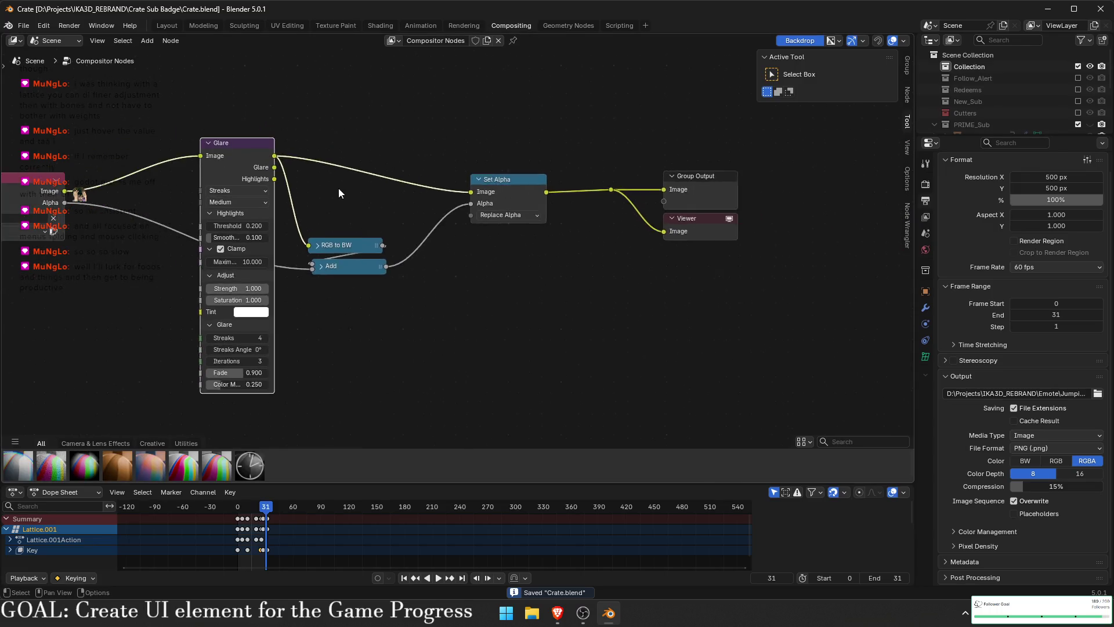
{"action": "key", "text": "Home"}
{"action": "left_click", "coordinate": [169, 26]}
- Show the textured crate in Material Preview through the camera at frame 0, overlays on, and save
{"action": "key", "text": "z"}
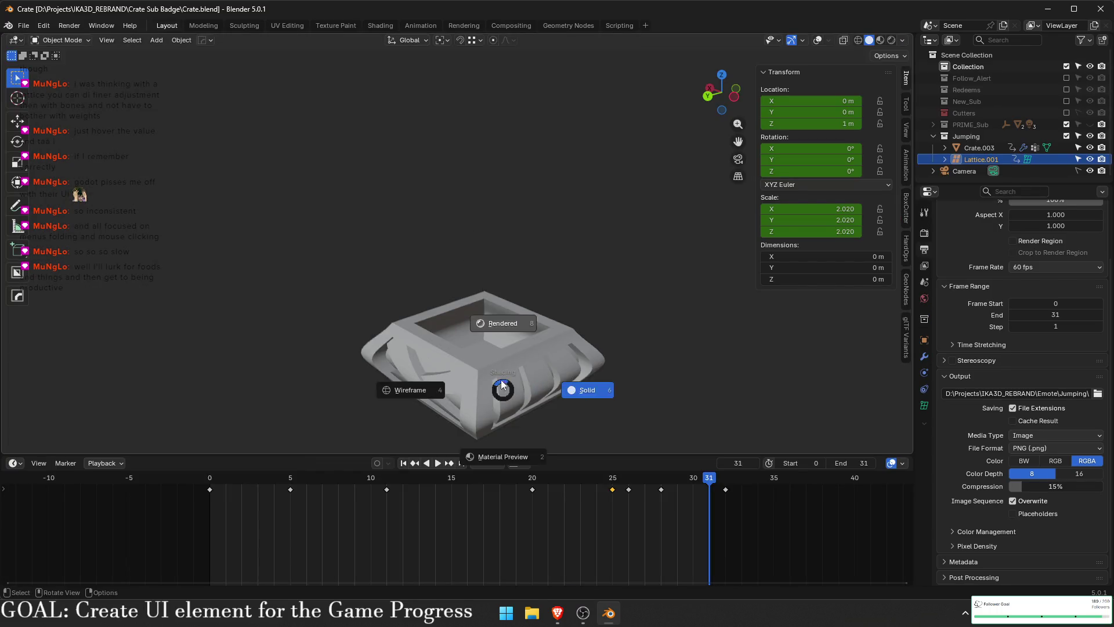
{"action": "left_click", "coordinate": [504, 436]}
{"action": "key", "text": "space"}
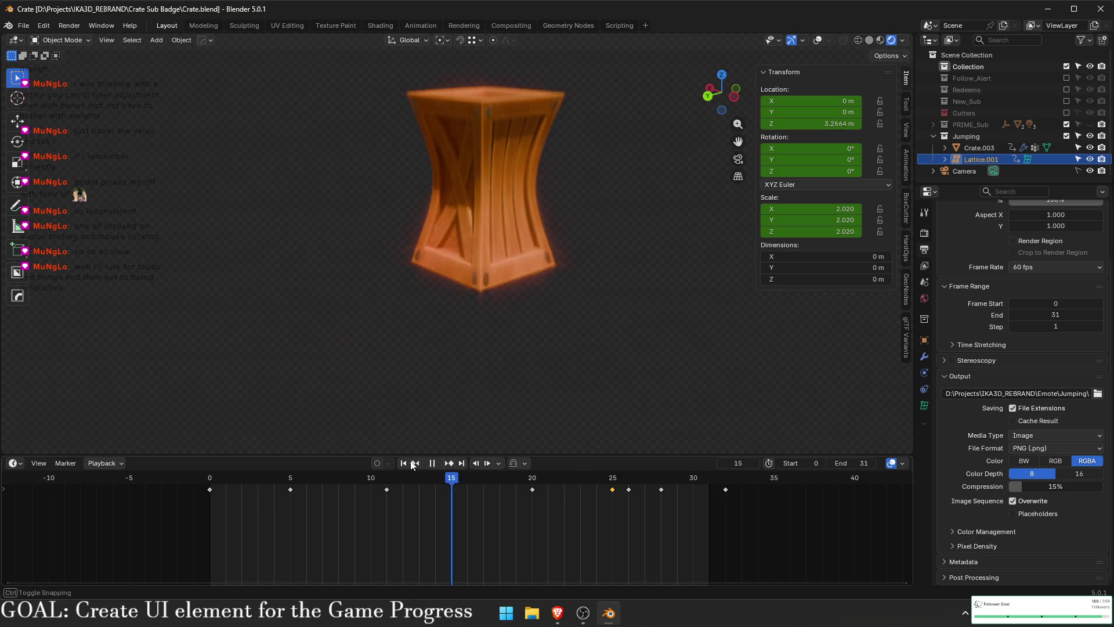
{"action": "key", "text": "Escape"}
{"action": "key", "text": "KP_0"}
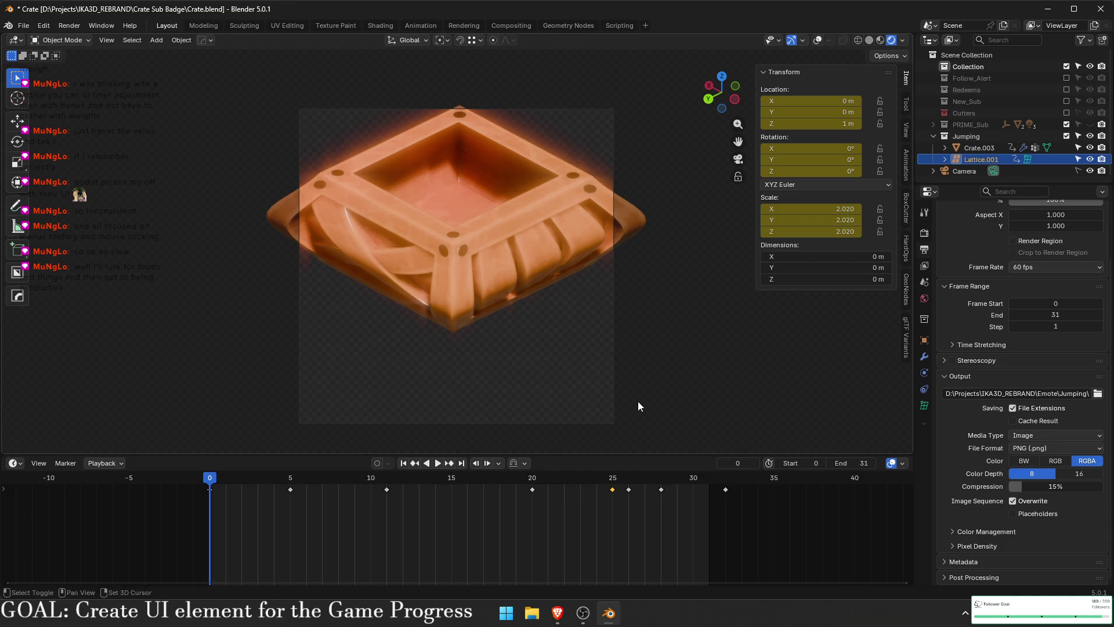
{"action": "key", "text": "shift+alt+z"}
{"action": "key", "text": "alt+a"}
{"action": "key", "text": "ctrl+s"}
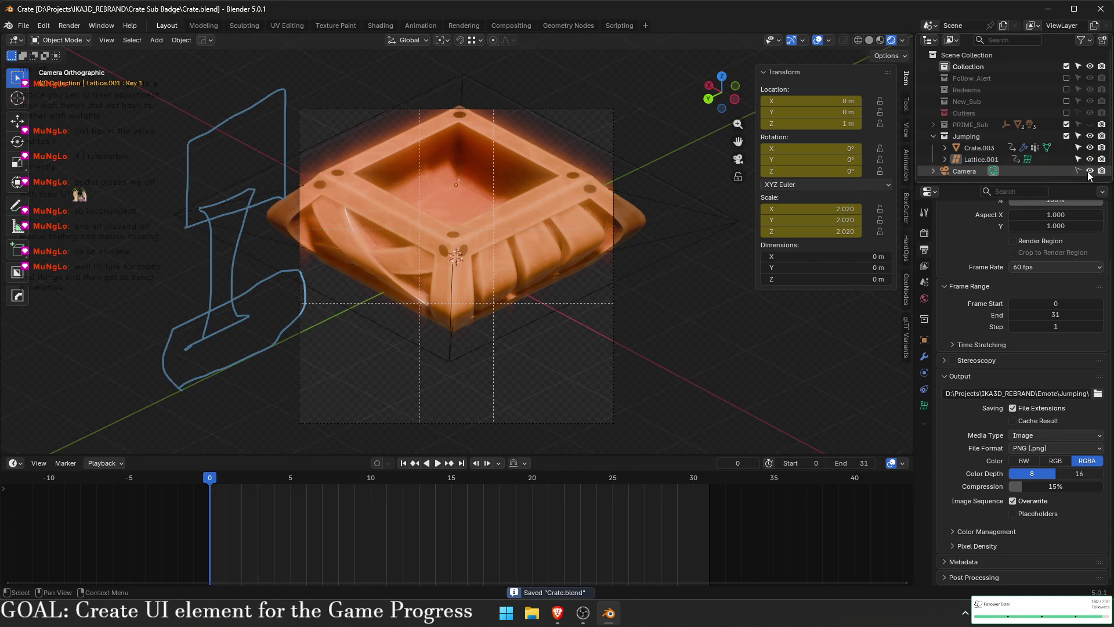
- Set the camera's orthographic scale to 5.56 and shift the framing lower, checking frame 15
{"action": "left_click", "coordinate": [962, 171]}
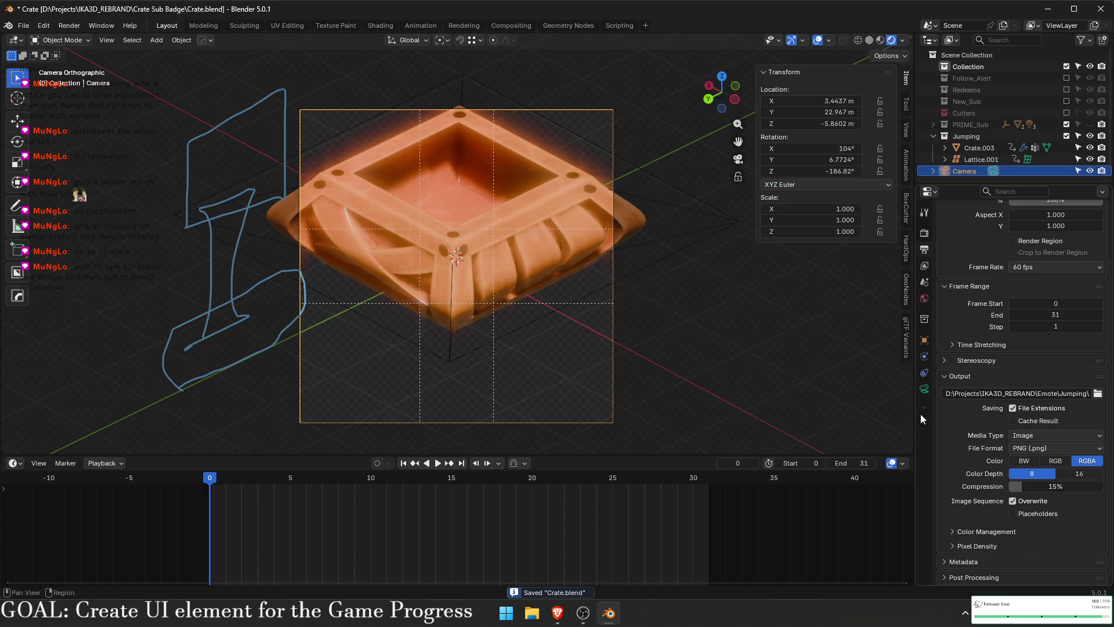
{"action": "left_click", "coordinate": [924, 389]}
{"action": "left_click_drag", "start_coordinate": [1058, 286], "coordinate": [1100, 286]}
{"action": "key", "text": "space"}
{"action": "key", "text": "space"}
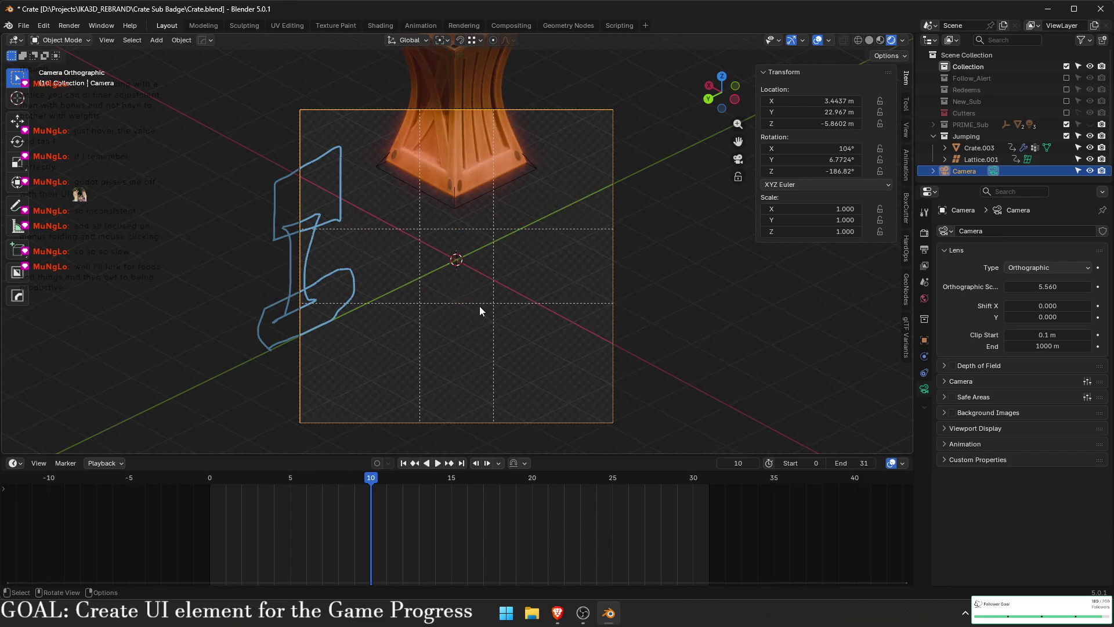
{"action": "key", "text": "shift+alt+z"}
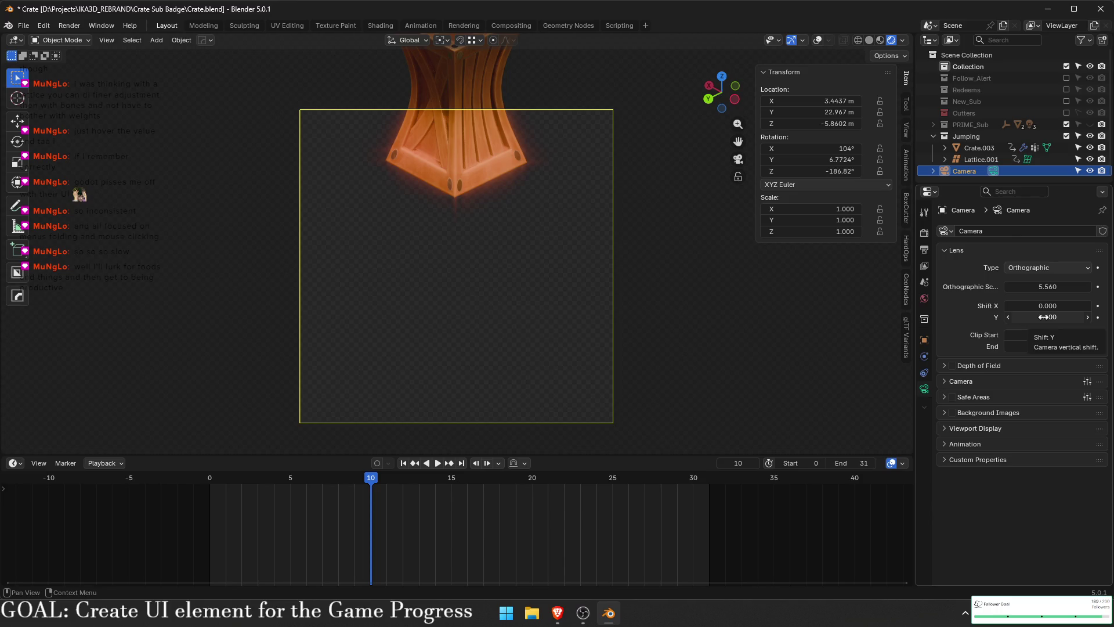
{"action": "left_click_drag", "start_coordinate": [1043, 317], "coordinate": [1065, 316]}
{"action": "mouse_move", "coordinate": [357, 489]}
{"action": "left_mouse_down"}
{"action": "mouse_move", "coordinate": [424, 479]}
{"action": "mouse_move", "coordinate": [469, 491]}
{"action": "mouse_move", "coordinate": [705, 492]}
{"action": "mouse_move", "coordinate": [688, 492]}
{"action": "left_mouse_up"}
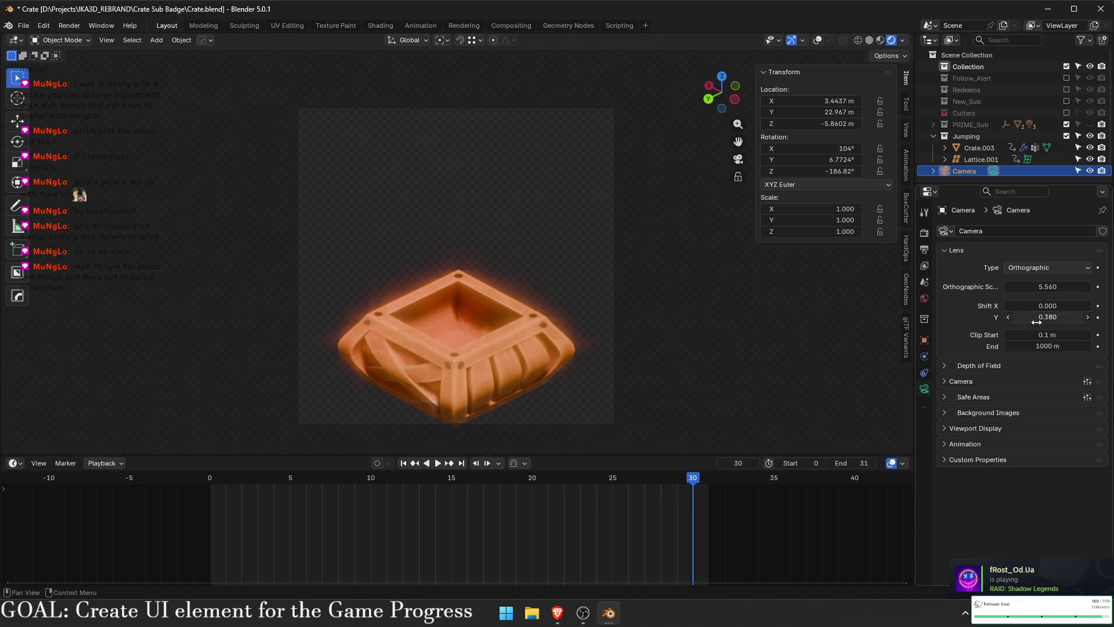
{"action": "key", "text": "space"}
- Try orthographic scales 7.16 and 7.56, settle on 6.560, then play in Solid shading
{"action": "left_click", "coordinate": [1057, 286]}
{"action": "type", "text": "7.16"}
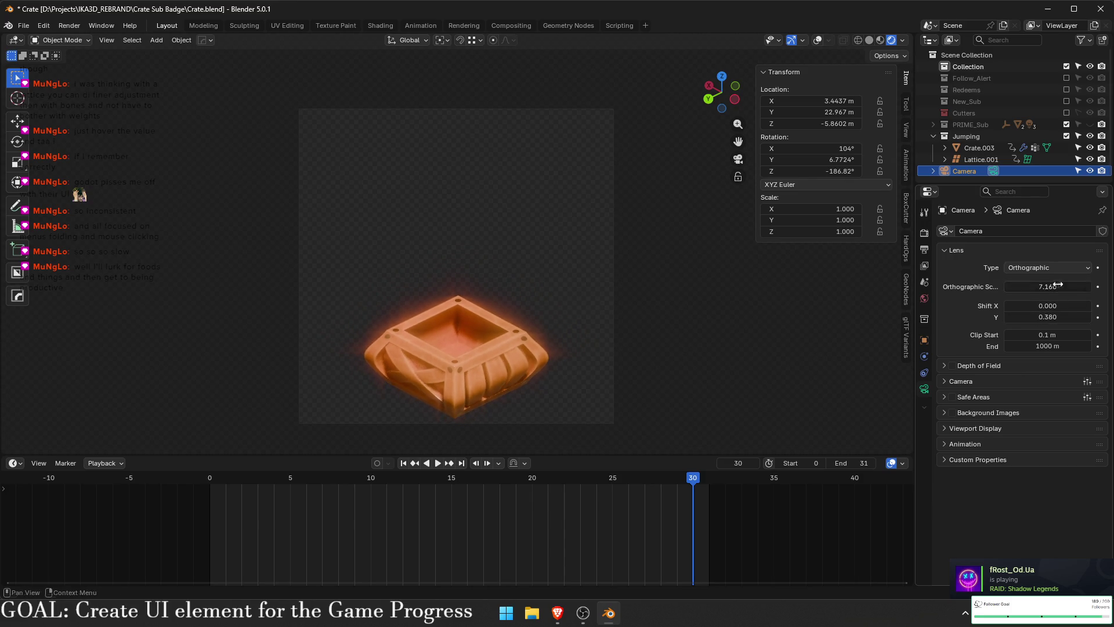
{"action": "key", "text": "Return"}
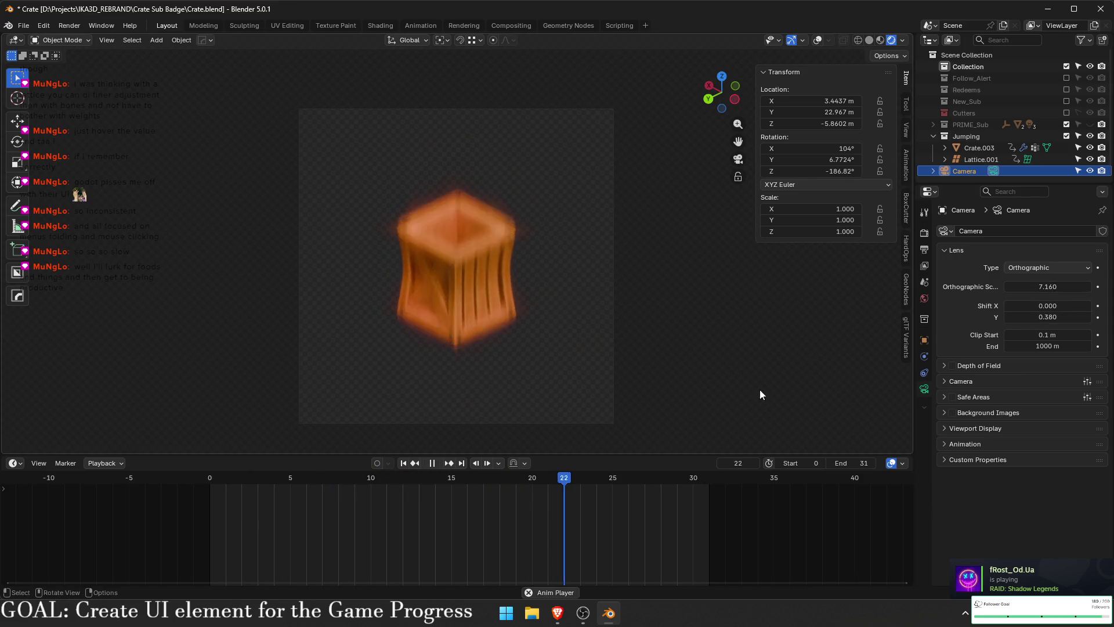
{"action": "mouse_move", "coordinate": [1033, 292]}
{"action": "left_mouse_down"}
{"action": "mouse_move", "coordinate": [1056, 292]}
{"action": "mouse_move", "coordinate": [1009, 287]}
{"action": "left_mouse_up"}
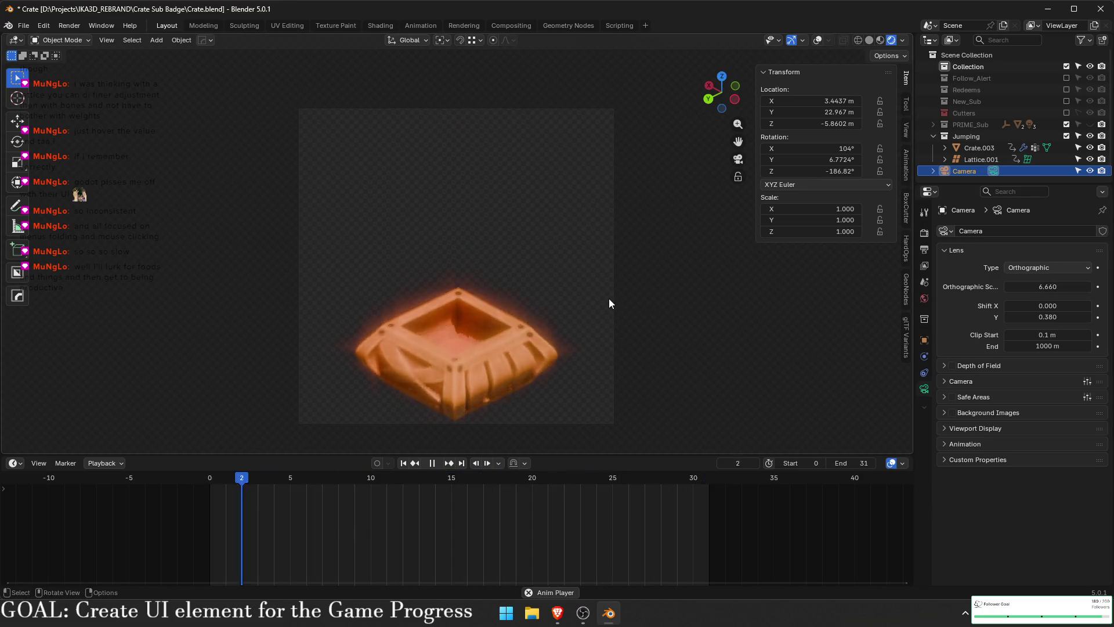
{"action": "mouse_move", "coordinate": [1034, 287]}
{"action": "left_mouse_down"}
{"action": "mouse_move", "coordinate": [1076, 286]}
{"action": "mouse_move", "coordinate": [1021, 287]}
{"action": "left_mouse_up"}
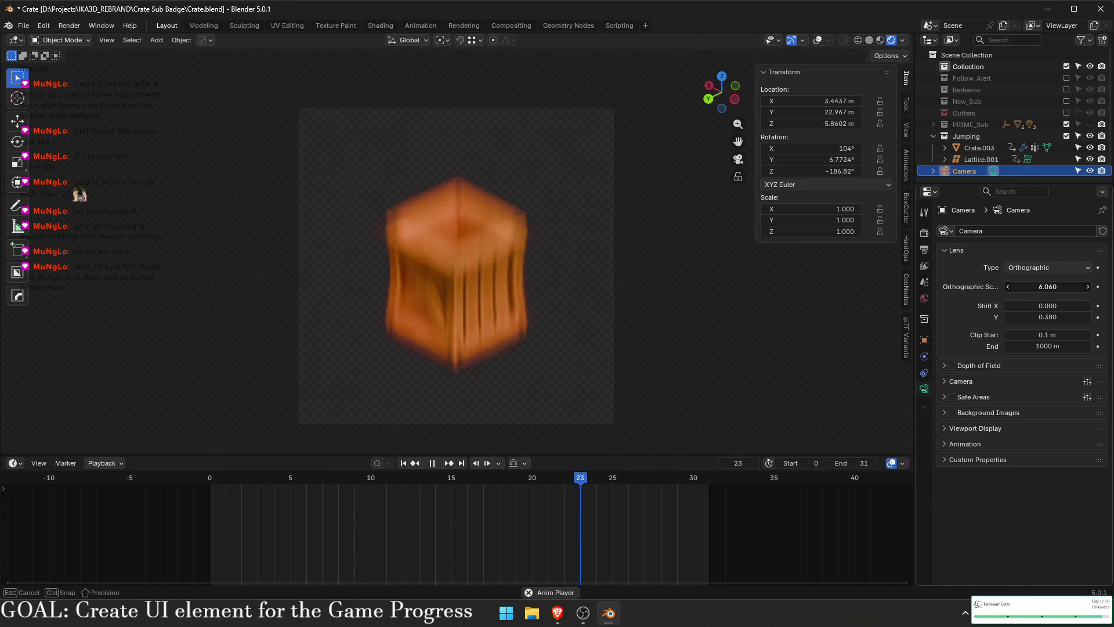
{"action": "key", "text": "space"}
{"action": "key", "text": "z"}
{"action": "left_click", "coordinate": [719, 252]}
{"action": "key", "text": "space"}
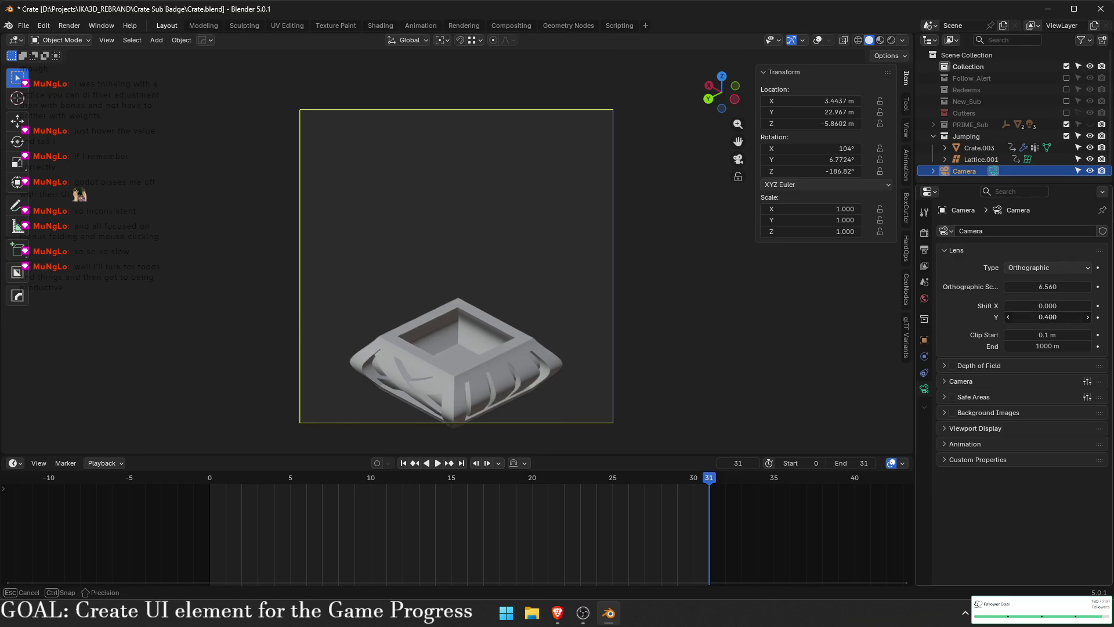
- Recenter the crate, setting orthographic scale 6.160 and Shift Y 0.370 while checking the squashed frames
{"action": "key", "text": "space"}
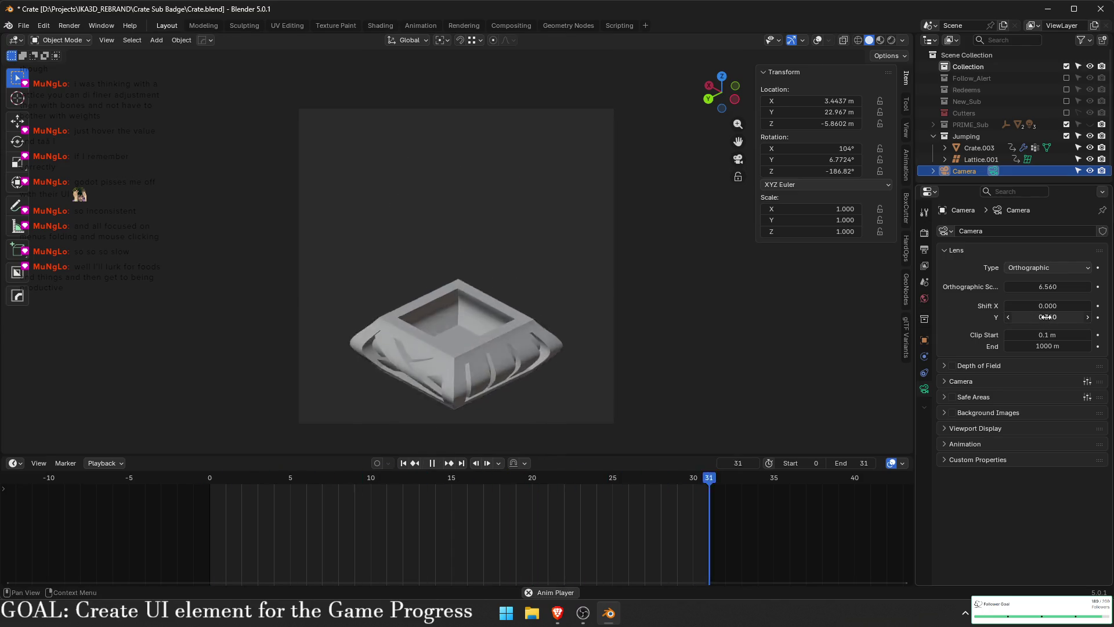
{"action": "mouse_move", "coordinate": [1045, 317]}
{"action": "left_mouse_down"}
{"action": "mouse_move", "coordinate": [1085, 317]}
{"action": "mouse_move", "coordinate": [1067, 317]}
{"action": "left_mouse_up"}
{"action": "key", "text": "space"}
{"action": "mouse_move", "coordinate": [630, 479]}
{"action": "left_mouse_down"}
{"action": "mouse_move", "coordinate": [677, 477]}
{"action": "mouse_move", "coordinate": [387, 467]}
{"action": "mouse_move", "coordinate": [418, 471]}
{"action": "mouse_move", "coordinate": [421, 462]}
{"action": "left_mouse_up"}
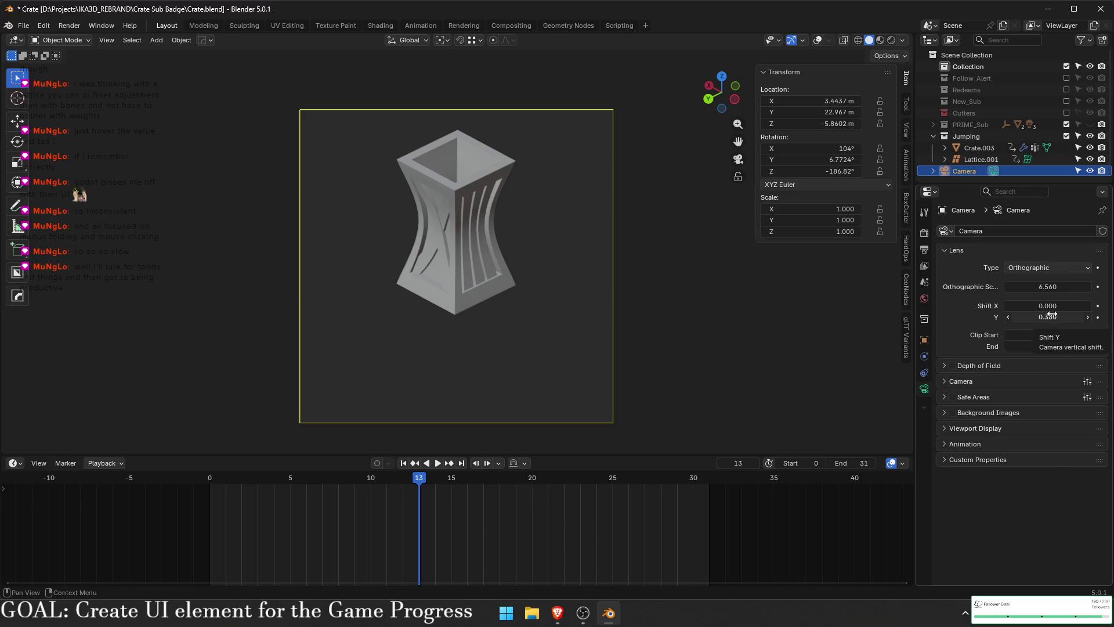
{"action": "left_click_drag", "start_coordinate": [1051, 287], "coordinate": [1026, 287]}
{"action": "key", "text": "space"}
{"action": "left_click_drag", "start_coordinate": [694, 485], "coordinate": [706, 479]}
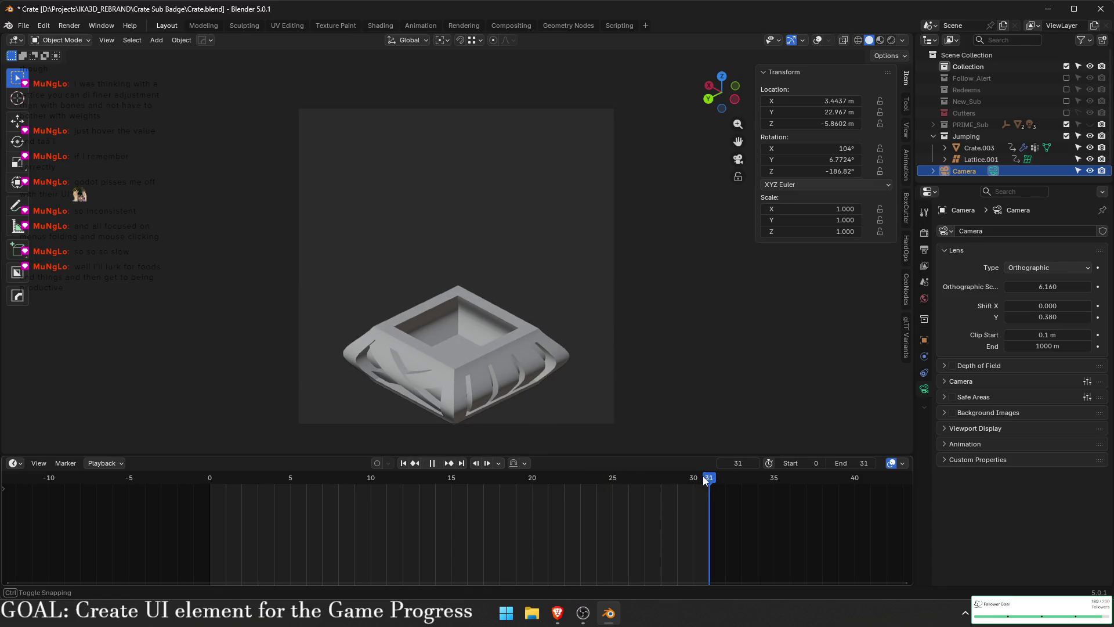
{"action": "key", "text": "space"}
{"action": "left_click_drag", "start_coordinate": [1047, 317], "coordinate": [1045, 317]}
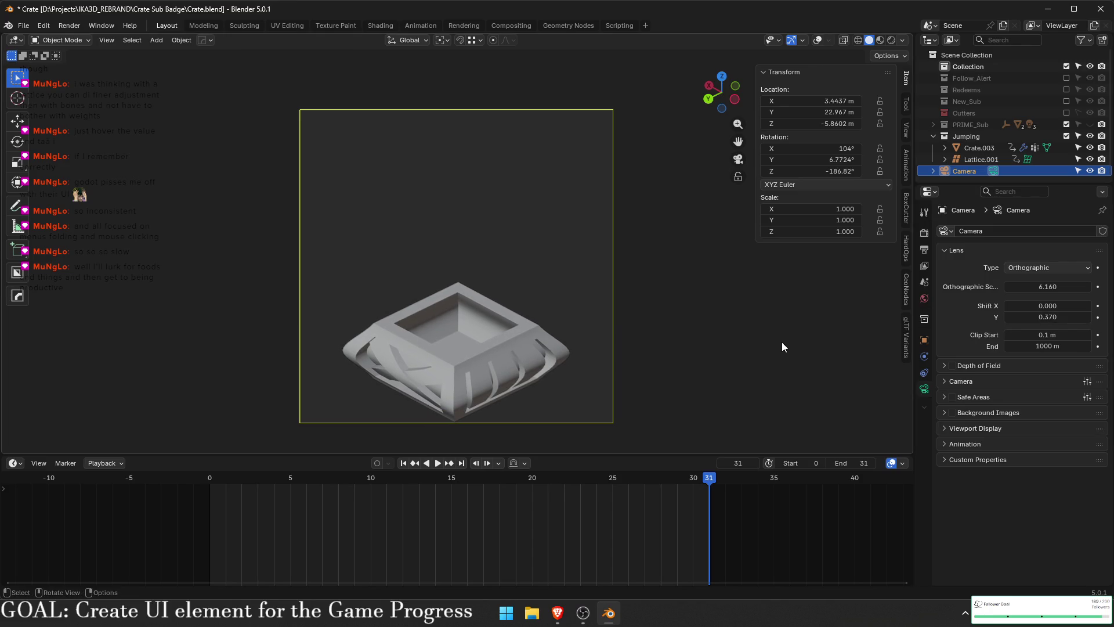
{"action": "key", "text": "space"}
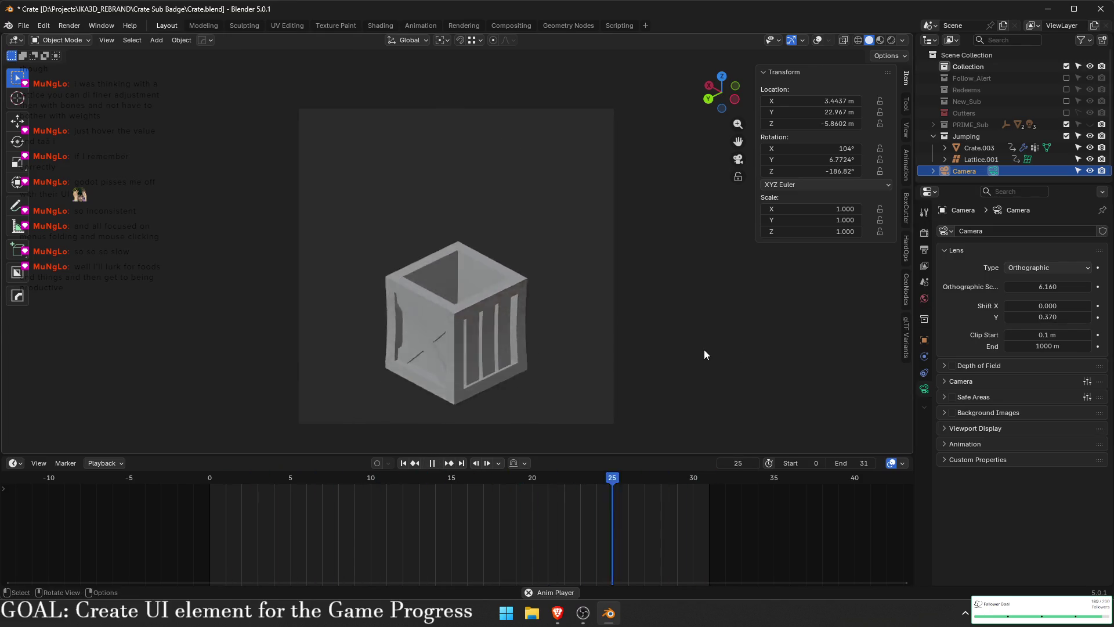
{"action": "key", "text": "space"}
- Preview the jump in Rendered then Solid shading, stop playback, and save Crate.blend
{"action": "key", "text": "z"}
{"action": "left_click", "coordinate": [707, 265]}
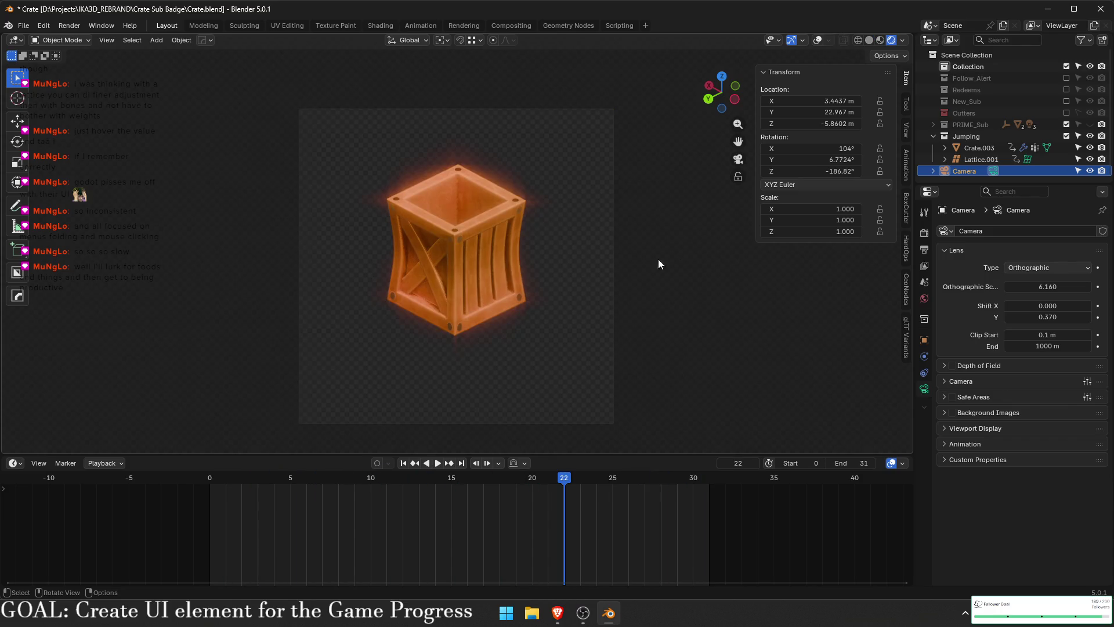
{"action": "key", "text": "space"}
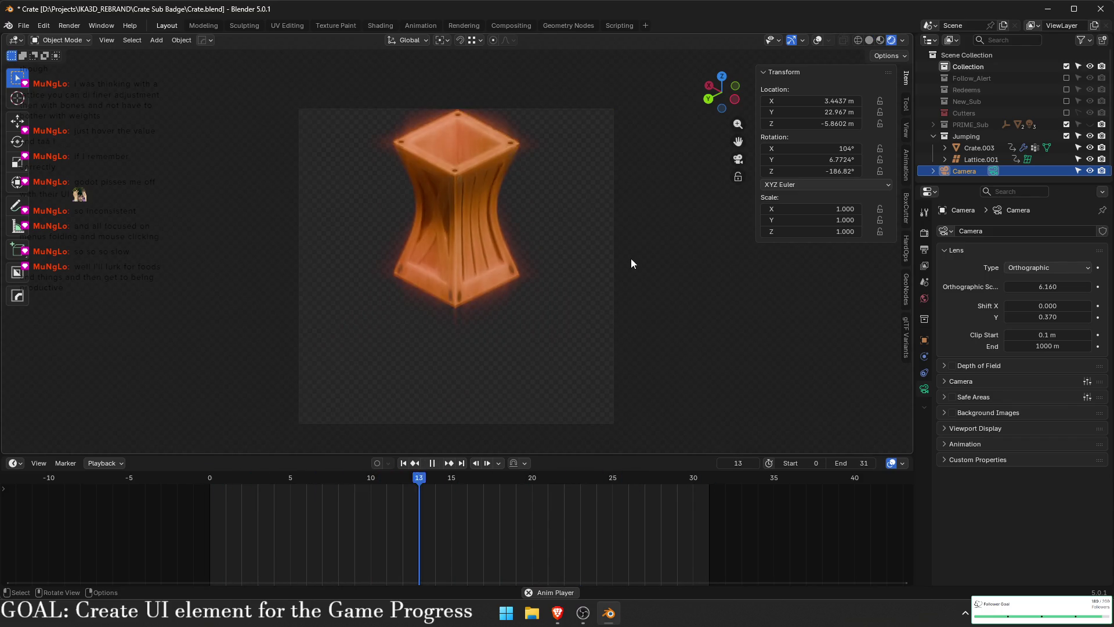
{"action": "key", "text": "z"}
{"action": "left_click", "coordinate": [771, 263]}
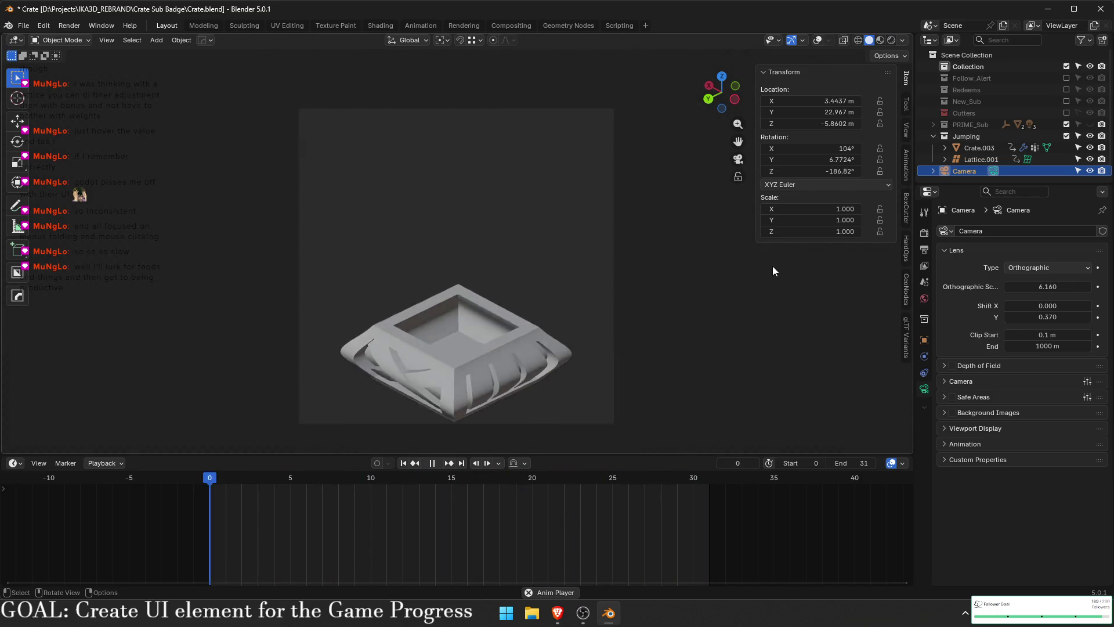
{"action": "key", "text": "Escape"}
{"action": "key", "text": "ctrl+s"}
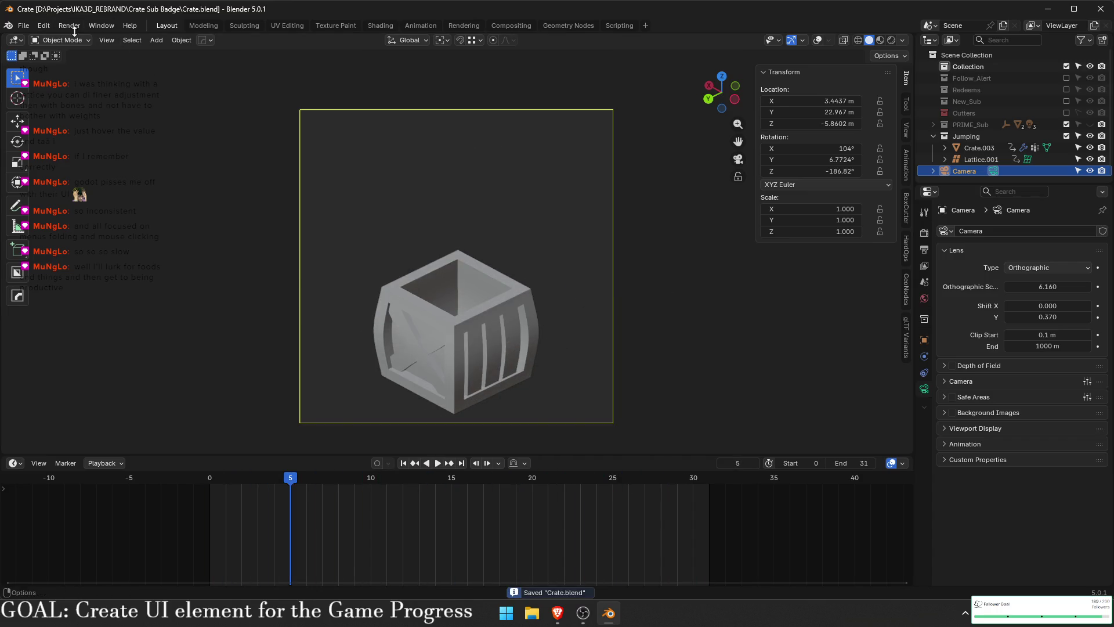
{"action": "left_click", "coordinate": [69, 26]}
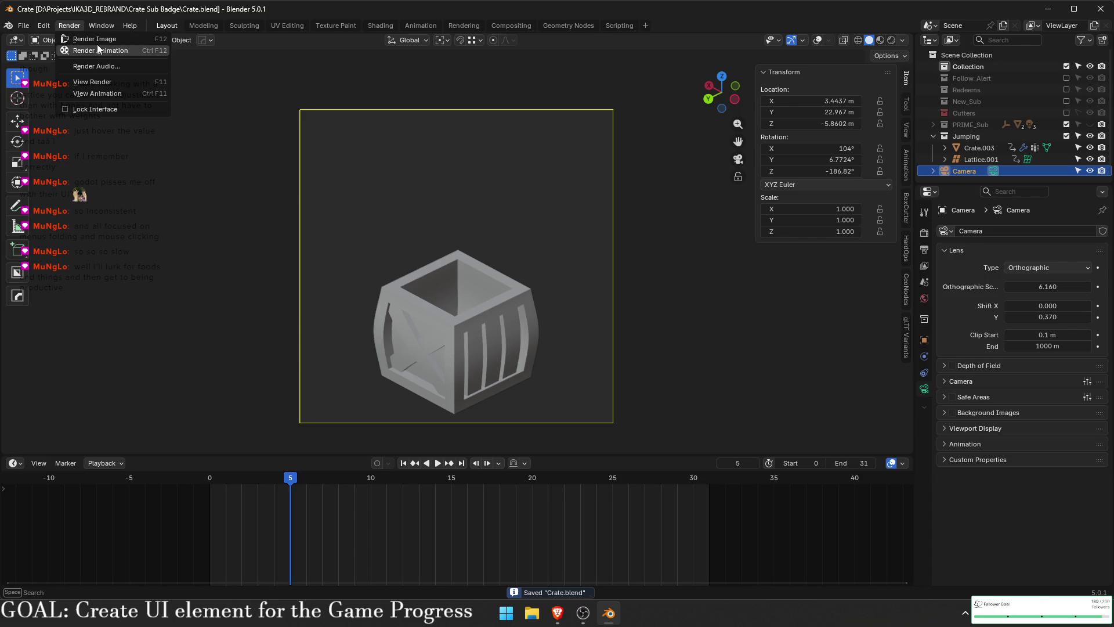
{"action": "key", "text": "Escape"}
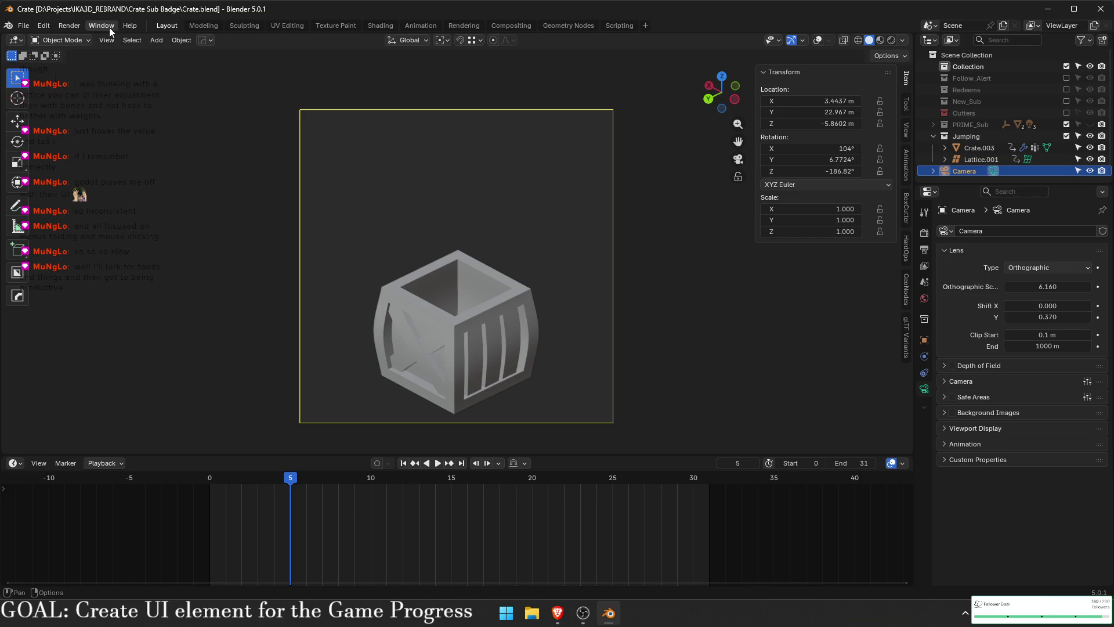
{"action": "left_click", "coordinate": [109, 26]}
{"action": "left_click", "coordinate": [67, 26]}
{"action": "left_click", "coordinate": [95, 53]}
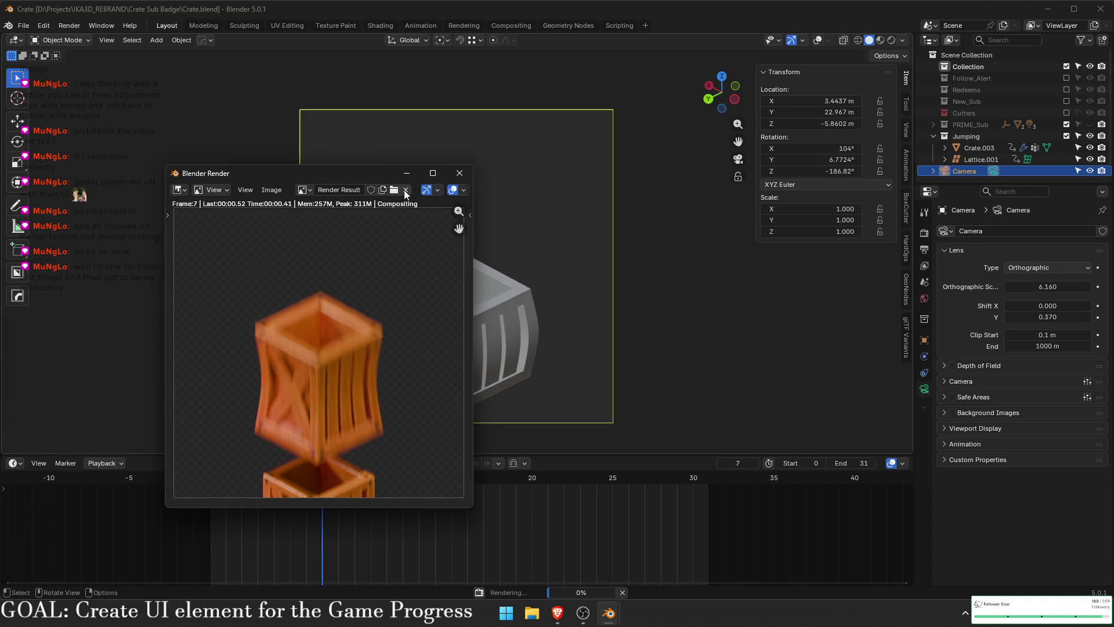
{"action": "left_click", "coordinate": [457, 178]}
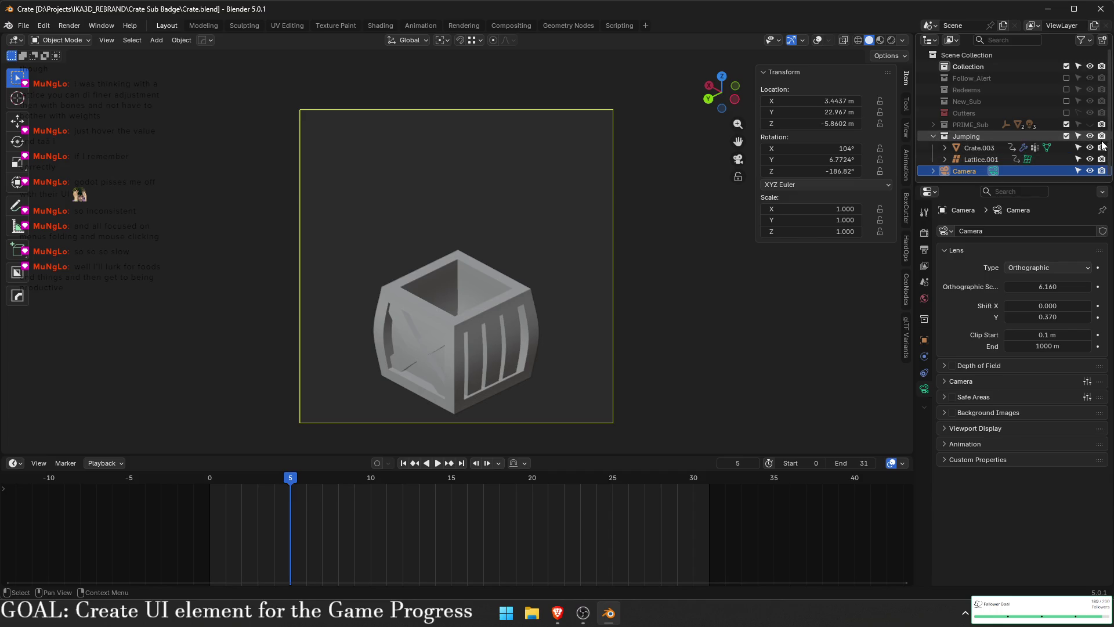
- Exclude Collection from rendering, set resolution to 300 × 300 px, and save the file
{"action": "left_click", "coordinate": [1102, 66]}
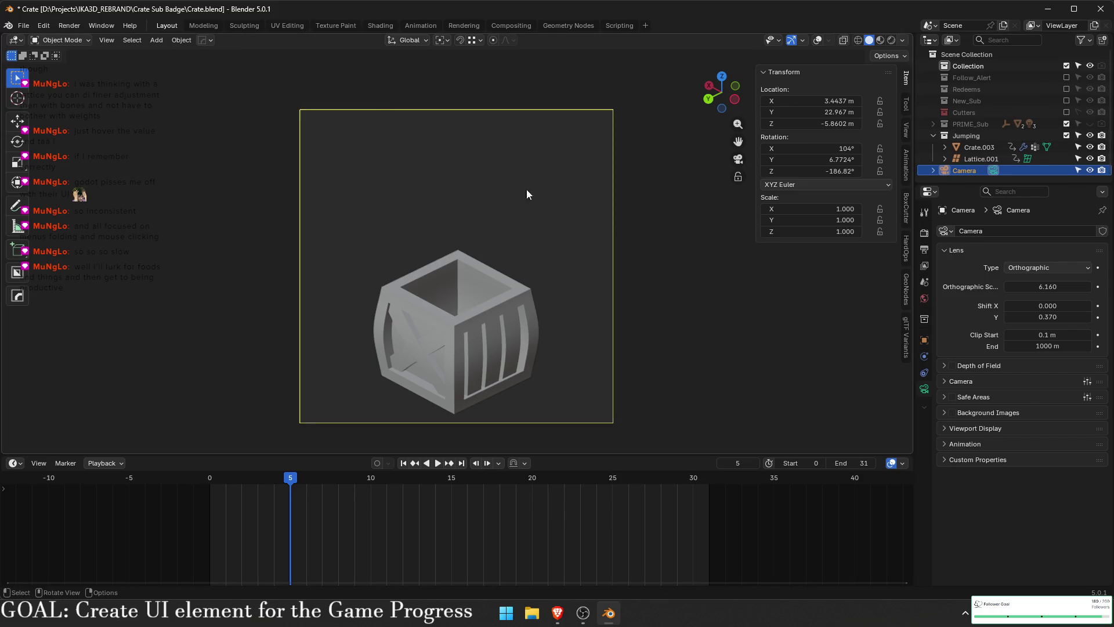
{"action": "left_click", "coordinate": [924, 250]}
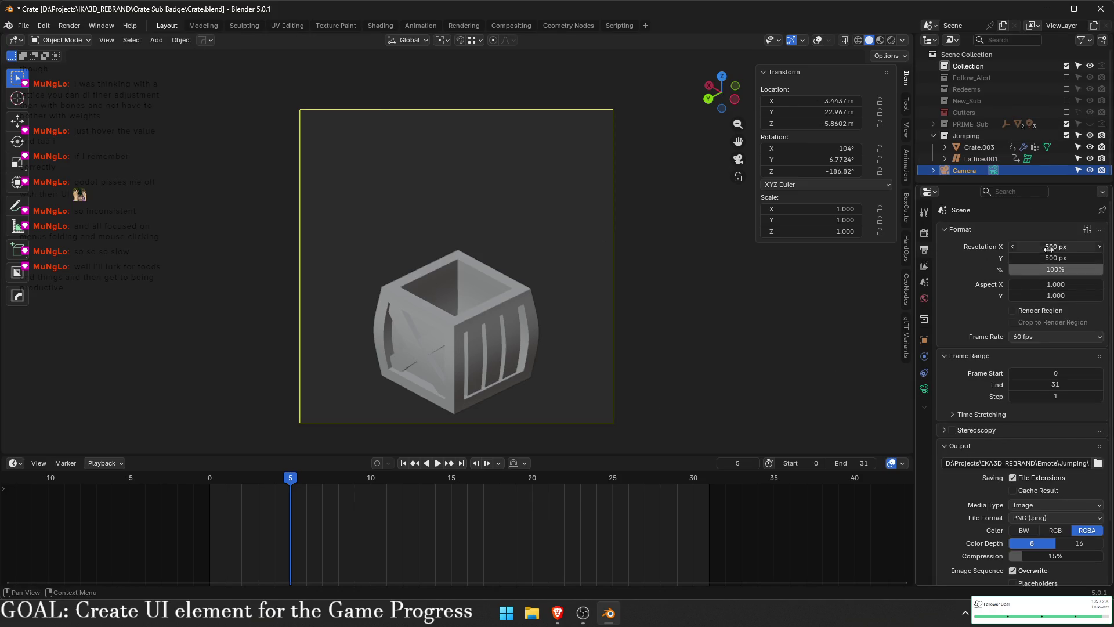
{"action": "type", "text": "0"}
{"action": "key", "text": "Return"}
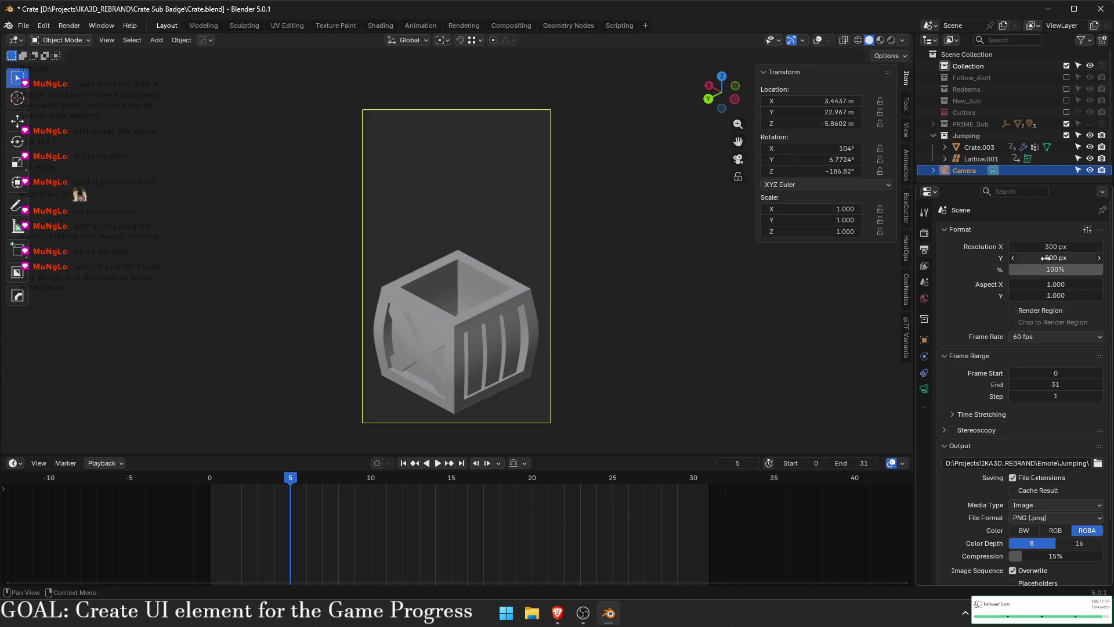
{"action": "type", "text": "300"}
{"action": "key", "text": "Return"}
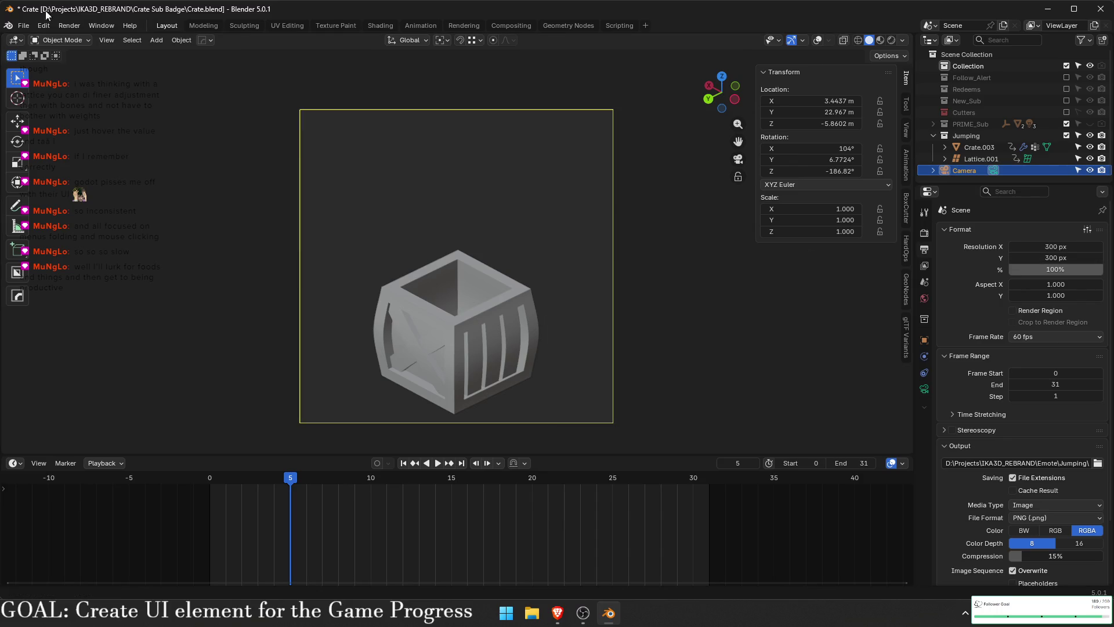
{"action": "key", "text": "ctrl+s"}
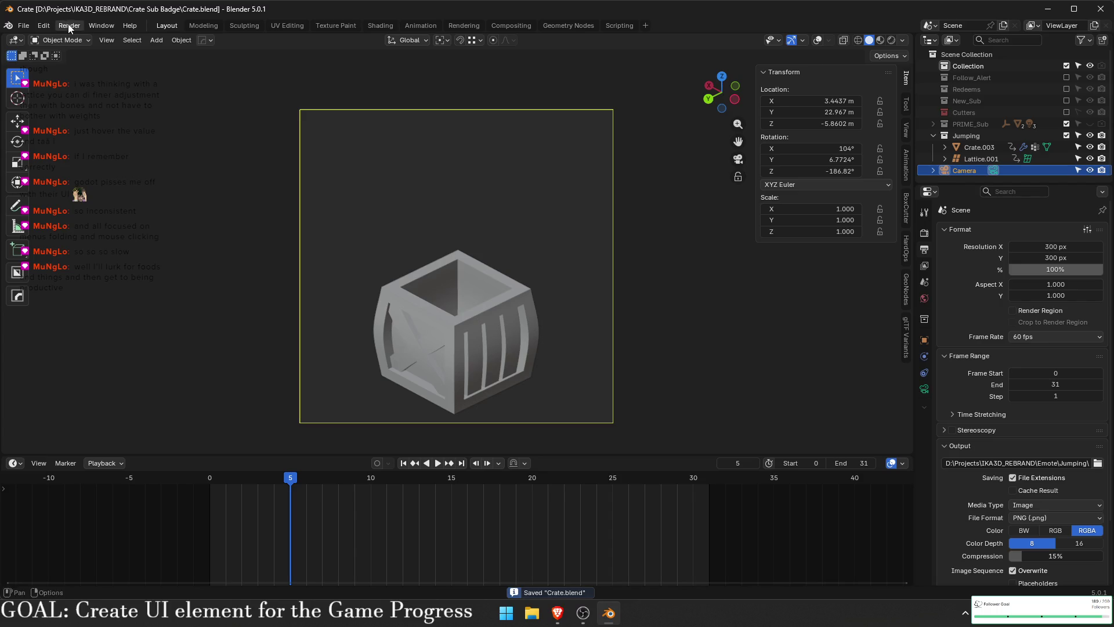
- Render the full crate animation and close the render window once it finishes
{"action": "left_click", "coordinate": [68, 26]}
{"action": "left_click", "coordinate": [82, 51]}
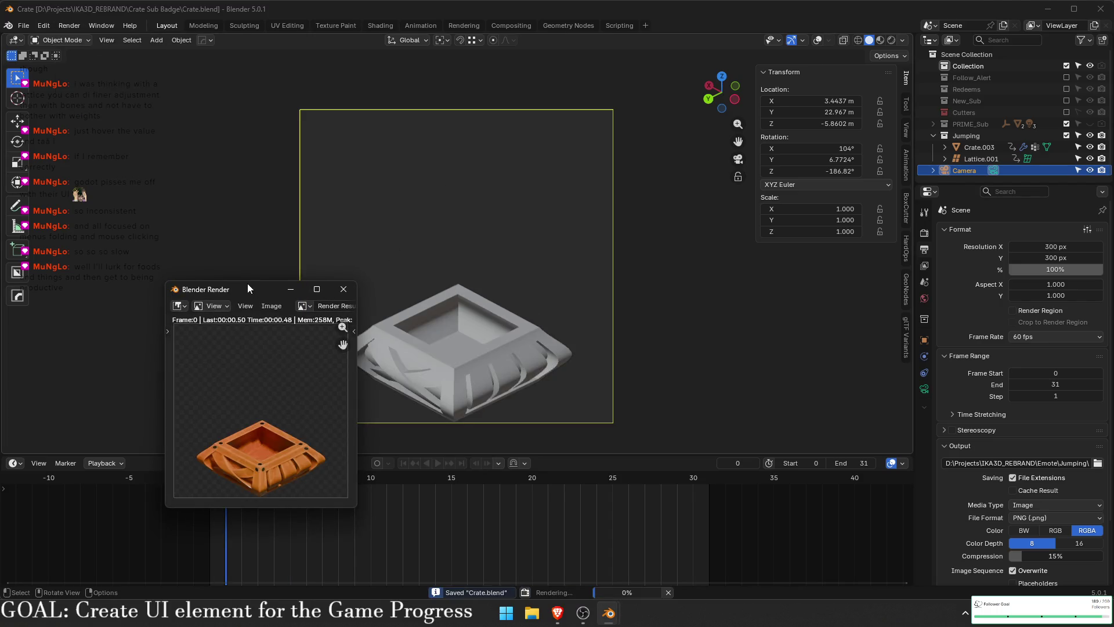
{"action": "left_click_drag", "start_coordinate": [255, 289], "coordinate": [235, 155]}
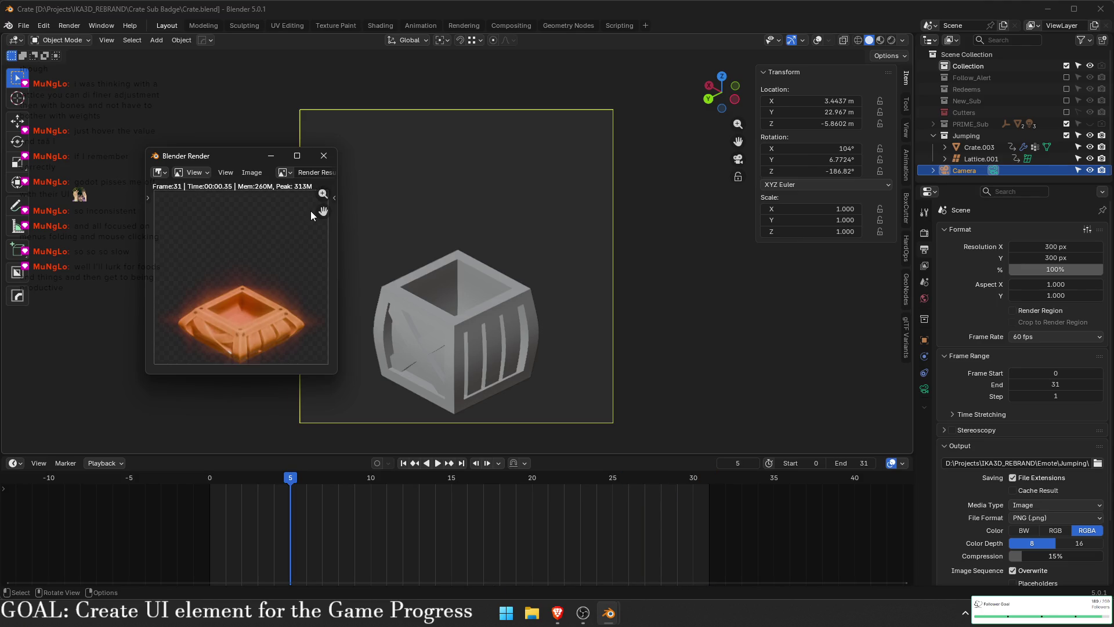
{"action": "left_click", "coordinate": [323, 155]}
- In the Twitch alerts browser window, go to ezgif.com in a new tab from the bookmarks folder
{"action": "mouse_move", "coordinate": [557, 612]}
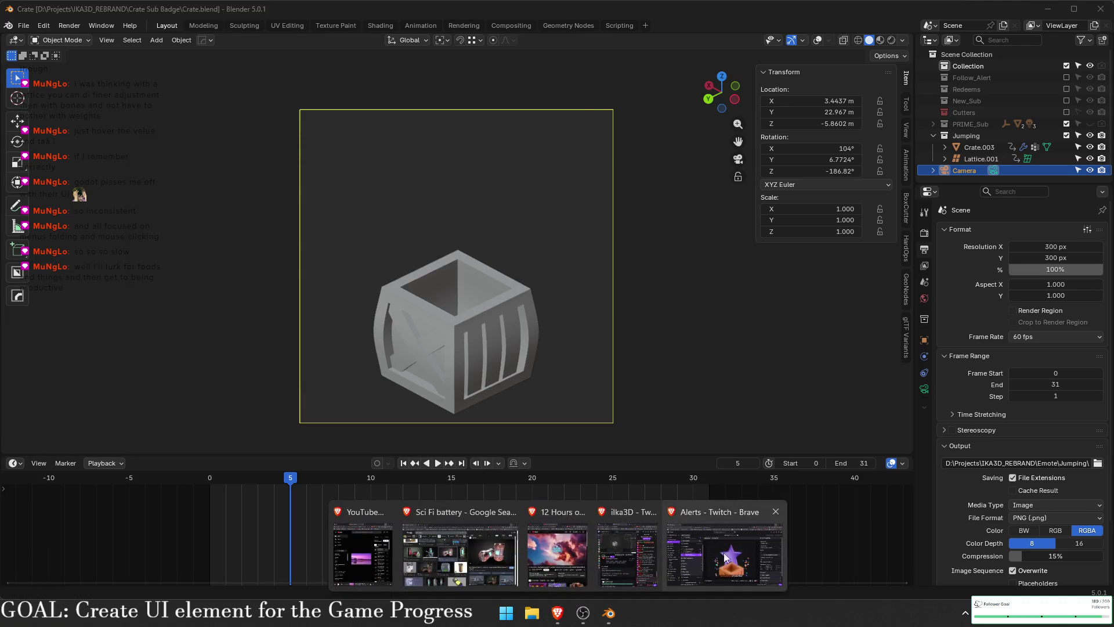
{"action": "left_click", "coordinate": [824, 580]}
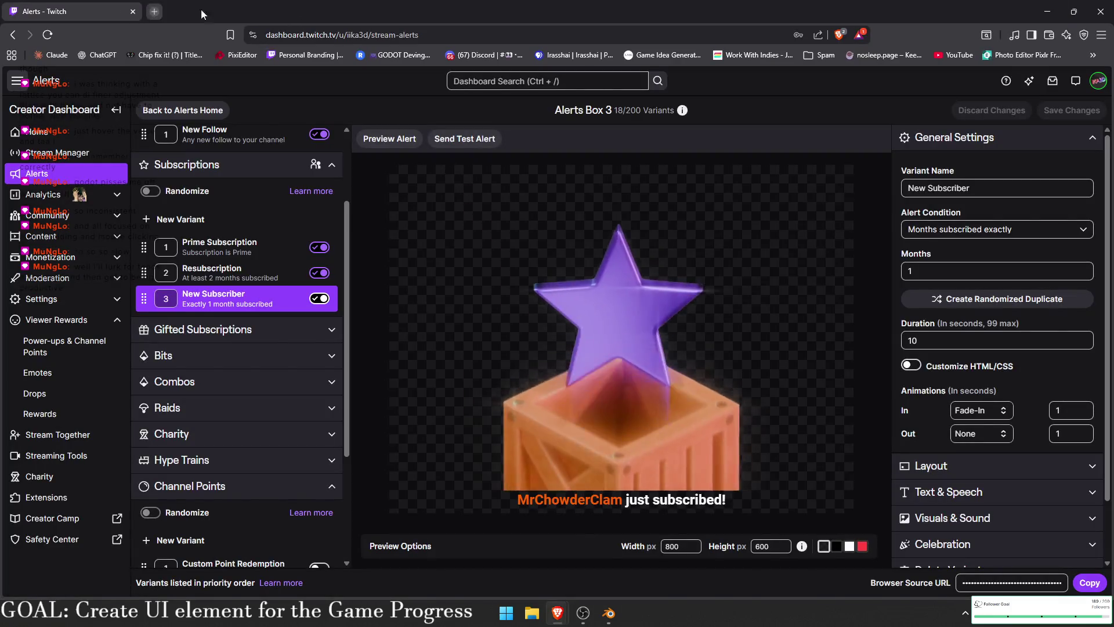
{"action": "left_click", "coordinate": [154, 11]}
{"action": "left_click", "coordinate": [827, 55]}
{"action": "left_click", "coordinate": [828, 55]}
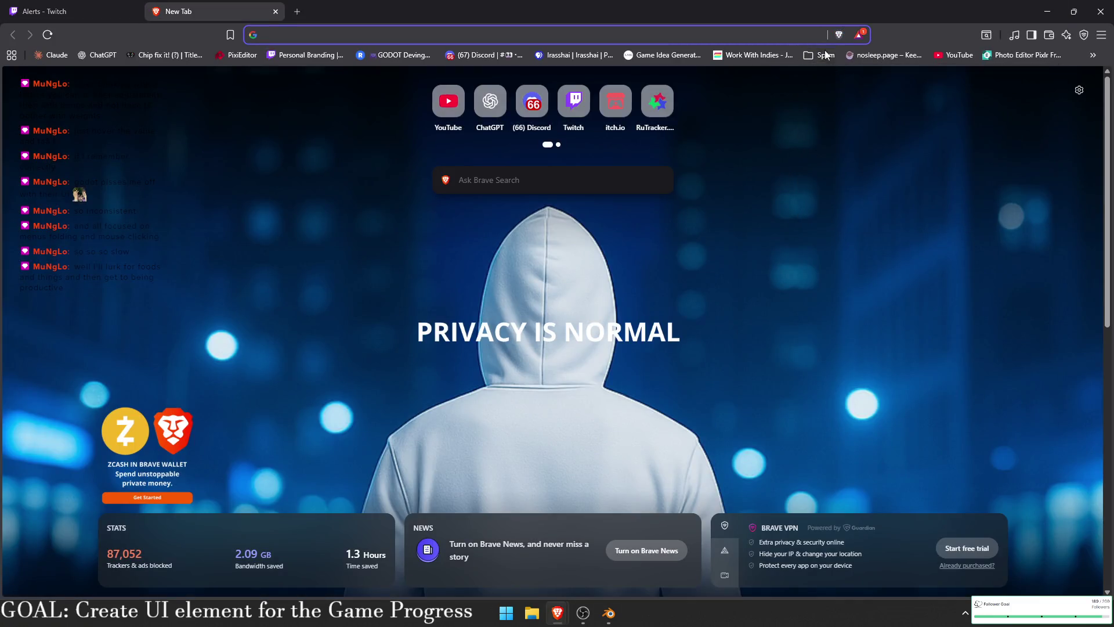
{"action": "left_click", "coordinate": [821, 55]}
{"action": "left_click", "coordinate": [870, 209]}
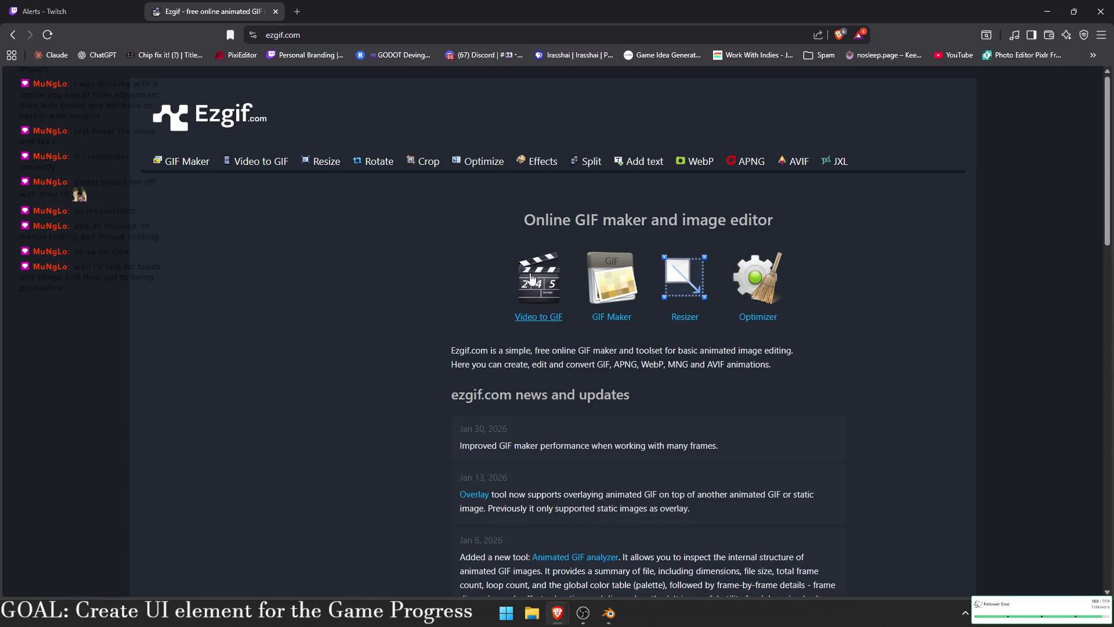
- Open ezgif's Video to GIF converter and browse to the IKA3D_REBRAND\Emote\Jumping frames folder
{"action": "left_click", "coordinate": [552, 284]}
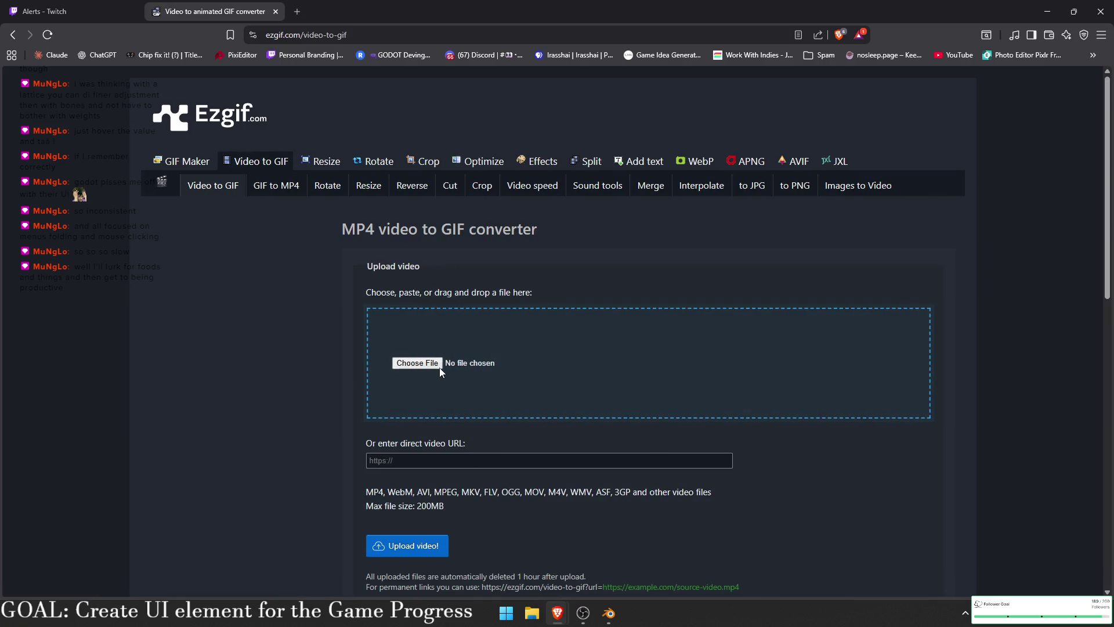
{"action": "left_click", "coordinate": [417, 362]}
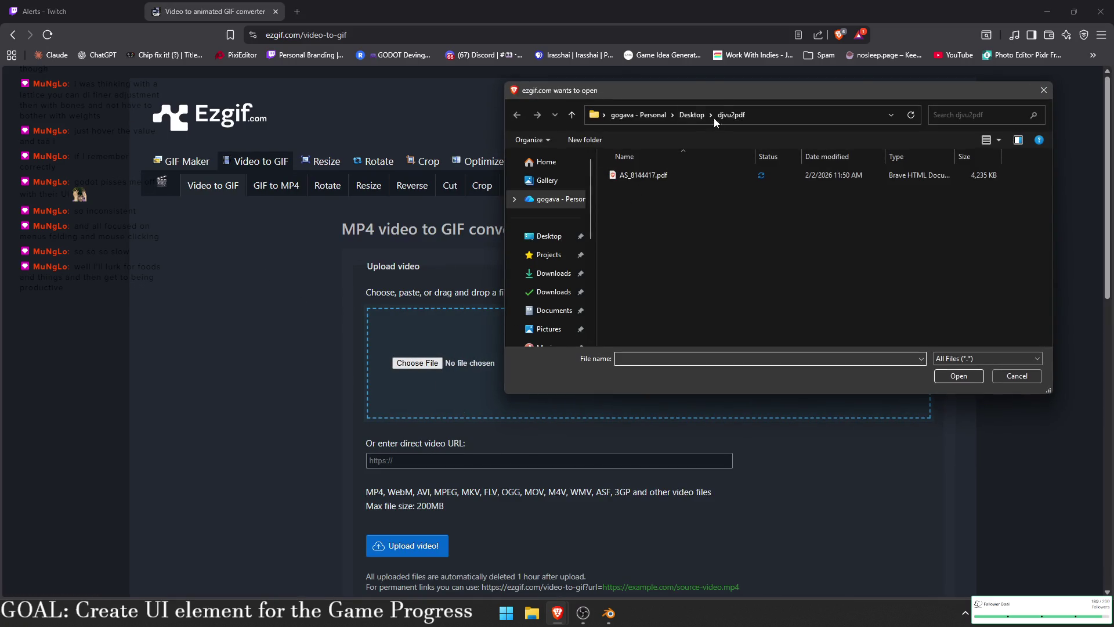
{"action": "left_click_drag", "start_coordinate": [664, 105], "coordinate": [425, 125]}
{"action": "scroll", "coordinate": [261, 279], "scroll_direction": "down", "scroll_amount": 5}
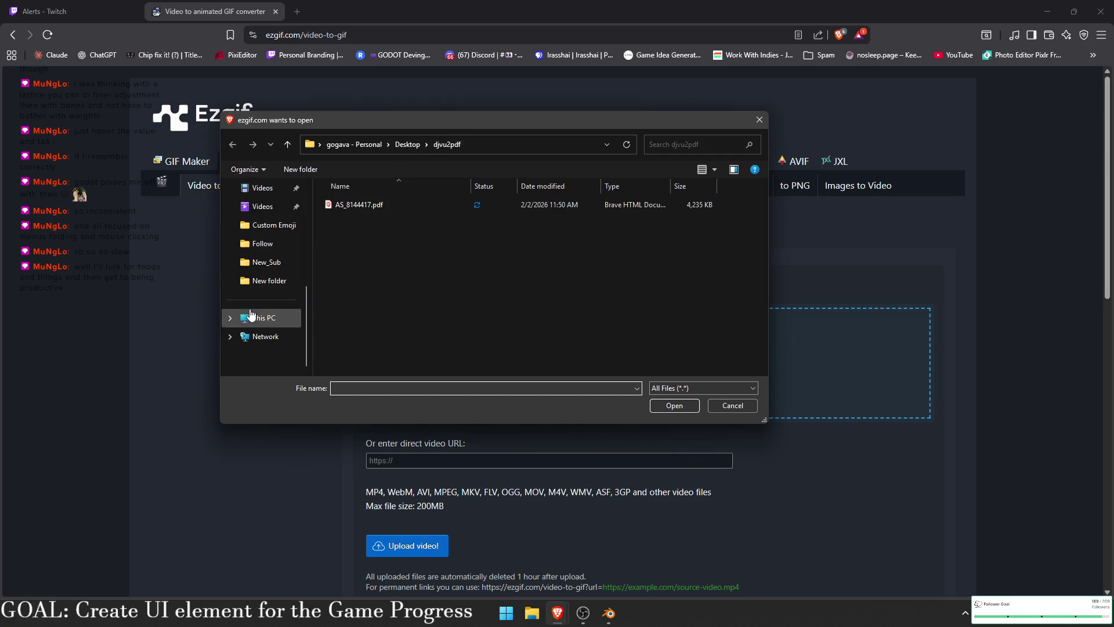
{"action": "left_click", "coordinate": [267, 262]}
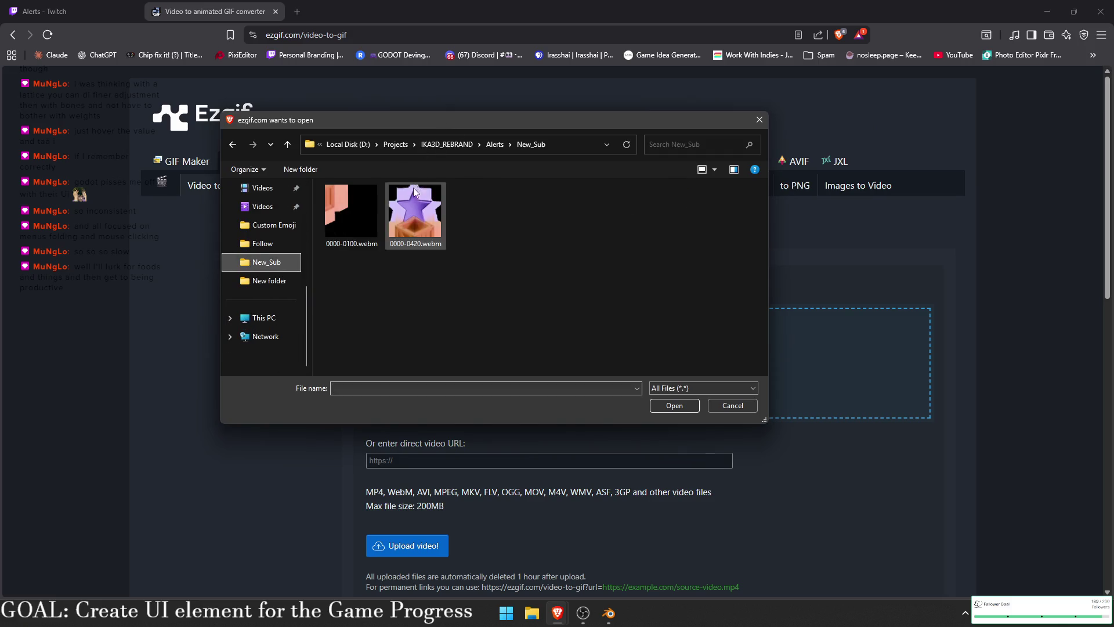
{"action": "left_click", "coordinate": [440, 144]}
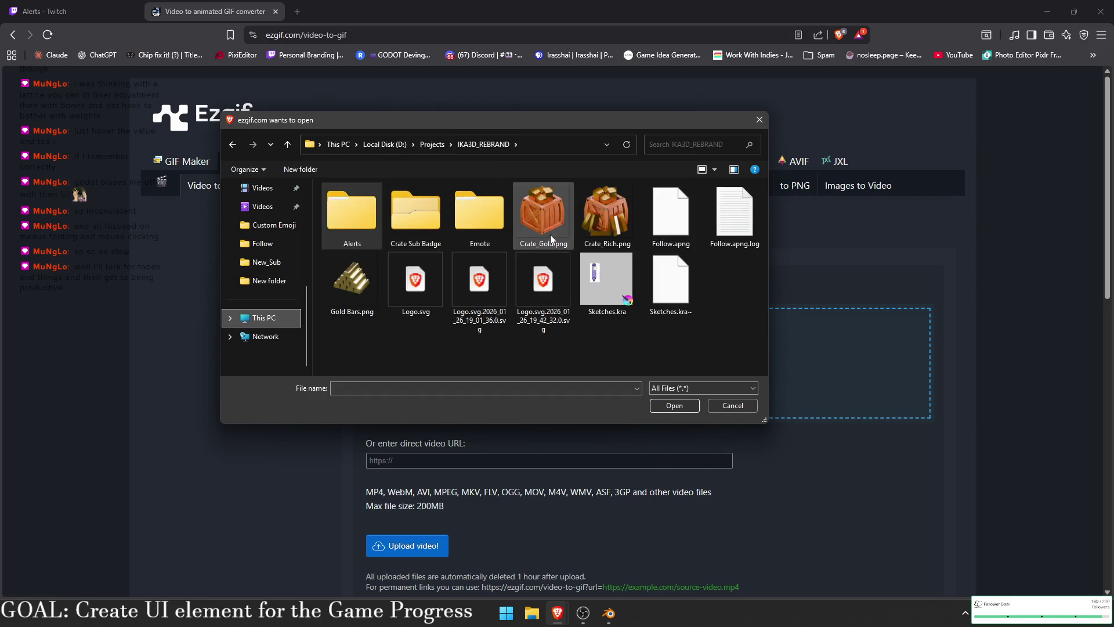
{"action": "double_click", "coordinate": [472, 218]}
{"action": "double_click", "coordinate": [373, 204]}
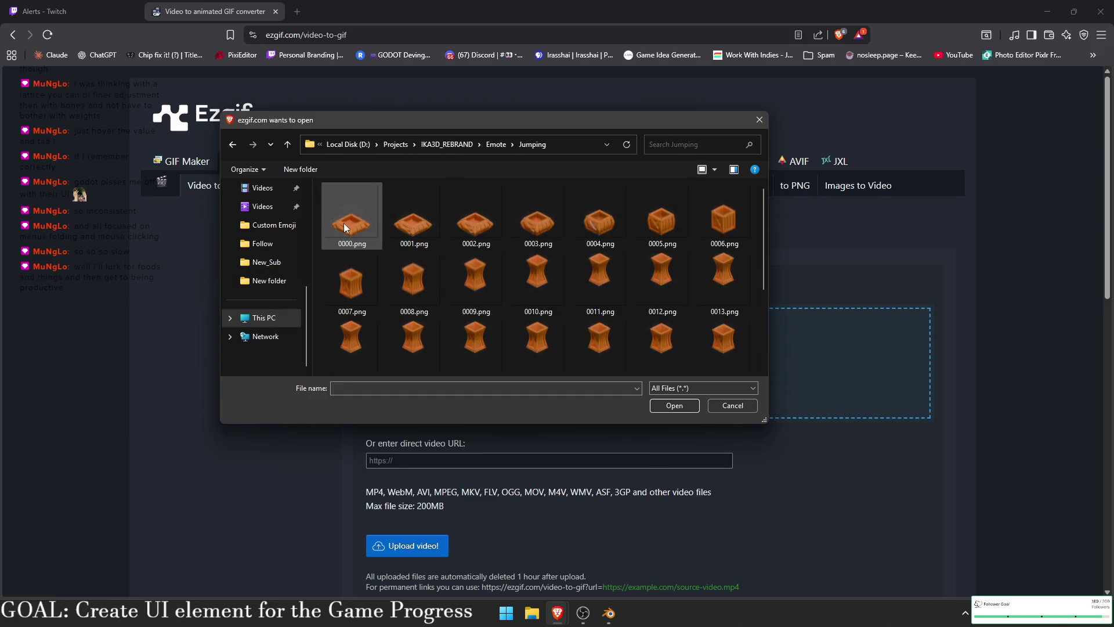
- Look over frames 0000.png to 0011.png, then cancel the file choice and switch to the GIF maker
{"action": "left_click", "coordinate": [343, 223]}
{"action": "scroll", "coordinate": [434, 307], "scroll_direction": "down", "scroll_amount": 3}
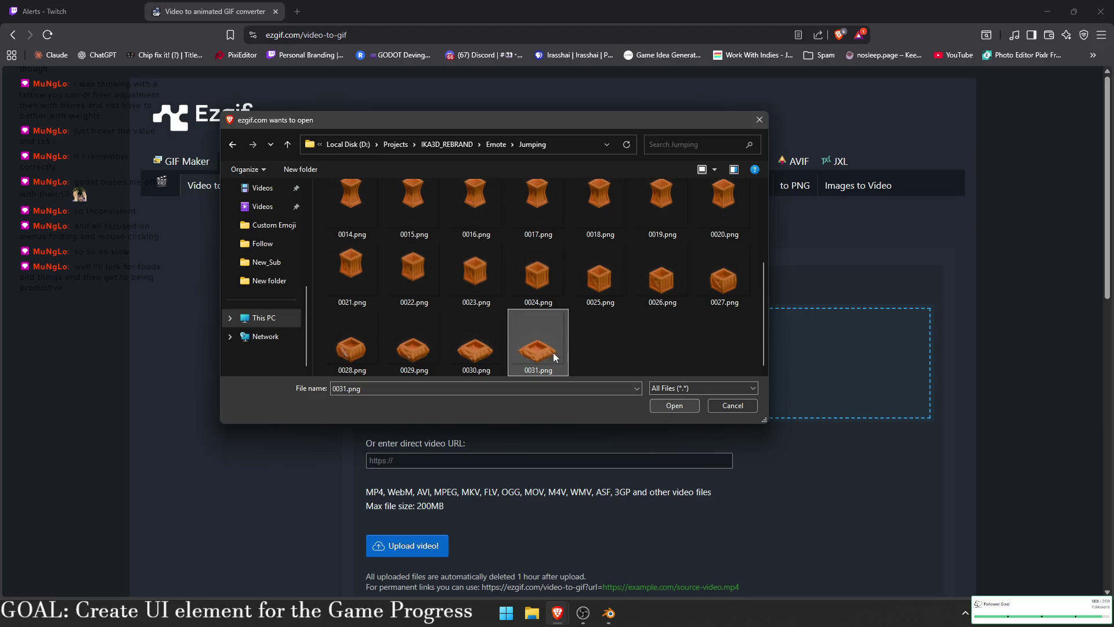
{"action": "scroll", "coordinate": [539, 328], "scroll_direction": "up", "scroll_amount": 3}
{"action": "left_click", "coordinate": [587, 289]}
{"action": "scroll", "coordinate": [586, 315], "scroll_direction": "down", "scroll_amount": 3}
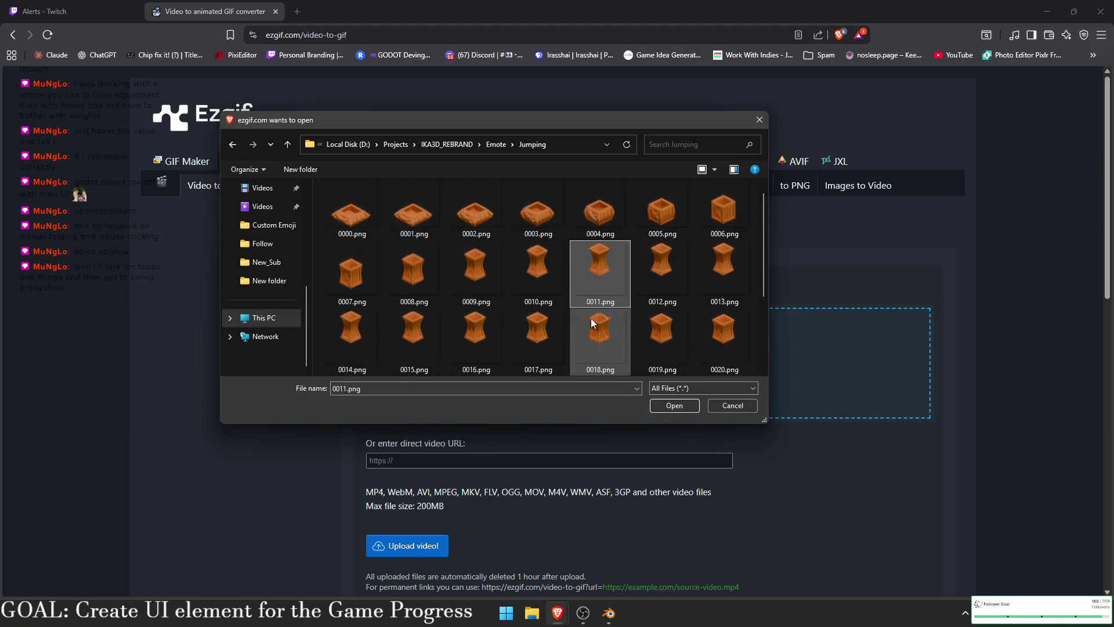
{"action": "left_click", "coordinate": [727, 406]}
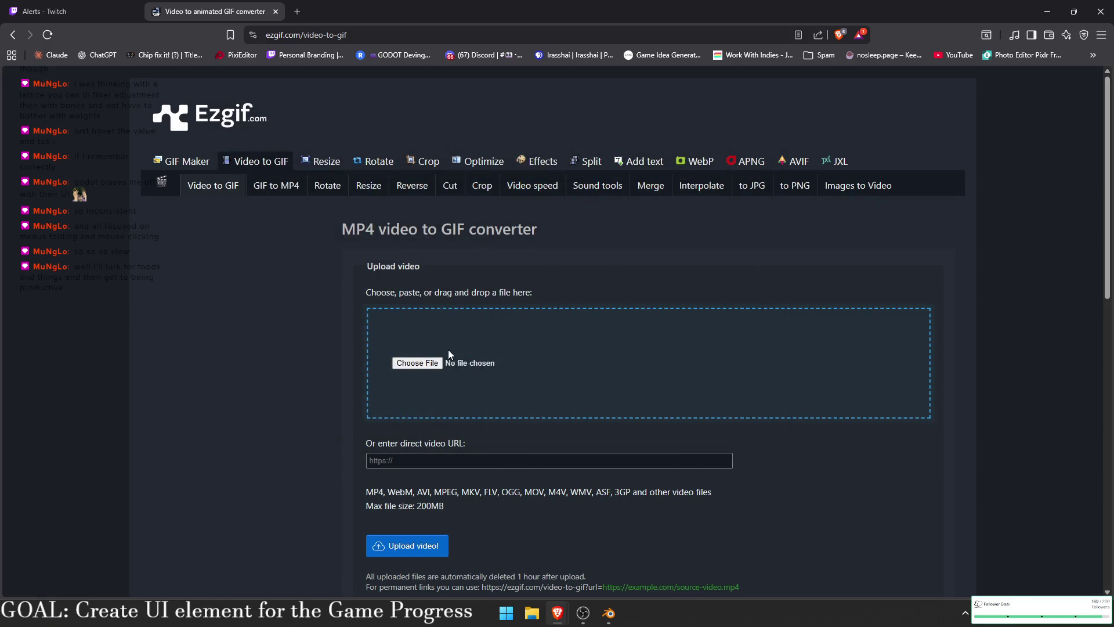
{"action": "left_click", "coordinate": [175, 165]}
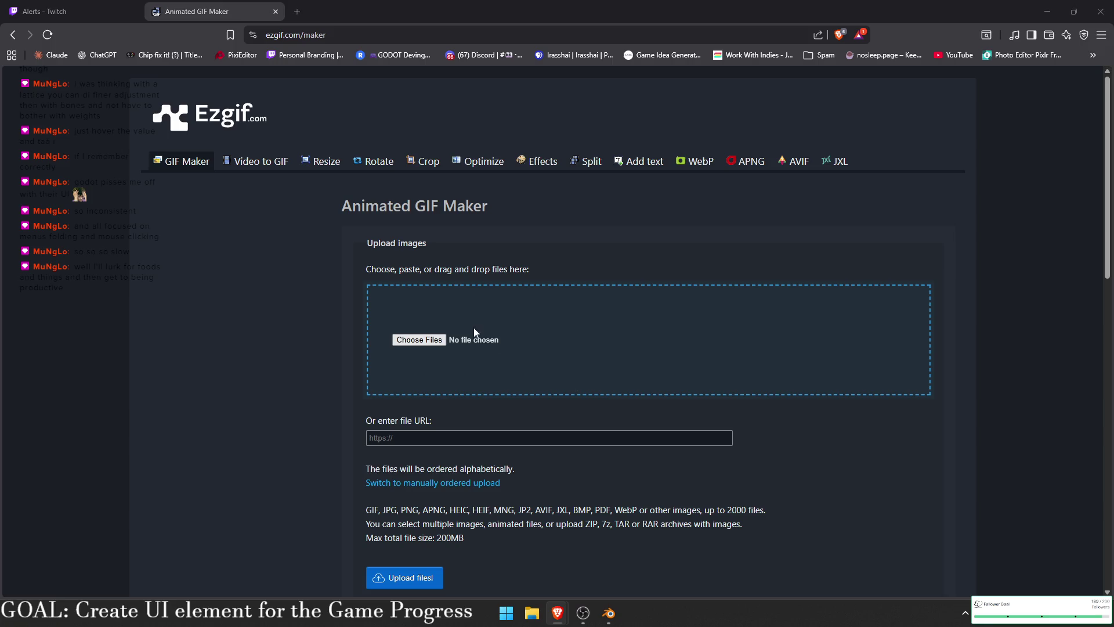
- Select frames 0000.png through 0031.png from IKA3D_REBRAND\Emote\Jumping in the file dialog
{"action": "left_click", "coordinate": [476, 335]}
{"action": "scroll", "coordinate": [266, 316], "scroll_direction": "down", "scroll_amount": 3}
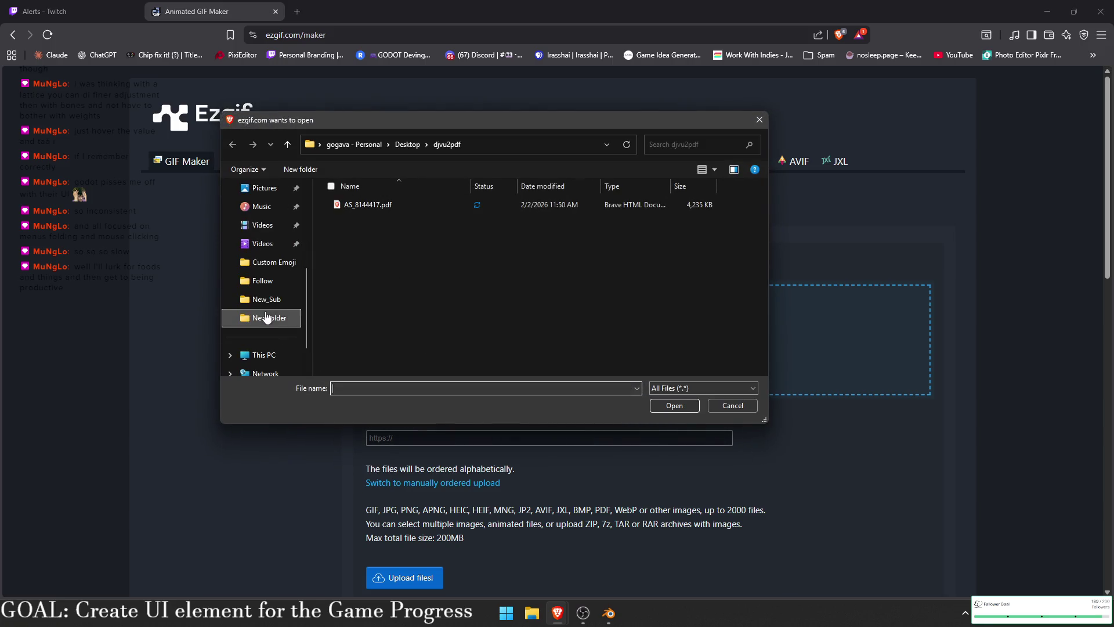
{"action": "left_click", "coordinate": [267, 318]}
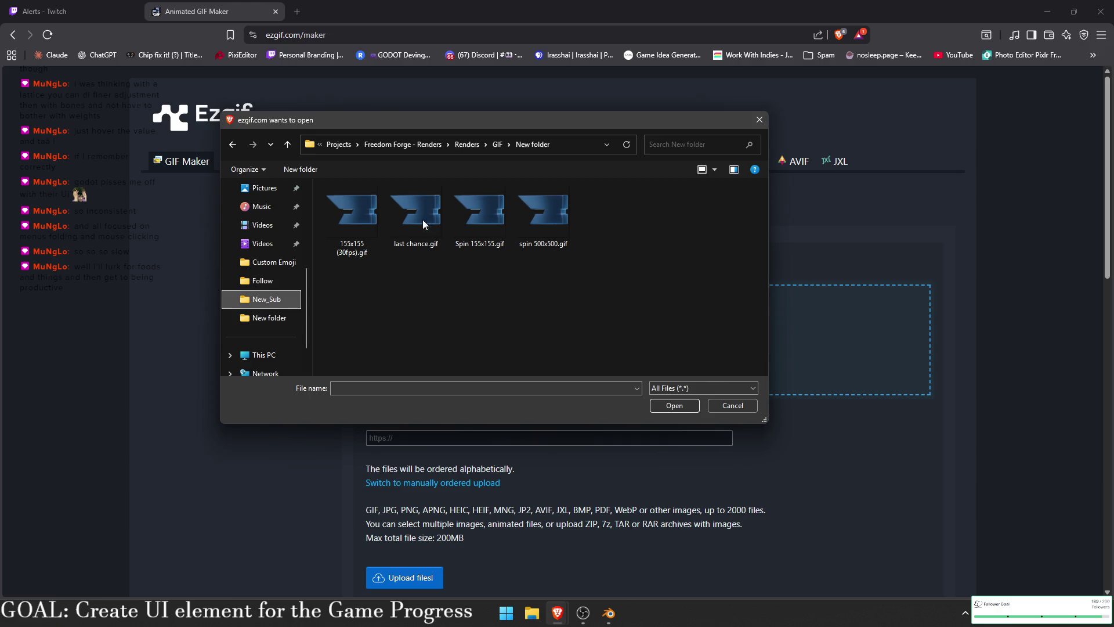
{"action": "left_click", "coordinate": [455, 145]}
{"action": "left_click", "coordinate": [470, 224]}
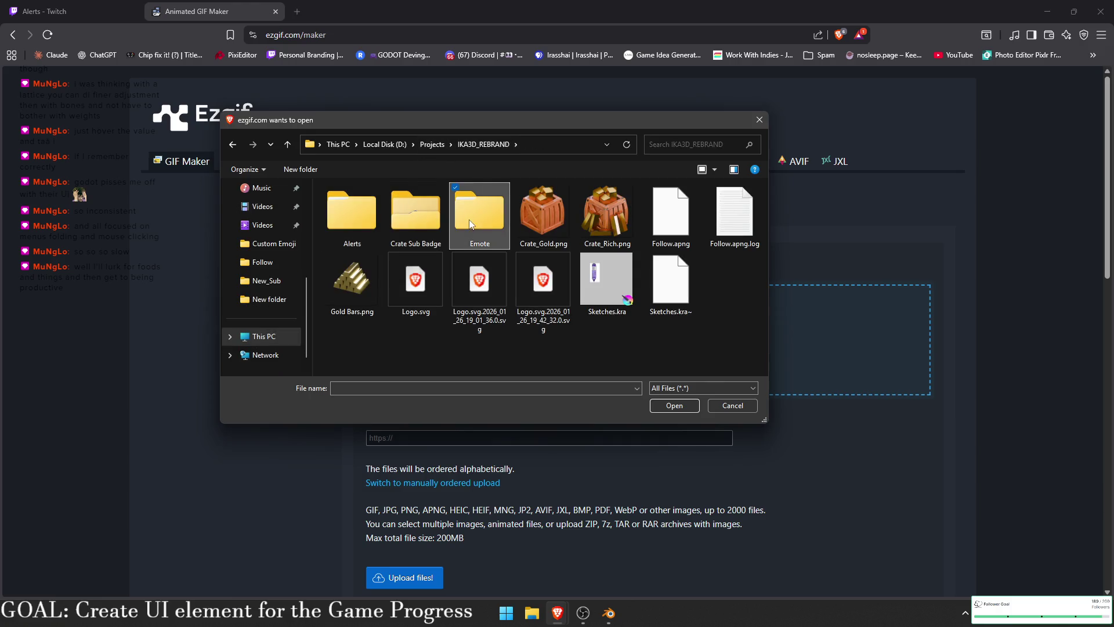
{"action": "double_click", "coordinate": [470, 223]}
{"action": "double_click", "coordinate": [357, 204]}
{"action": "left_click", "coordinate": [357, 204]}
{"action": "scroll", "coordinate": [530, 346], "scroll_direction": "down", "scroll_amount": 3}
{"action": "left_click", "coordinate": [530, 346], "text": "shift"}
{"action": "left_click", "coordinate": [683, 406]}
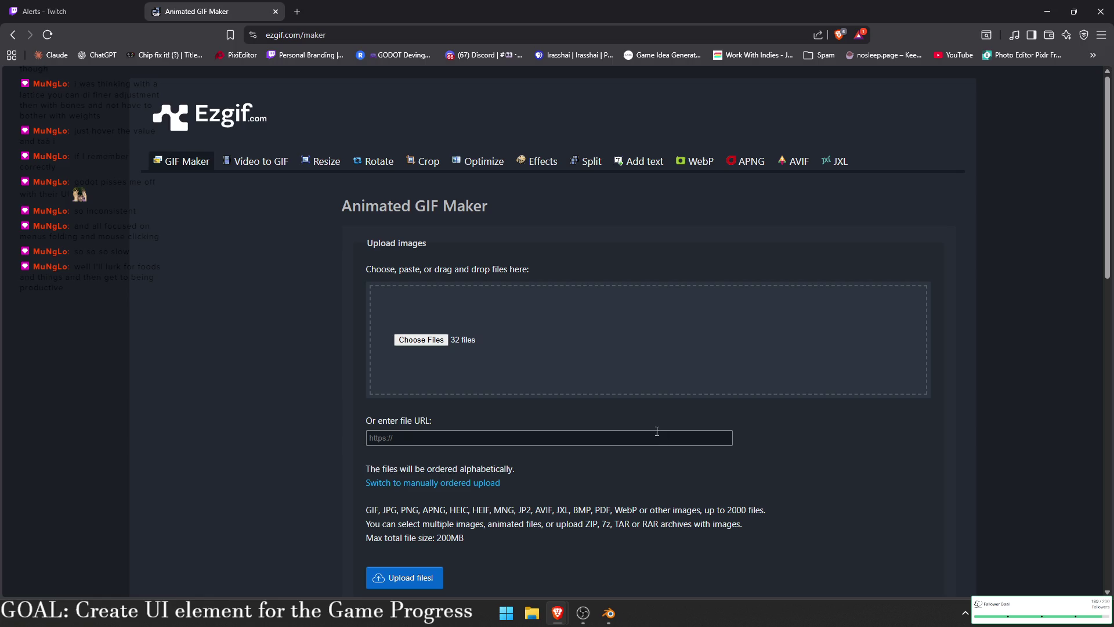
- Upload the 32 chosen frames to the GIF maker
{"action": "scroll", "coordinate": [628, 450], "scroll_direction": "down", "scroll_amount": 5}
{"action": "scroll", "coordinate": [627, 393], "scroll_direction": "up", "scroll_amount": 5}
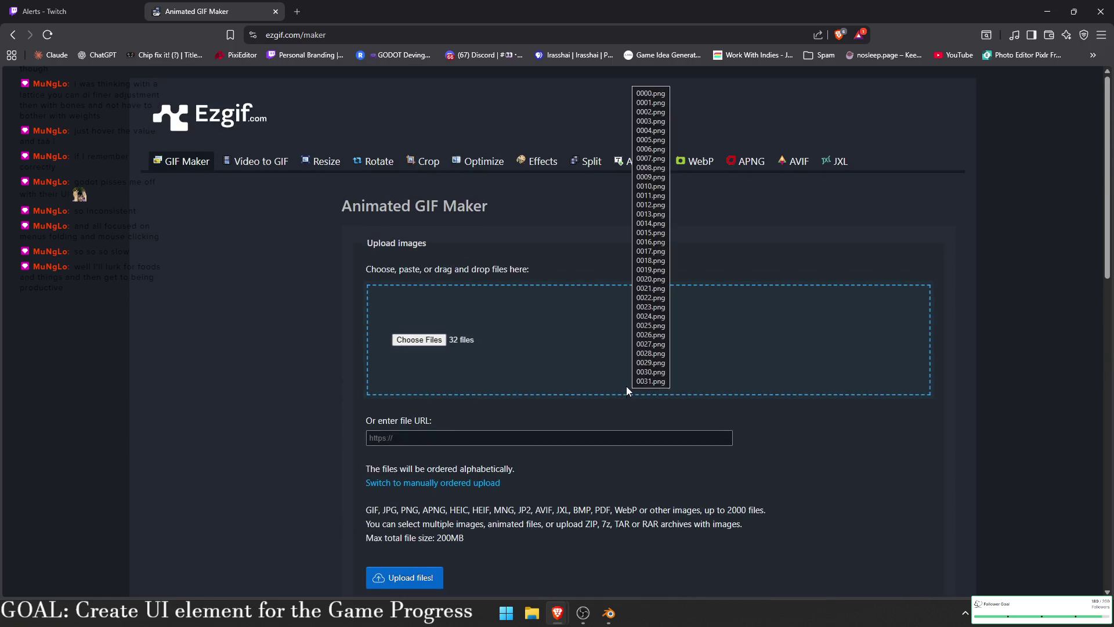
{"action": "scroll", "coordinate": [444, 364], "scroll_direction": "down", "scroll_amount": 6}
{"action": "scroll", "coordinate": [436, 335], "scroll_direction": "up", "scroll_amount": 1}
{"action": "left_click", "coordinate": [396, 233]}
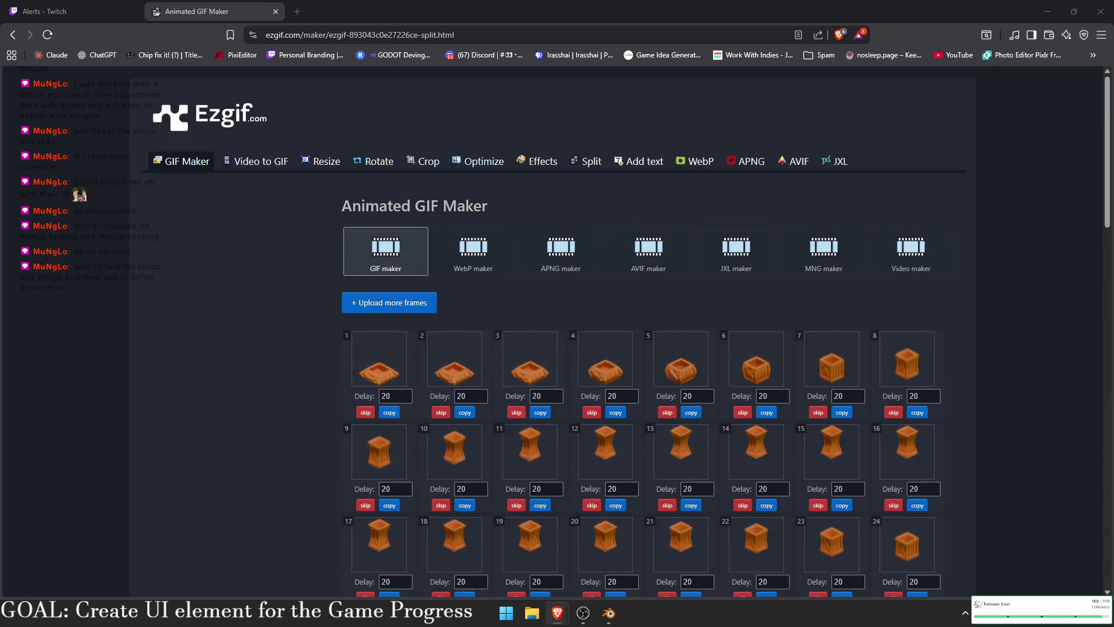
- Build the crate GIF from the frames at the default delay of 20
{"action": "scroll", "coordinate": [514, 349], "scroll_direction": "down", "scroll_amount": 15}
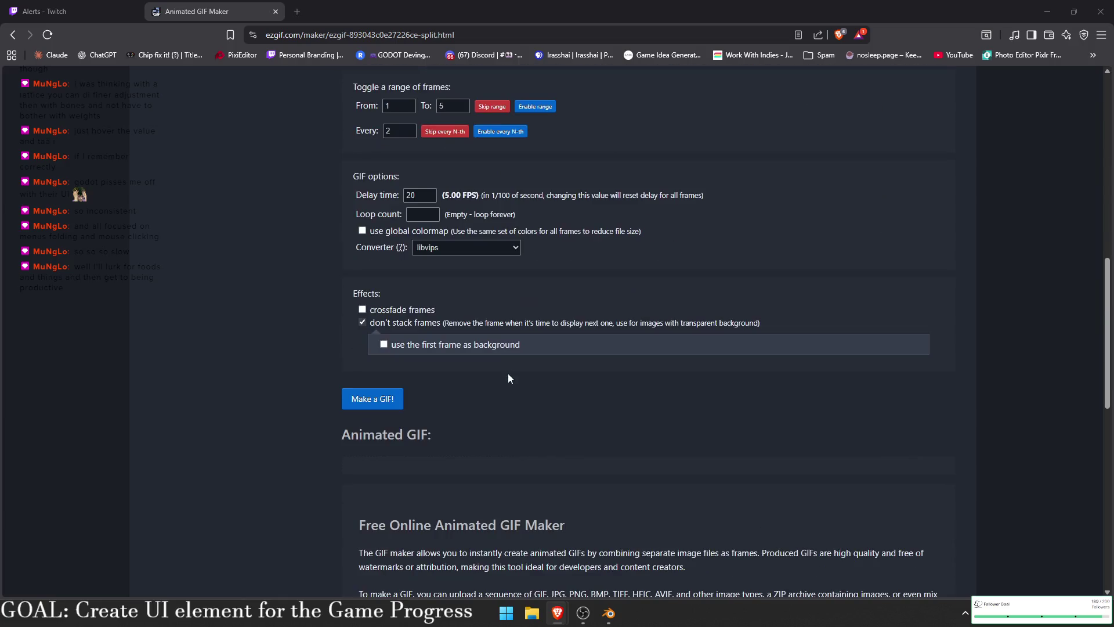
{"action": "left_click", "coordinate": [353, 407]}
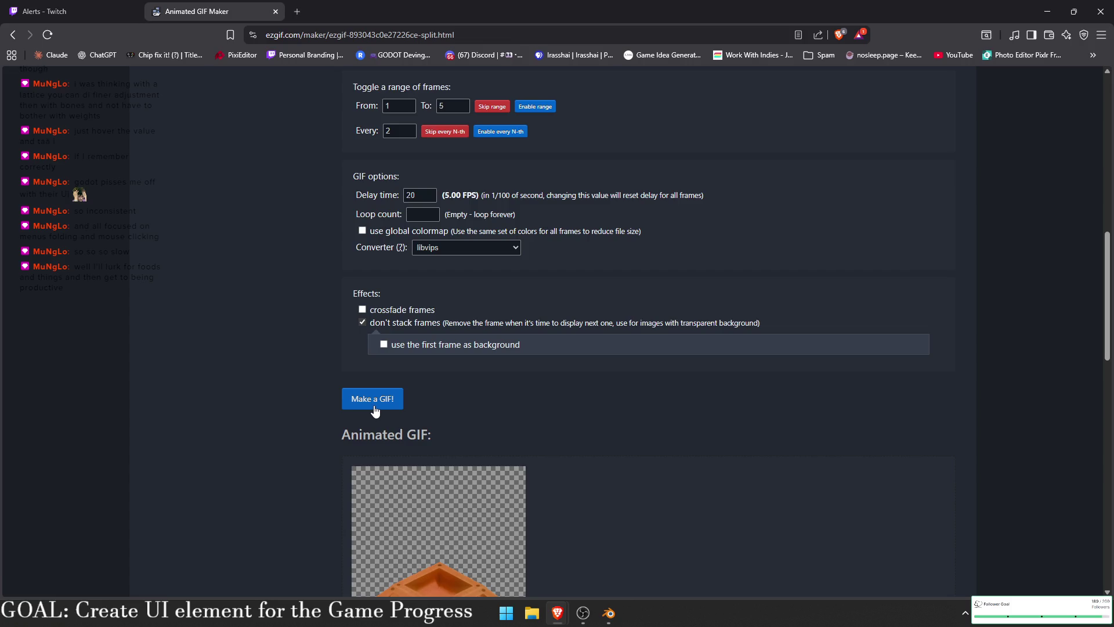
{"action": "scroll", "coordinate": [335, 381], "scroll_direction": "down", "scroll_amount": 4}
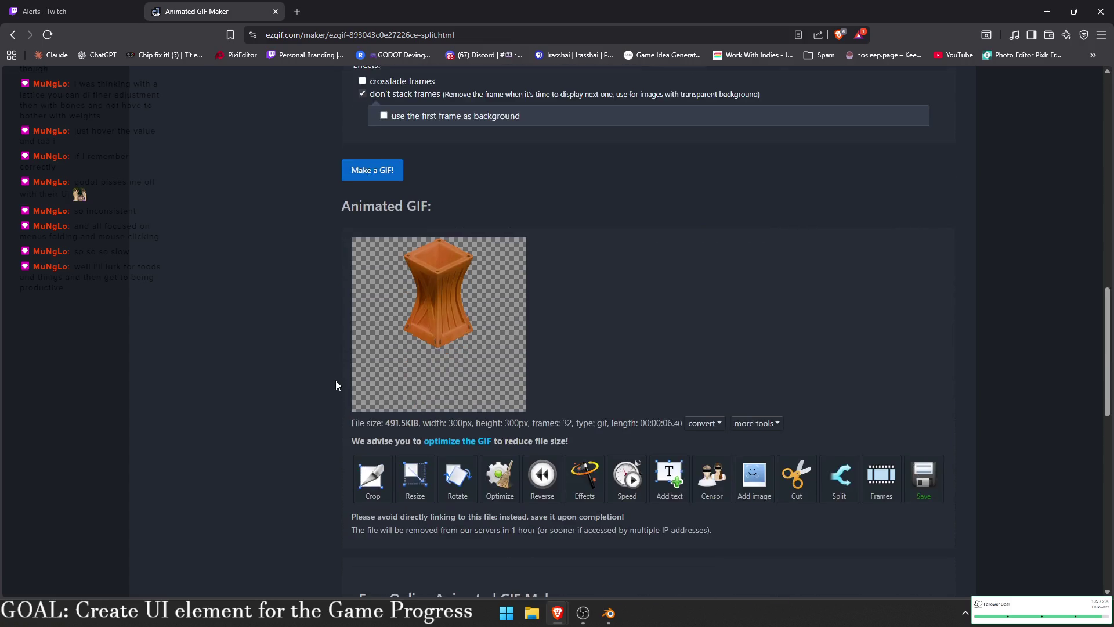
{"action": "scroll", "coordinate": [336, 387], "scroll_direction": "up", "scroll_amount": 4}
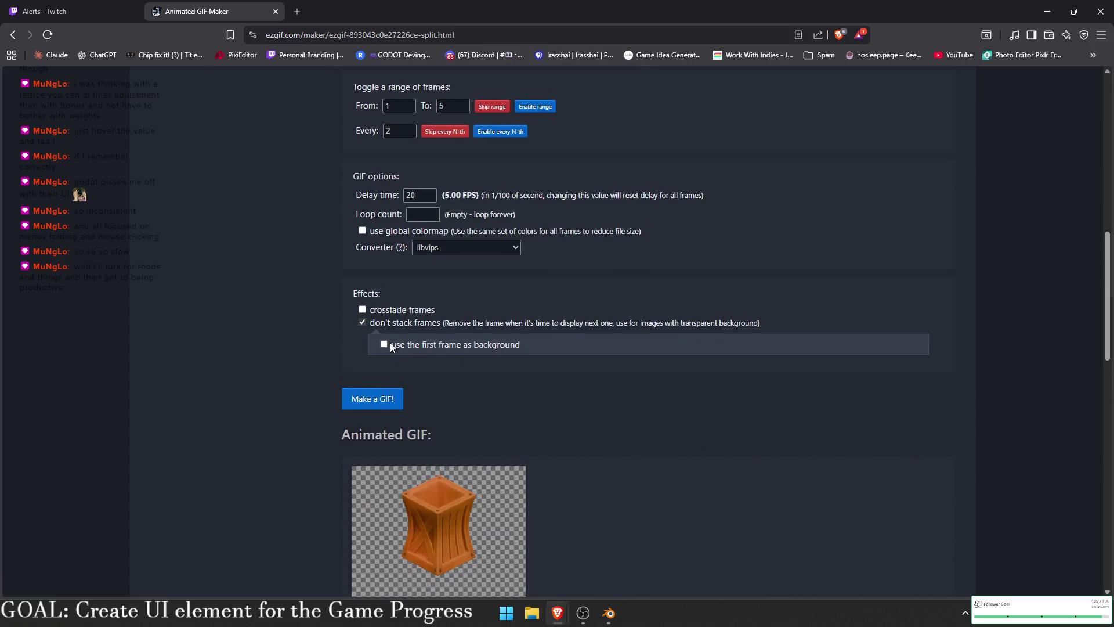
- Change the delay time to 2 and regenerate the GIF at 50 FPS
{"action": "left_click", "coordinate": [419, 196]}
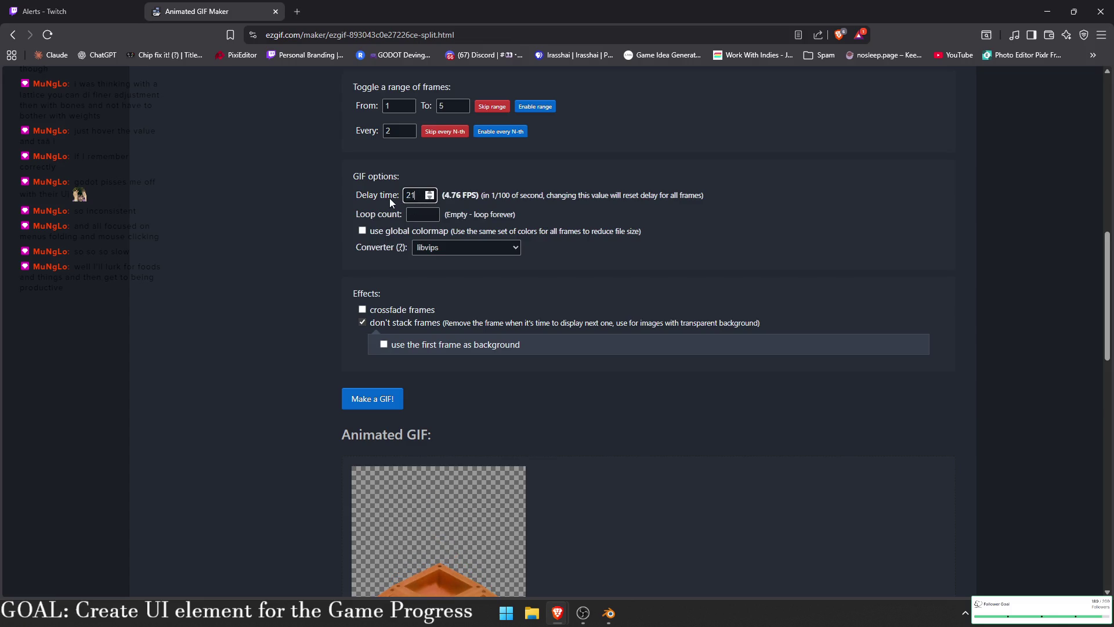
{"action": "key", "text": "BackSpace"}
{"action": "left_click", "coordinate": [373, 400]}
{"action": "scroll", "coordinate": [394, 367], "scroll_direction": "down", "scroll_amount": 2}
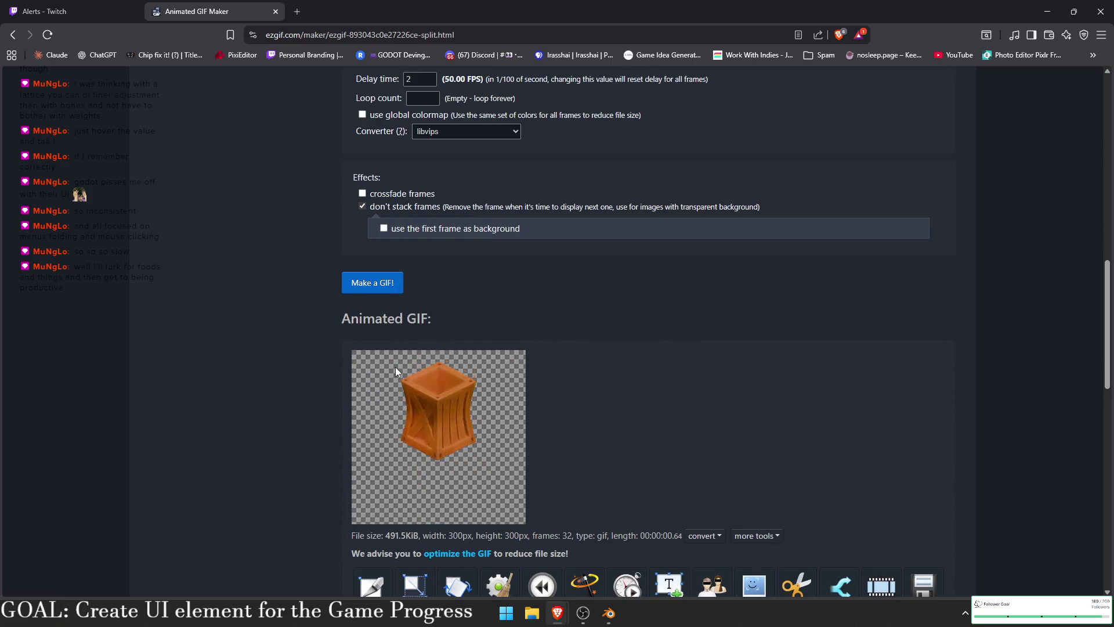
{"action": "right_click", "coordinate": [433, 388]}
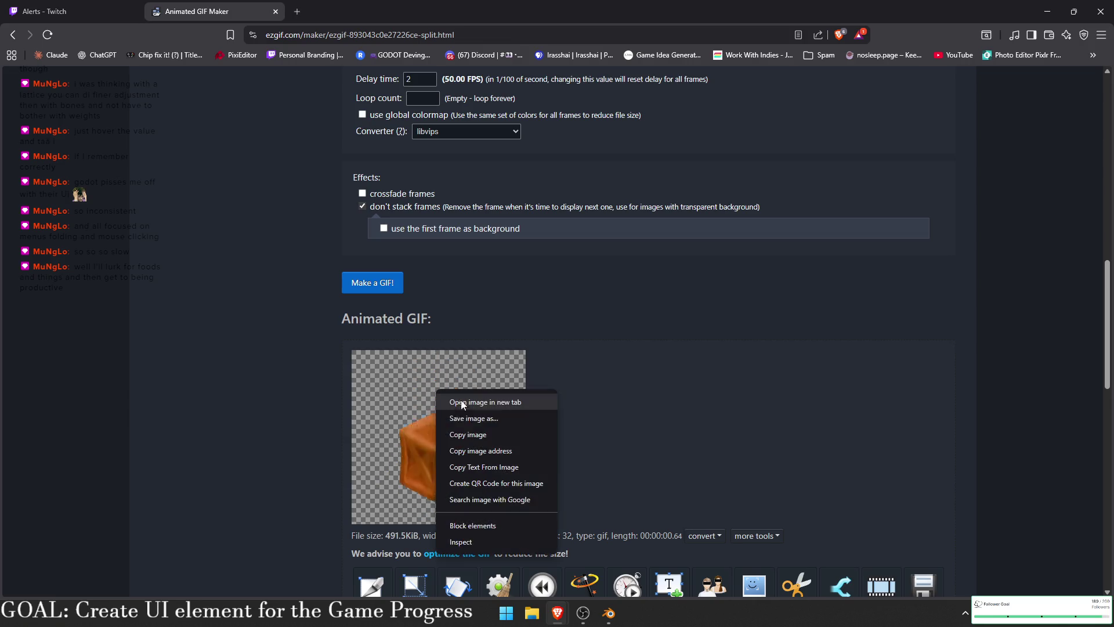
- Save the GIF image and navigate the save dialog to IKA3D_REBRAND\Emote
{"action": "left_click", "coordinate": [512, 417]}
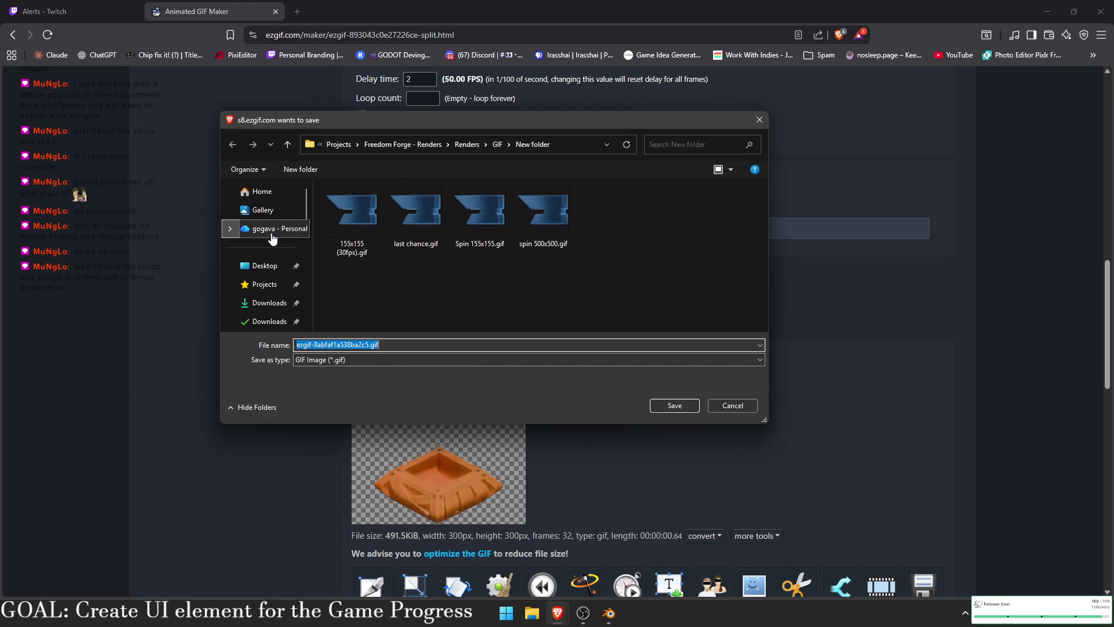
{"action": "scroll", "coordinate": [261, 296], "scroll_direction": "down", "scroll_amount": 3}
{"action": "left_click", "coordinate": [259, 299]}
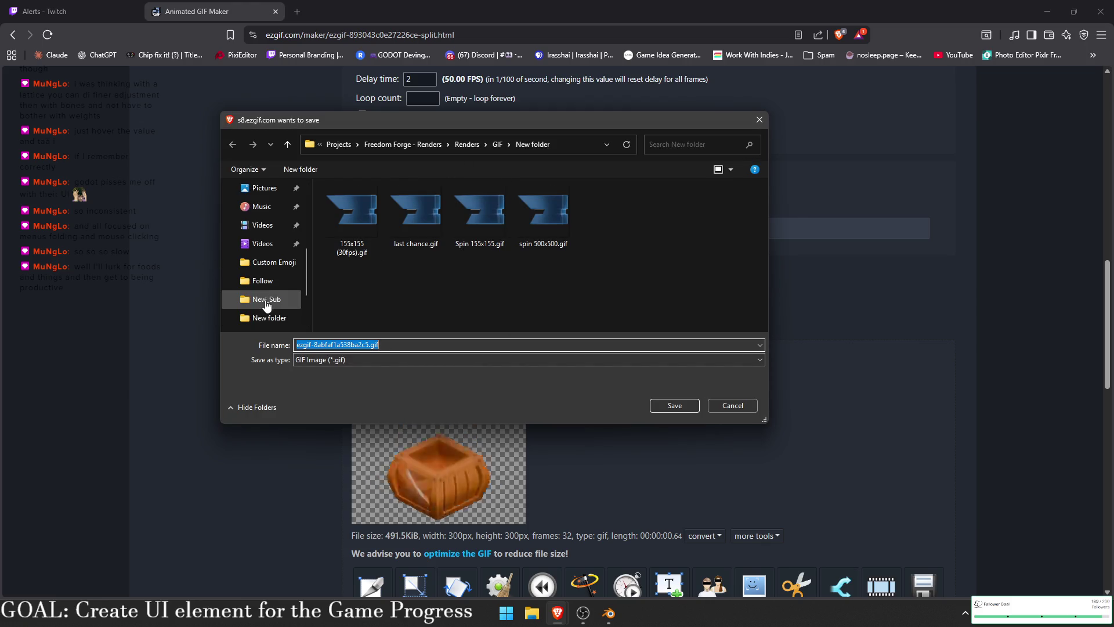
{"action": "scroll", "coordinate": [244, 309], "scroll_direction": "down", "scroll_amount": 1}
{"action": "left_click", "coordinate": [440, 145]}
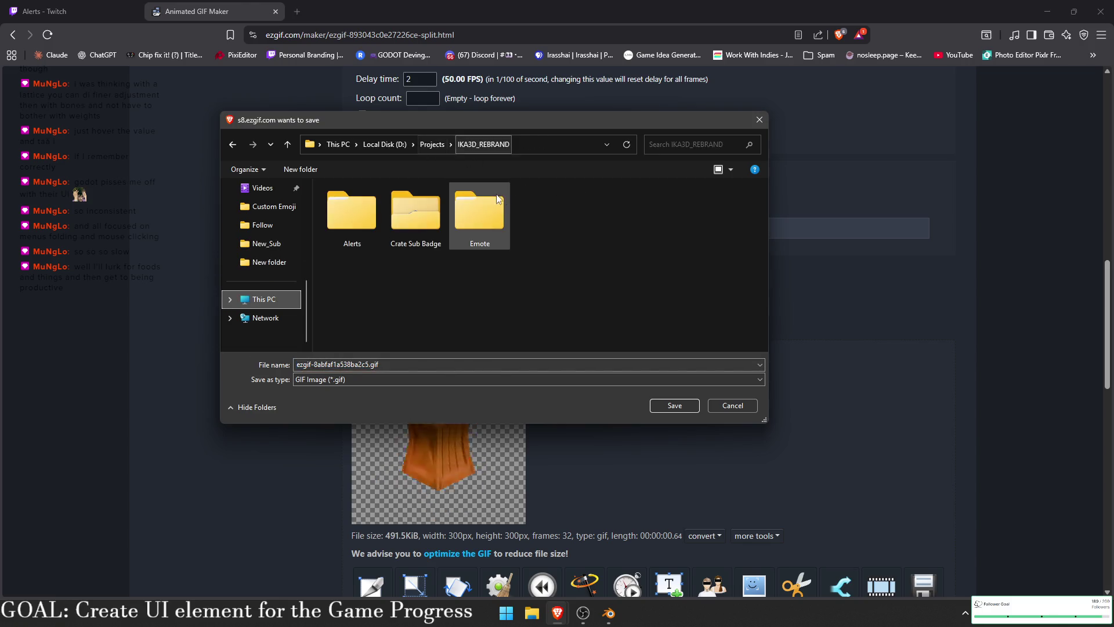
{"action": "double_click", "coordinate": [461, 199]}
{"action": "double_click", "coordinate": [348, 205]}
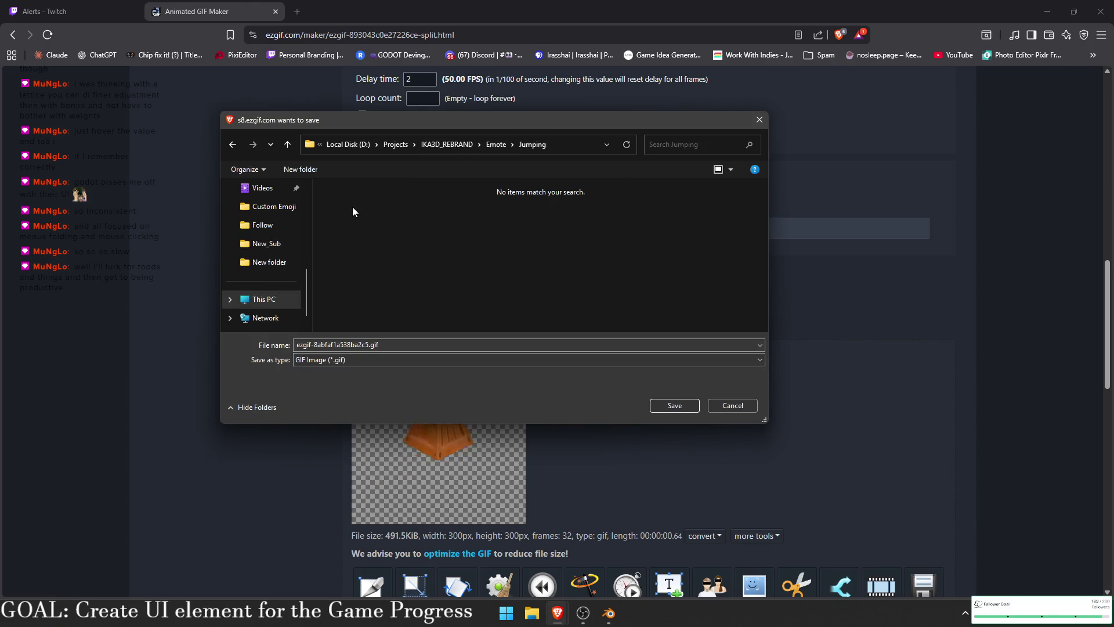
{"action": "left_click", "coordinate": [287, 143]}
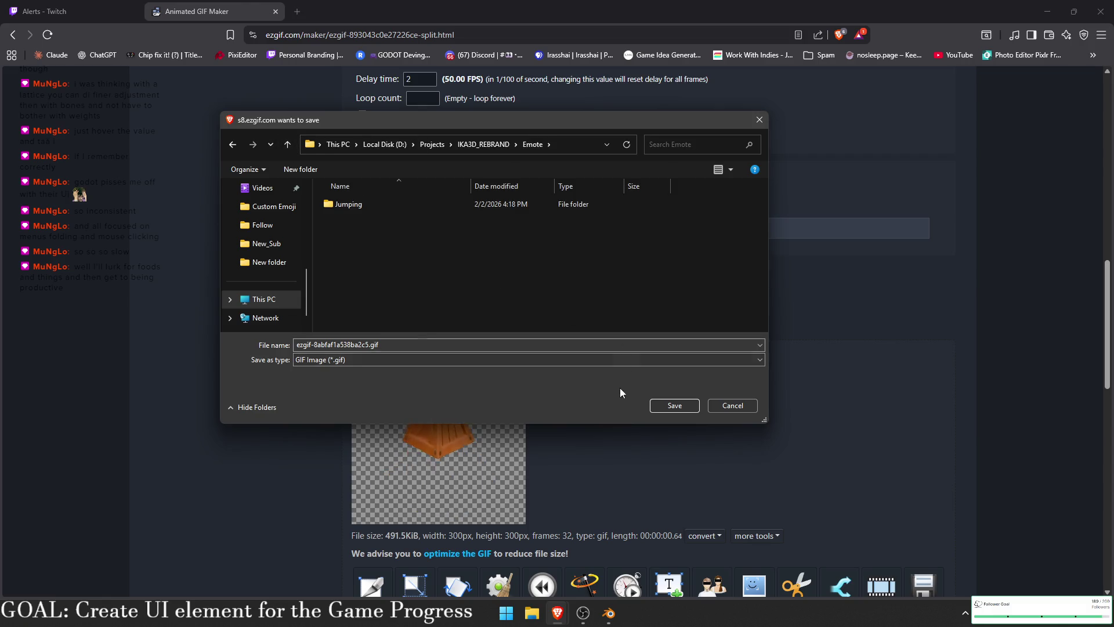
- Name the file Jumping.gif, save it in the Emote folder, and return to the Twitch dashboard
{"action": "left_click", "coordinate": [435, 344]}
{"action": "type", "text": "Jumping"}
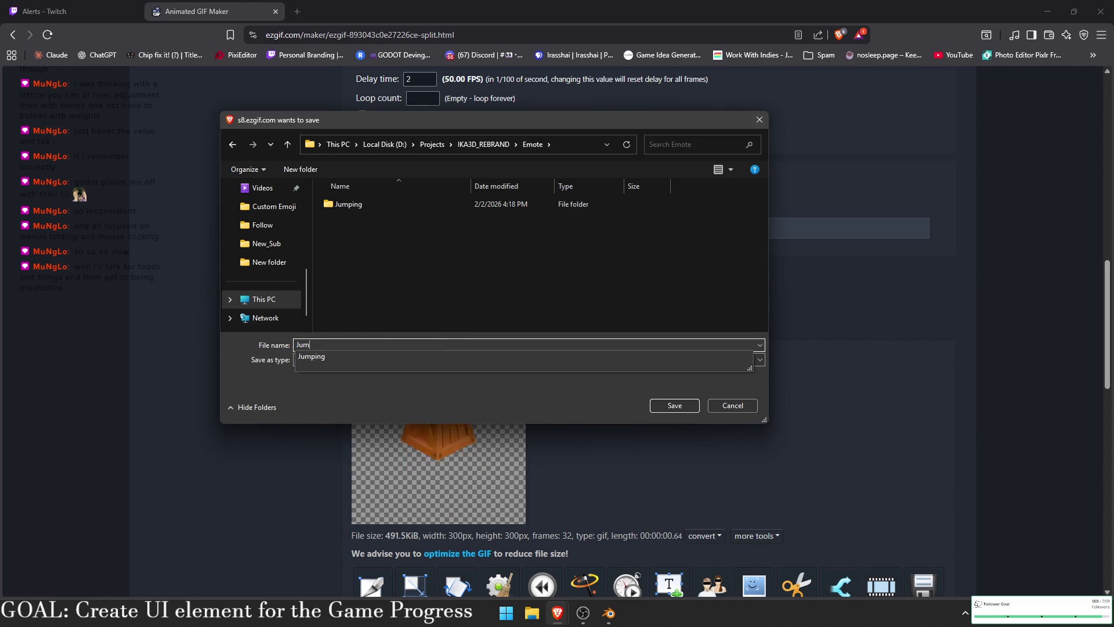
{"action": "key", "text": "Return"}
{"action": "left_click", "coordinate": [288, 144]}
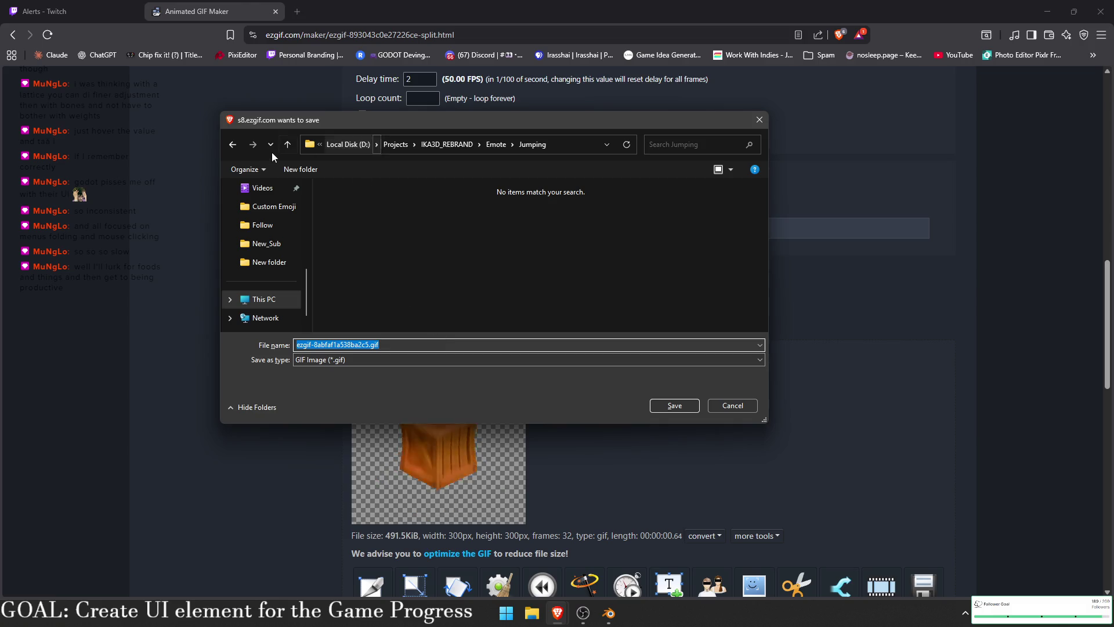
{"action": "type", "text": "Jumping.gif"}
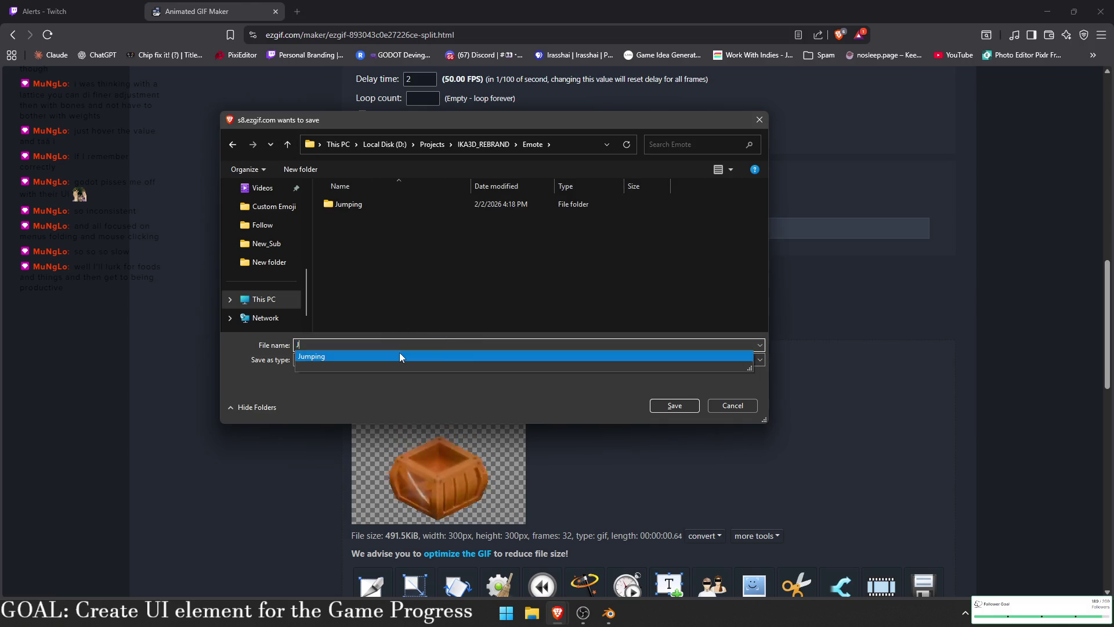
{"action": "key", "text": "Return"}
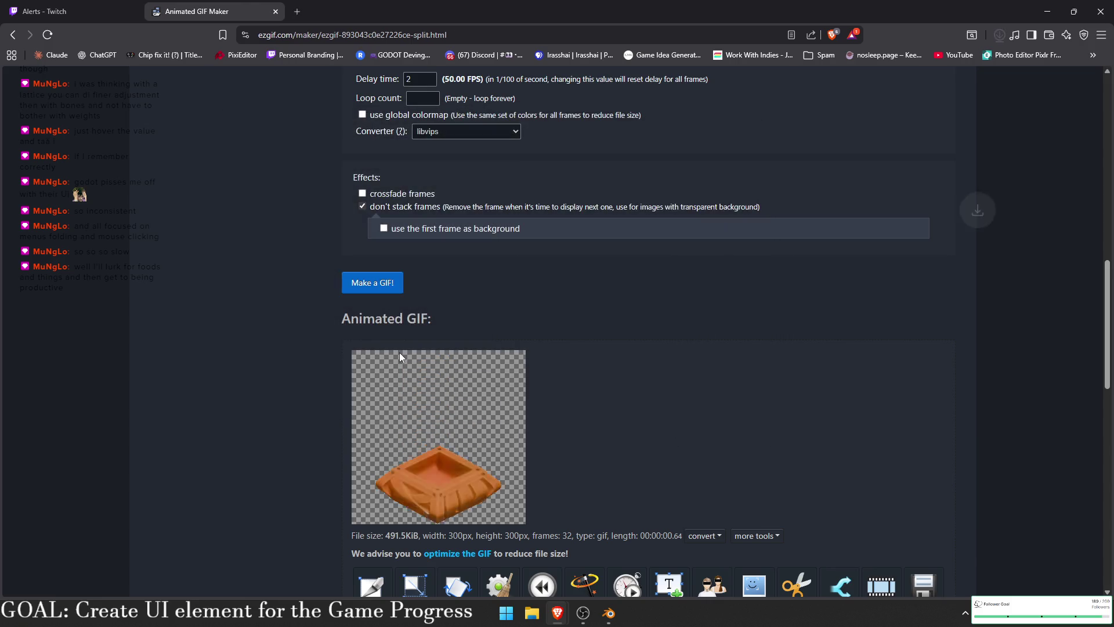
{"action": "left_click", "coordinate": [58, 11]}
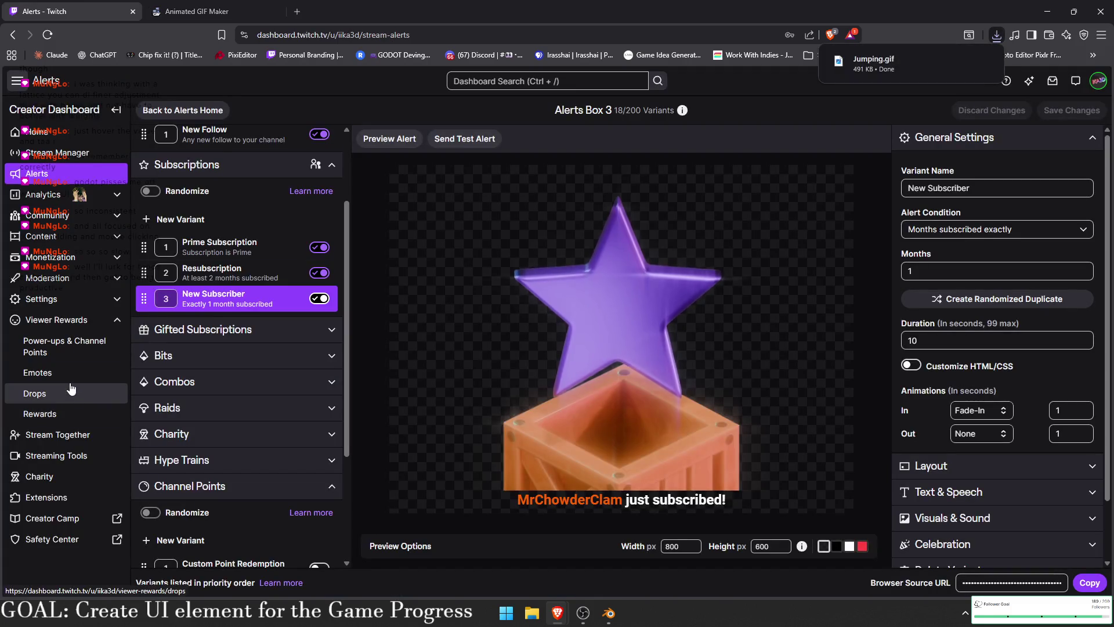
- On the channel's Emotes page, start a new bonus animated emote upload
{"action": "left_click", "coordinate": [58, 372]}
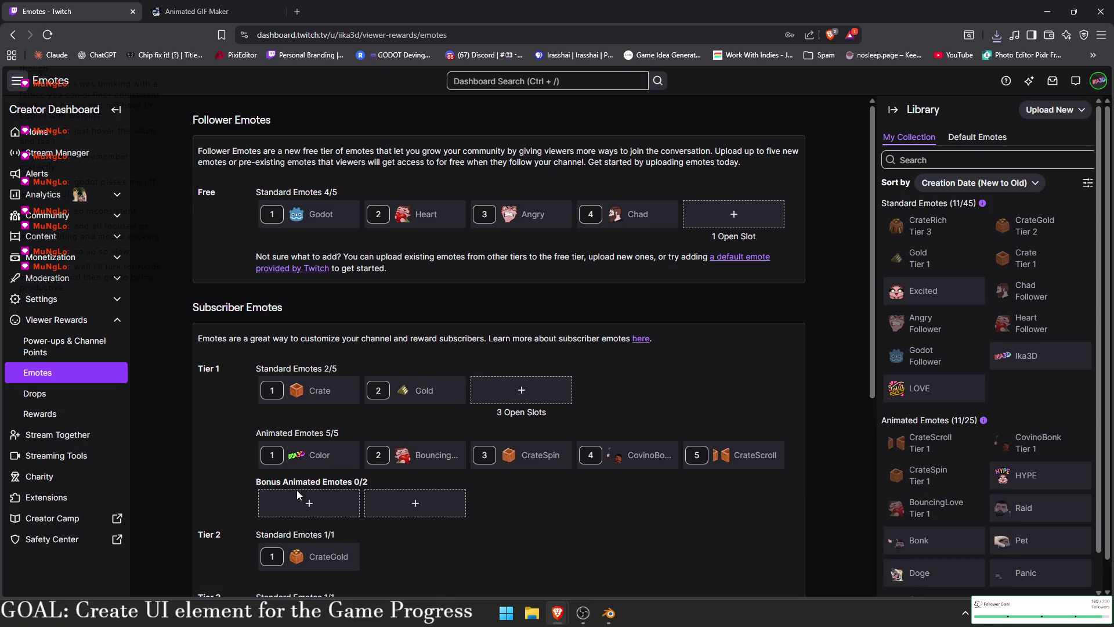
{"action": "scroll", "coordinate": [383, 406], "scroll_direction": "down", "scroll_amount": 2}
{"action": "left_click", "coordinate": [310, 387]}
{"action": "left_click", "coordinate": [481, 283]}
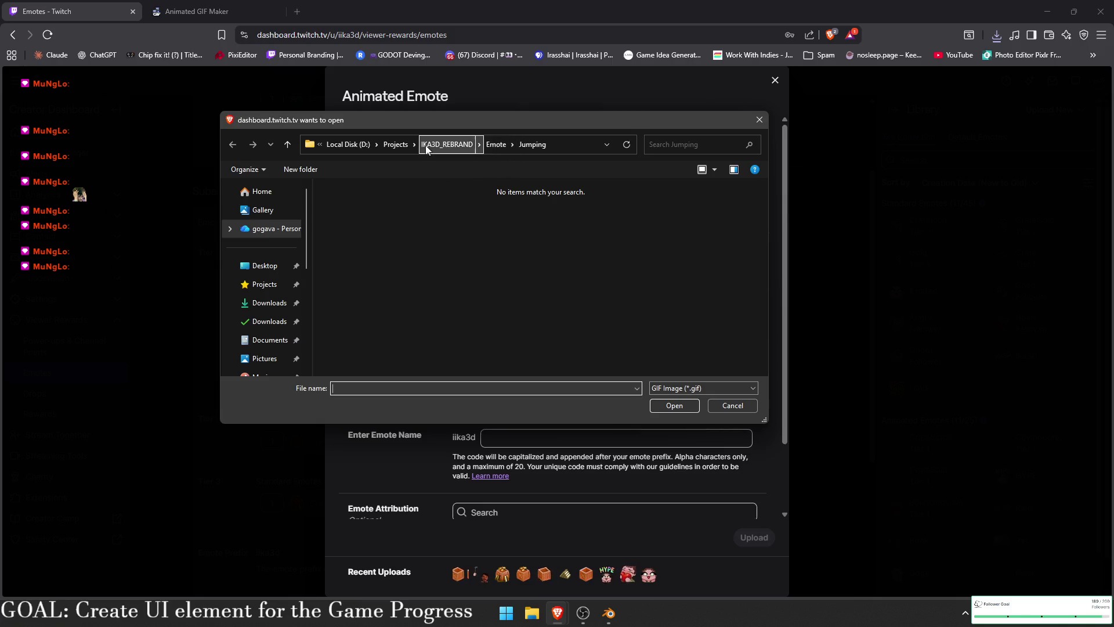
- Pick Jumping.gif from the IKA3D_REBRAND\Emote folder as the emote file
{"action": "scroll", "coordinate": [256, 302], "scroll_direction": "down", "scroll_amount": 3}
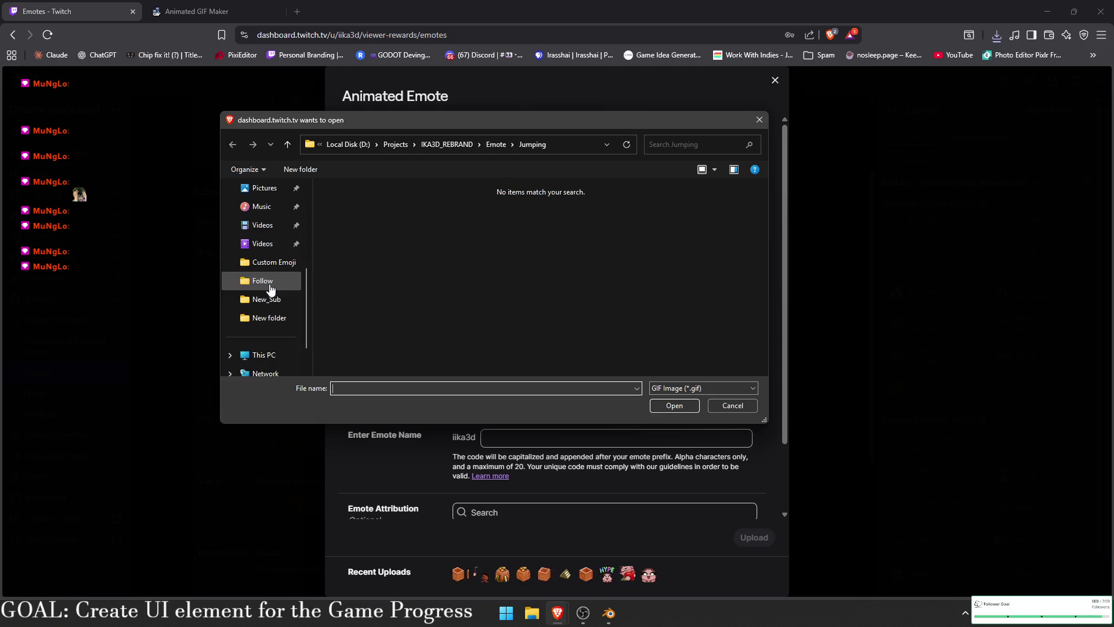
{"action": "left_click", "coordinate": [266, 298]}
{"action": "left_click", "coordinate": [494, 144]}
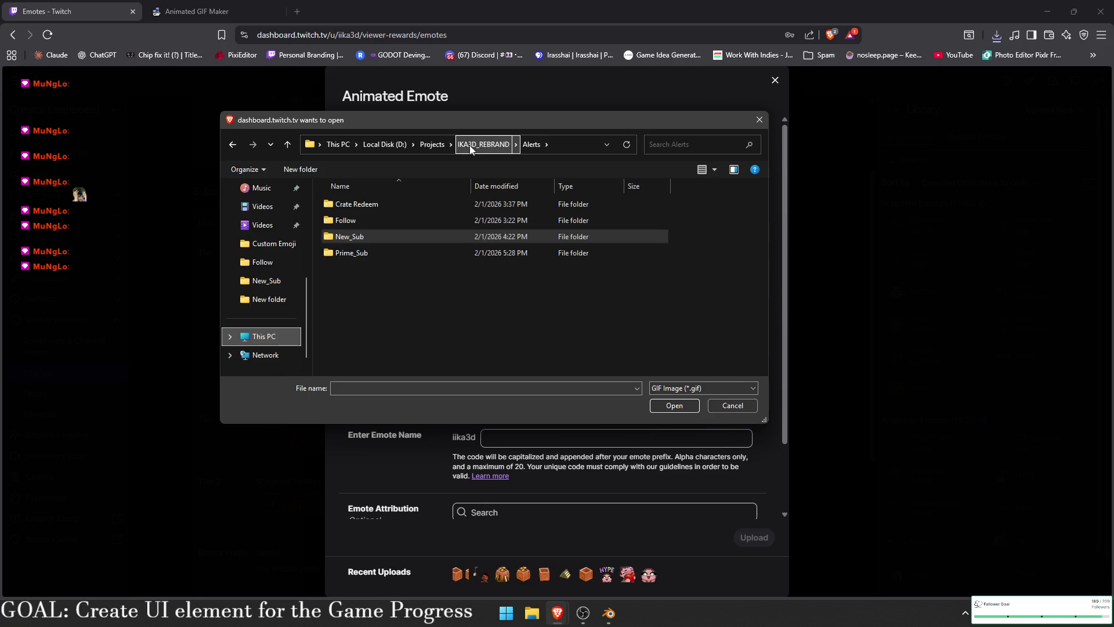
{"action": "left_click", "coordinate": [496, 148]}
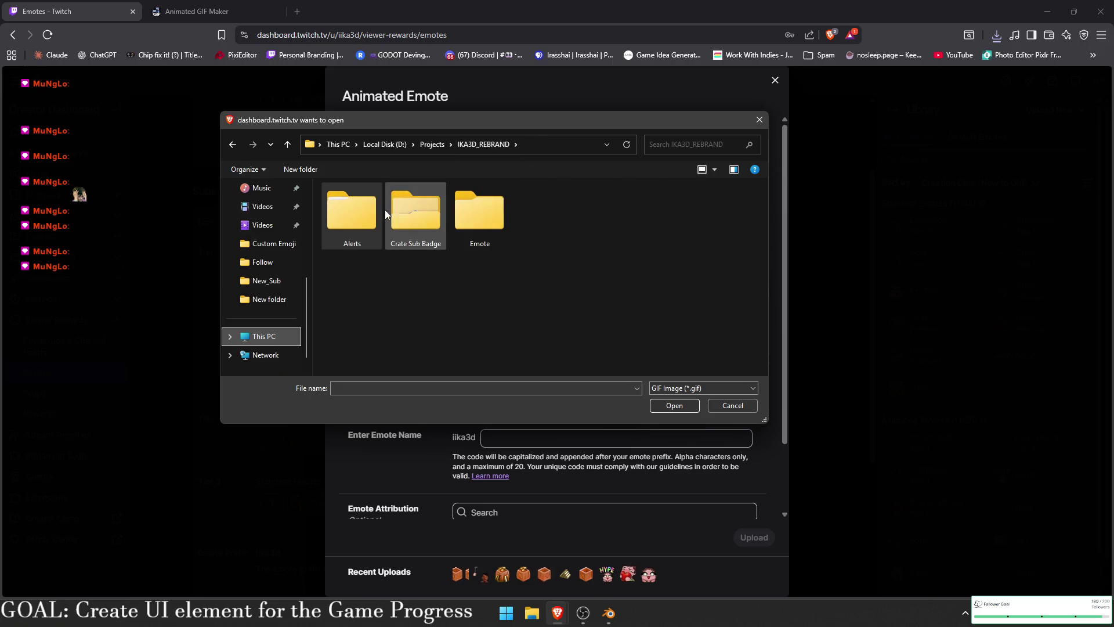
{"action": "double_click", "coordinate": [486, 211]}
{"action": "double_click", "coordinate": [415, 225]}
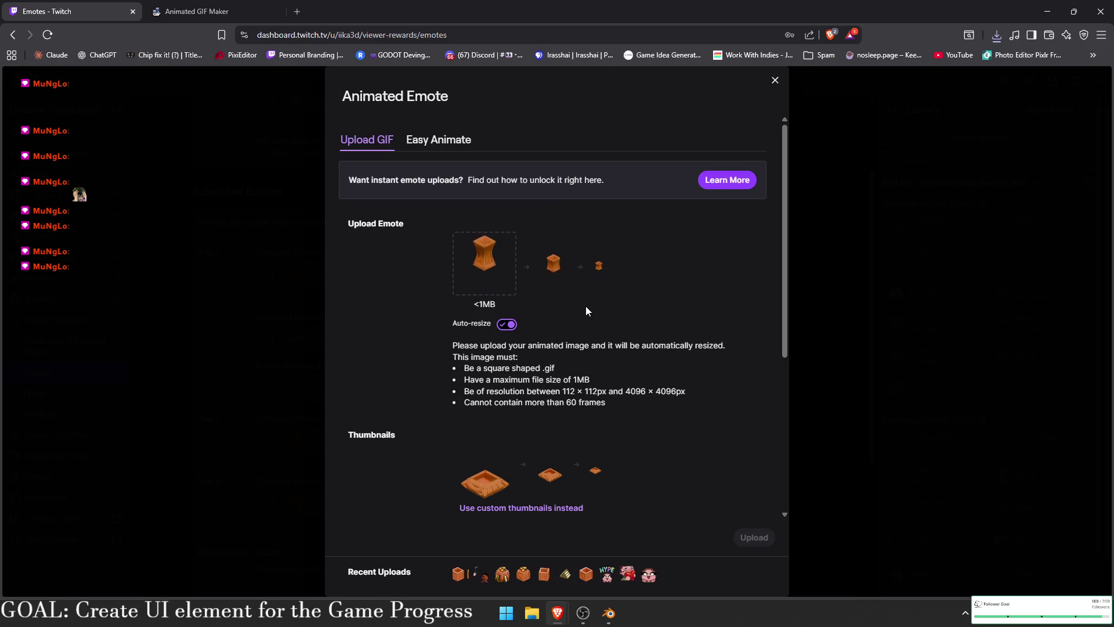
- Name the animated emote JumpingCrate and upload it
{"action": "scroll", "coordinate": [586, 305], "scroll_direction": "down", "scroll_amount": 2}
{"action": "scroll", "coordinate": [586, 306], "scroll_direction": "down", "scroll_amount": 3}
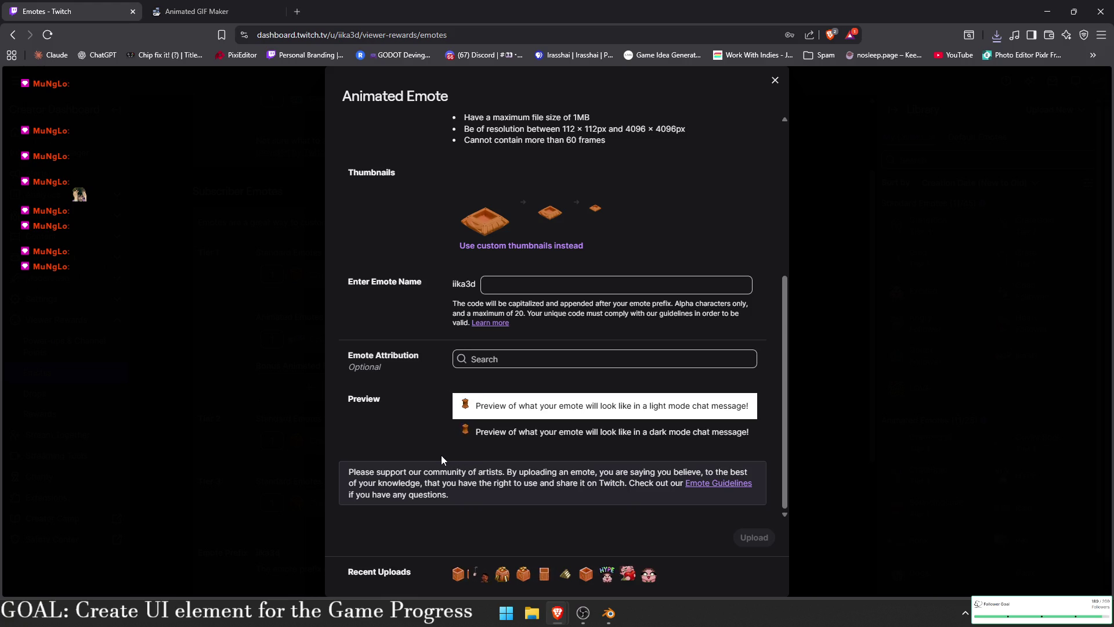
{"action": "left_click", "coordinate": [568, 290]}
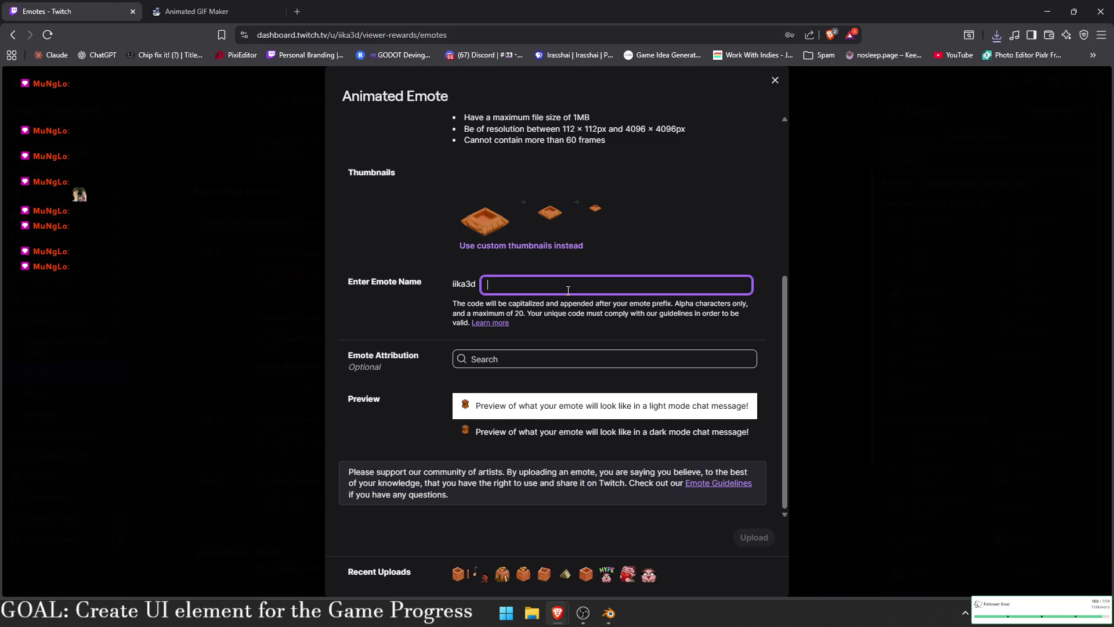
{"action": "type", "text": "JumpingCrate"}
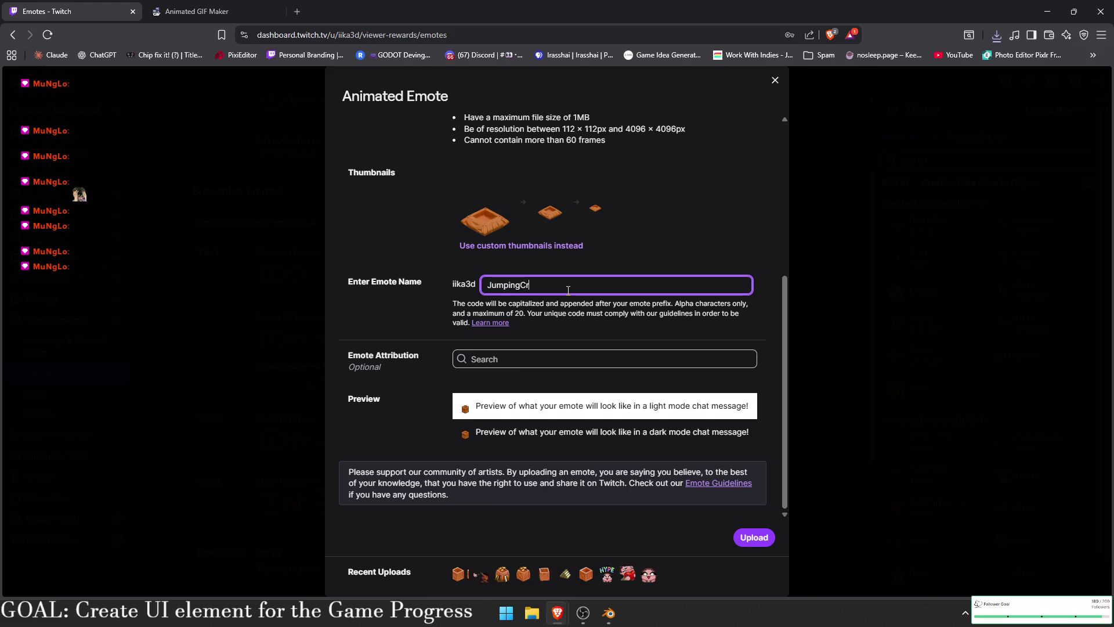
{"action": "left_click", "coordinate": [753, 537]}
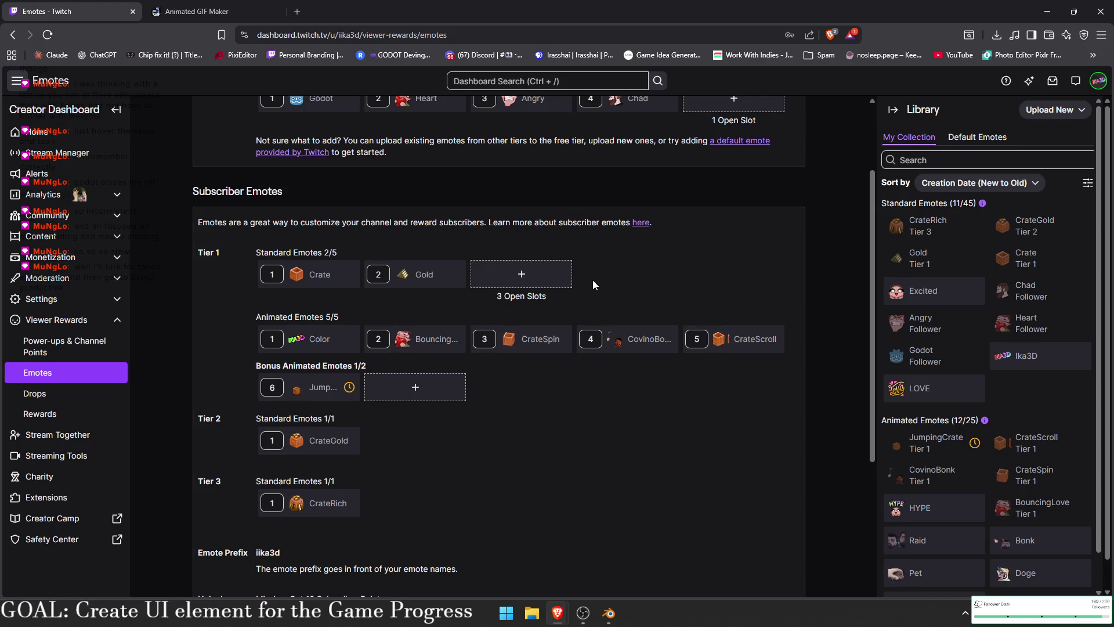
- Reload the Emotes page to confirm JumpingCrate is pending approval, then return to Blender
{"action": "key", "text": "F5"}
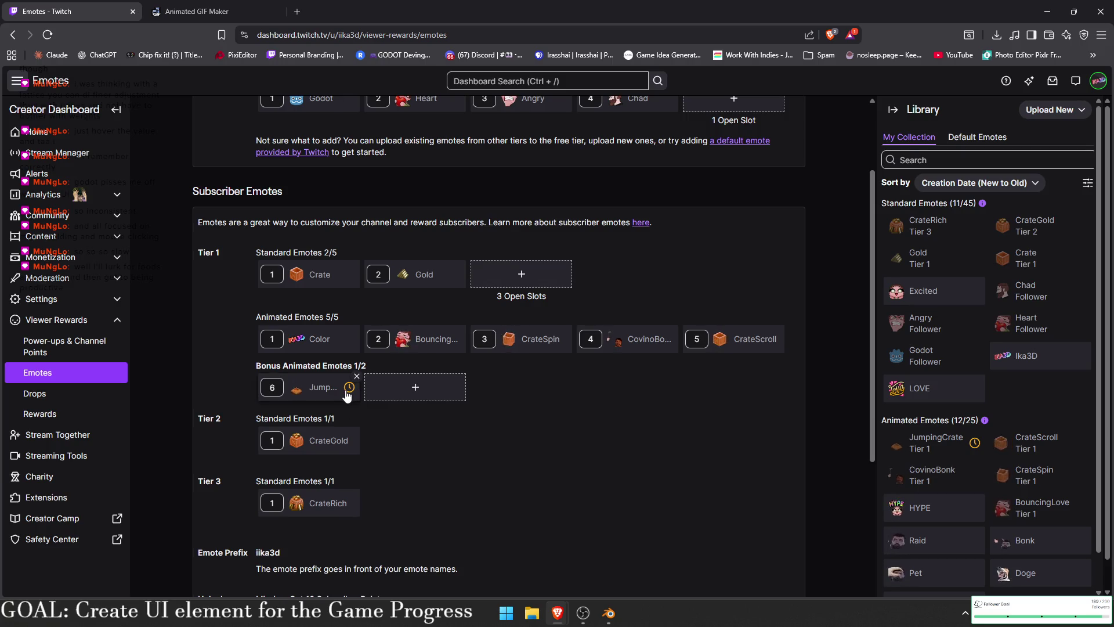
{"action": "mouse_move", "coordinate": [348, 387]}
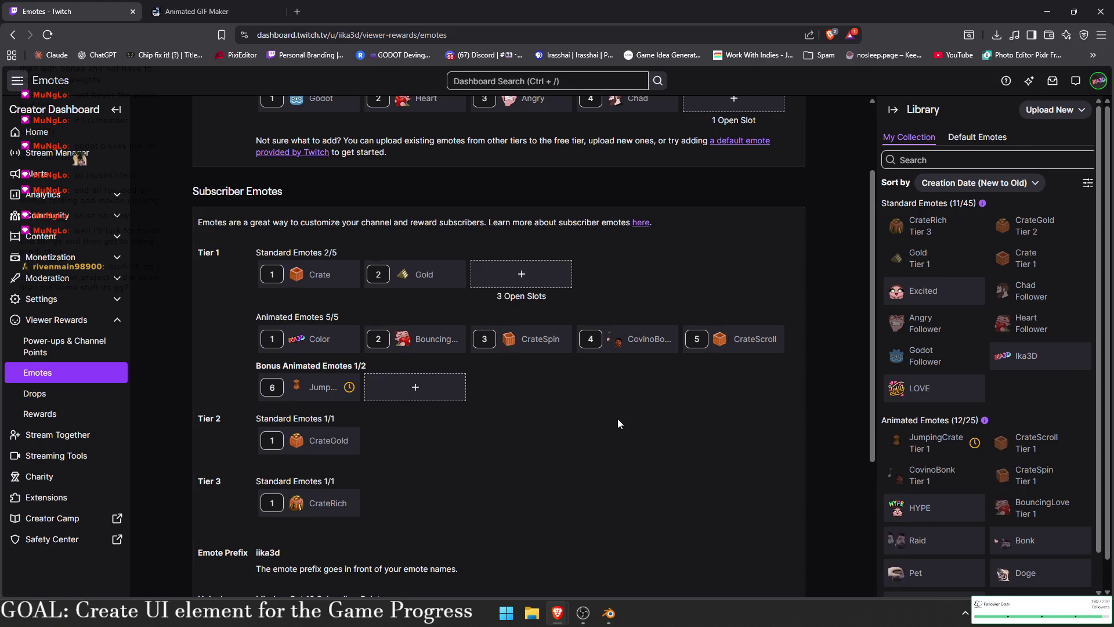
{"action": "left_click", "coordinate": [617, 622]}
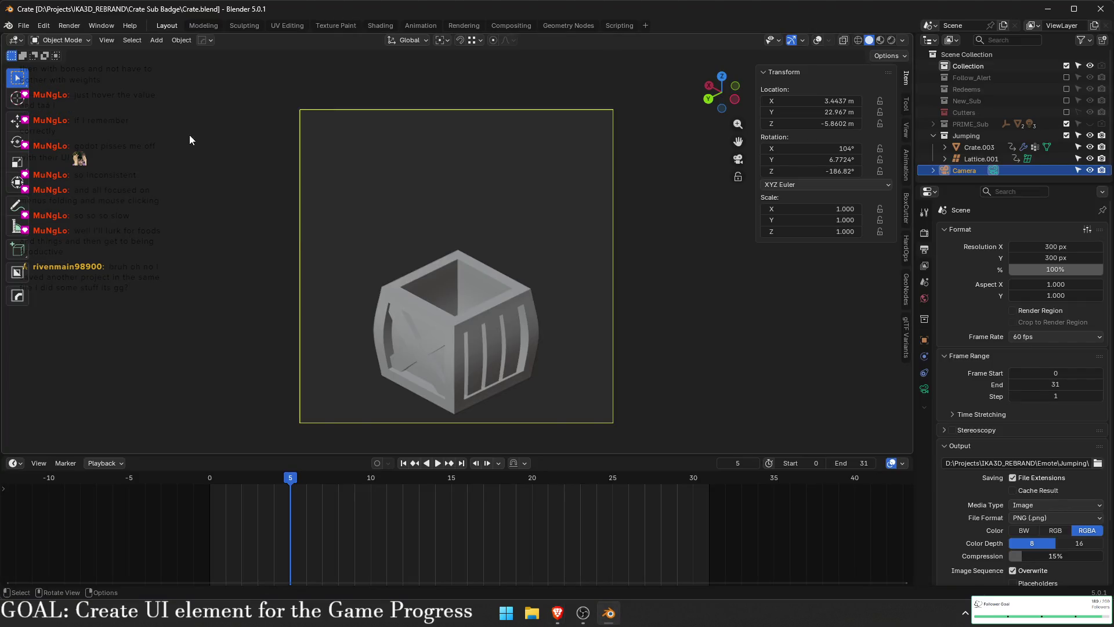
- Open File > Recover > Auto Save and look through the listed autosave files
{"action": "left_click", "coordinate": [25, 24]}
{"action": "mouse_move", "coordinate": [74, 85]}
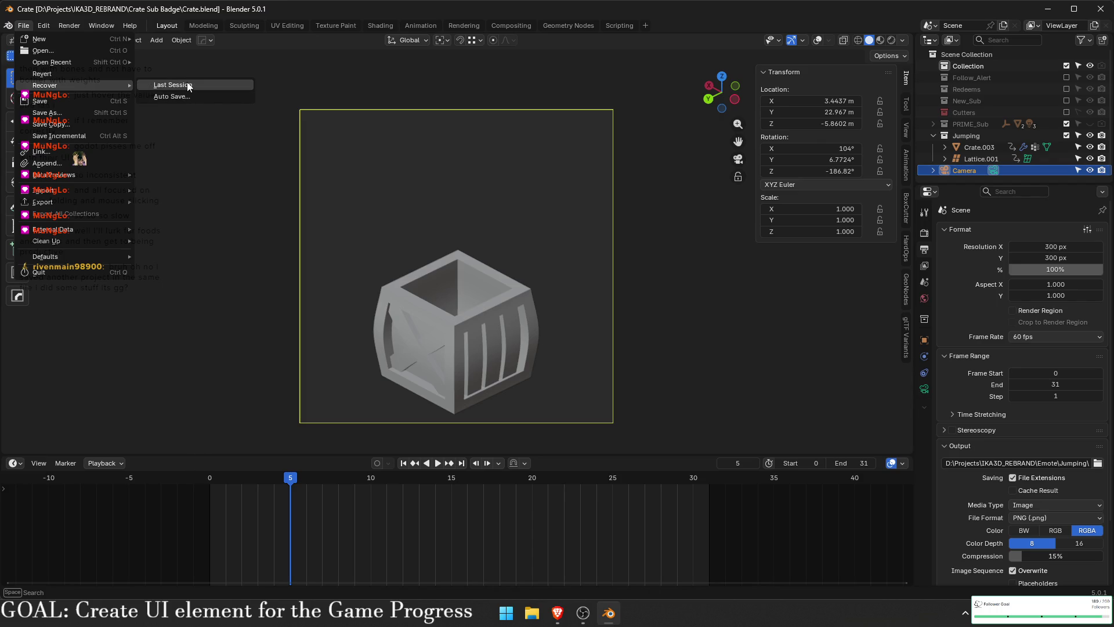
{"action": "left_click", "coordinate": [169, 98]}
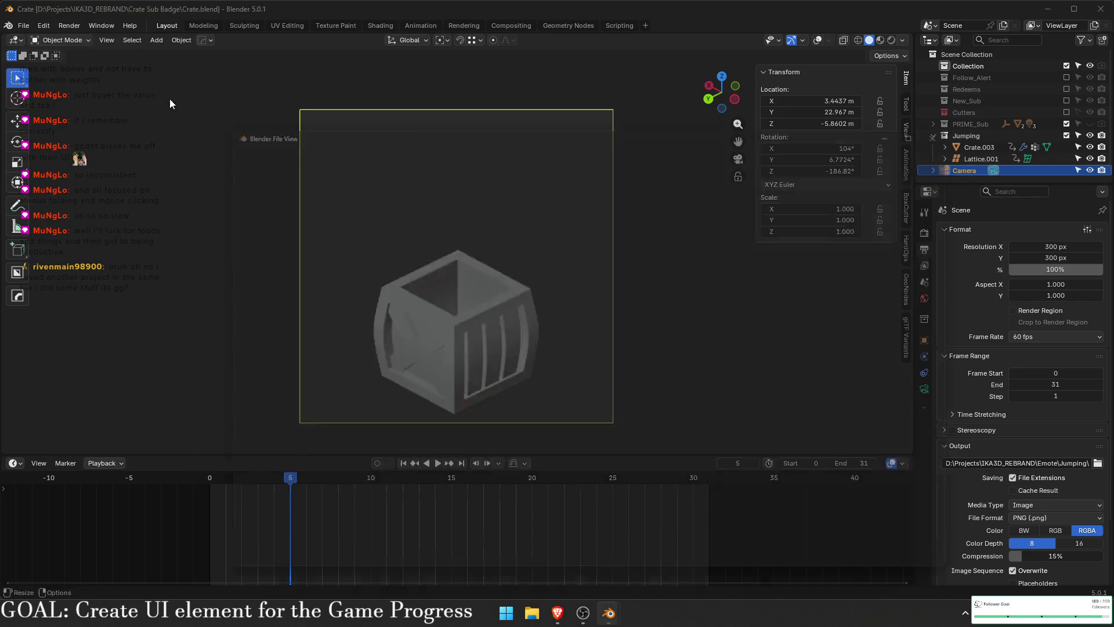
{"action": "left_click_drag", "start_coordinate": [458, 431], "coordinate": [361, 174]}
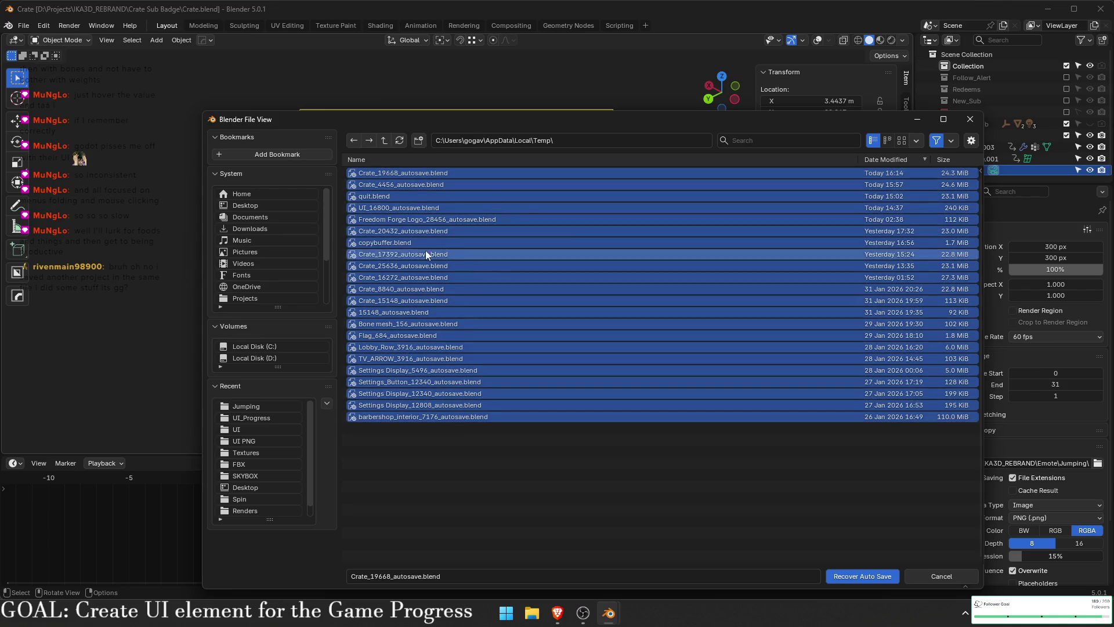
{"action": "left_click", "coordinate": [660, 503]}
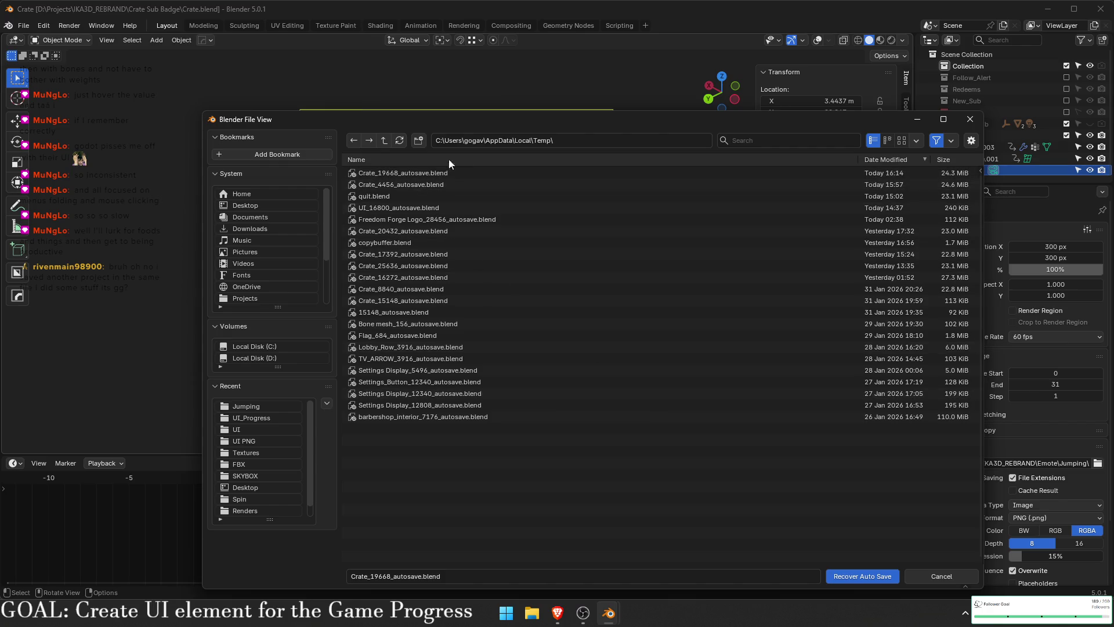
{"action": "left_click_drag", "start_coordinate": [279, 133], "coordinate": [245, 129]}
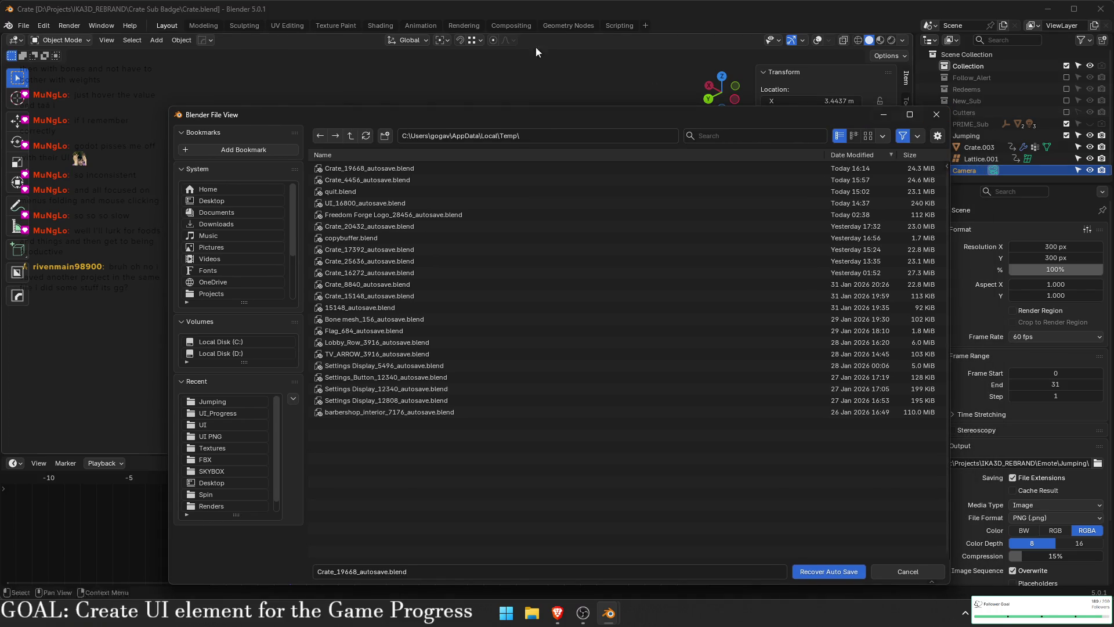
- Close the autosave browser without recovering anything and minimize Blender
{"action": "left_click", "coordinate": [23, 26]}
{"action": "mouse_move", "coordinate": [43, 25]}
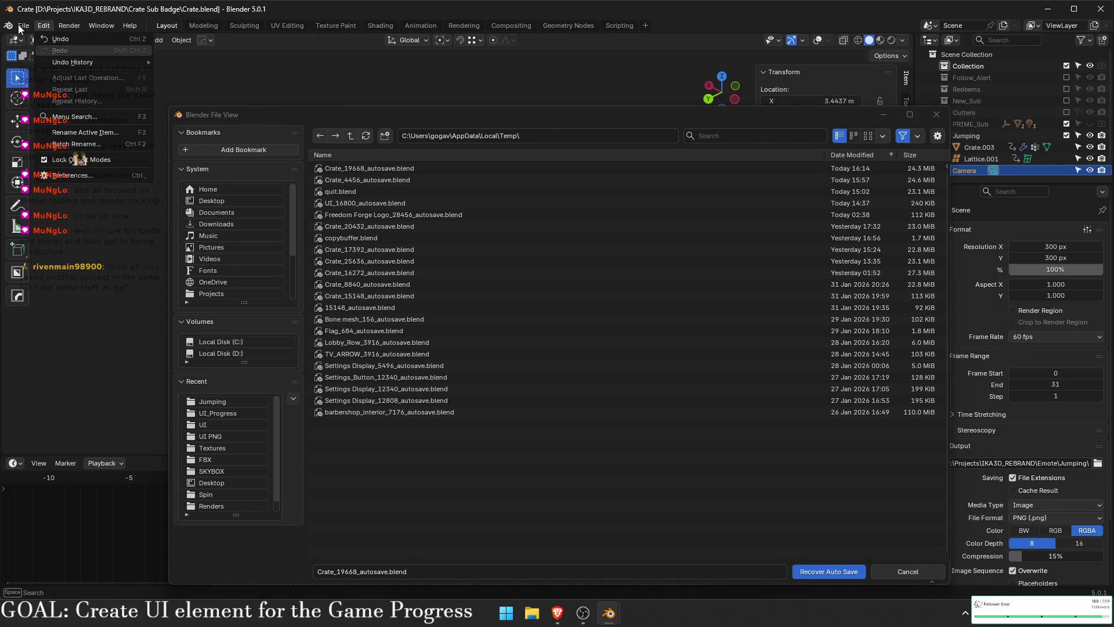
{"action": "mouse_move", "coordinate": [55, 85]}
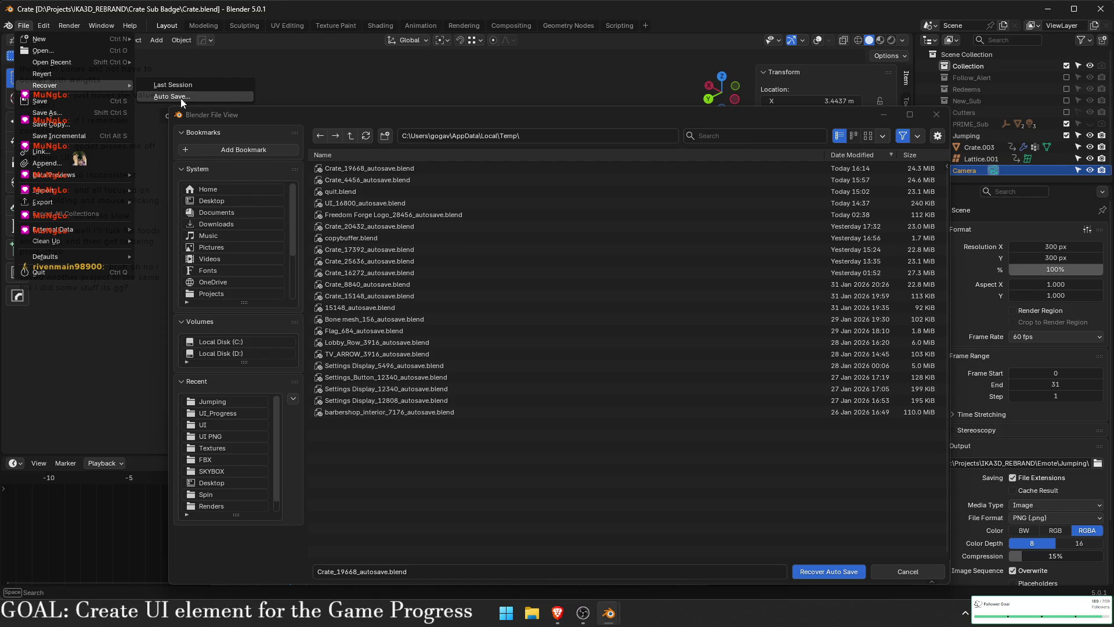
{"action": "left_click", "coordinate": [937, 115]}
{"action": "left_click", "coordinate": [251, 273]}
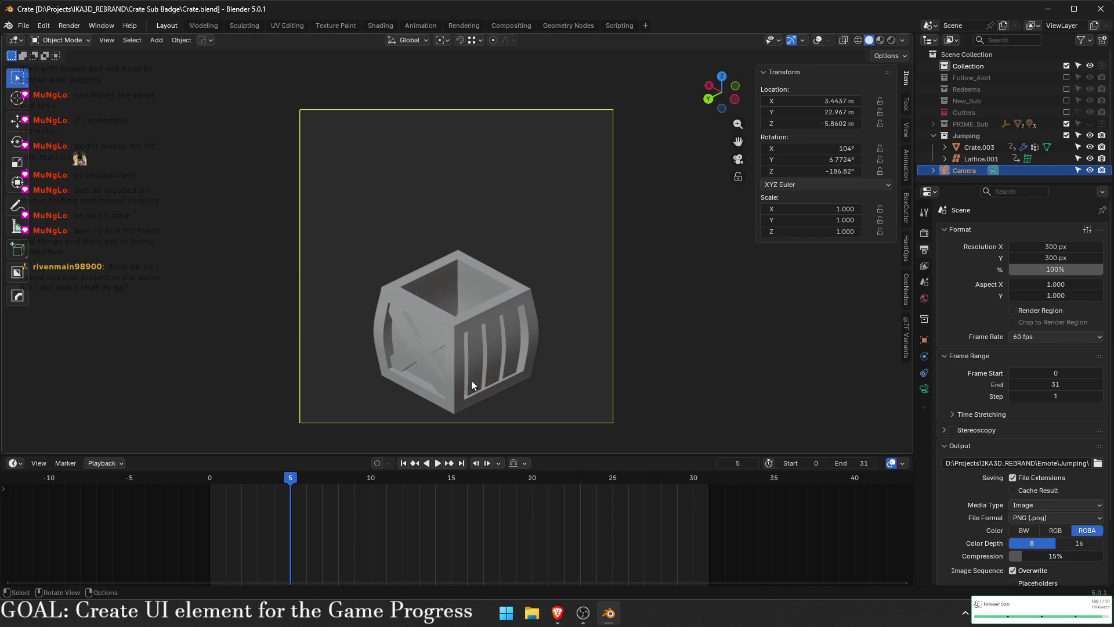
{"action": "left_click", "coordinate": [609, 614]}
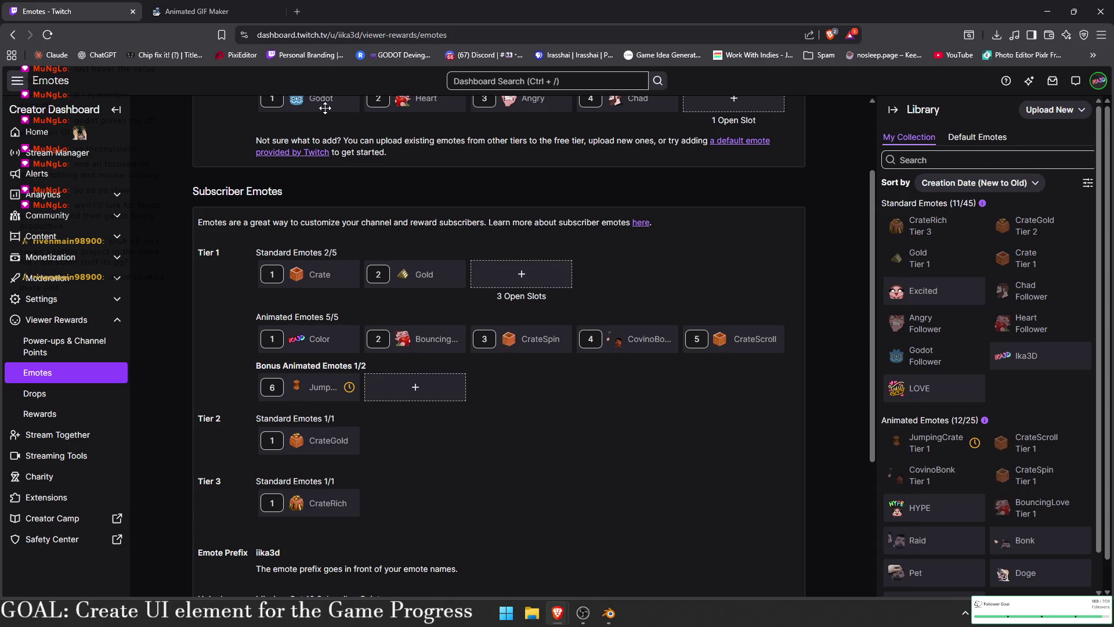
- Search Google for 'PowerSave blender' in a new tab
{"action": "left_click", "coordinate": [296, 10]}
{"action": "type", "text": "PowerSave blender"}
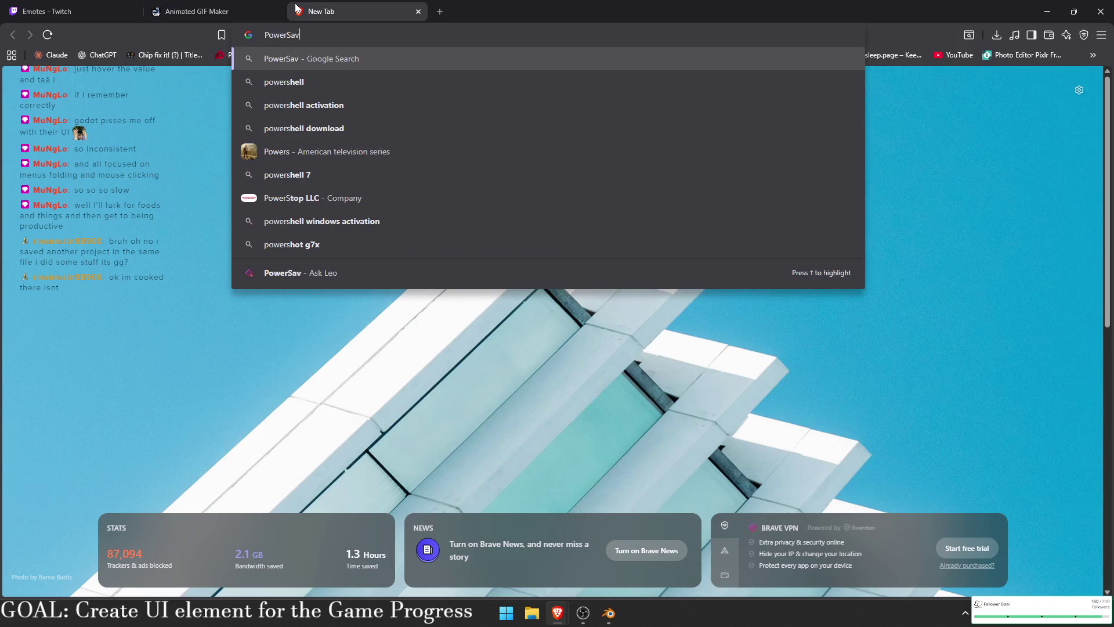
{"action": "key", "text": "Return"}
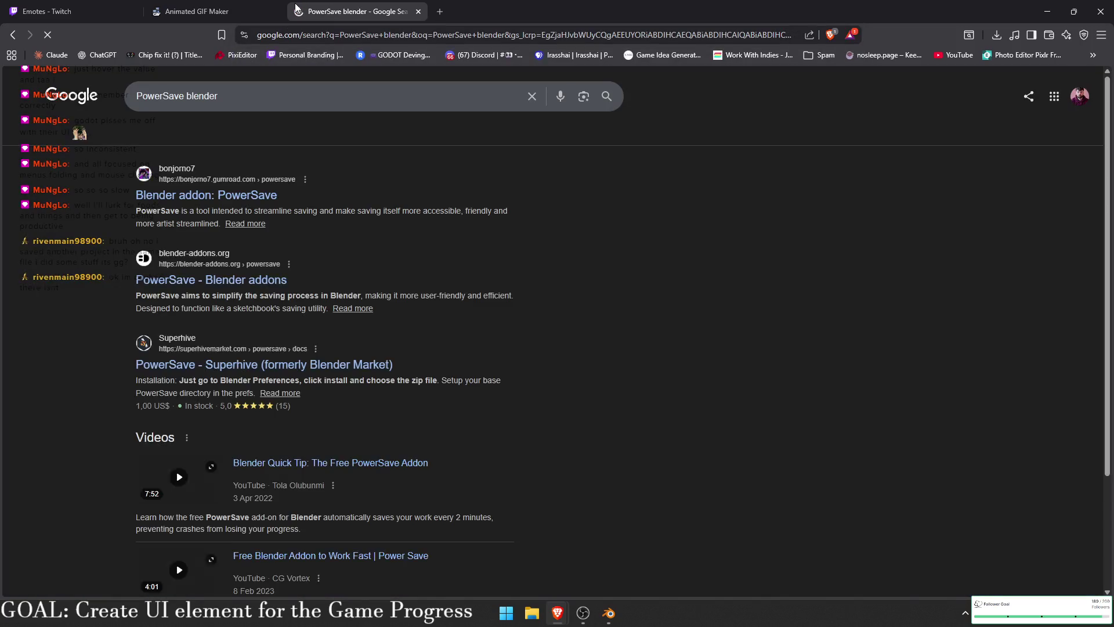
- Open the PowerSave listing on blender-addons.org and follow its GitHub link
{"action": "left_click", "coordinate": [212, 280]}
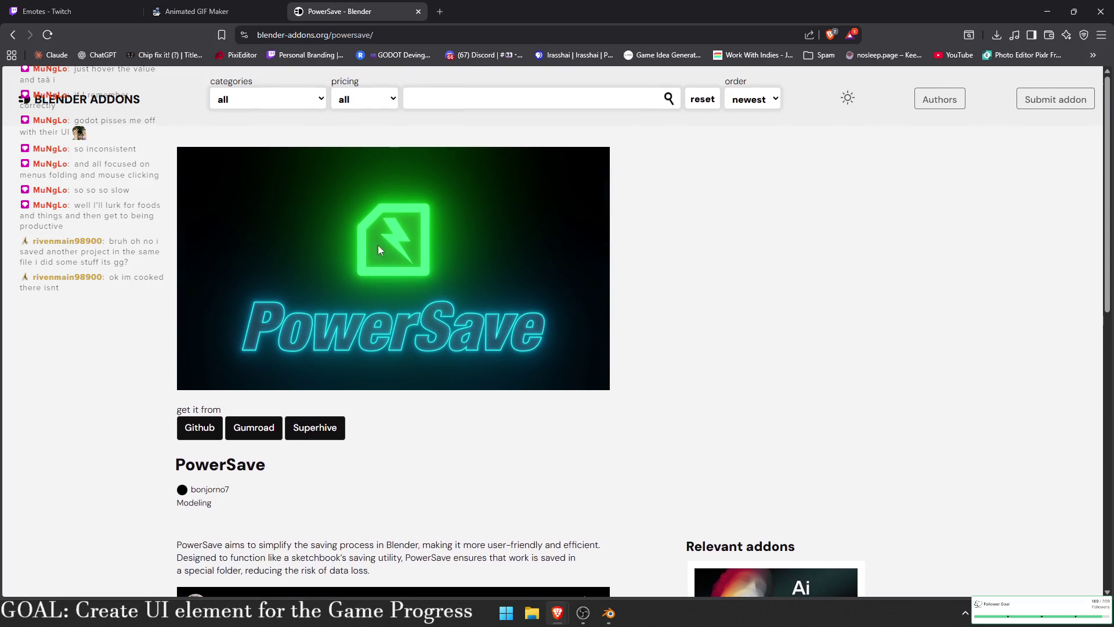
{"action": "scroll", "coordinate": [473, 245], "scroll_direction": "down", "scroll_amount": 10}
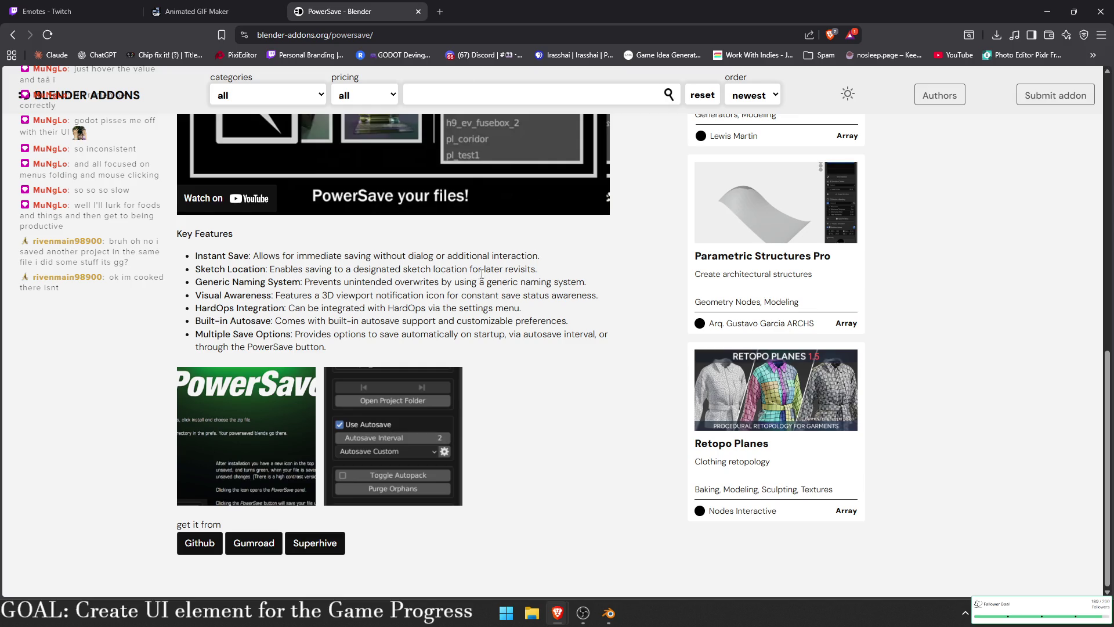
{"action": "scroll", "coordinate": [325, 483], "scroll_direction": "up", "scroll_amount": 9}
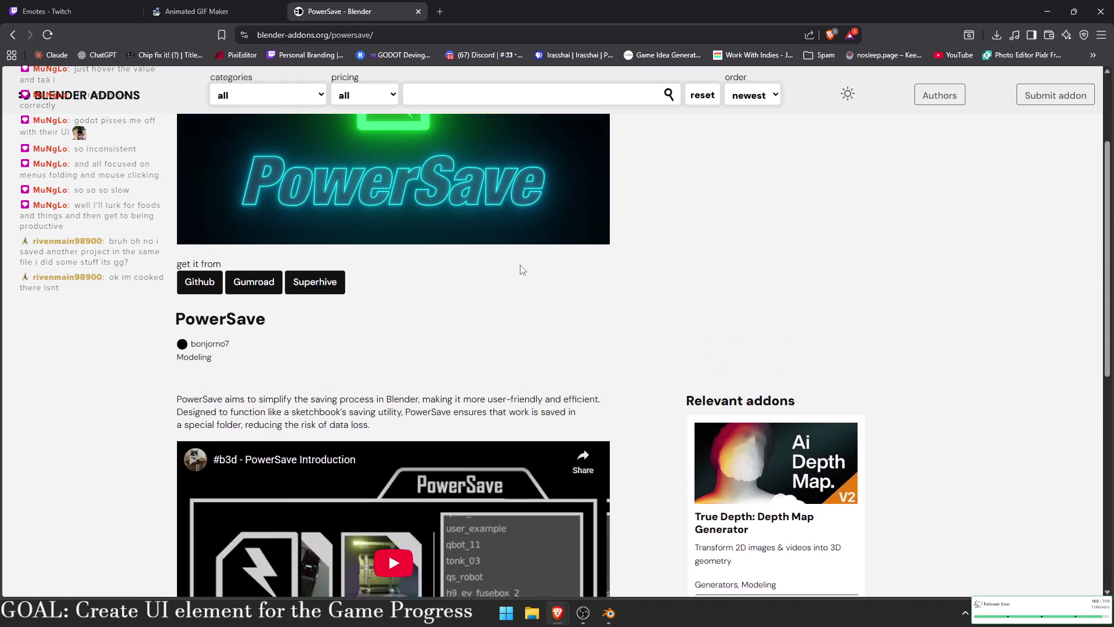
{"action": "scroll", "coordinate": [280, 333], "scroll_direction": "down", "scroll_amount": 3}
{"action": "scroll", "coordinate": [280, 333], "scroll_direction": "down", "scroll_amount": 6}
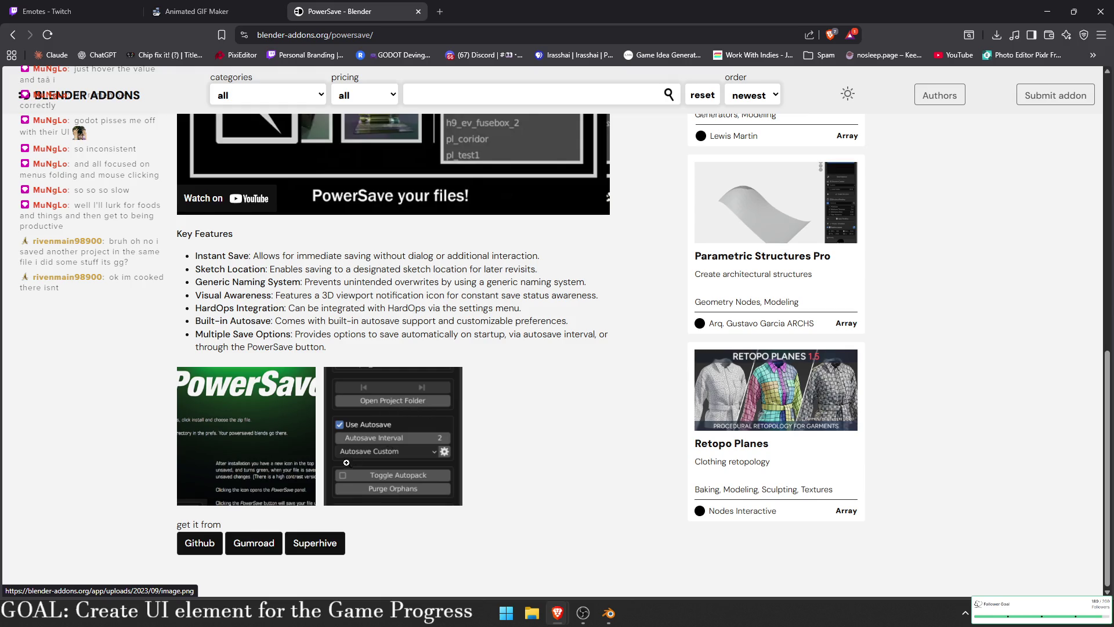
{"action": "left_click", "coordinate": [188, 548]}
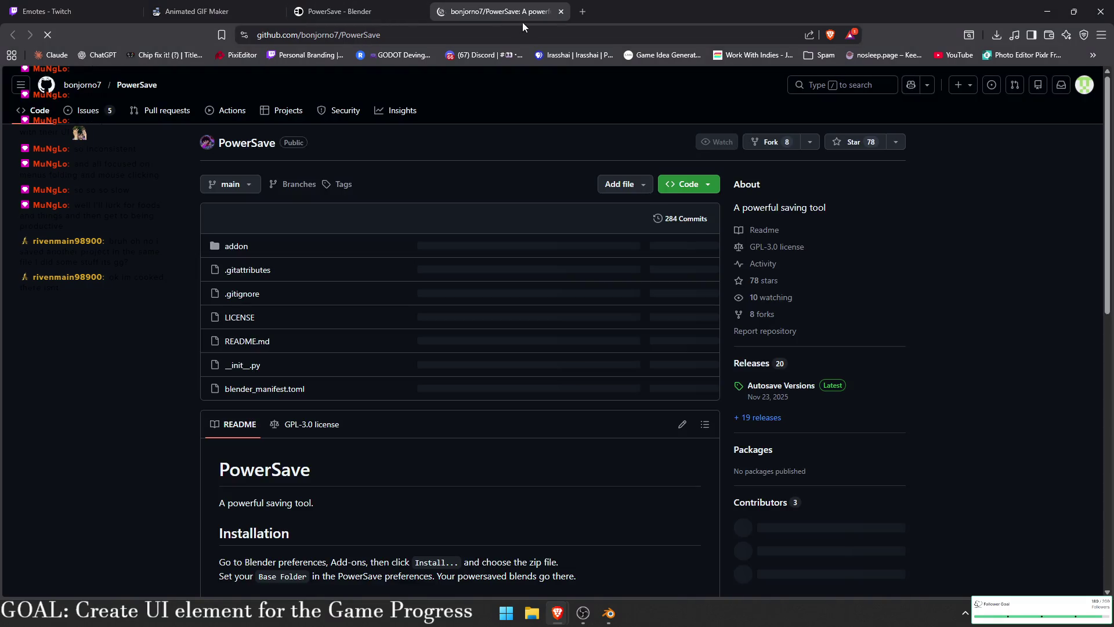
- Close GitHub, open PowerSave's Gumroad product page, and select its web address
{"action": "left_click", "coordinate": [561, 12]}
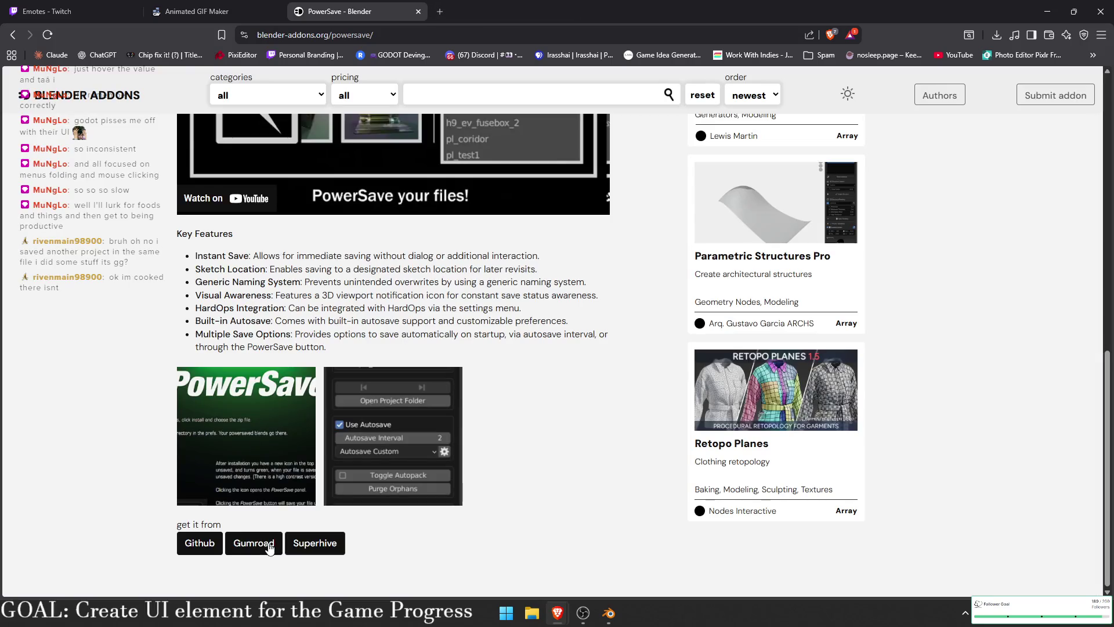
{"action": "left_click", "coordinate": [269, 547]}
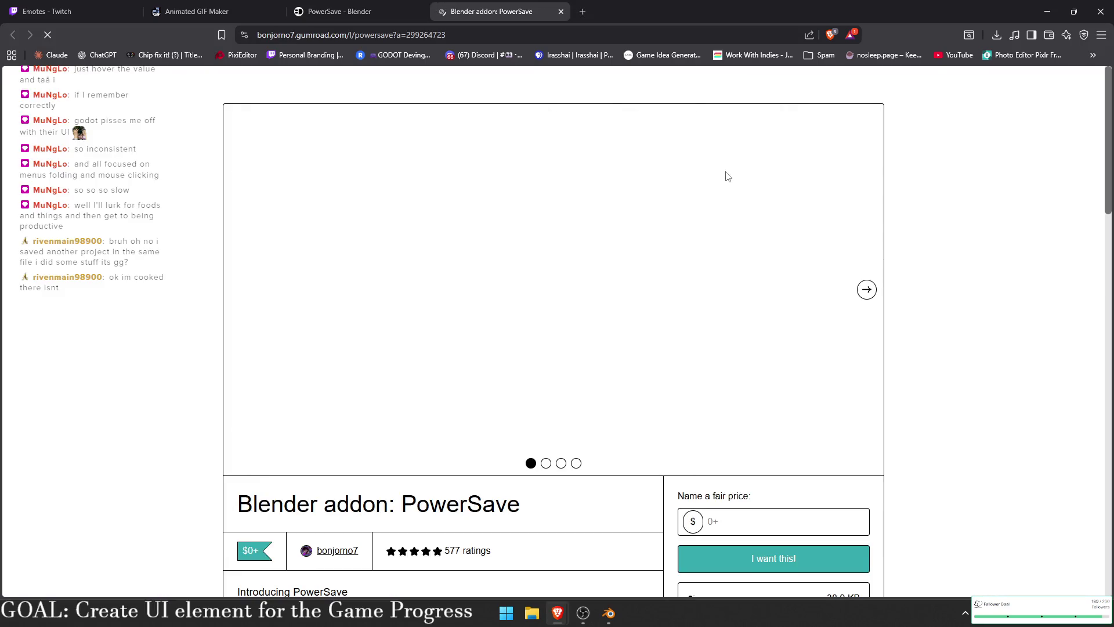
{"action": "scroll", "coordinate": [731, 261], "scroll_direction": "down", "scroll_amount": 3}
{"action": "left_click", "coordinate": [746, 352]}
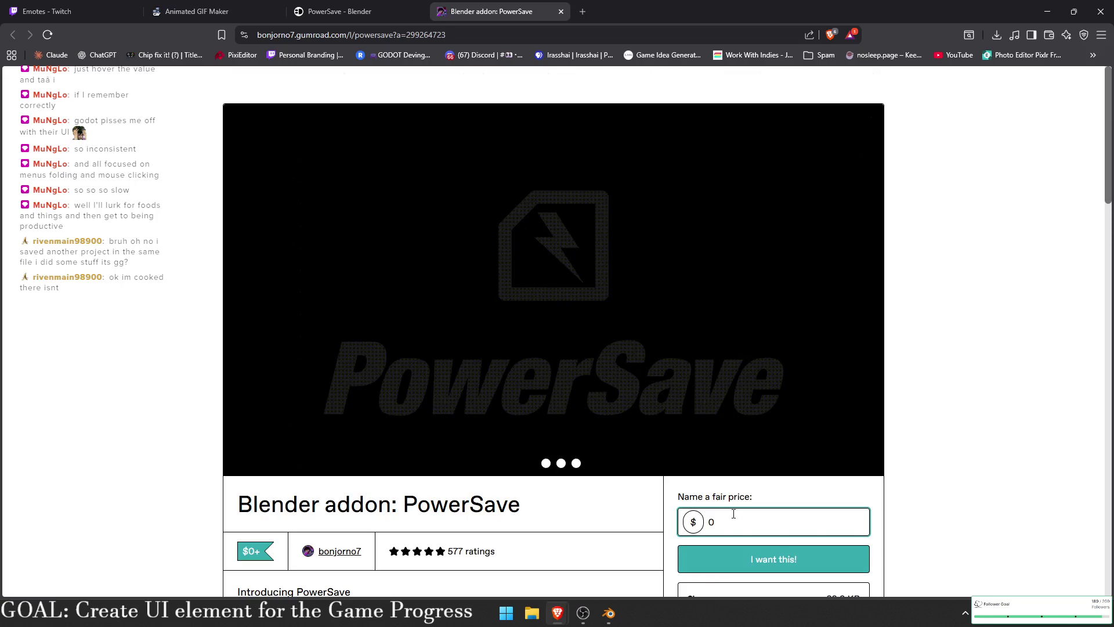
{"action": "key", "text": "ctrl+l"}
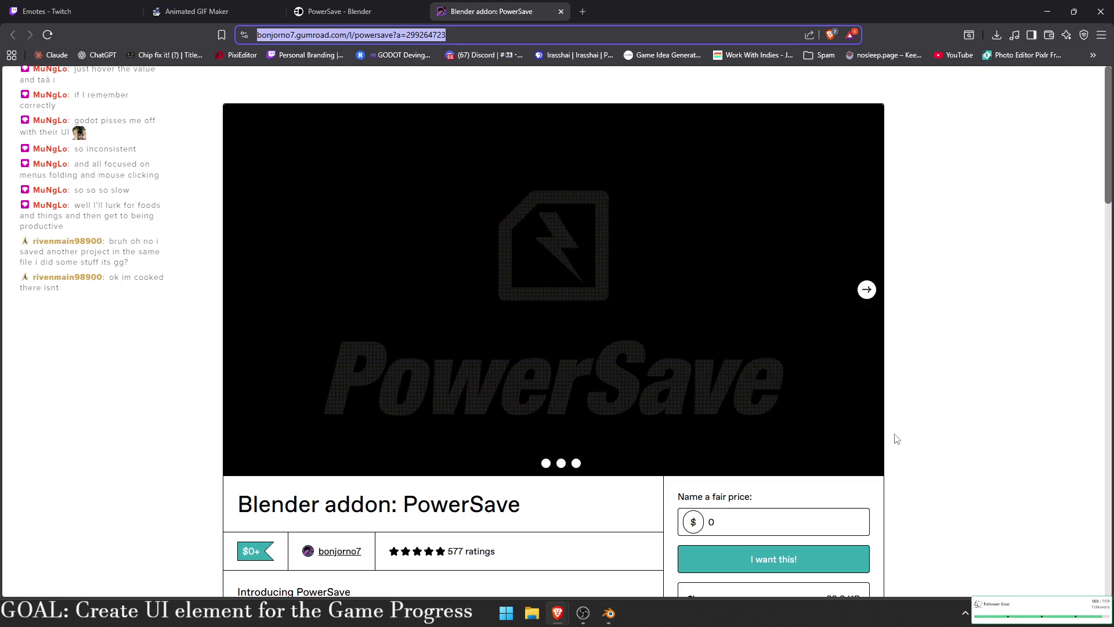
- Switch away from the browser and bring Blender back to the front
{"action": "key", "text": "alt+Tab"}
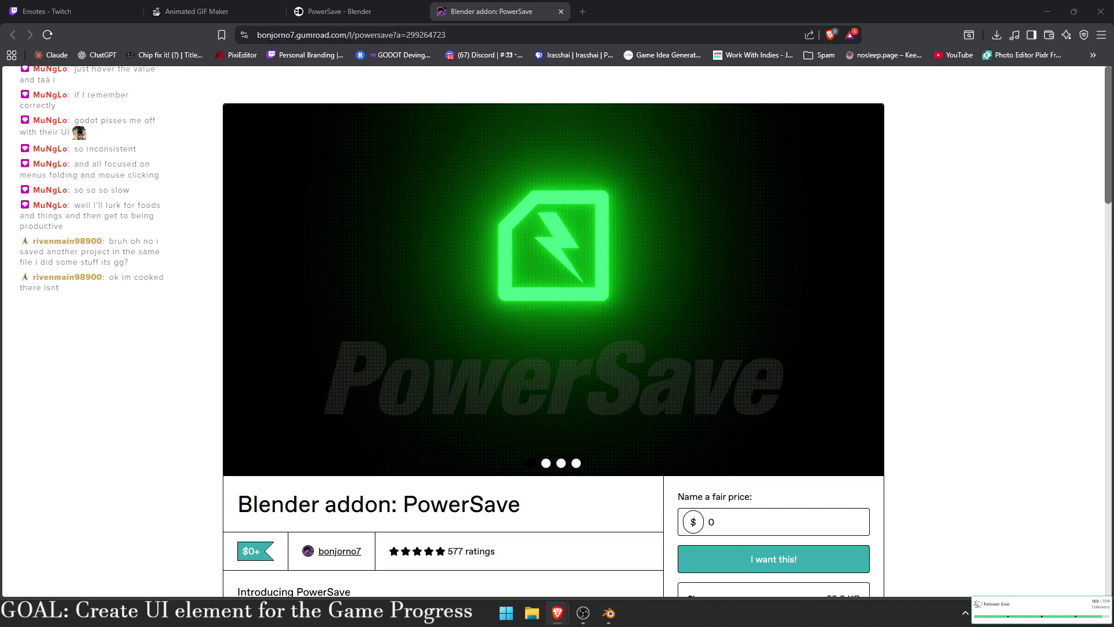
{"action": "scroll", "coordinate": [627, 395], "scroll_direction": "down", "scroll_amount": 10}
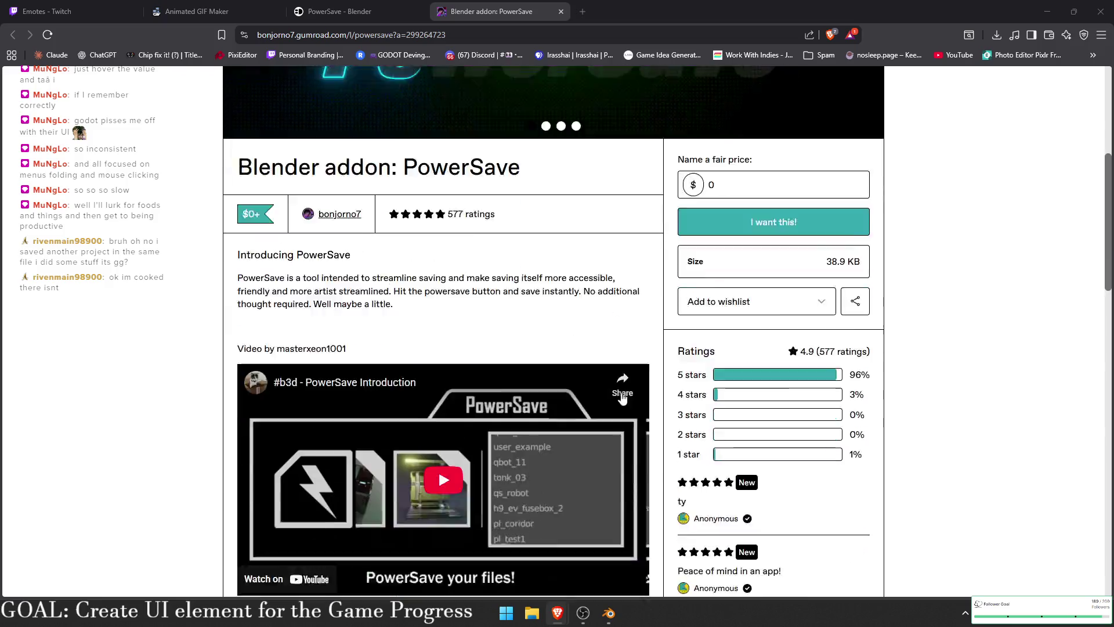
{"action": "scroll", "coordinate": [525, 296], "scroll_direction": "up", "scroll_amount": 7}
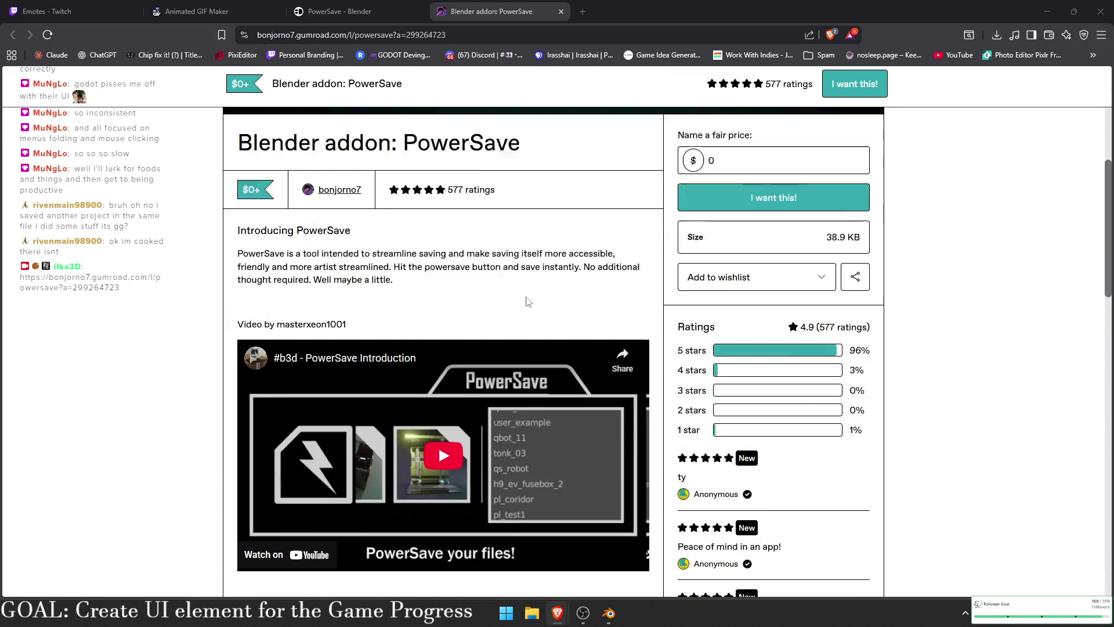
{"action": "left_click", "coordinate": [609, 613]}
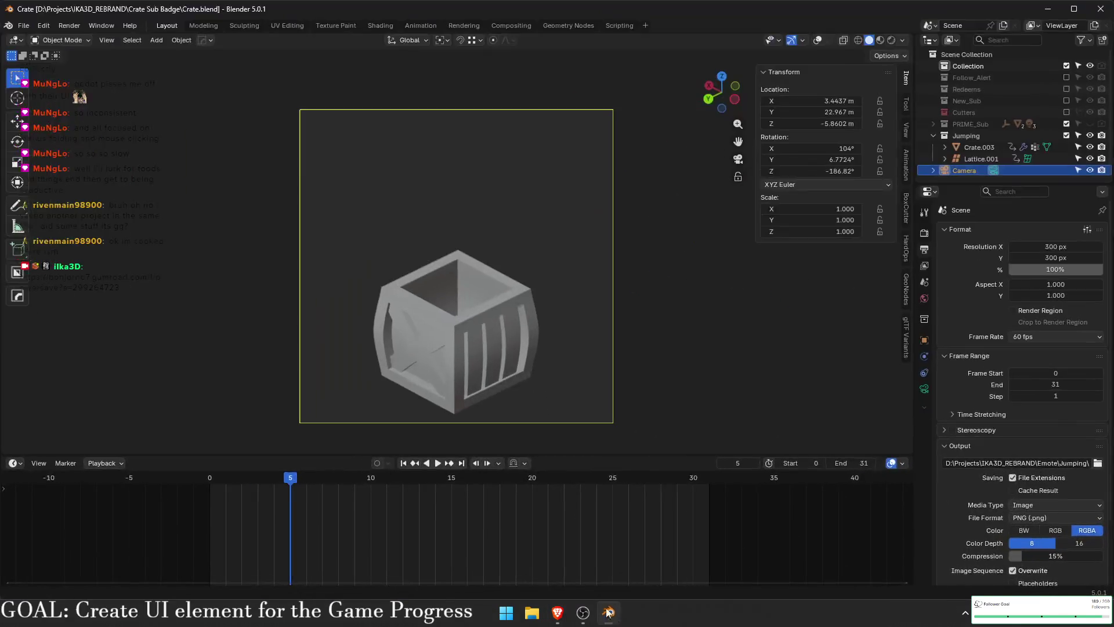
- Search Blender's installed add-ons for 'Powe' to check for PowerSave, then clear the search
{"action": "left_click", "coordinate": [41, 26]}
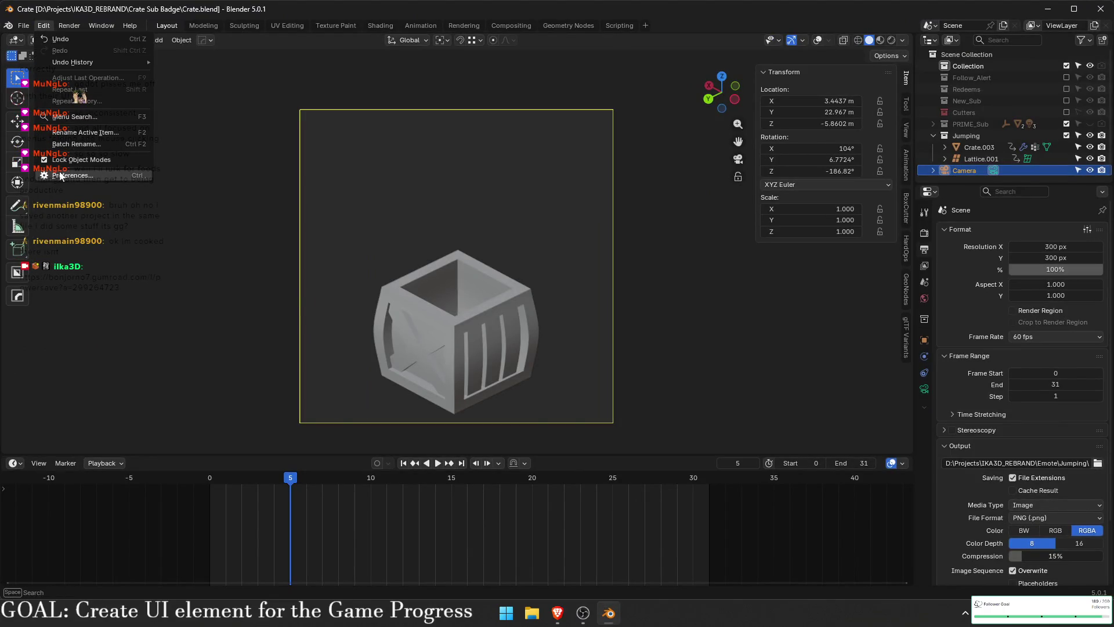
{"action": "left_click", "coordinate": [87, 176]}
{"action": "left_click", "coordinate": [303, 130]}
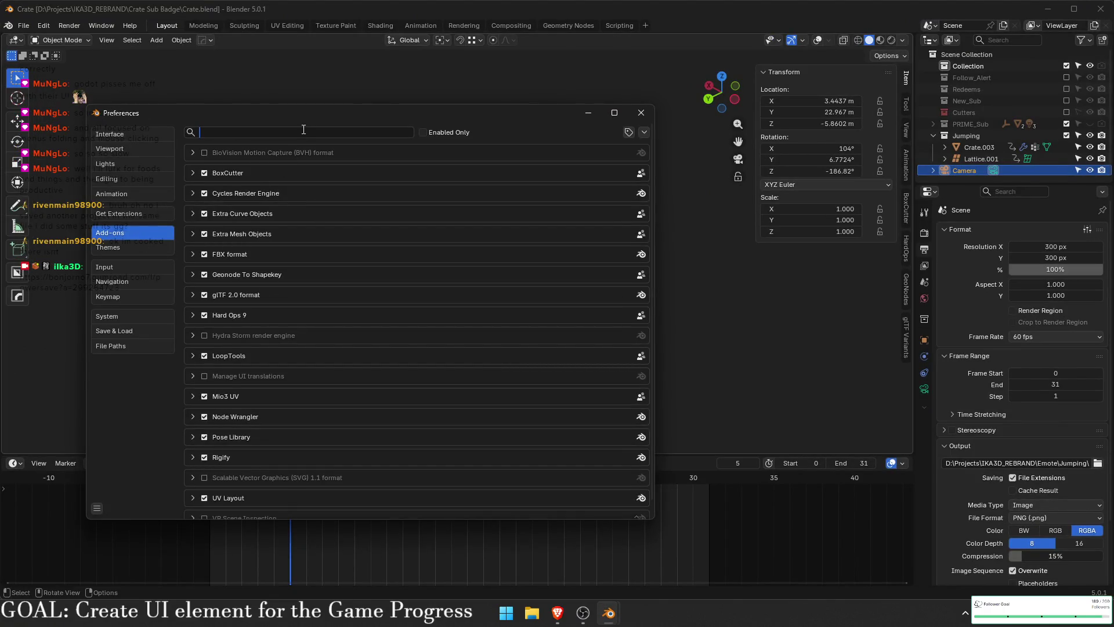
{"action": "type", "text": "Powe"}
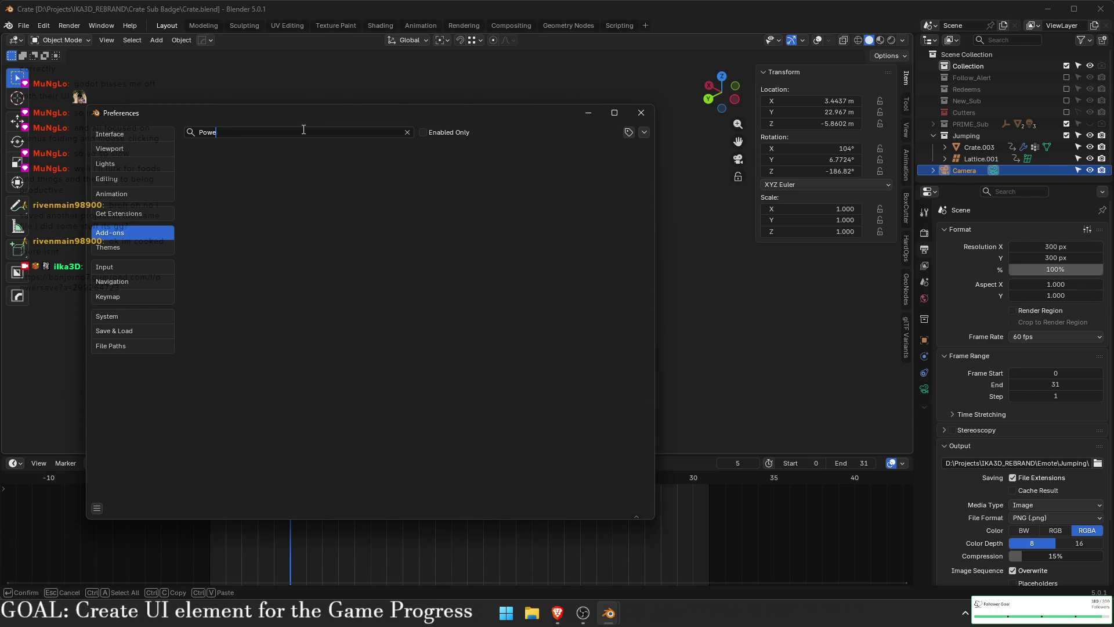
{"action": "key", "text": "BackSpace"}
{"action": "key", "text": "BackSpace"}
{"action": "key", "text": "BackSpace"}
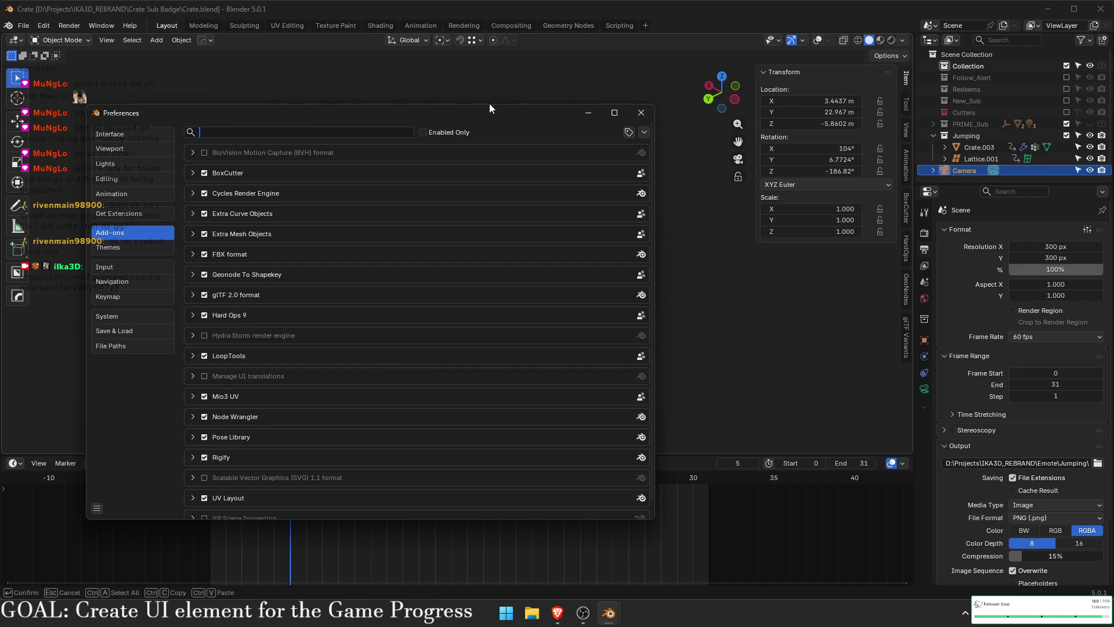
- Close Preferences and minimize Blender to bring the PowerSave Gumroad page back
{"action": "left_click", "coordinate": [641, 113]}
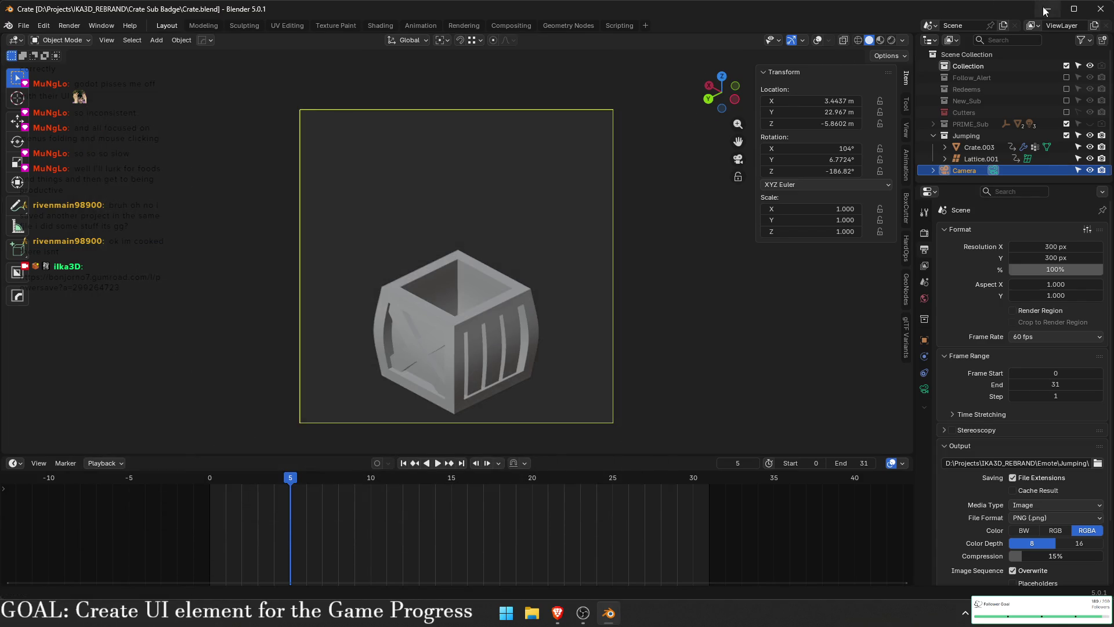
{"action": "left_click", "coordinate": [1046, 11]}
{"action": "scroll", "coordinate": [479, 387], "scroll_direction": "up", "scroll_amount": 2}
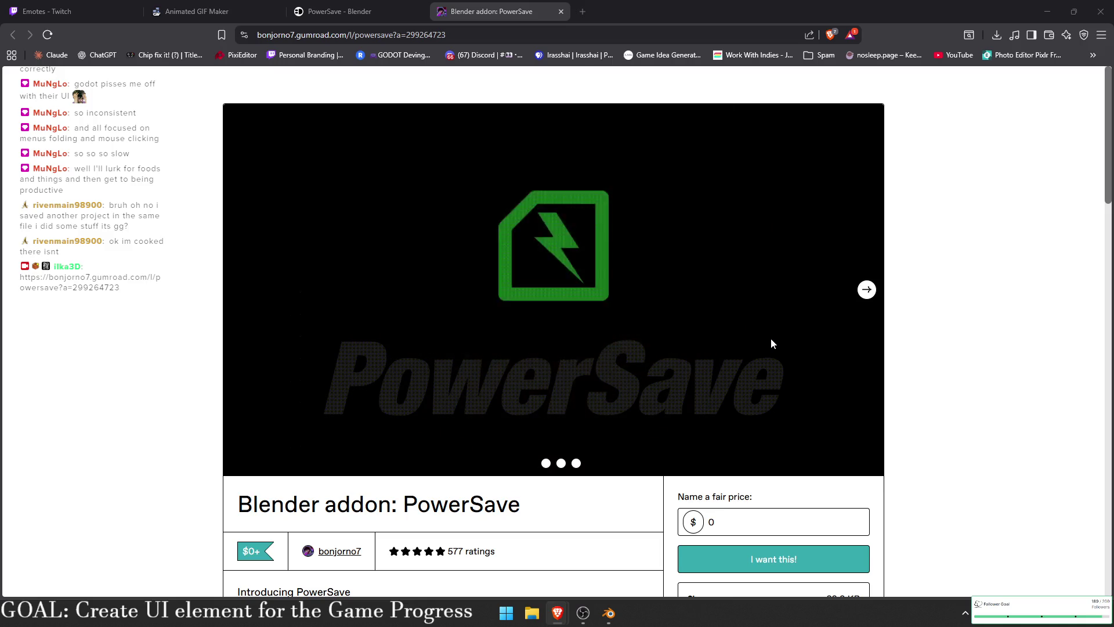
- View the next PowerSave product image and the blender-addons listing, then return to Twitch emotes
{"action": "left_click", "coordinate": [866, 288]}
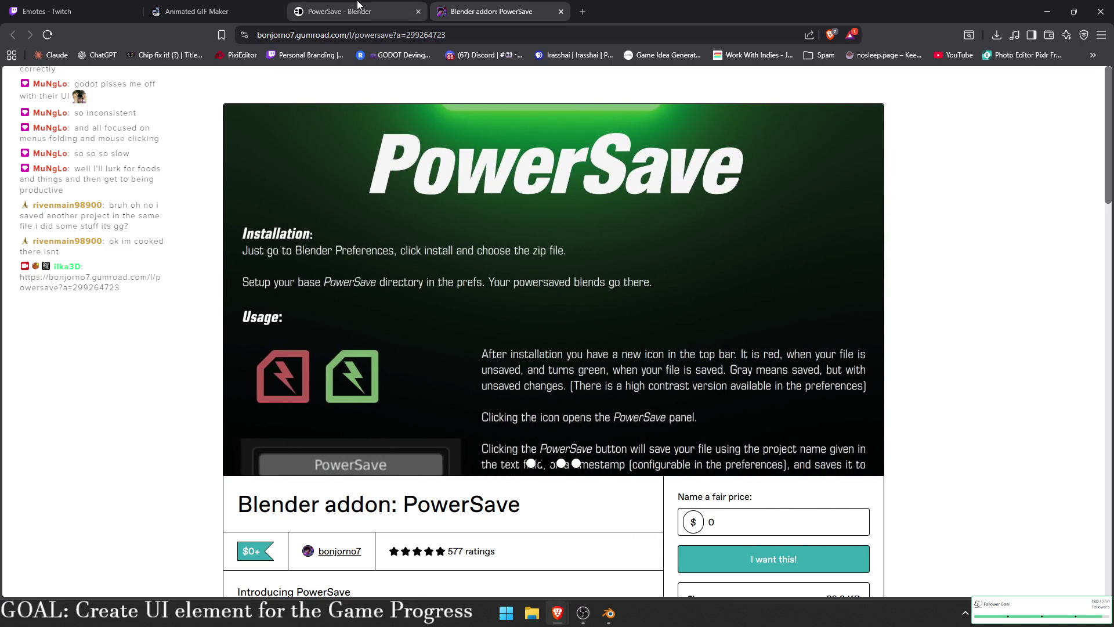
{"action": "left_click", "coordinate": [358, 5]}
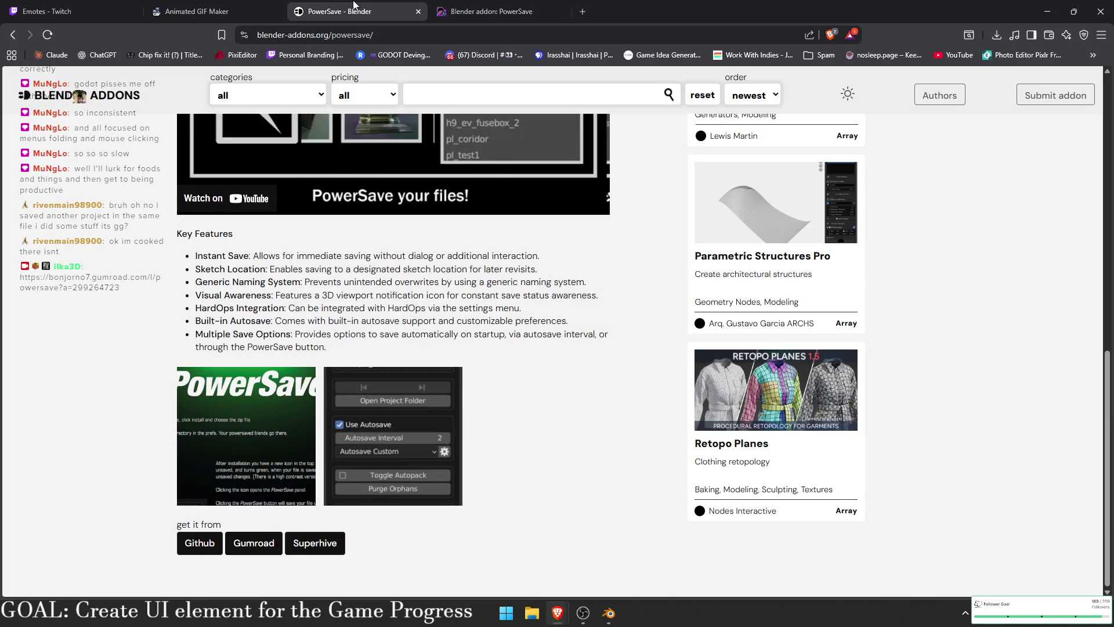
{"action": "left_click", "coordinate": [138, 10]}
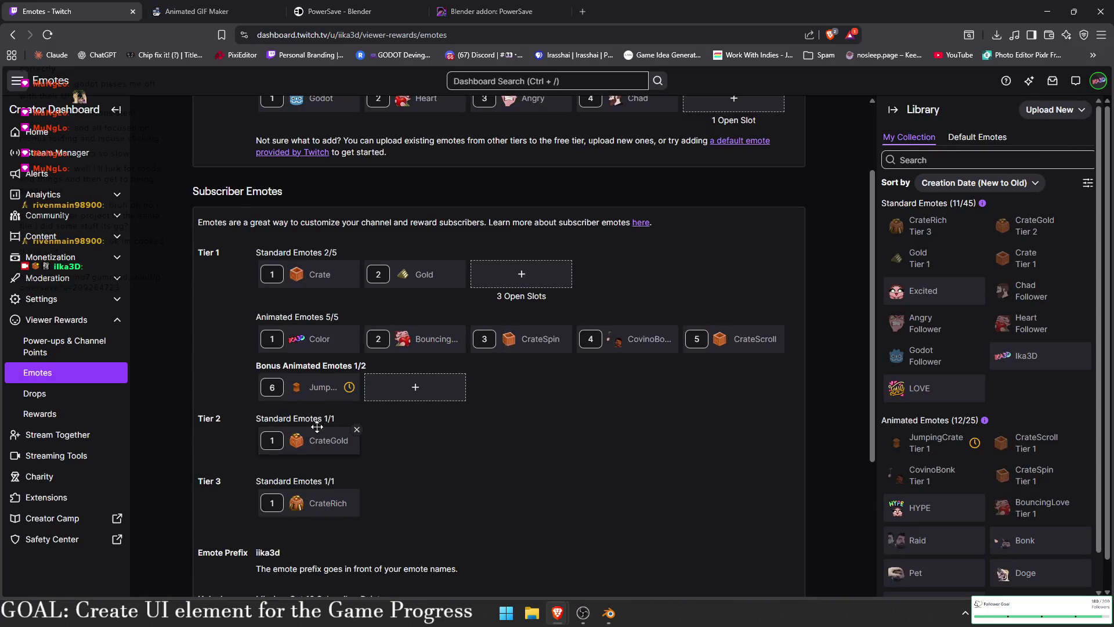
{"action": "key", "text": "F5"}
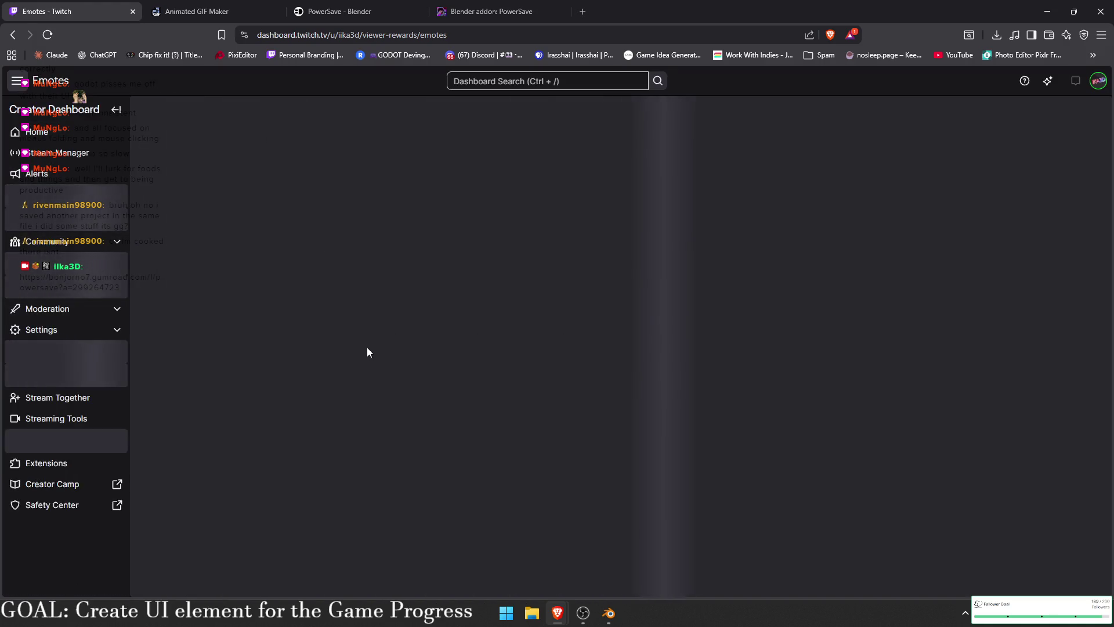
{"action": "scroll", "coordinate": [354, 355], "scroll_direction": "down", "scroll_amount": 2}
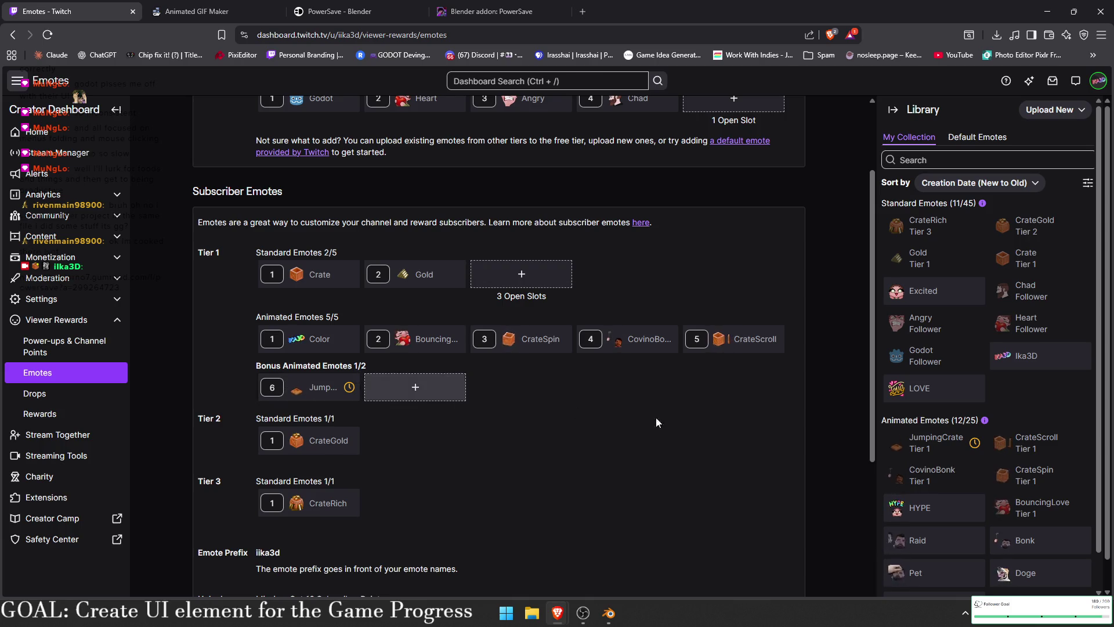
{"action": "left_click", "coordinate": [935, 443]}
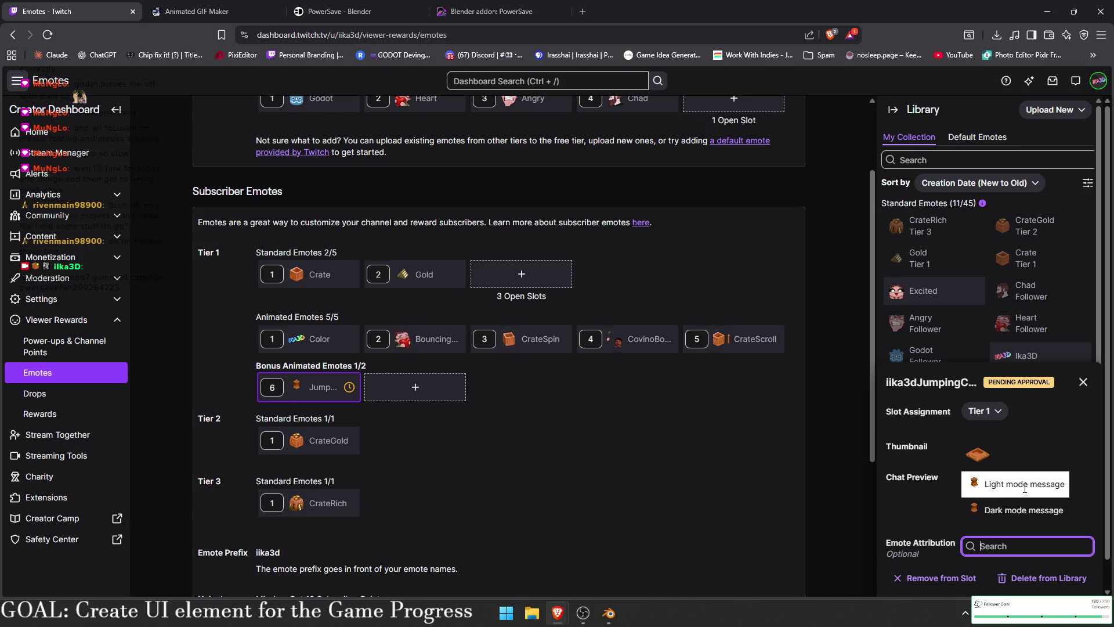
{"action": "left_click", "coordinate": [1082, 383]}
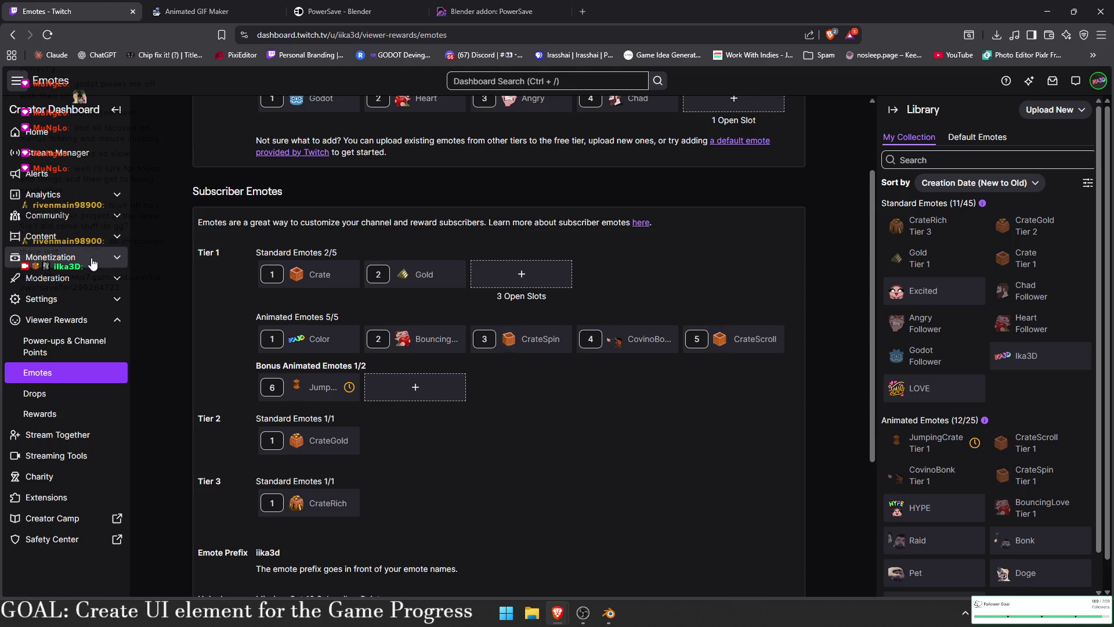
- Open the Channel Points reward management and start a new custom reward
{"action": "left_click", "coordinate": [95, 347]}
{"action": "left_click", "coordinate": [490, 249]}
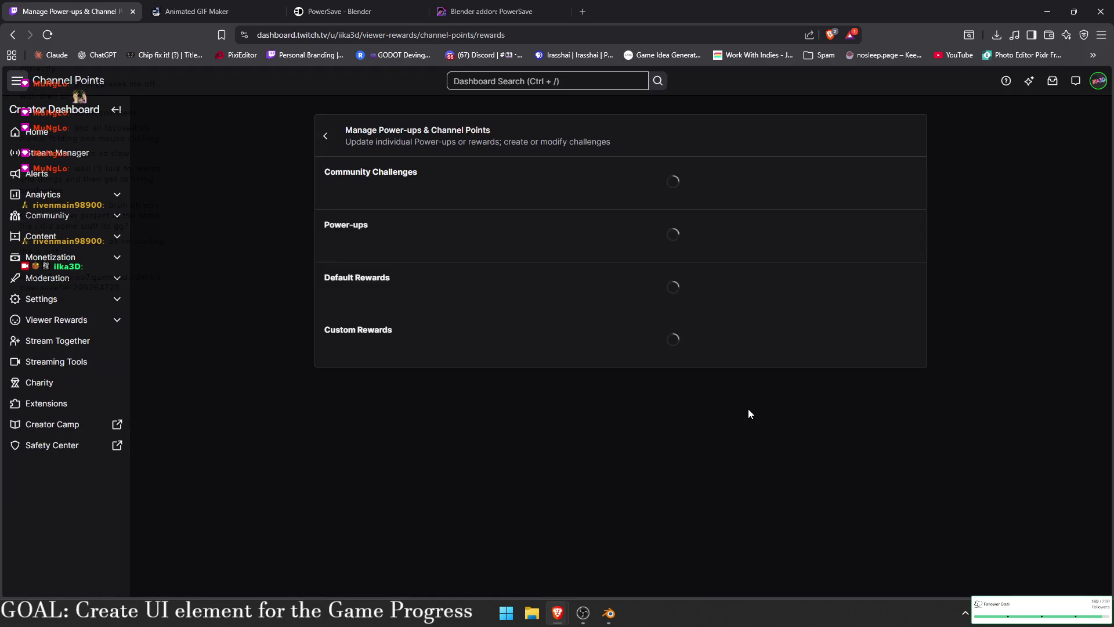
{"action": "scroll", "coordinate": [736, 384], "scroll_direction": "down", "scroll_amount": 10}
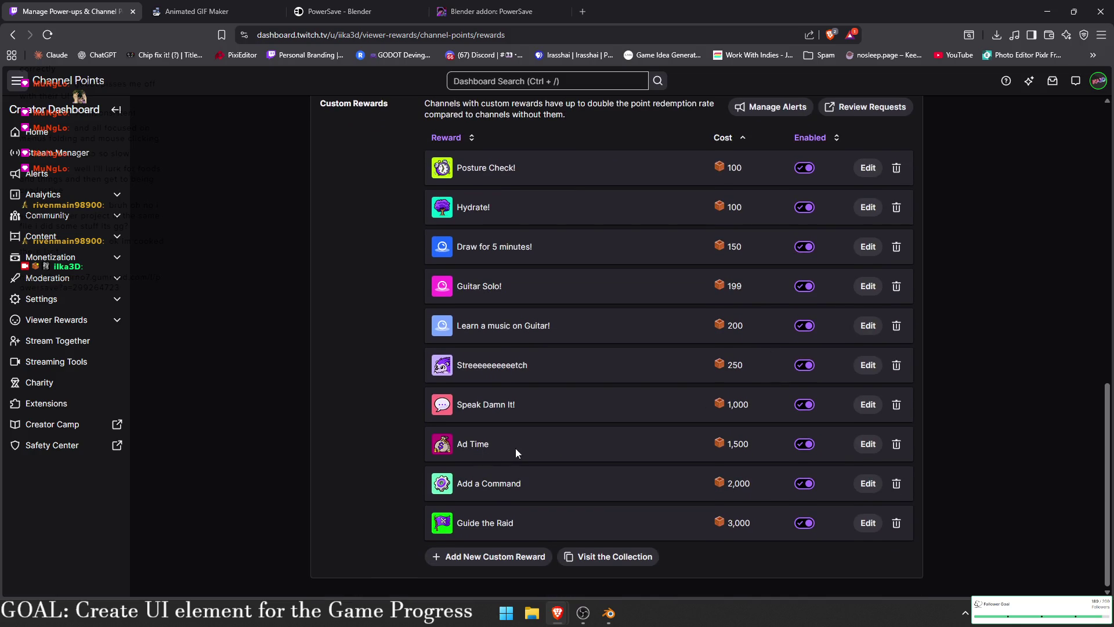
{"action": "scroll", "coordinate": [704, 310], "scroll_direction": "up", "scroll_amount": 2}
{"action": "scroll", "coordinate": [862, 229], "scroll_direction": "down", "scroll_amount": 2}
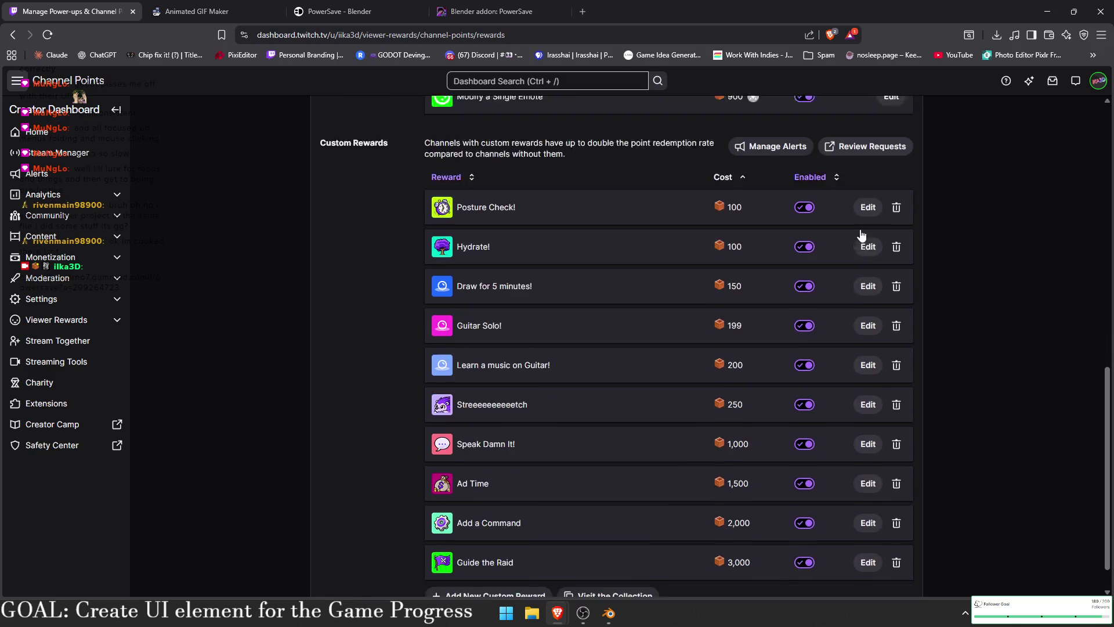
{"action": "left_click", "coordinate": [475, 563]}
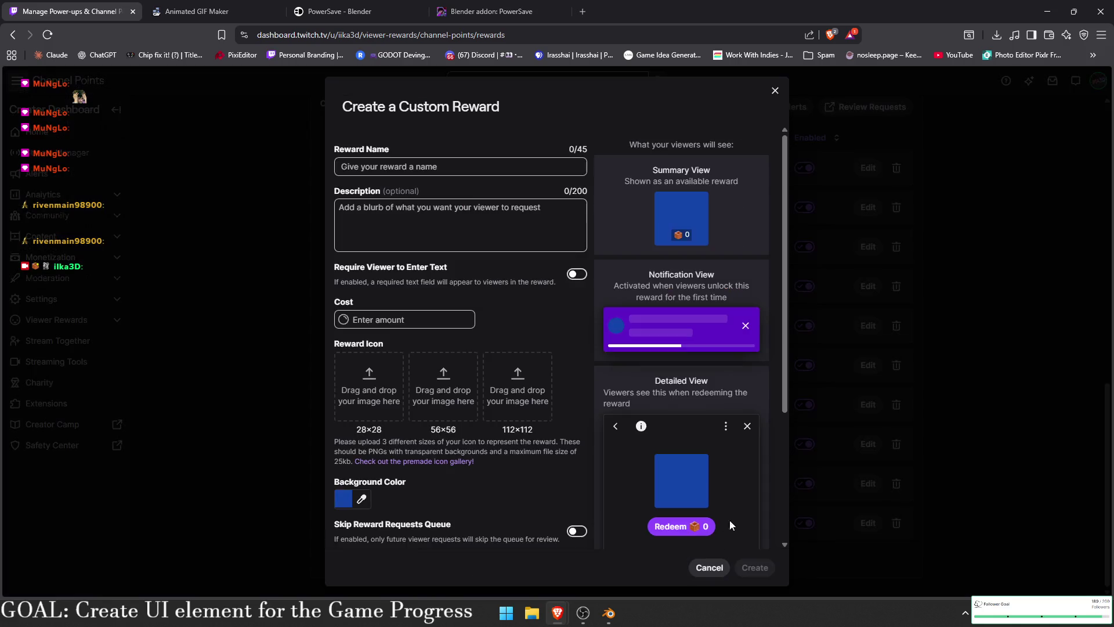
{"action": "scroll", "coordinate": [674, 352], "scroll_direction": "down", "scroll_amount": 3}
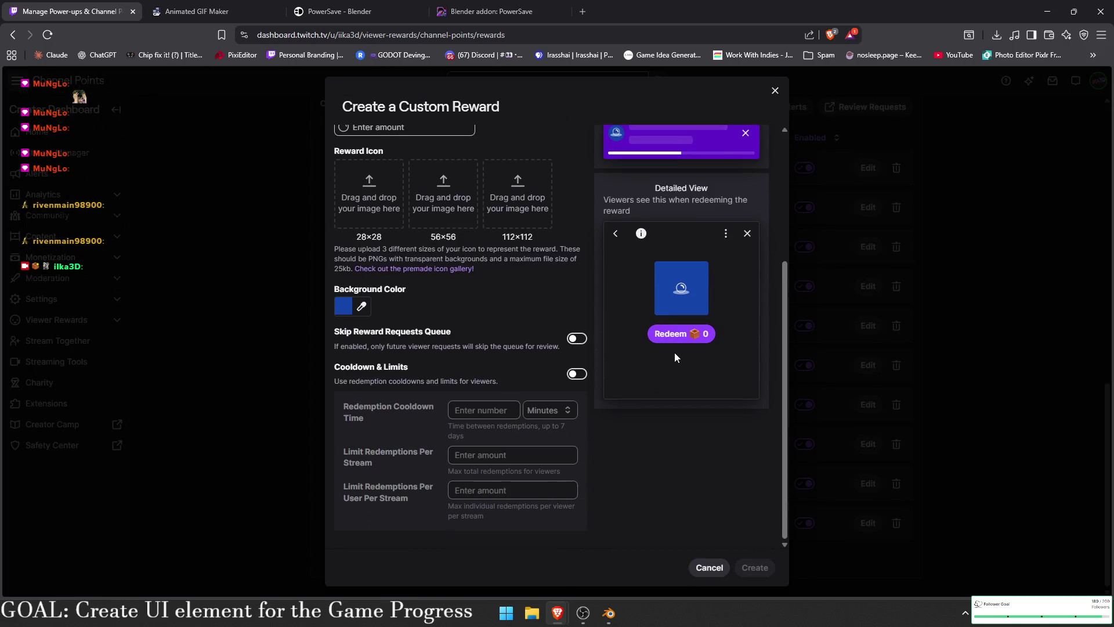
{"action": "scroll", "coordinate": [702, 338], "scroll_direction": "up", "scroll_amount": 3}
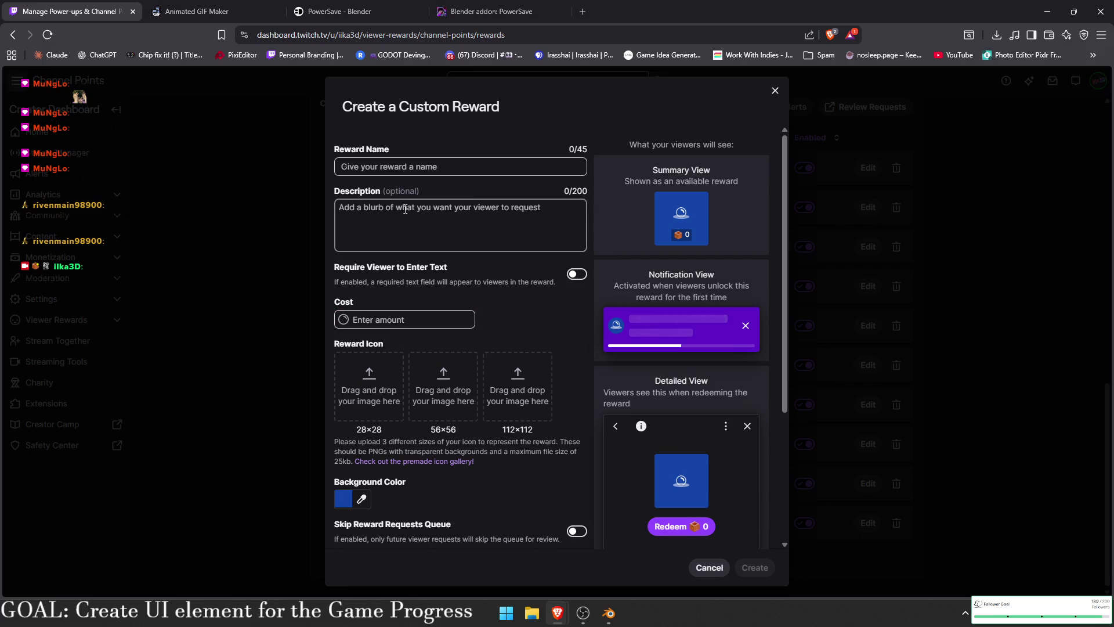
- Enter 'Chess Duel !' as the reward name, then go back to the browser's Gumroad tab
{"action": "left_click", "coordinate": [433, 166]}
{"action": "type", "text": "C"}
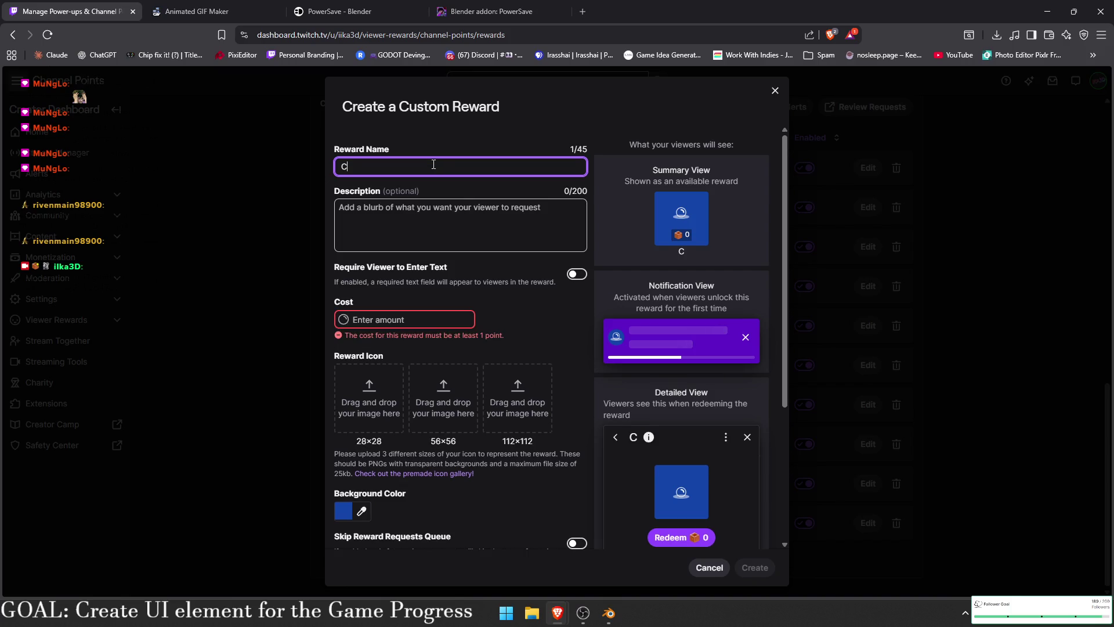
{"action": "type", "text": "hess Duel !"}
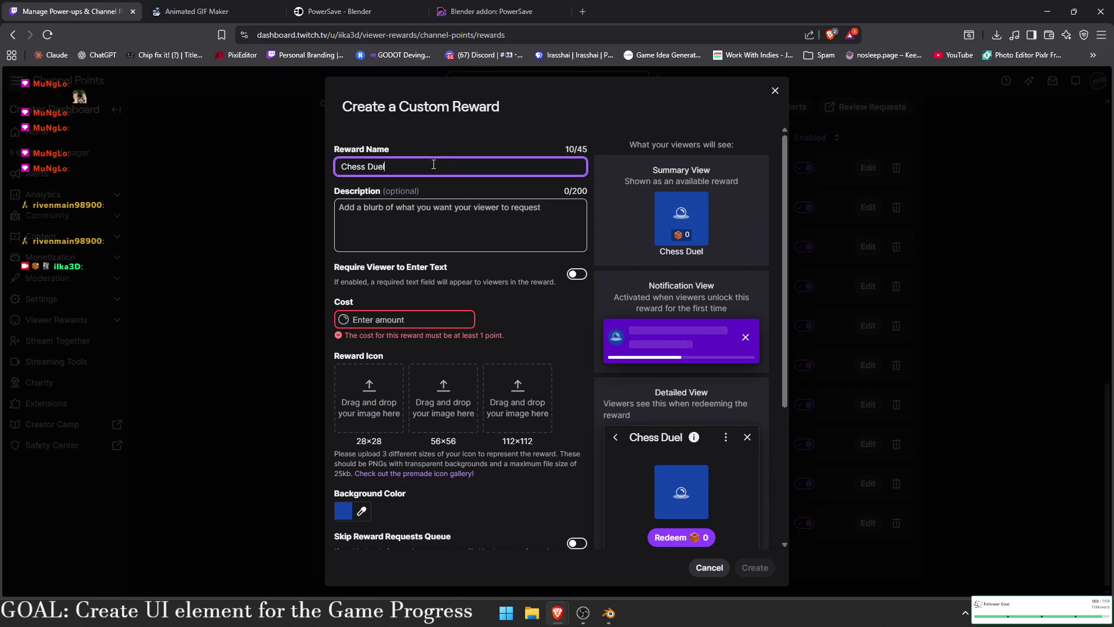
{"action": "left_click", "coordinate": [469, 231]}
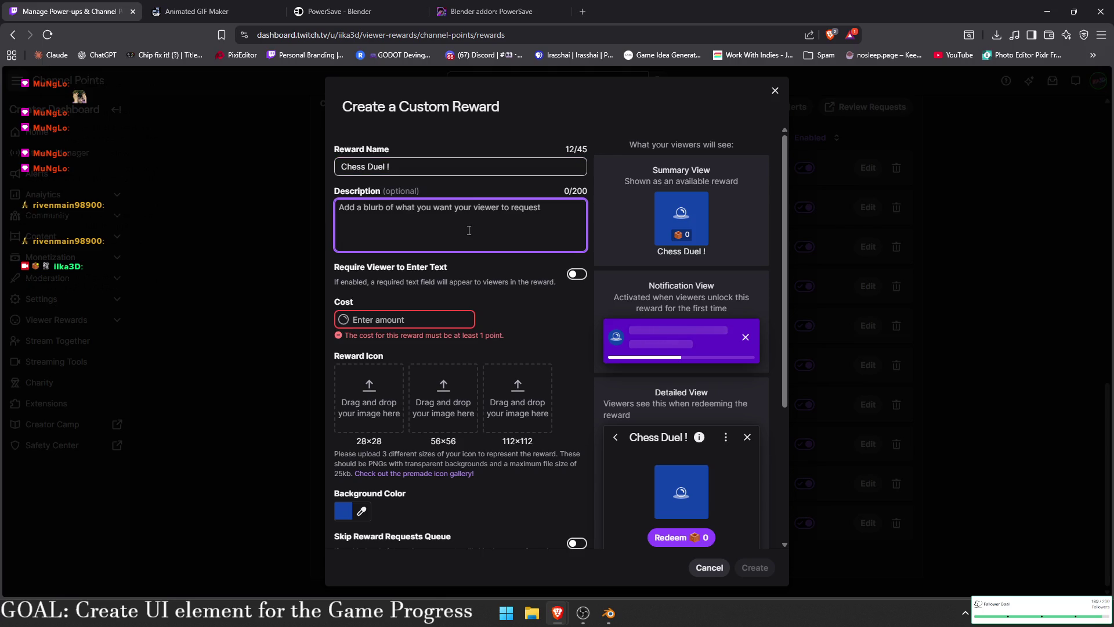
{"action": "left_click", "coordinate": [490, 11]}
{"action": "left_click", "coordinate": [485, 34]}
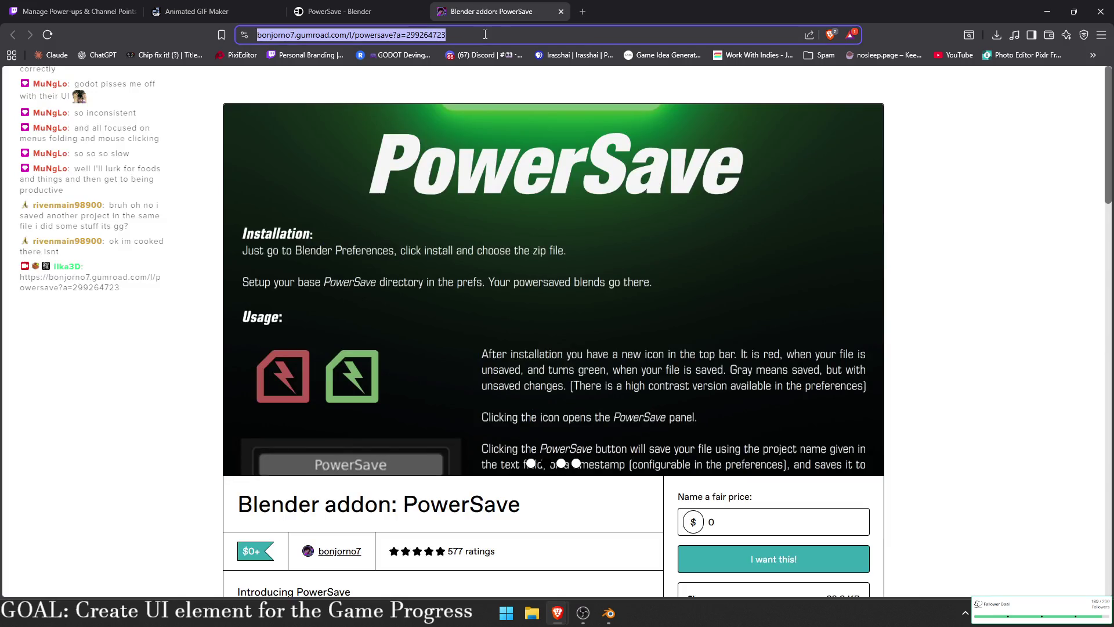
- Search Google for 'chess Icon', refine the query to free chess icons, and scan the results
{"action": "type", "text": "chess Icon"}
{"action": "key", "text": "Return"}
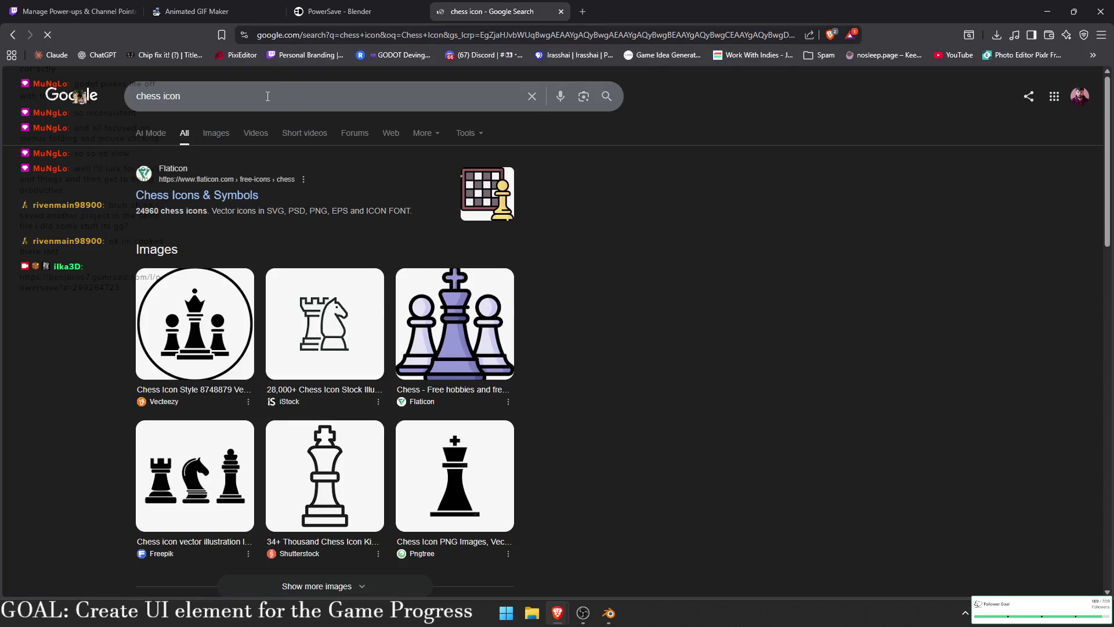
{"action": "left_click", "coordinate": [267, 93]}
{"action": "type", "text": "free"}
{"action": "key", "text": "Return"}
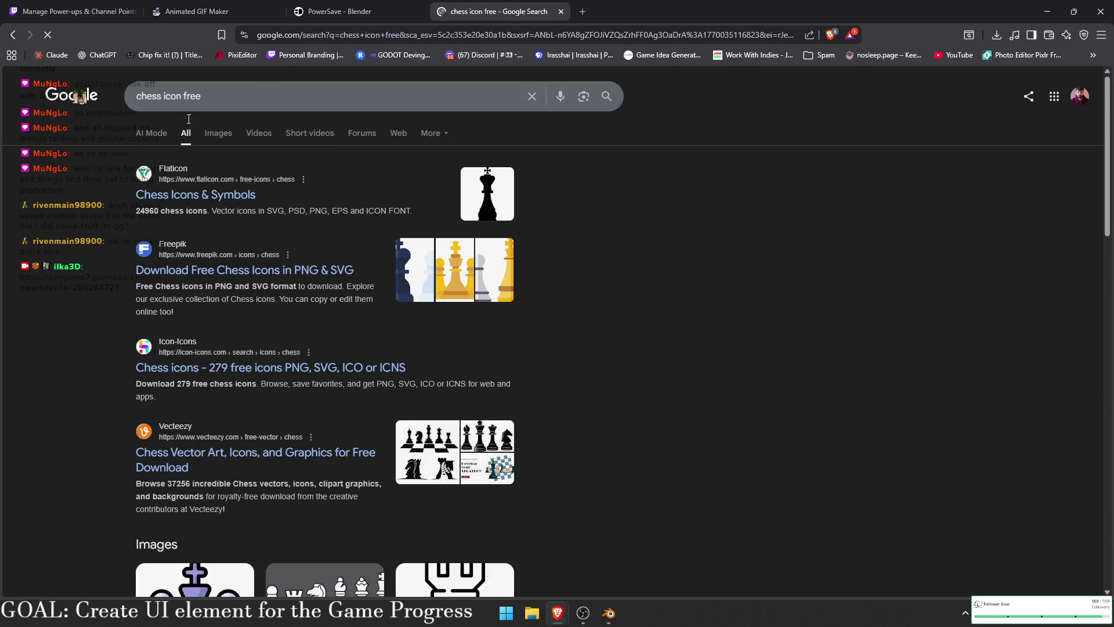
{"action": "scroll", "coordinate": [193, 191], "scroll_direction": "down", "scroll_amount": 3}
{"action": "scroll", "coordinate": [201, 204], "scroll_direction": "up", "scroll_amount": 3}
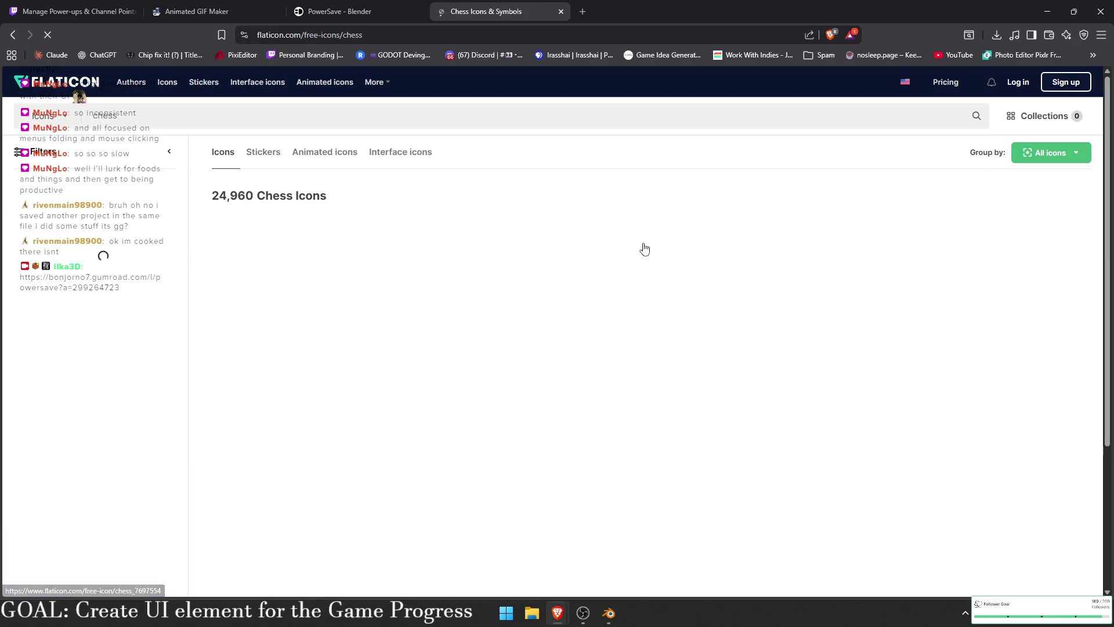
- Open the knight chess icon and review its free-use licence terms
{"action": "left_click", "coordinate": [342, 268]}
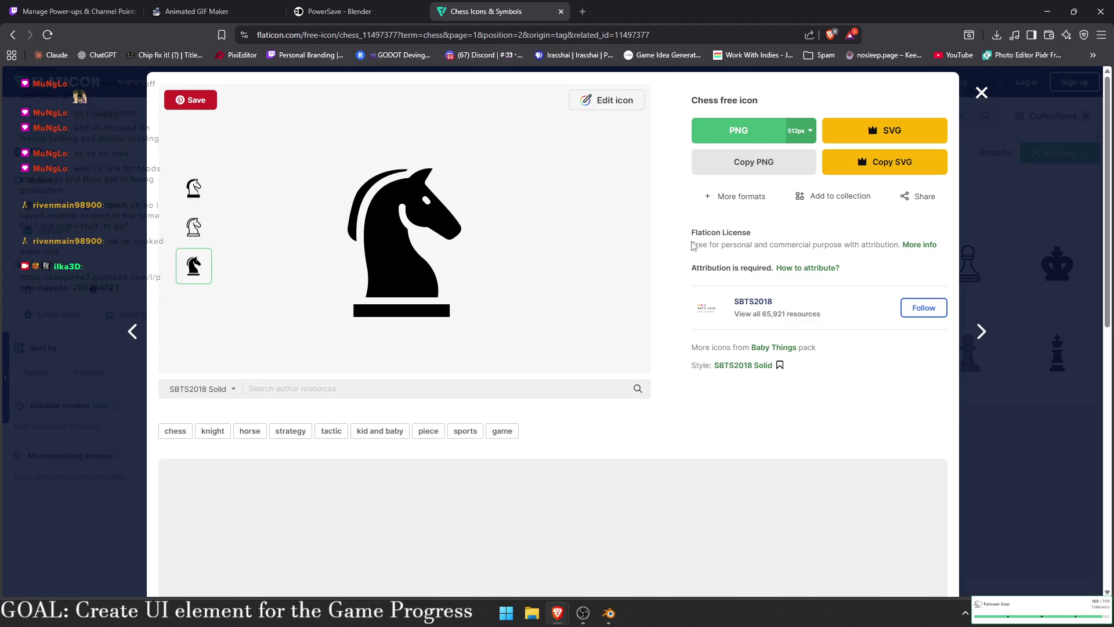
{"action": "left_click_drag", "start_coordinate": [691, 246], "coordinate": [779, 245]}
{"action": "left_click", "coordinate": [885, 255]}
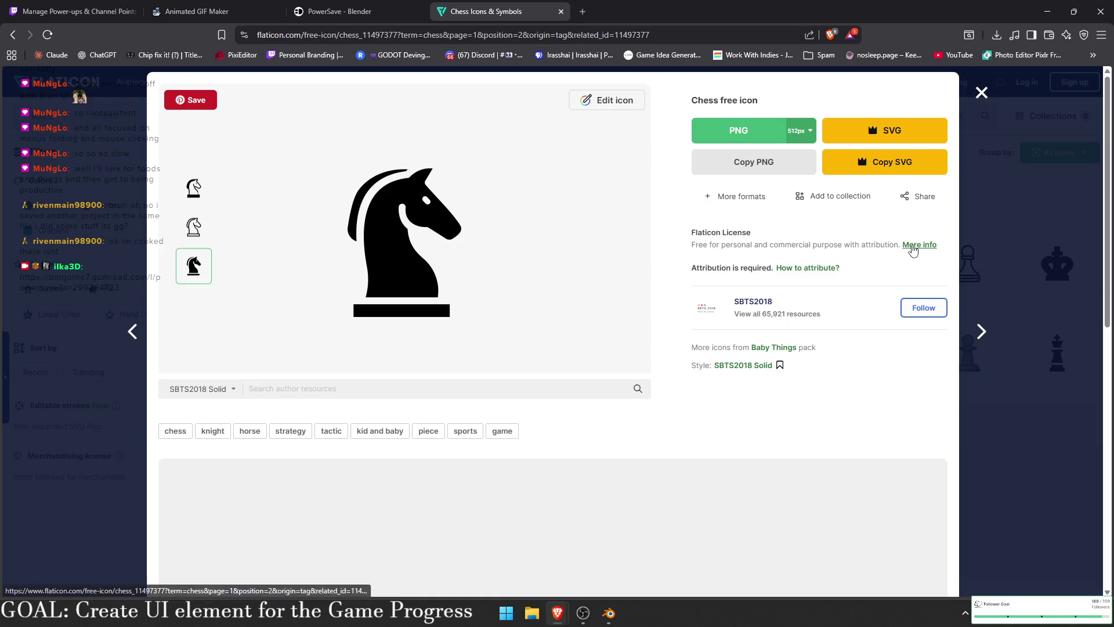
{"action": "left_click", "coordinate": [915, 245]}
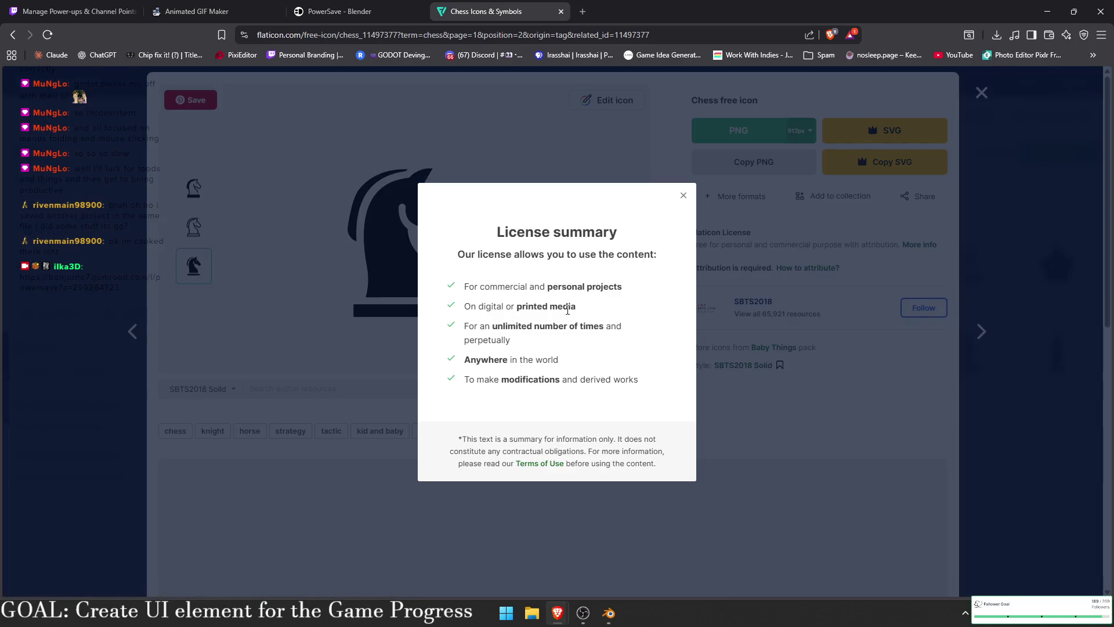
{"action": "left_click_drag", "start_coordinate": [493, 326], "coordinate": [586, 351]}
{"action": "left_click", "coordinate": [586, 352]}
{"action": "left_click", "coordinate": [810, 231]}
- Download the knight icon as a PNG to the Desktop and return to the reward form
{"action": "left_click", "coordinate": [738, 131]}
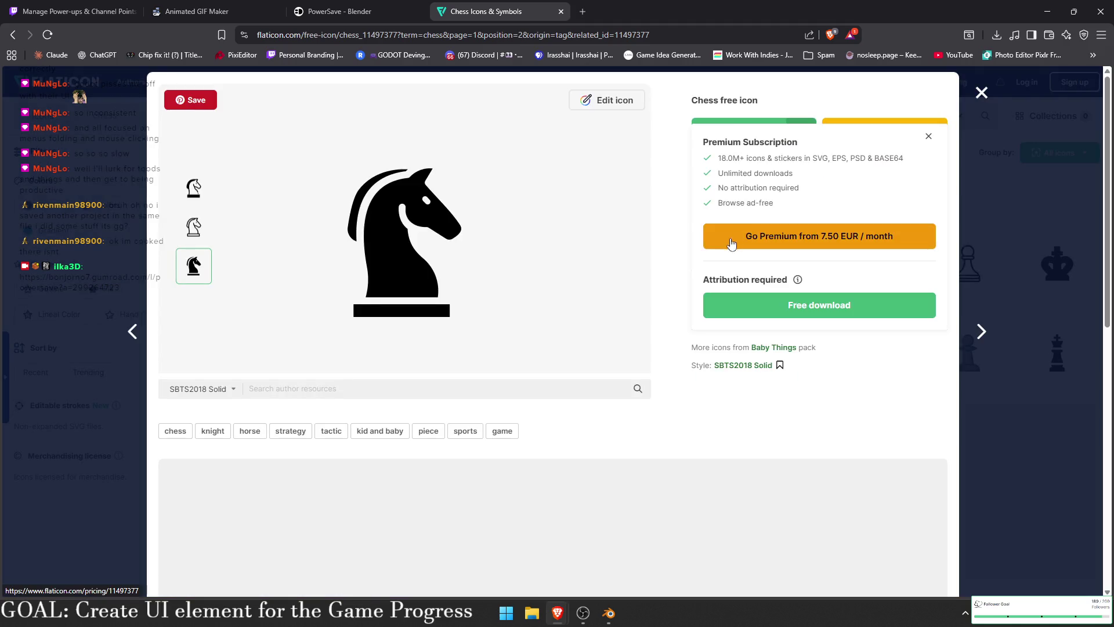
{"action": "right_click", "coordinate": [482, 238]}
{"action": "left_click", "coordinate": [421, 239]}
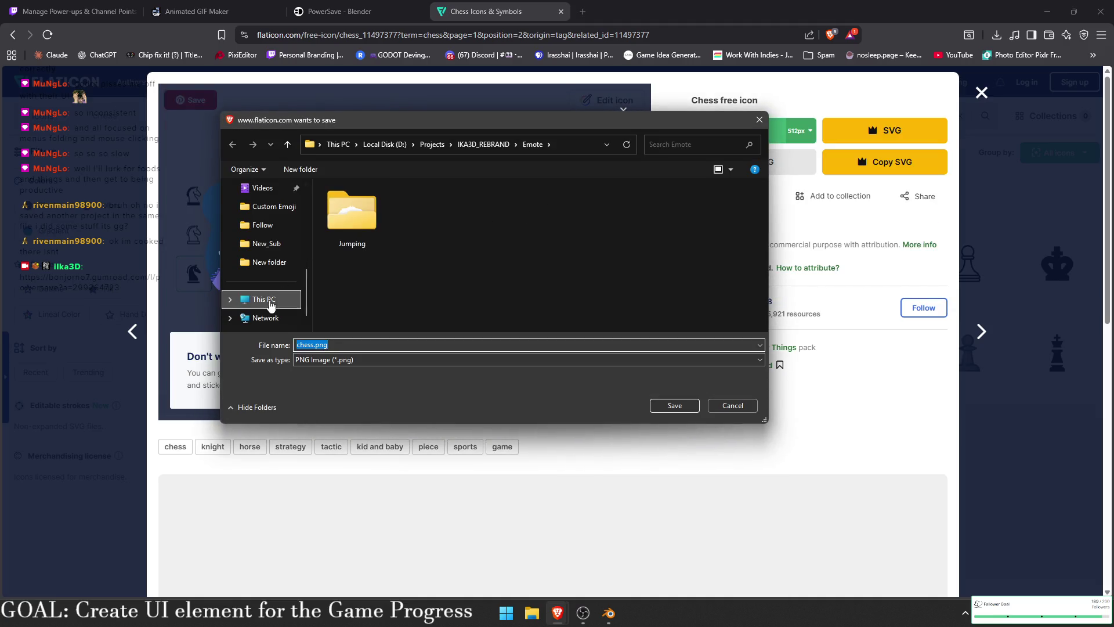
{"action": "left_click", "coordinate": [265, 265]}
{"action": "left_click", "coordinate": [730, 406]}
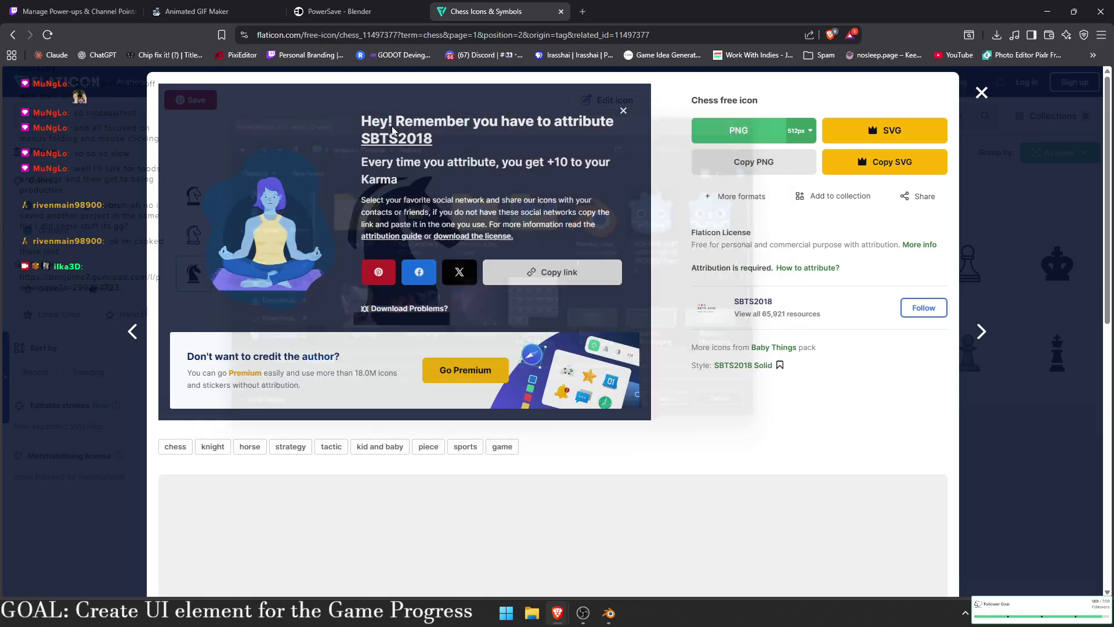
{"action": "left_click", "coordinate": [70, 11]}
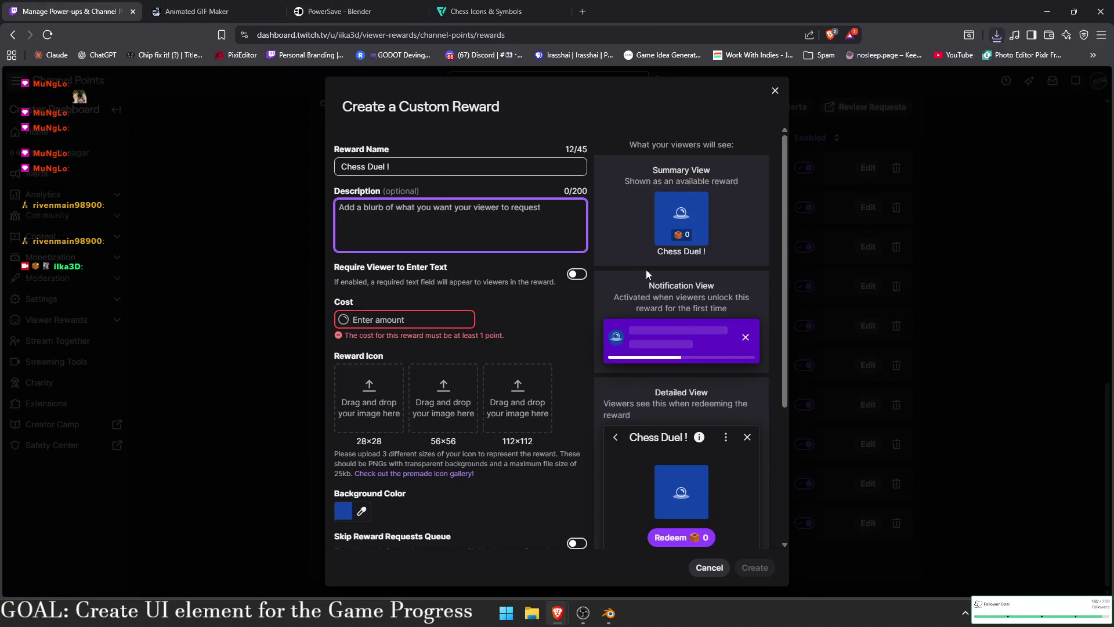
- Set the Chess Duel ! reward's background colour to white
{"action": "scroll", "coordinate": [545, 356], "scroll_direction": "down", "scroll_amount": 3}
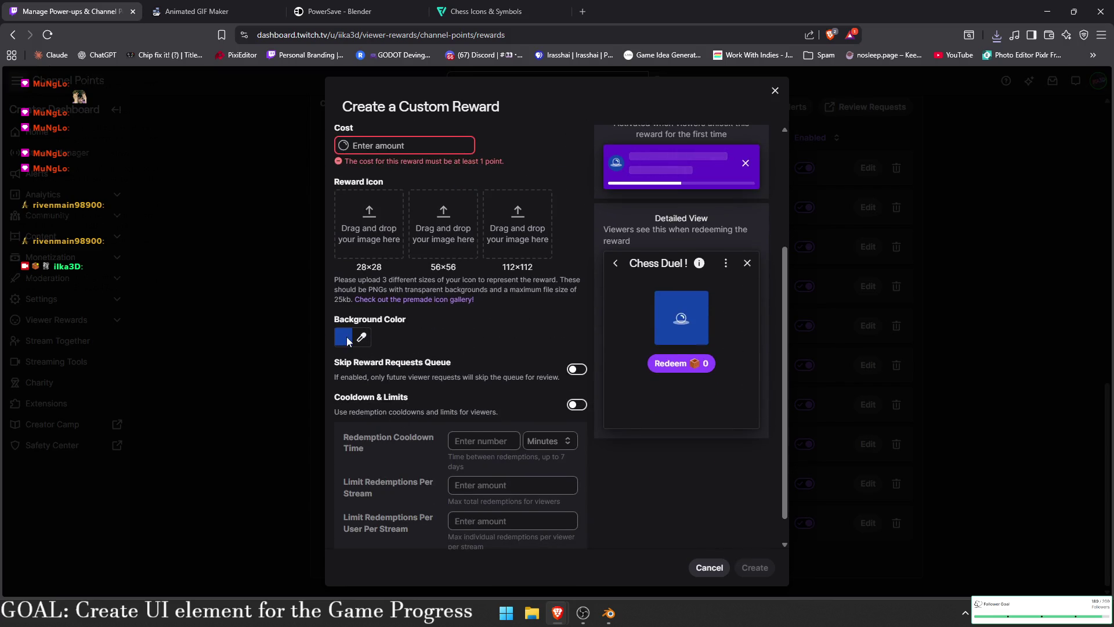
{"action": "left_click", "coordinate": [360, 339]}
{"action": "left_click_drag", "start_coordinate": [397, 316], "coordinate": [378, 255]}
{"action": "left_click", "coordinate": [575, 306]}
{"action": "scroll", "coordinate": [604, 307], "scroll_direction": "up", "scroll_amount": 2}
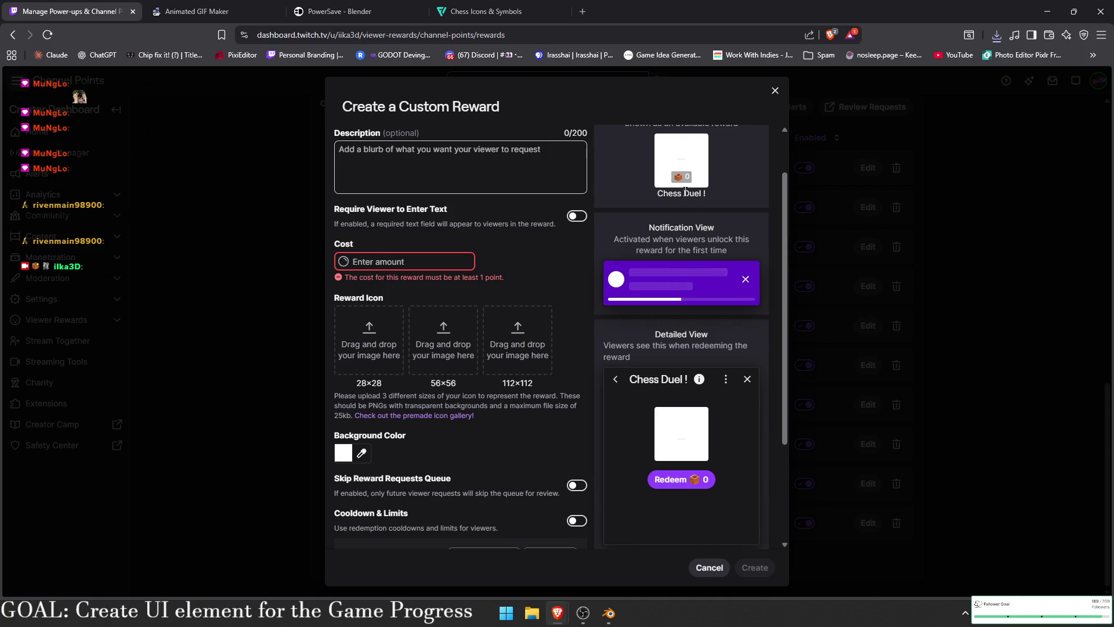
{"action": "scroll", "coordinate": [685, 191], "scroll_direction": "up", "scroll_amount": 1}
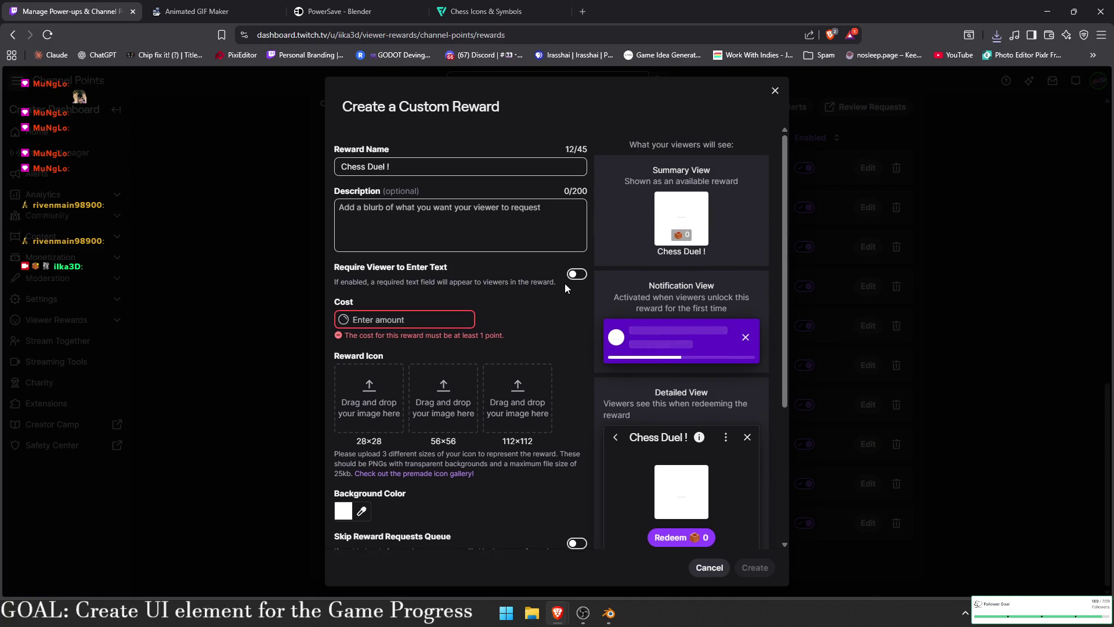
{"action": "scroll", "coordinate": [442, 334], "scroll_direction": "down", "scroll_amount": 3}
{"action": "scroll", "coordinate": [419, 361], "scroll_direction": "up", "scroll_amount": 1}
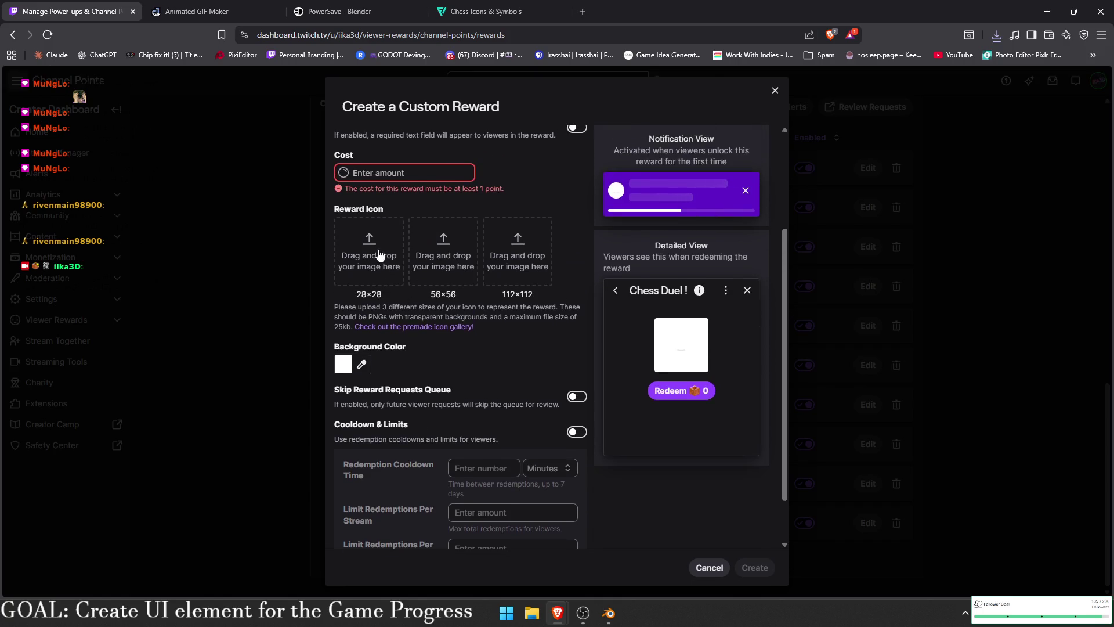
- Try uploading chess.png from the Desktop as the 112×112 reward icon
{"action": "left_click", "coordinate": [544, 256]}
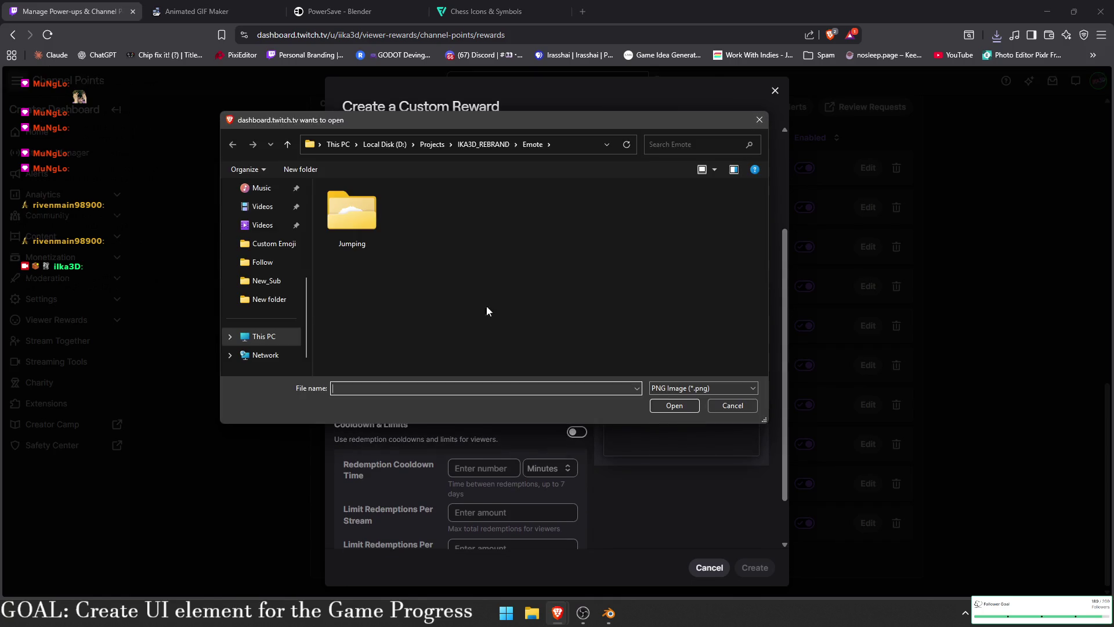
{"action": "scroll", "coordinate": [288, 318], "scroll_direction": "up", "scroll_amount": 3}
{"action": "left_click", "coordinate": [264, 265]}
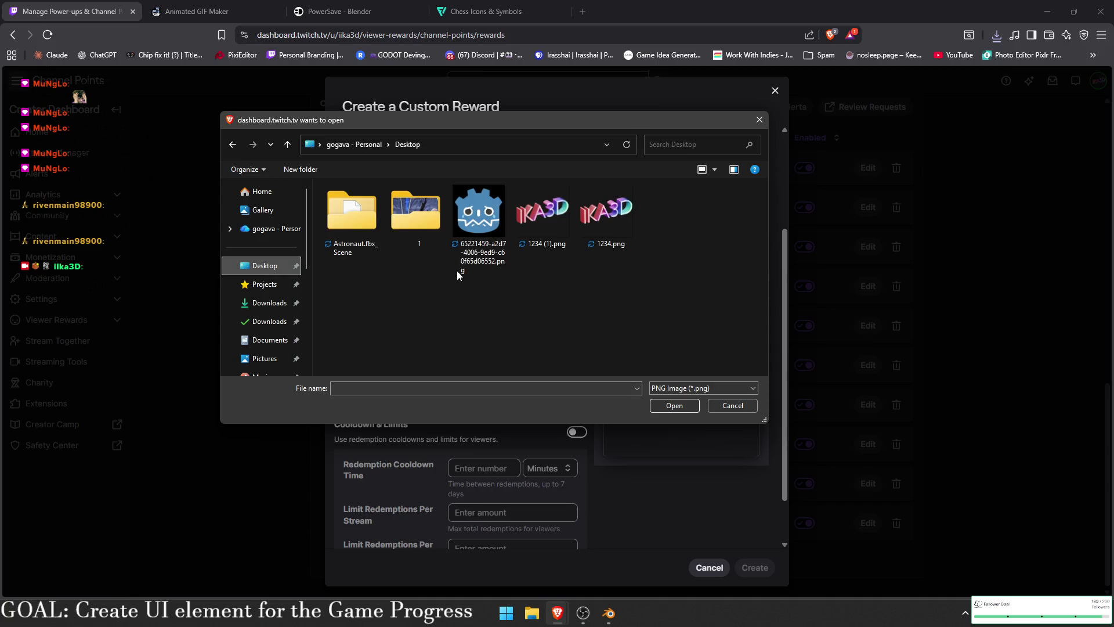
{"action": "double_click", "coordinate": [518, 308]}
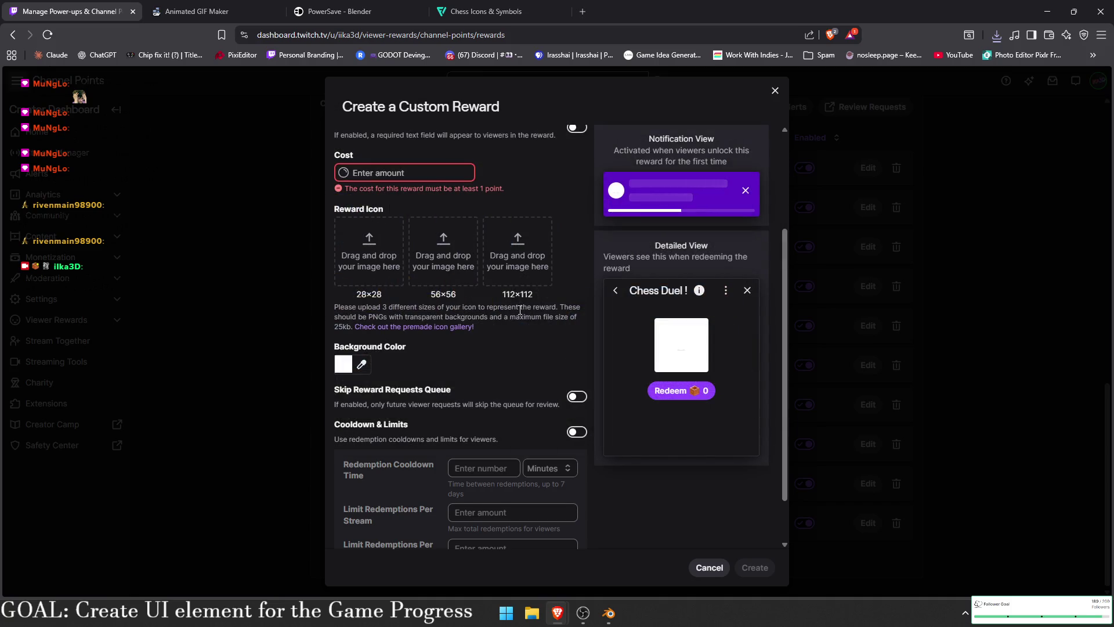
{"action": "scroll", "coordinate": [441, 261], "scroll_direction": "up", "scroll_amount": 1}
- Set the reward cost to 1000 and retry uploading chess.png as the icon
{"action": "left_click", "coordinate": [436, 231]}
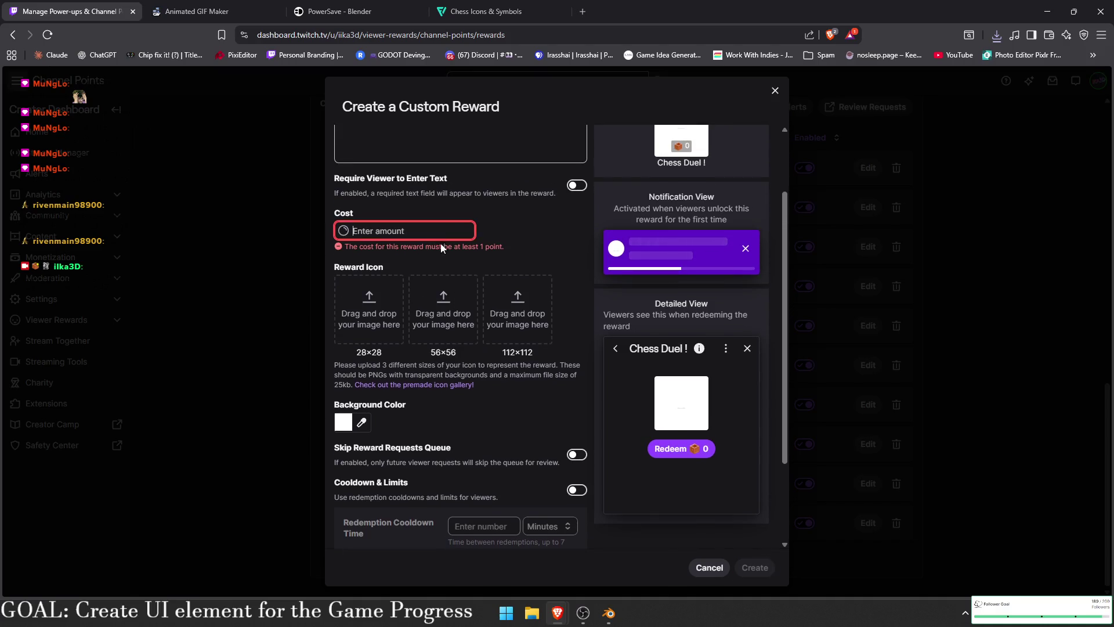
{"action": "type", "text": "1000"}
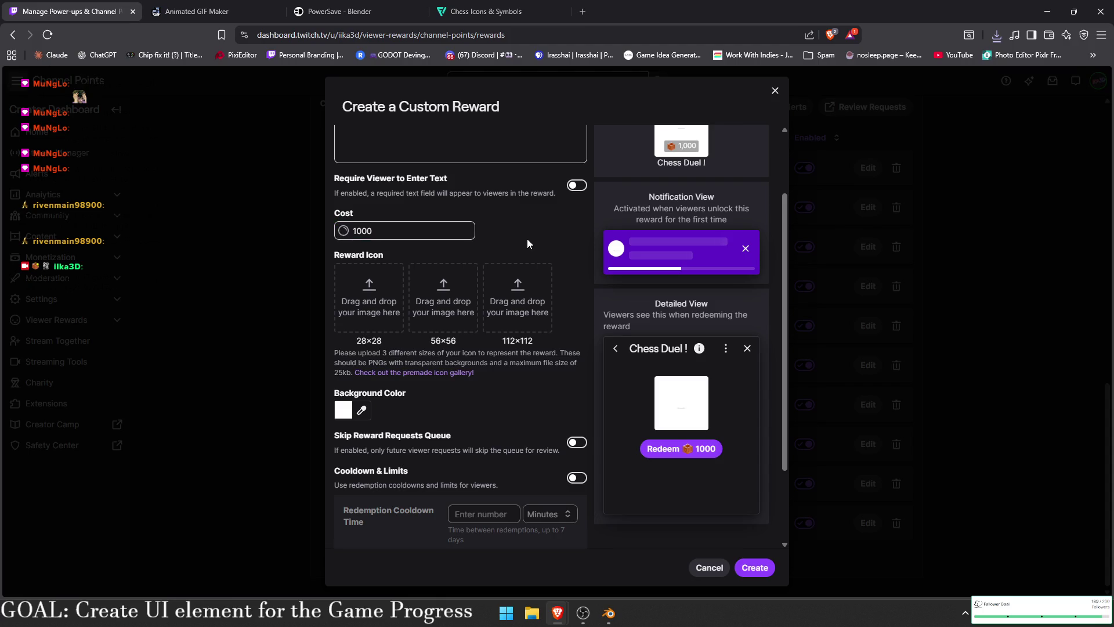
{"action": "left_click", "coordinate": [519, 302]}
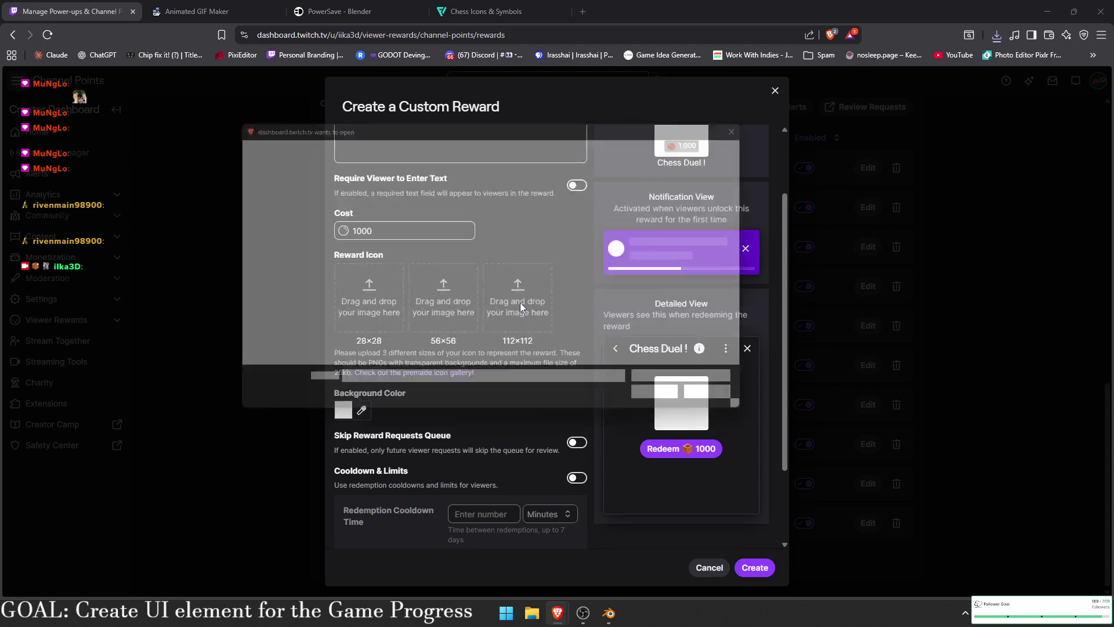
{"action": "left_click", "coordinate": [537, 298]}
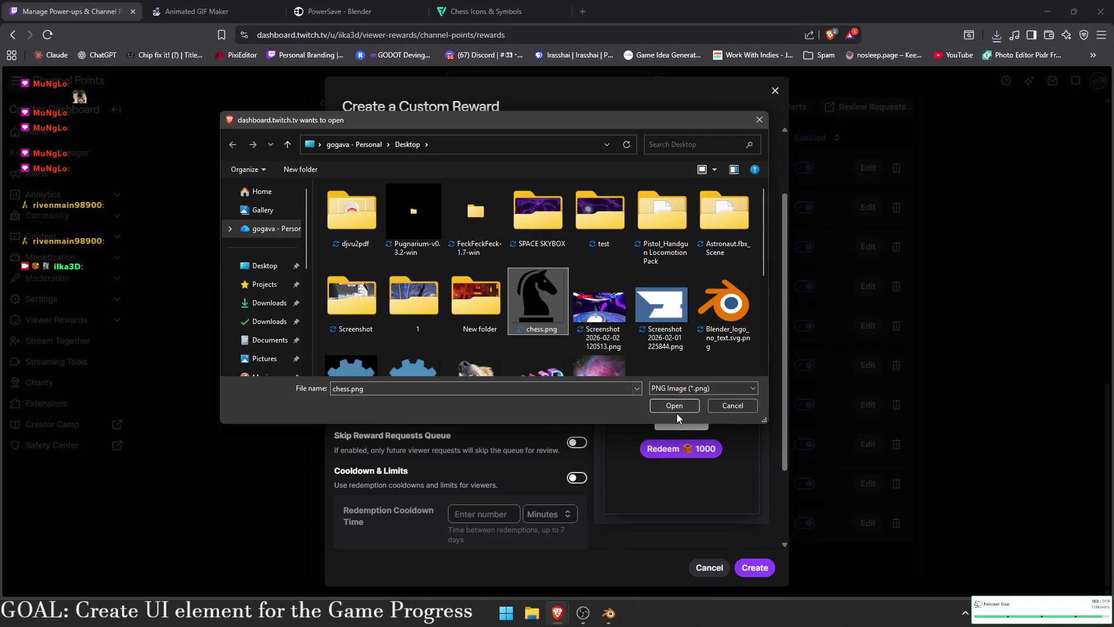
{"action": "left_click", "coordinate": [678, 410]}
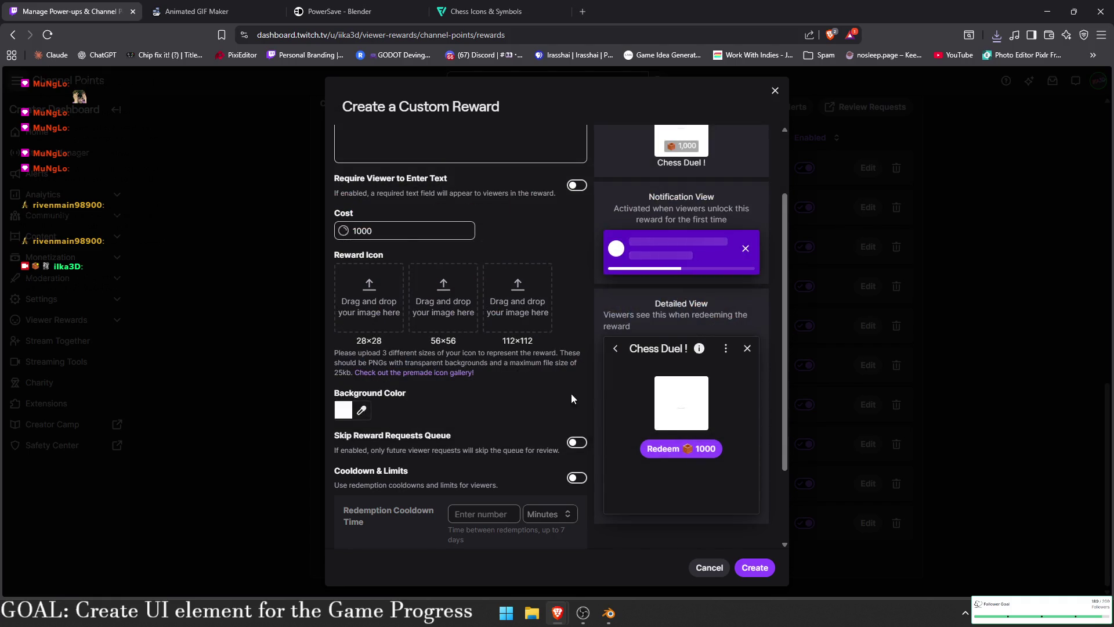
- Attempt the 112×112 chess.png upload once more, then return to the Flaticon tab
{"action": "left_click", "coordinate": [484, 334]}
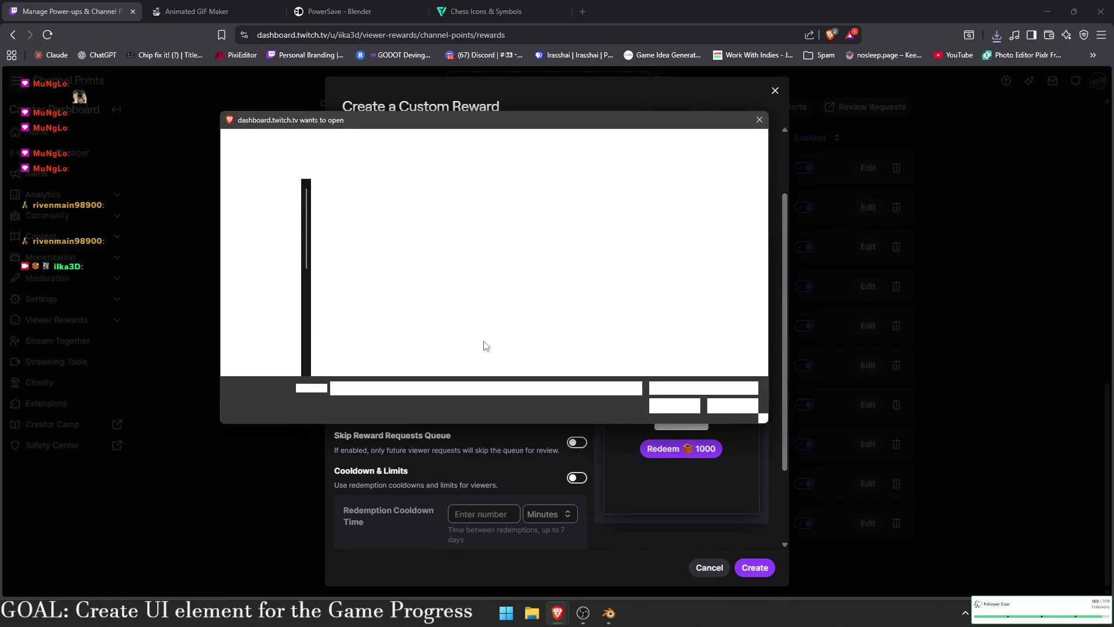
{"action": "double_click", "coordinate": [539, 328]}
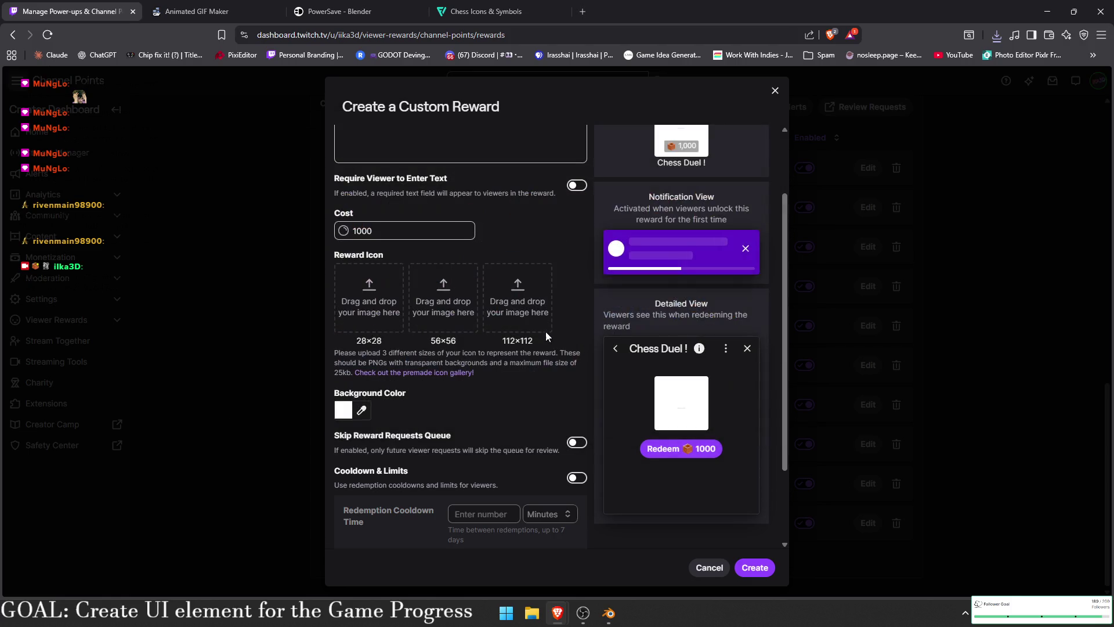
{"action": "left_click", "coordinate": [482, 12]}
{"action": "left_click", "coordinate": [482, 36]}
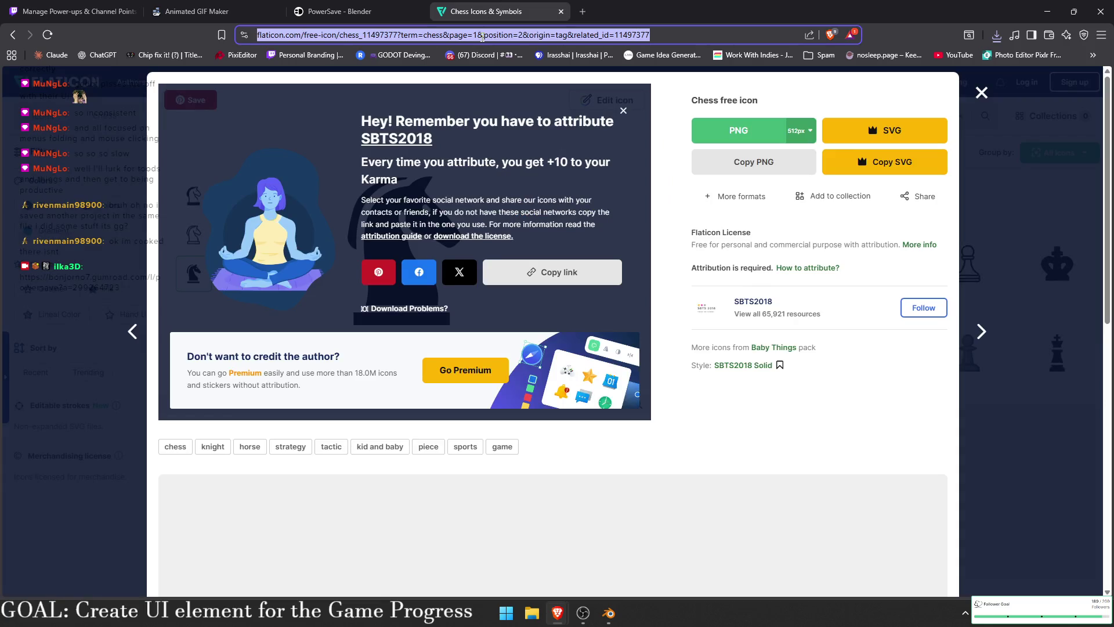
- Search for 'Image resizer', open imageresizer.com and upload chess.png
{"action": "type", "text": "Image resizer"}
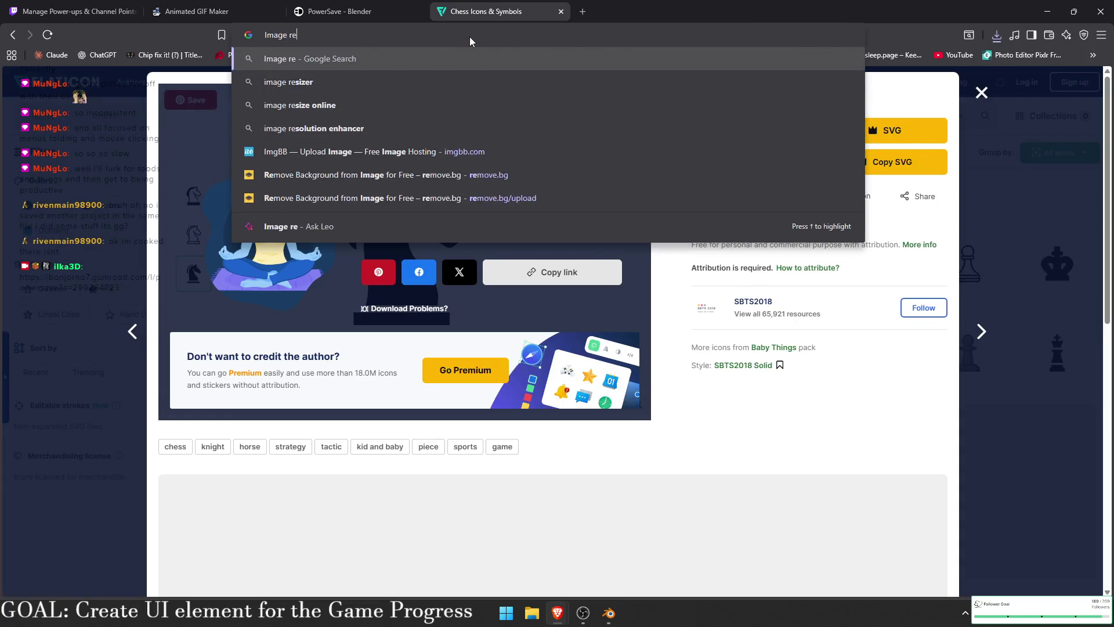
{"action": "key", "text": "Return"}
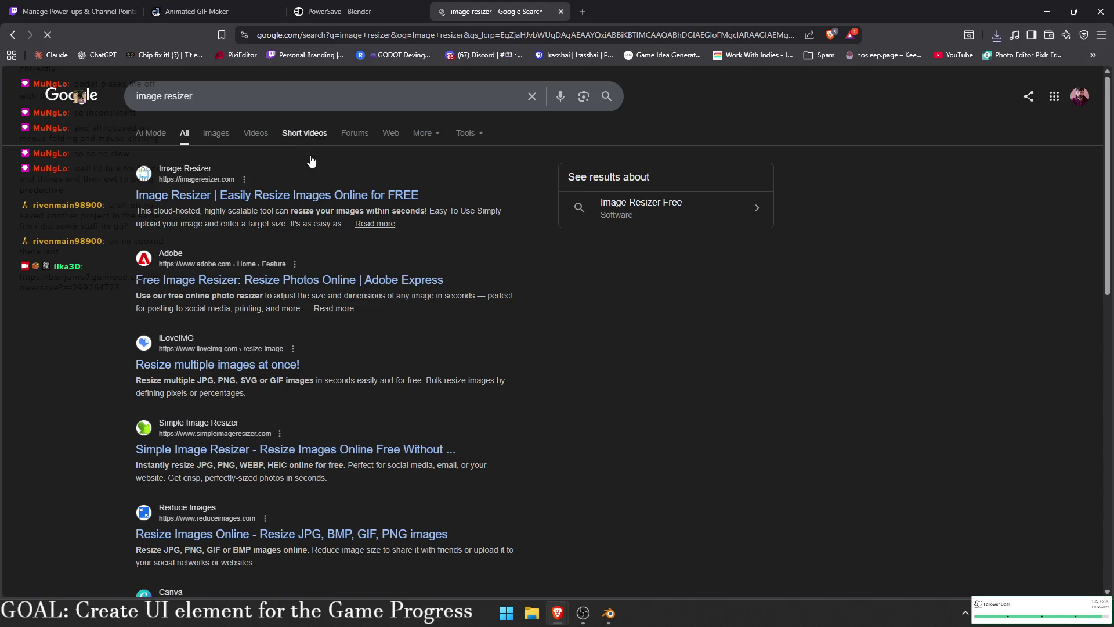
{"action": "left_click", "coordinate": [320, 195]}
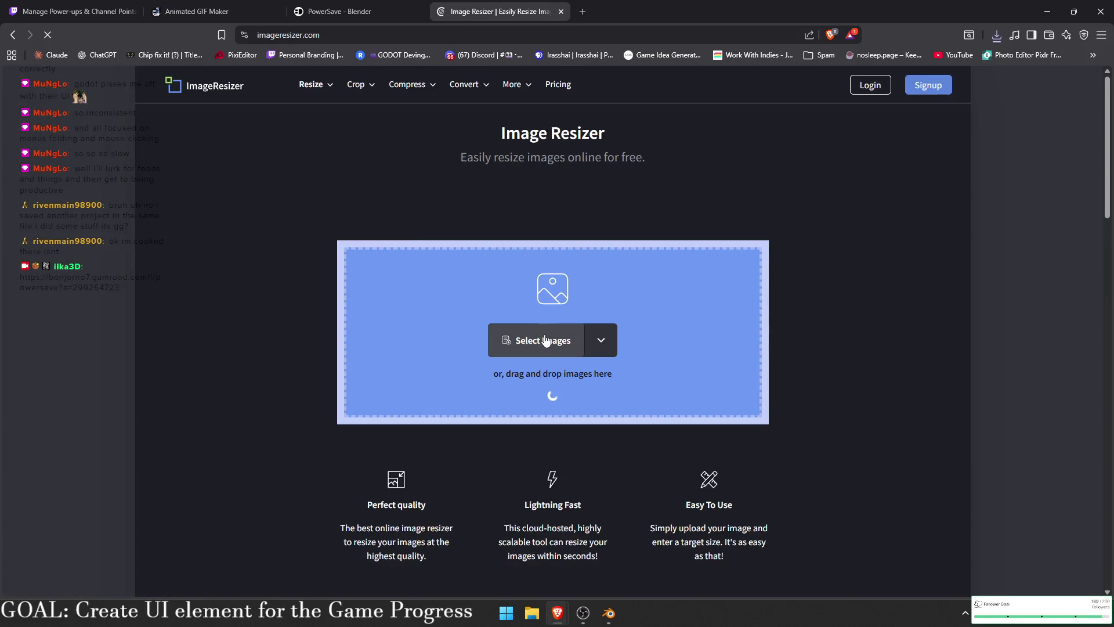
{"action": "left_click", "coordinate": [438, 290]}
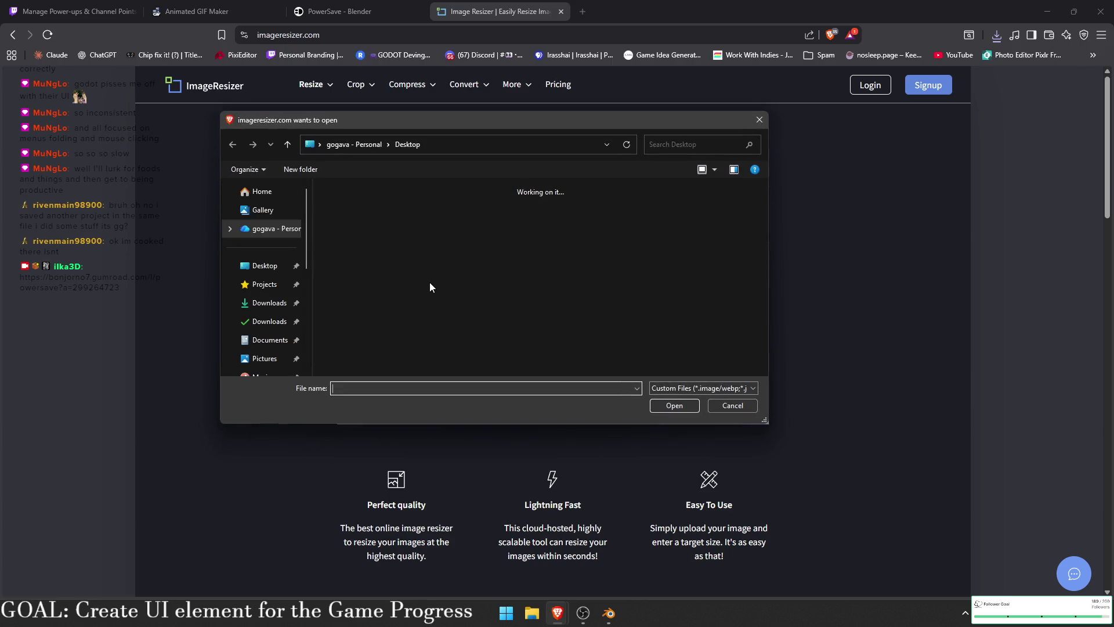
{"action": "double_click", "coordinate": [532, 295]}
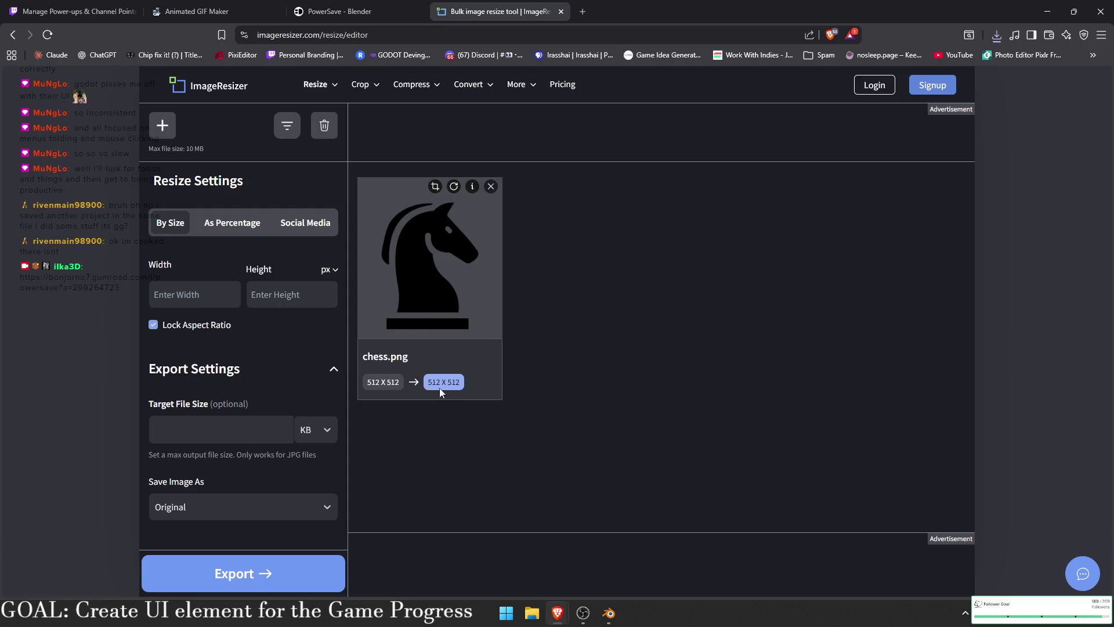
- Resize chess.png to a height of 112 (112×112) and export it
{"action": "left_click", "coordinate": [222, 297]}
{"action": "type", "text": "1"}
{"action": "left_click", "coordinate": [292, 294]}
{"action": "type", "text": "12"}
{"action": "left_click", "coordinate": [261, 571]}
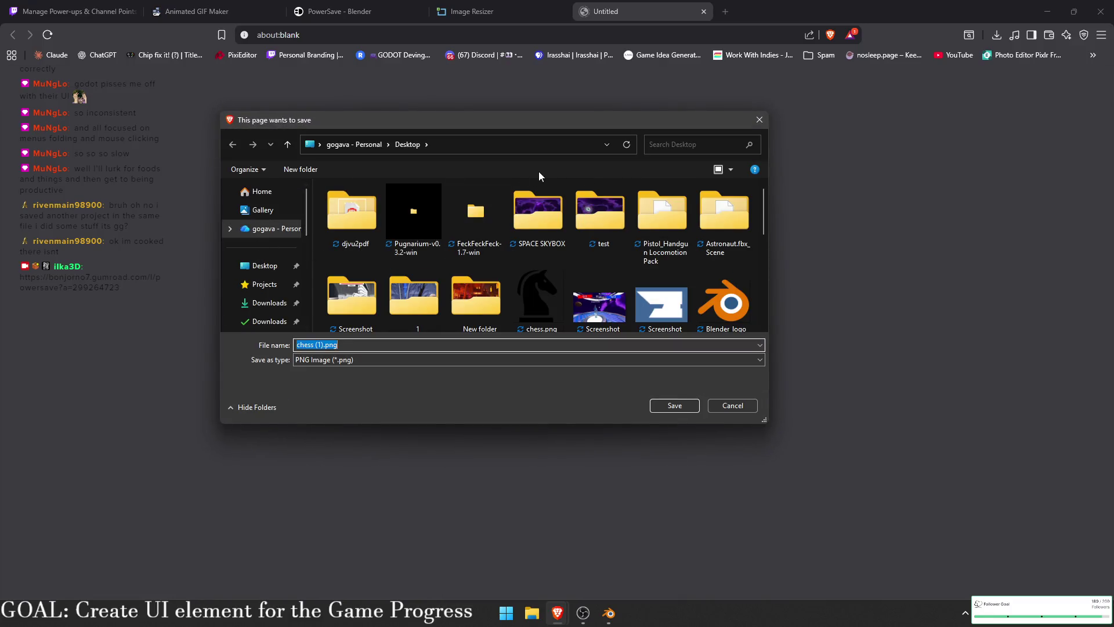
- Create a new Desktop folder named '1 chess' and open it as the save destination
{"action": "left_click", "coordinate": [318, 168]}
{"action": "type", "text": "1 chess"}
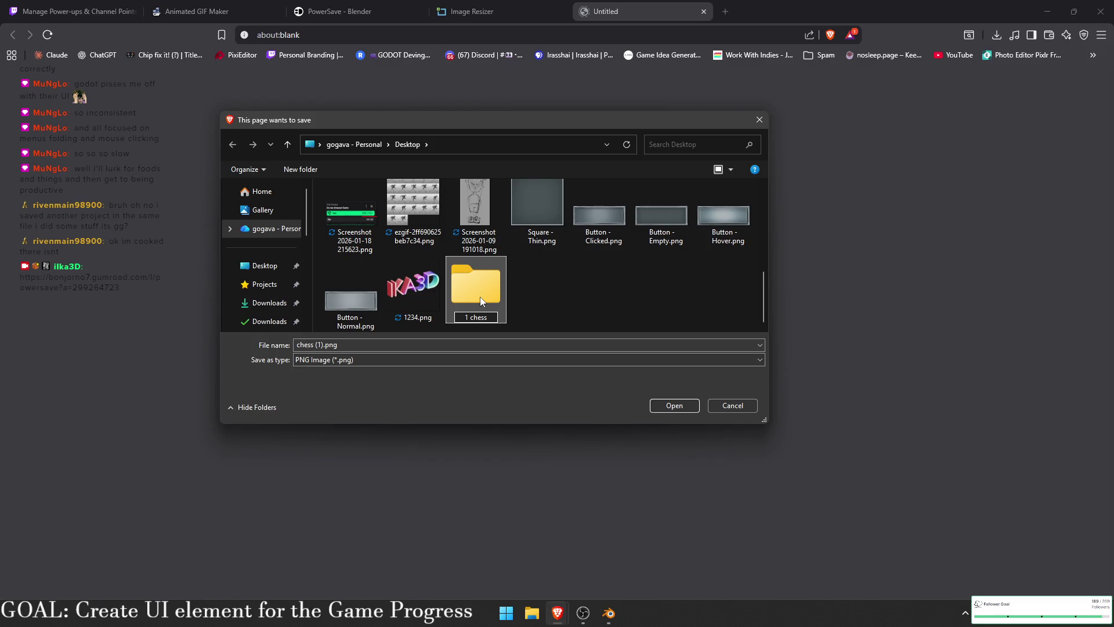
{"action": "left_click", "coordinate": [540, 314]}
{"action": "double_click", "coordinate": [541, 314]}
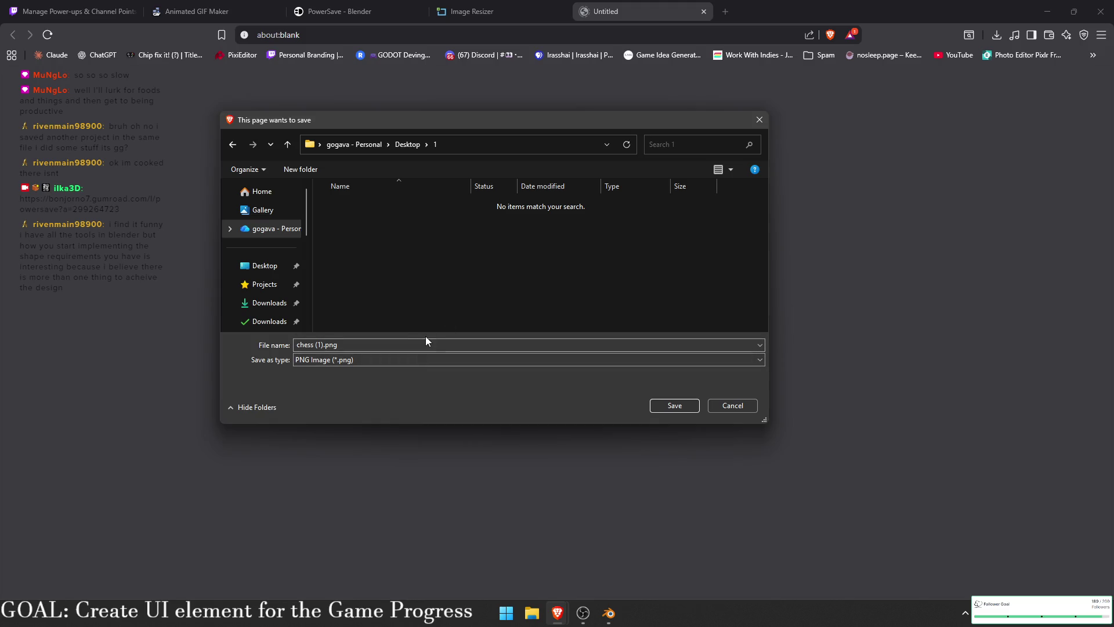
- Save the download as 112 and search Google for 'Composition old paintings'
{"action": "type", "text": "112"}
{"action": "left_click", "coordinate": [670, 406]}
{"action": "left_click", "coordinate": [580, 12]}
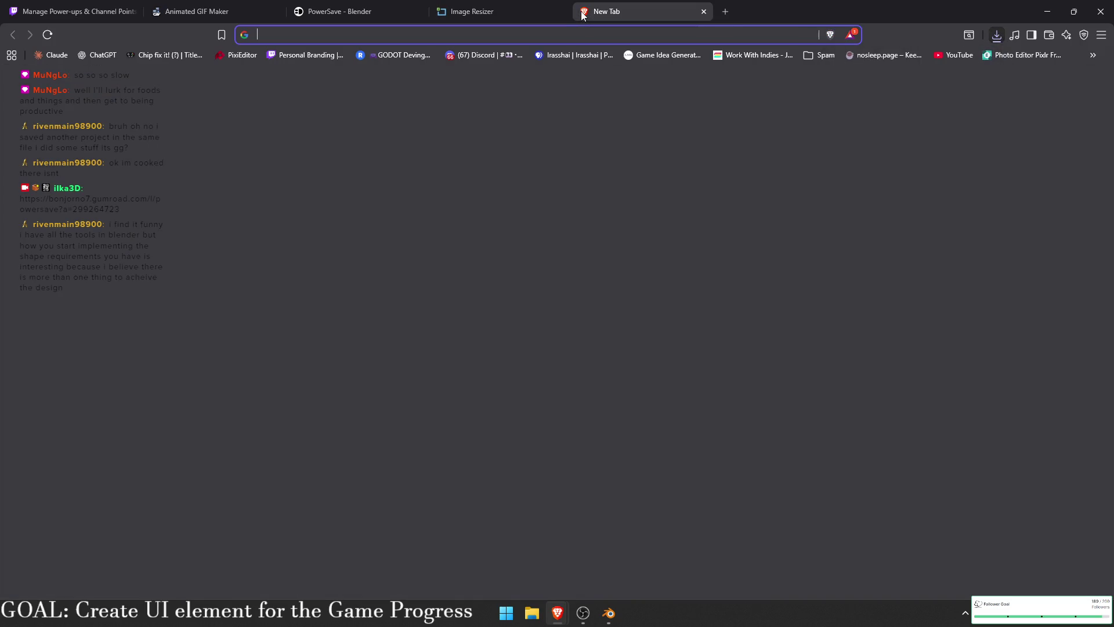
{"action": "type", "text": "Composition"}
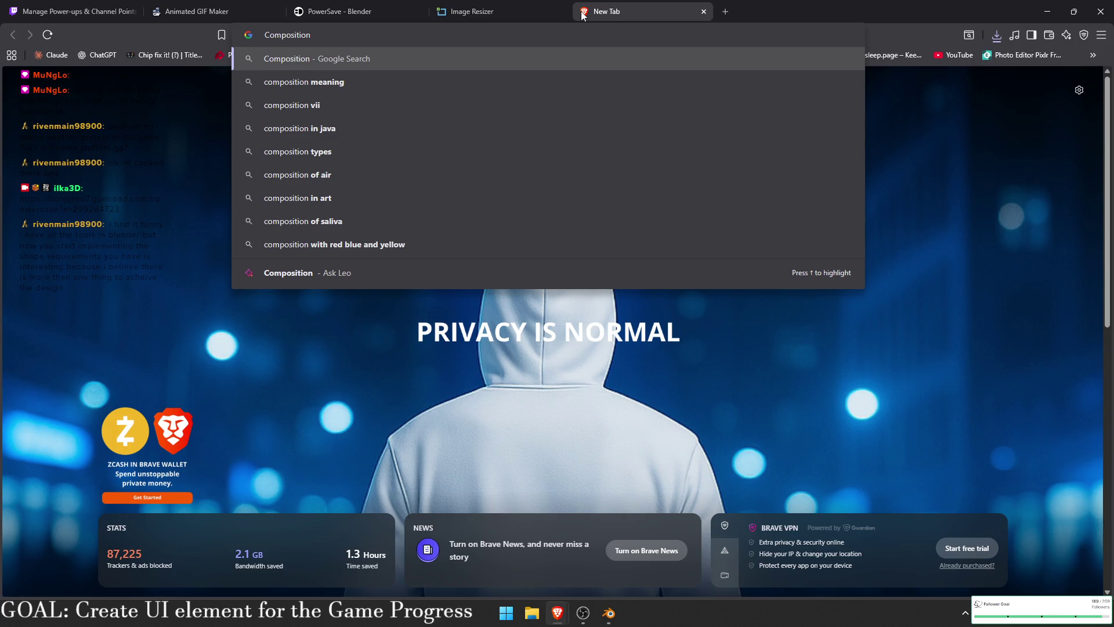
{"action": "type", "text": "old paintings"}
{"action": "key", "text": "Return"}
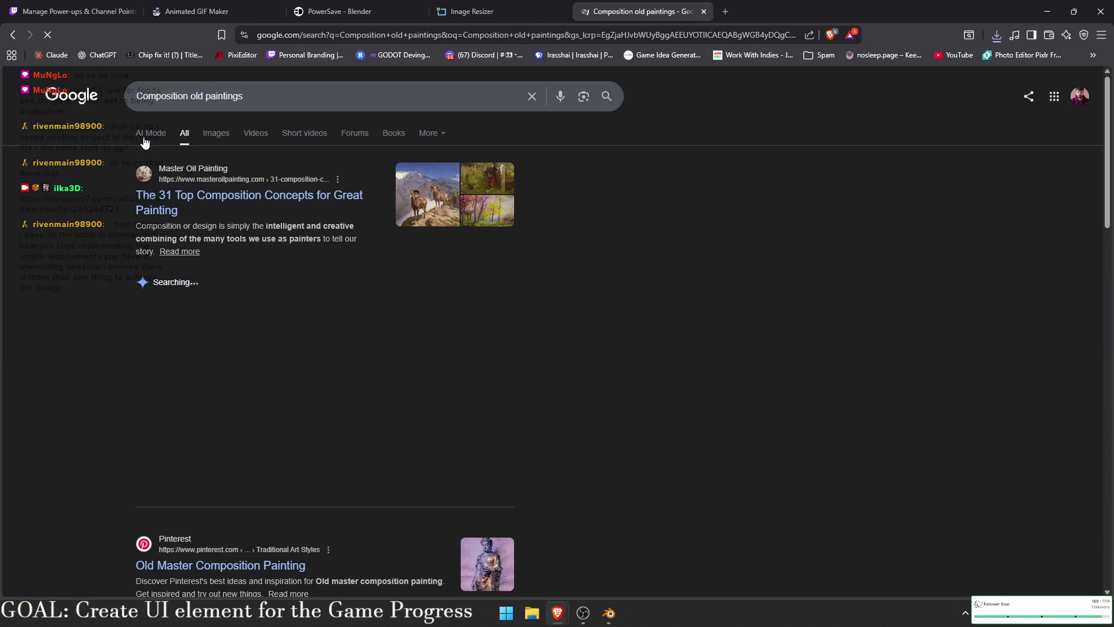
- Browse the image results, previewing the Degas ballet dancers painting
{"action": "left_click", "coordinate": [218, 132]}
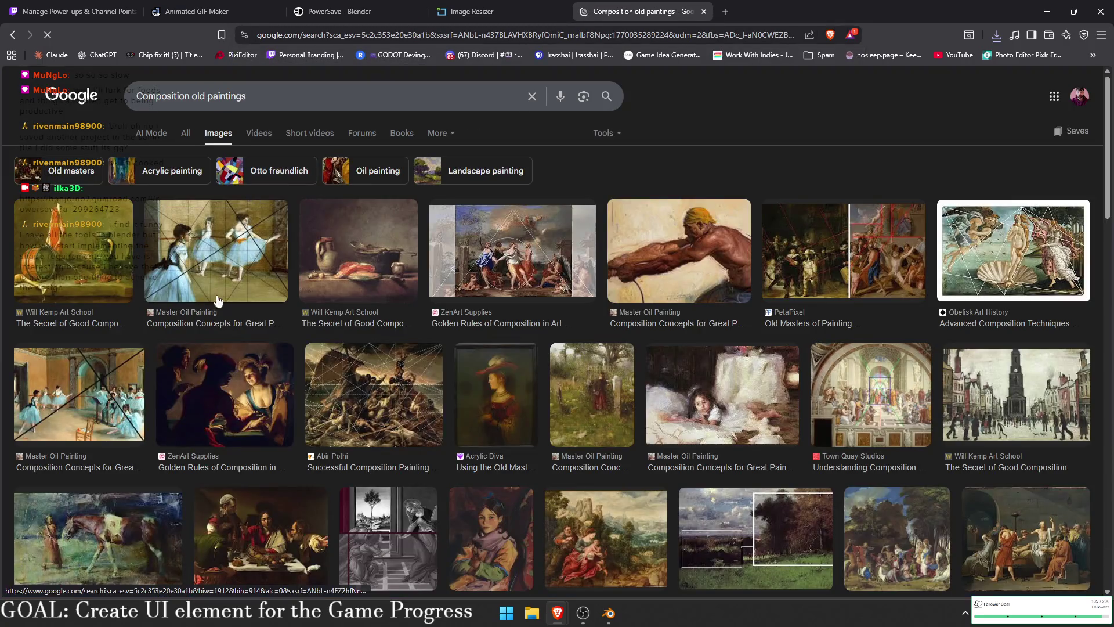
{"action": "left_click", "coordinate": [204, 316]}
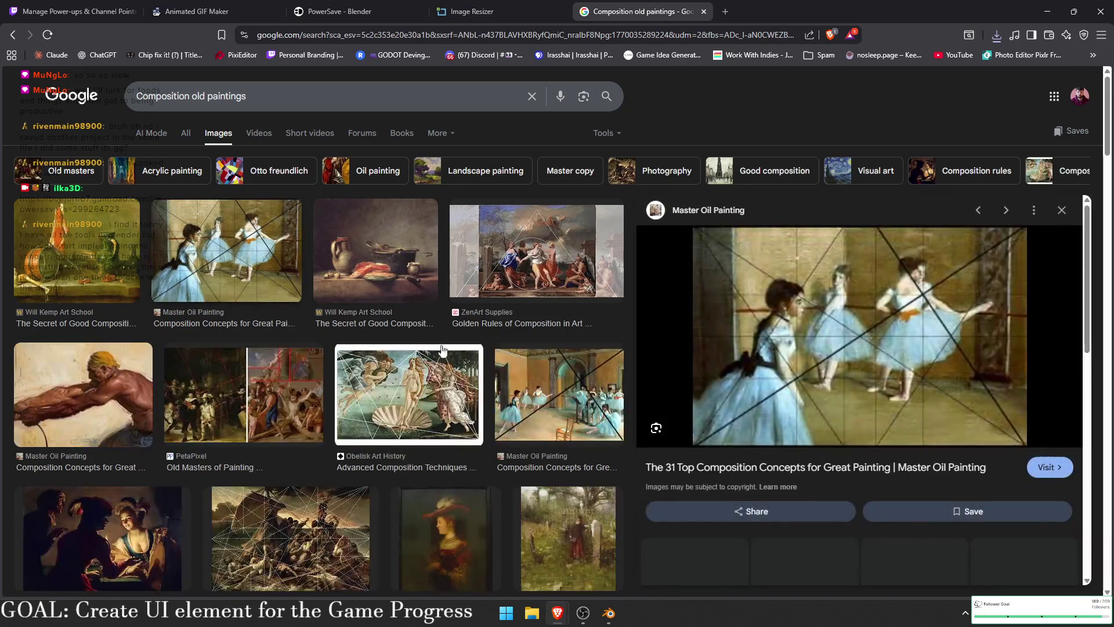
{"action": "scroll", "coordinate": [133, 464], "scroll_direction": "down", "scroll_amount": 3}
{"action": "scroll", "coordinate": [133, 466], "scroll_direction": "down", "scroll_amount": 2}
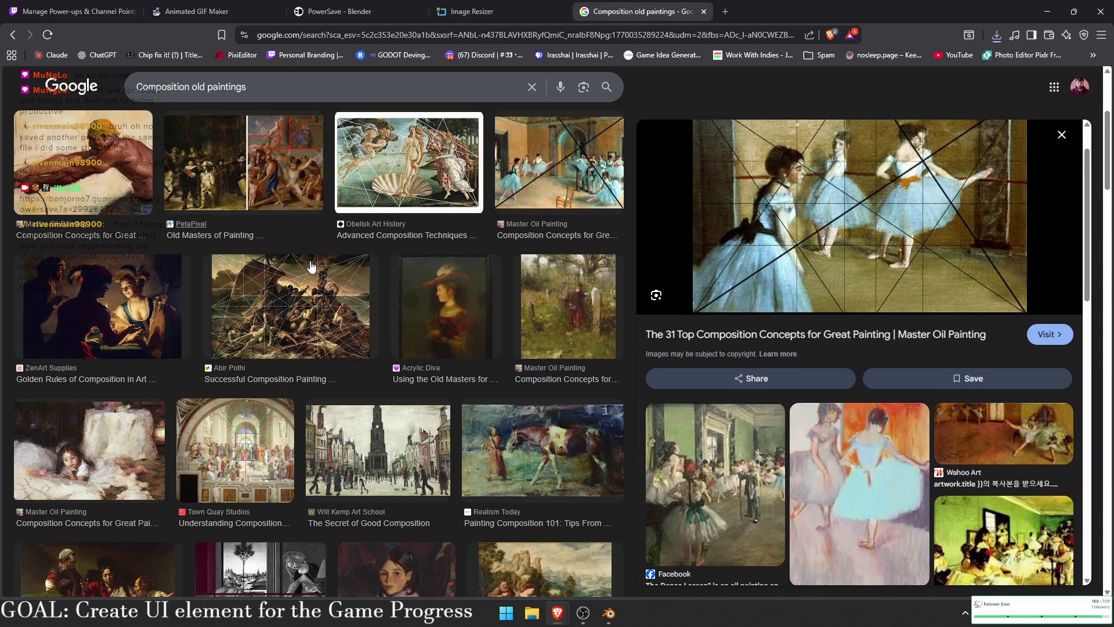
{"action": "scroll", "coordinate": [312, 261], "scroll_direction": "up", "scroll_amount": 4}
{"action": "scroll", "coordinate": [541, 266], "scroll_direction": "down", "scroll_amount": 8}
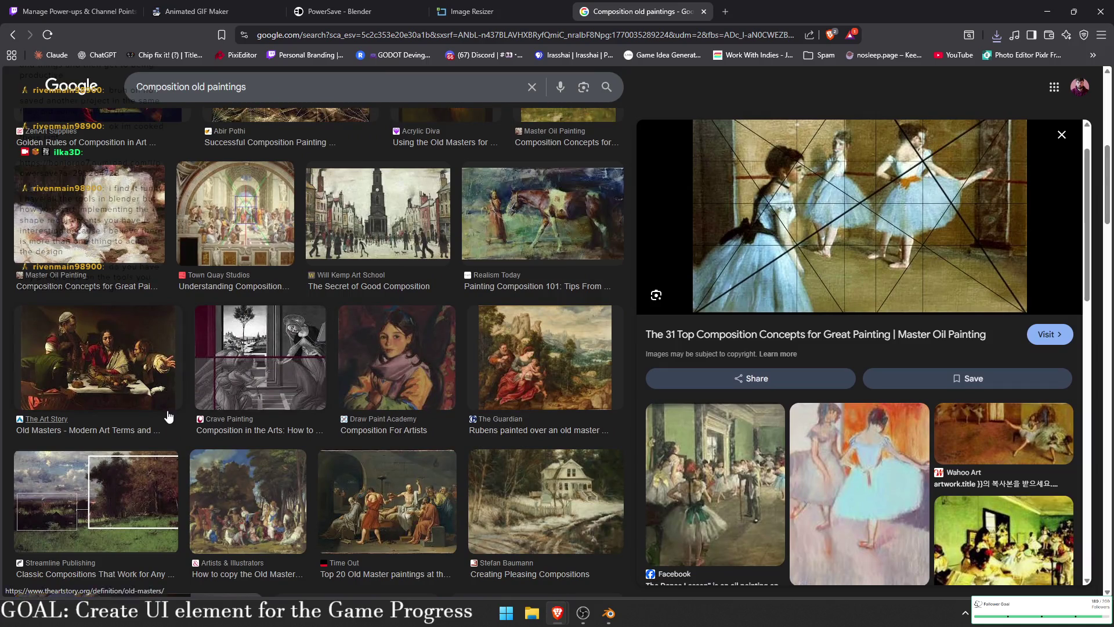
- Open the Stefan Baumann snowy farmhouse painting full-size in a new tab
{"action": "left_click", "coordinate": [548, 503]}
{"action": "right_click", "coordinate": [903, 313]}
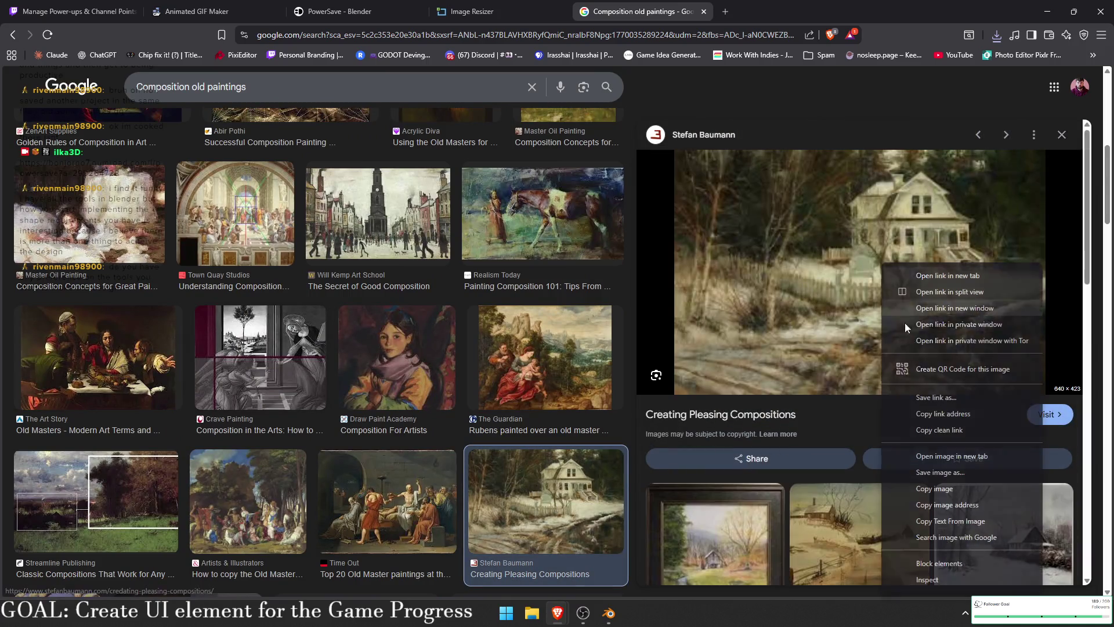
{"action": "right_click", "coordinate": [818, 246]}
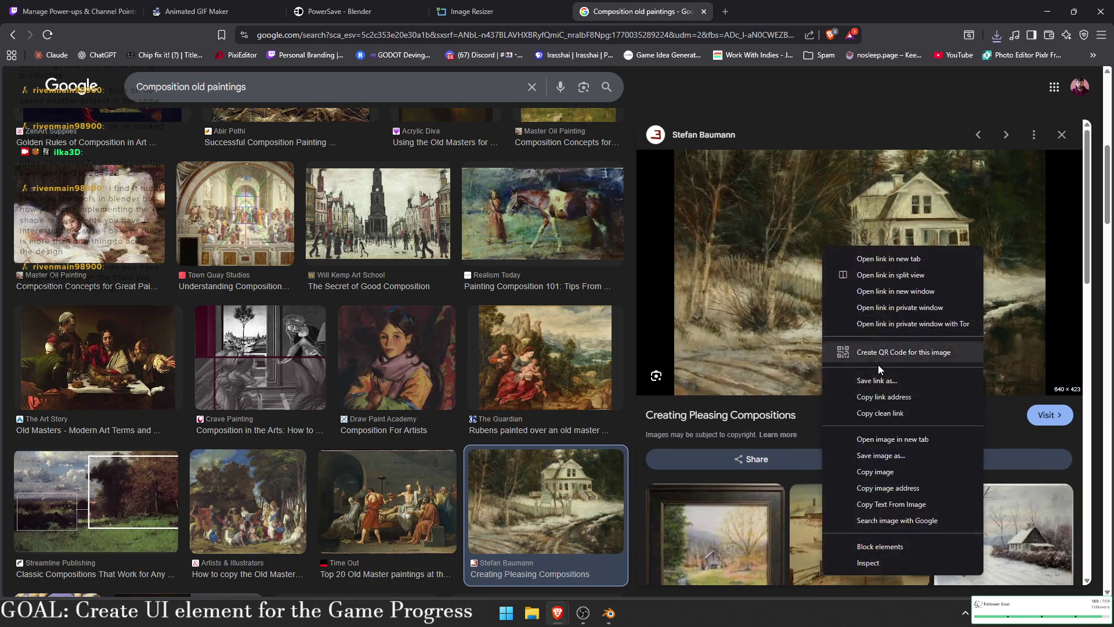
{"action": "left_click", "coordinate": [886, 443]}
{"action": "left_click", "coordinate": [866, 12]}
{"action": "left_click", "coordinate": [777, 11]}
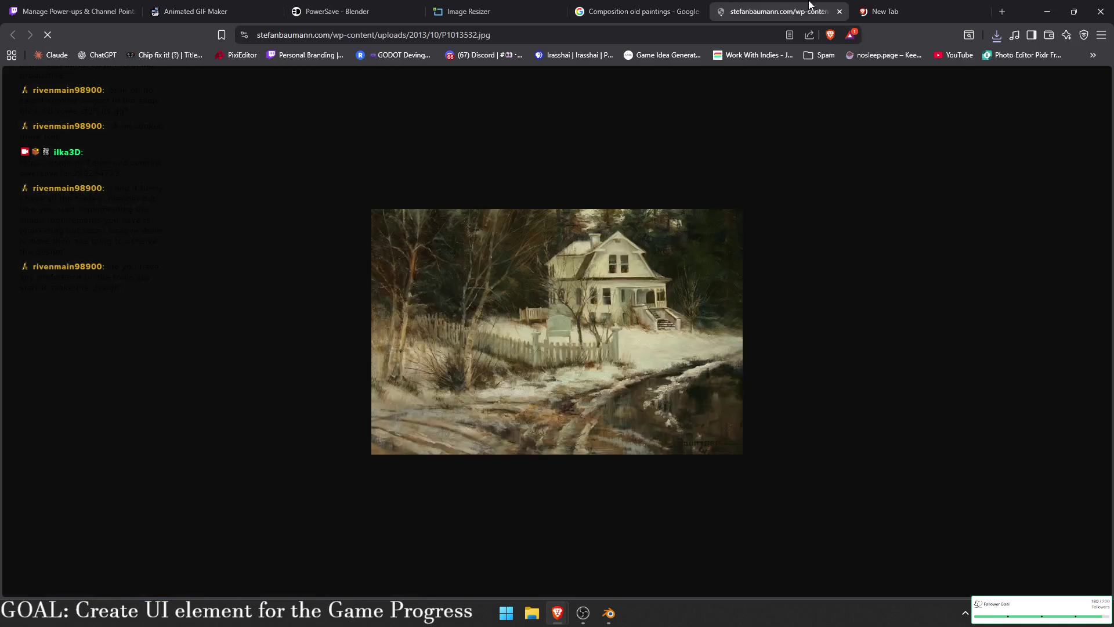
- Zoom in and out on the snowy farmhouse painting, then return to Blender
{"action": "scroll", "coordinate": [633, 358], "scroll_direction": "up", "scroll_amount": 4}
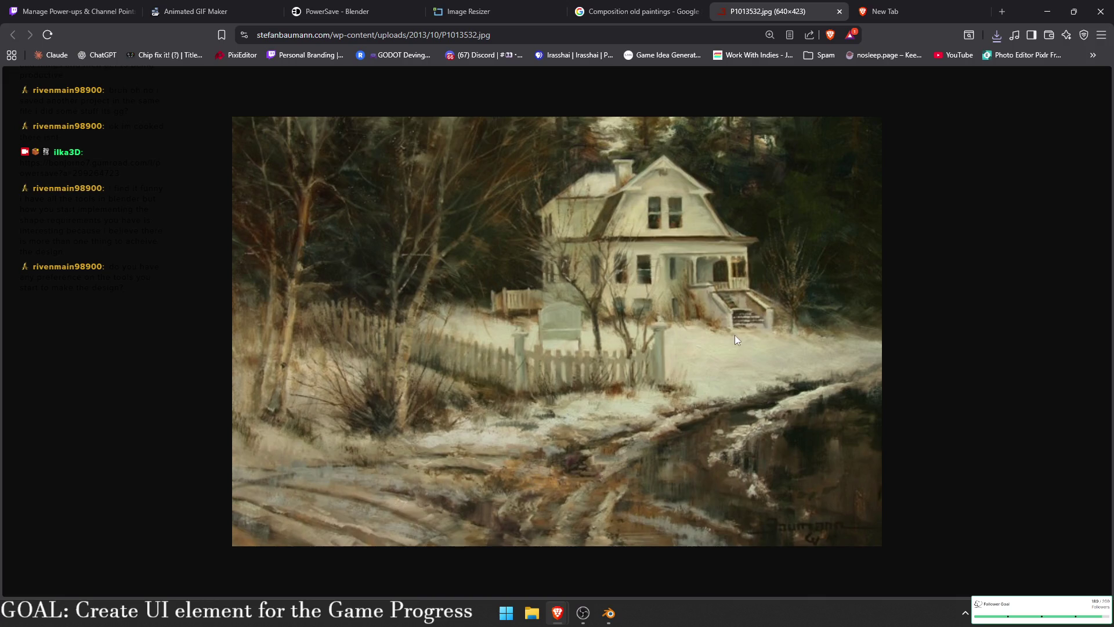
{"action": "scroll", "coordinate": [742, 335], "scroll_direction": "down", "scroll_amount": 7, "text": "ctrl"}
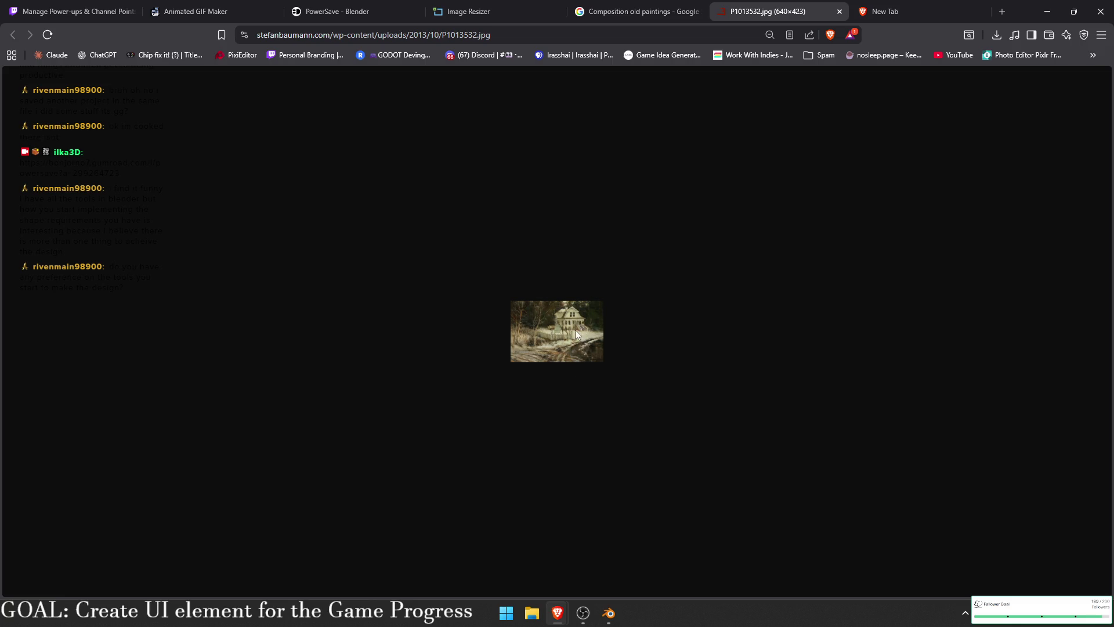
{"action": "scroll", "coordinate": [580, 341], "scroll_direction": "up", "scroll_amount": 10, "text": "ctrl"}
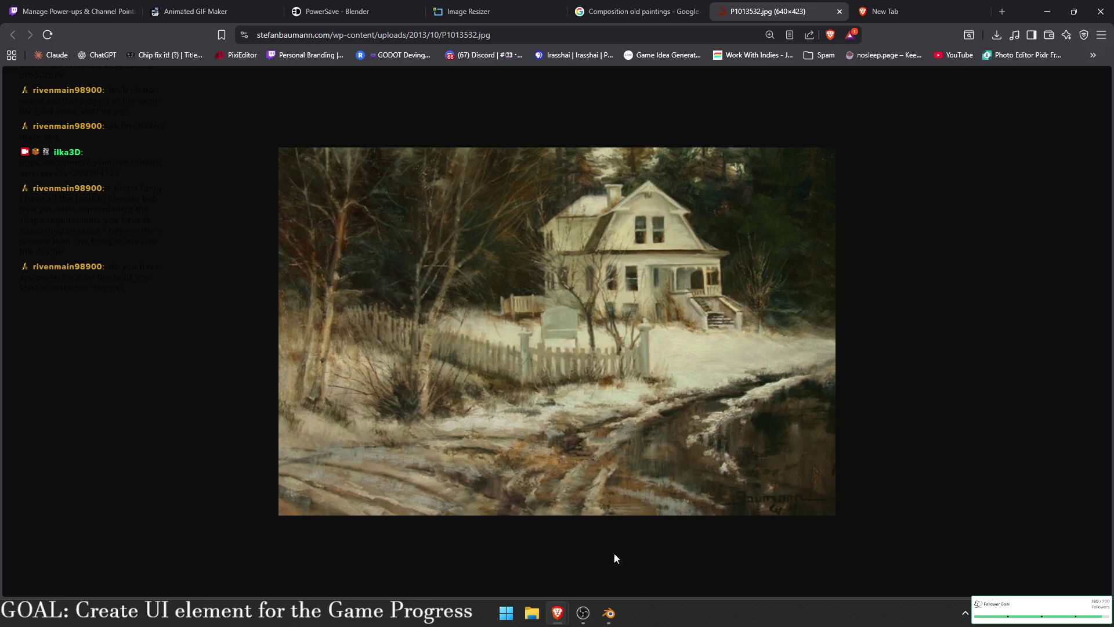
{"action": "left_click", "coordinate": [607, 612]}
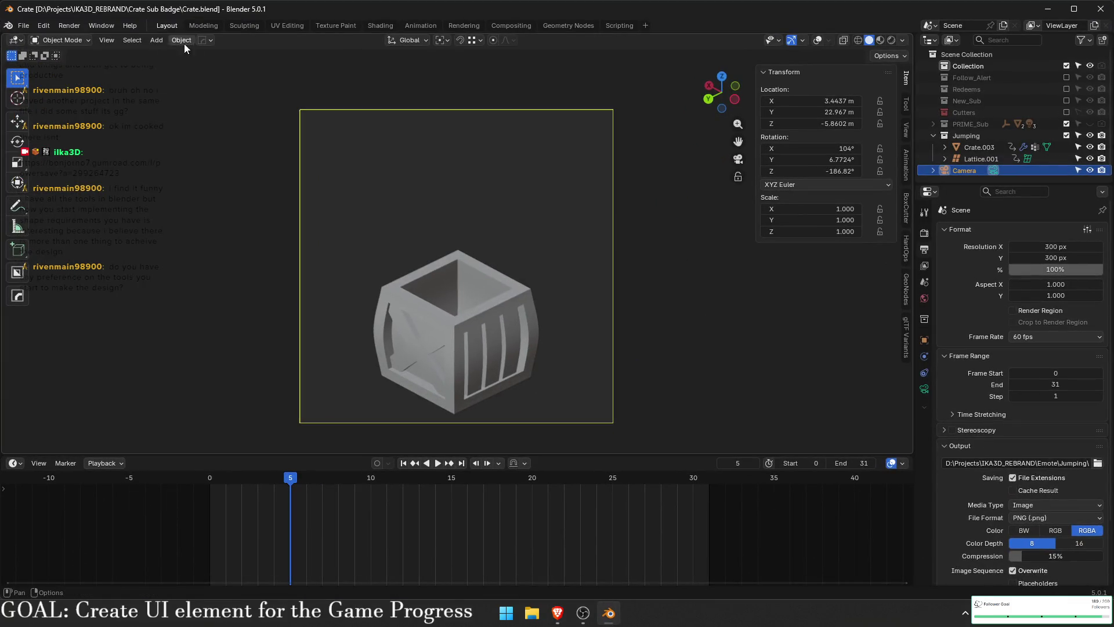
- Bring up the Hard Ops options menu
{"action": "left_click", "coordinate": [201, 40]}
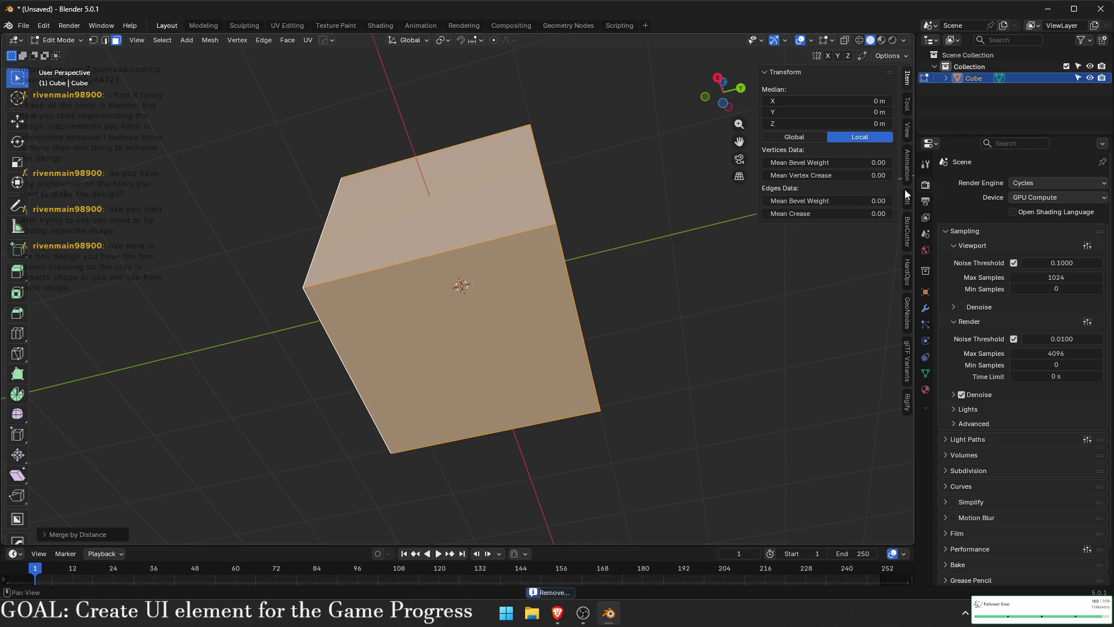
- Inset every face of the cube individually
{"action": "key", "text": "n"}
{"action": "mouse_move", "coordinate": [906, 124]}
{"action": "left_mouse_down"}
{"action": "mouse_move", "coordinate": [566, 291]}
{"action": "mouse_move", "coordinate": [567, 311]}
{"action": "mouse_move", "coordinate": [527, 303]}
{"action": "mouse_move", "coordinate": [596, 363]}
{"action": "left_mouse_up"}
{"action": "key", "text": "i"}
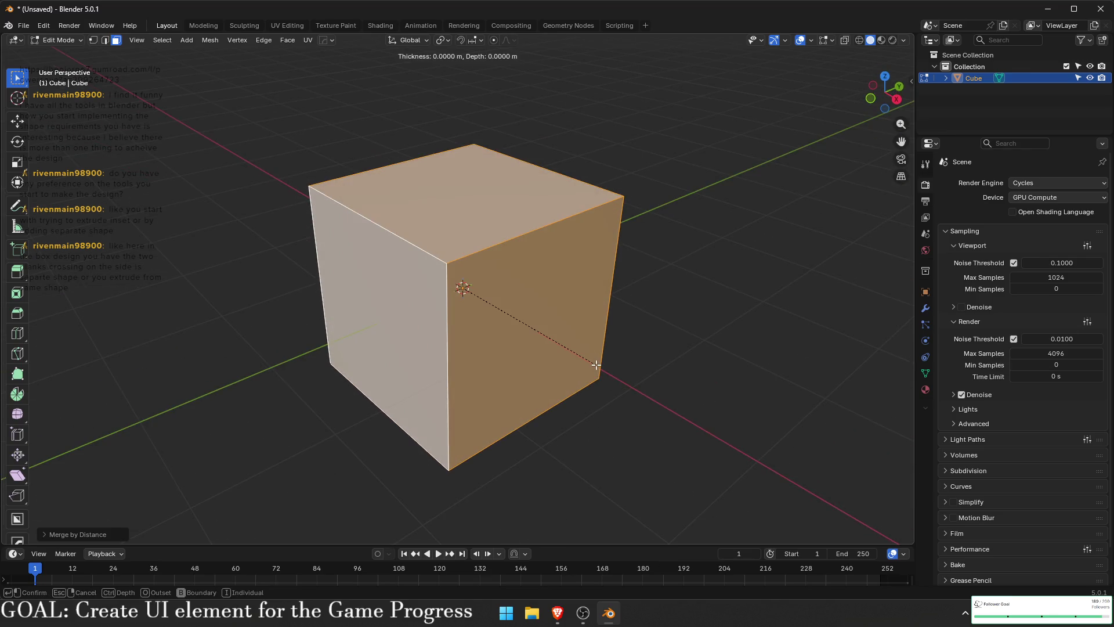
{"action": "key", "text": "i"}
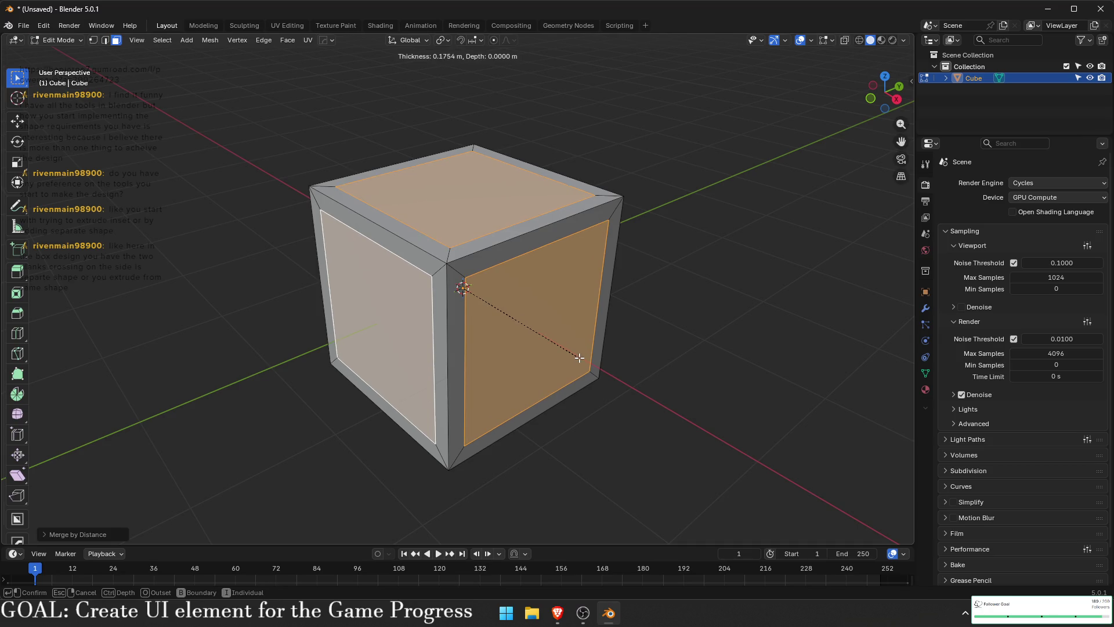
{"action": "left_click", "coordinate": [576, 351]}
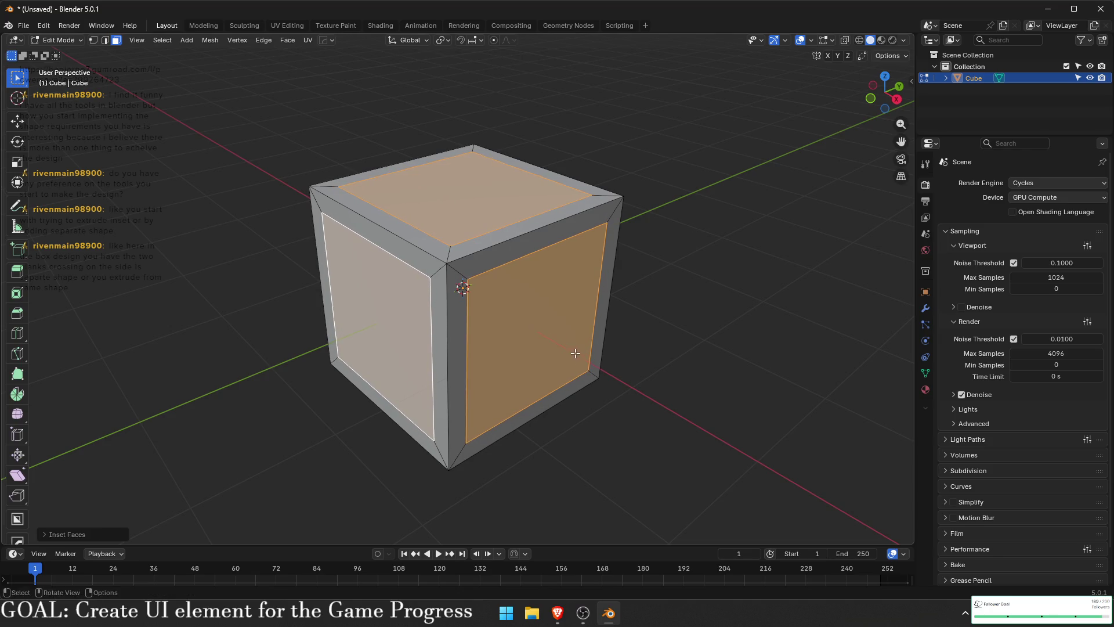
- Extrude the inset panels inward along their normals and return to Object Mode
{"action": "left_click_drag", "start_coordinate": [576, 351], "coordinate": [604, 340]}
{"action": "key", "text": "alt+e"}
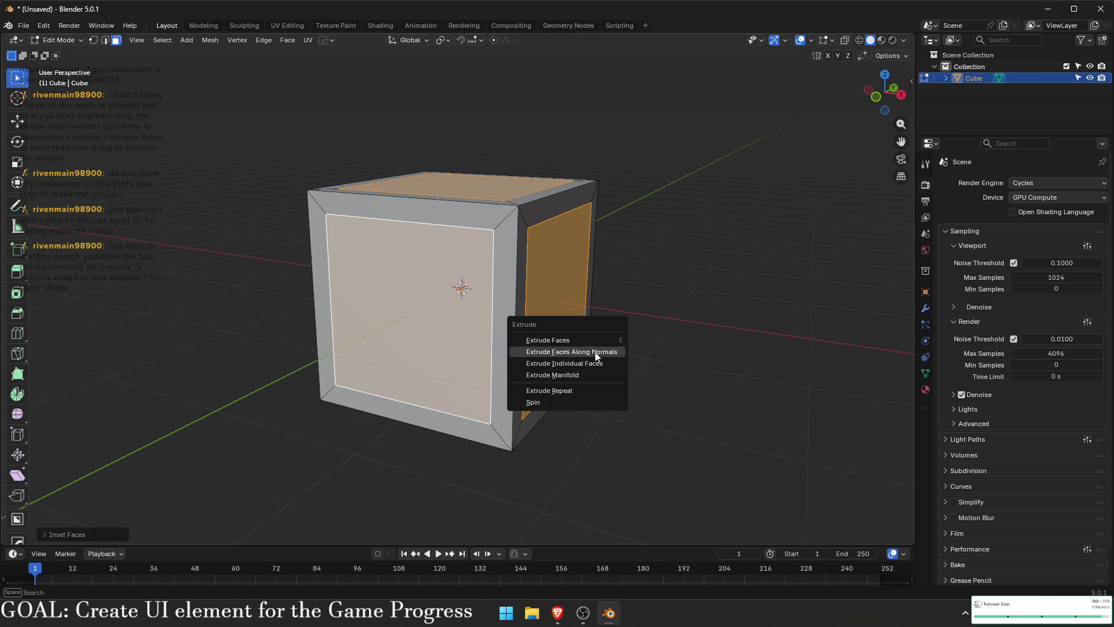
{"action": "left_click", "coordinate": [600, 351]}
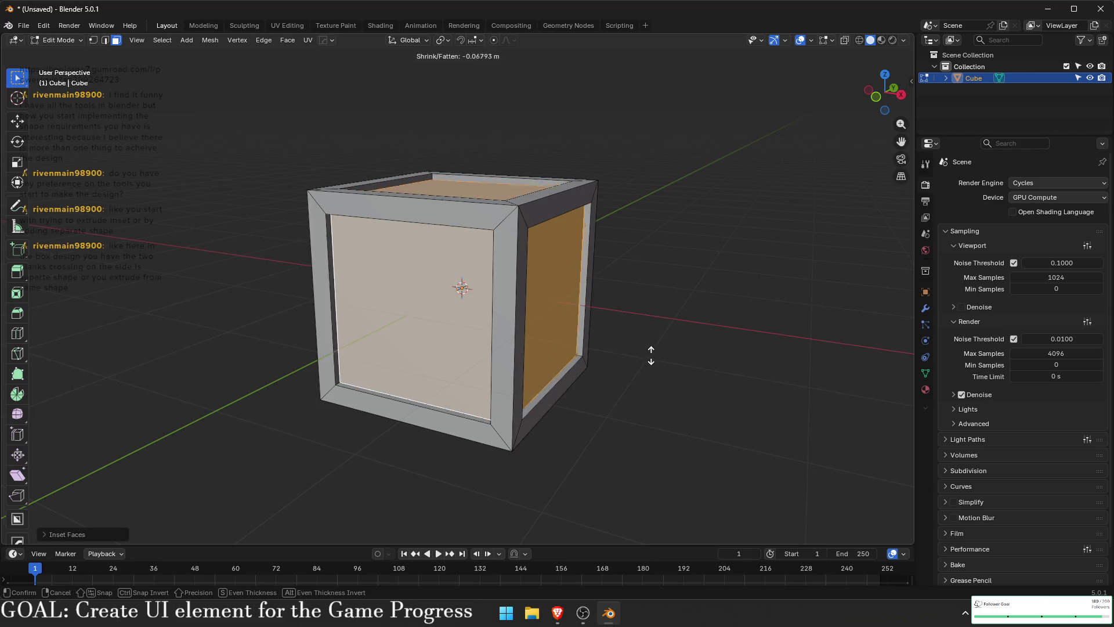
{"action": "left_click", "coordinate": [650, 355]}
{"action": "key", "text": "Tab"}
{"action": "left_click", "coordinate": [686, 328]}
- From the right view, add a new cube and scale it into a tall thin bar
{"action": "mouse_move", "coordinate": [657, 294]}
{"action": "left_mouse_down"}
{"action": "mouse_move", "coordinate": [549, 346]}
{"action": "mouse_move", "coordinate": [722, 235]}
{"action": "left_mouse_up"}
{"action": "left_click", "coordinate": [882, 102]}
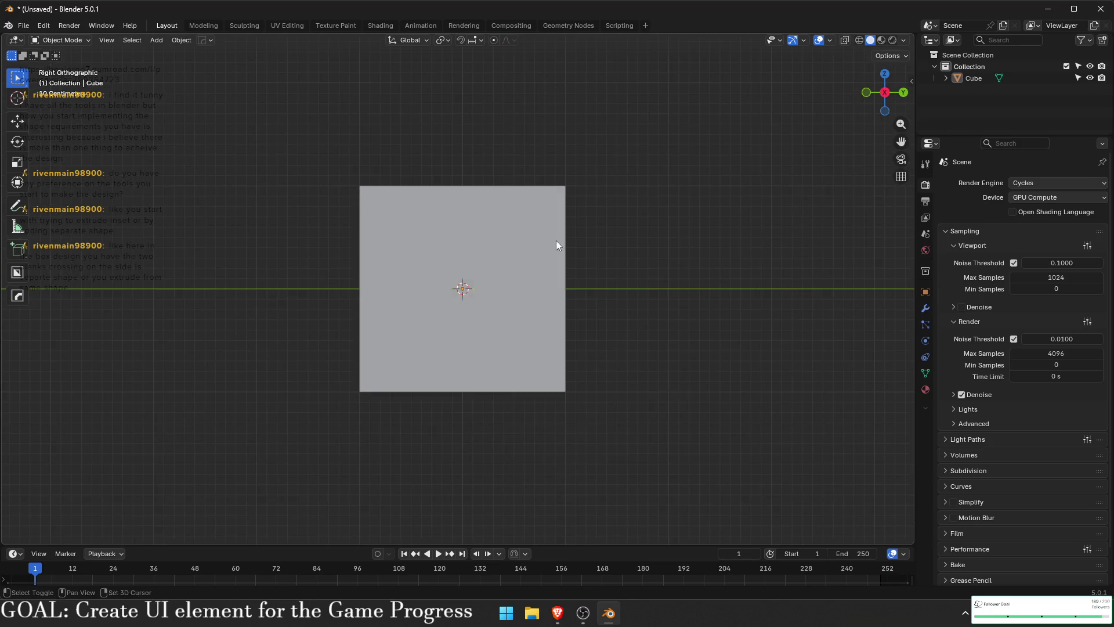
{"action": "key", "text": "shift+a"}
{"action": "mouse_move", "coordinate": [556, 241]}
{"action": "left_click", "coordinate": [618, 249]}
{"action": "key", "text": "s"}
{"action": "left_click", "coordinate": [514, 293]}
{"action": "key", "text": "s"}
{"action": "key", "text": "z"}
{"action": "left_click", "coordinate": [525, 383]}
- Move the bar into position against the crate side
{"action": "left_click_drag", "start_coordinate": [525, 383], "coordinate": [597, 450]}
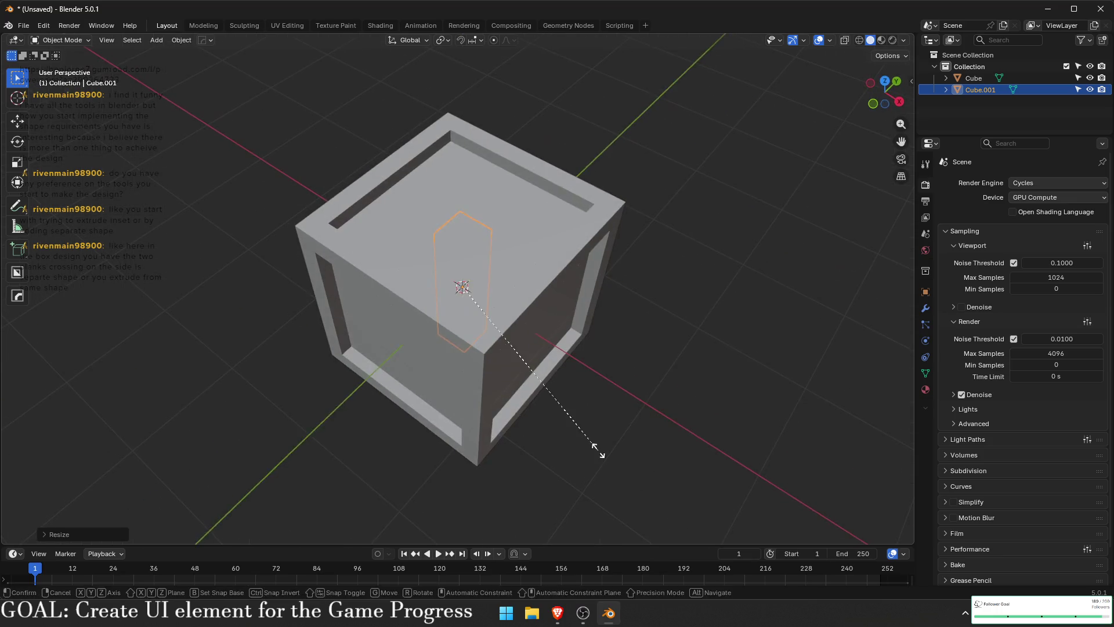
{"action": "key", "text": "g"}
{"action": "key", "text": "y"}
{"action": "key", "text": "x"}
{"action": "left_click", "coordinate": [581, 405]}
{"action": "left_click_drag", "start_coordinate": [581, 405], "coordinate": [832, 230]}
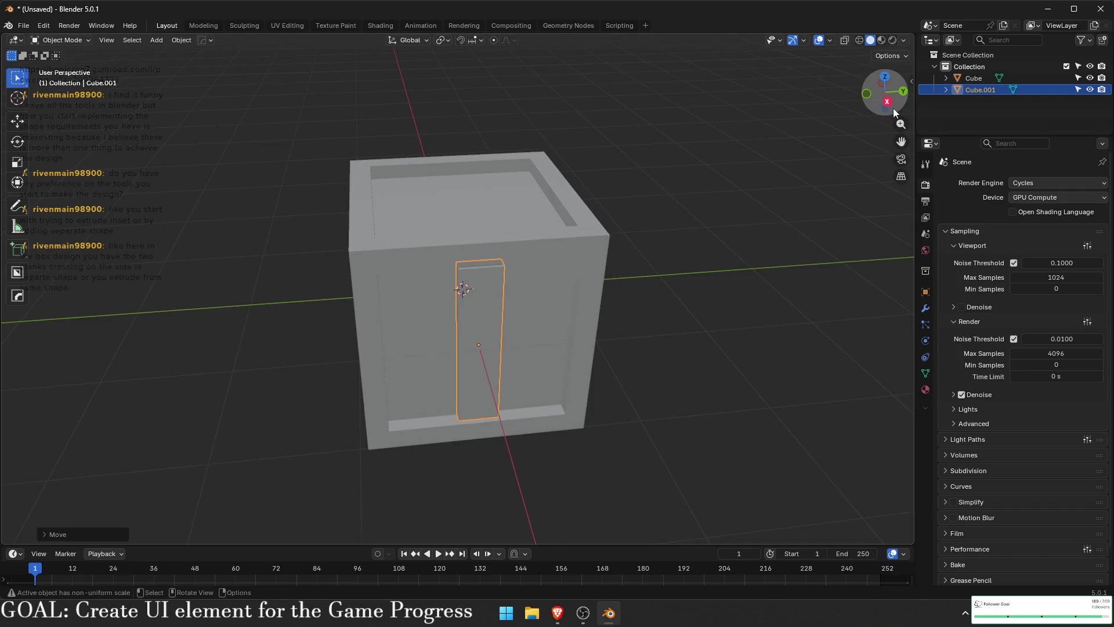
{"action": "left_click", "coordinate": [886, 102]}
- Lengthen and tilt the bar into a long diagonal plank across the panel
{"action": "key", "text": "r"}
{"action": "key", "text": "Escape"}
{"action": "scroll", "coordinate": [562, 276], "scroll_direction": "up", "scroll_amount": 3}
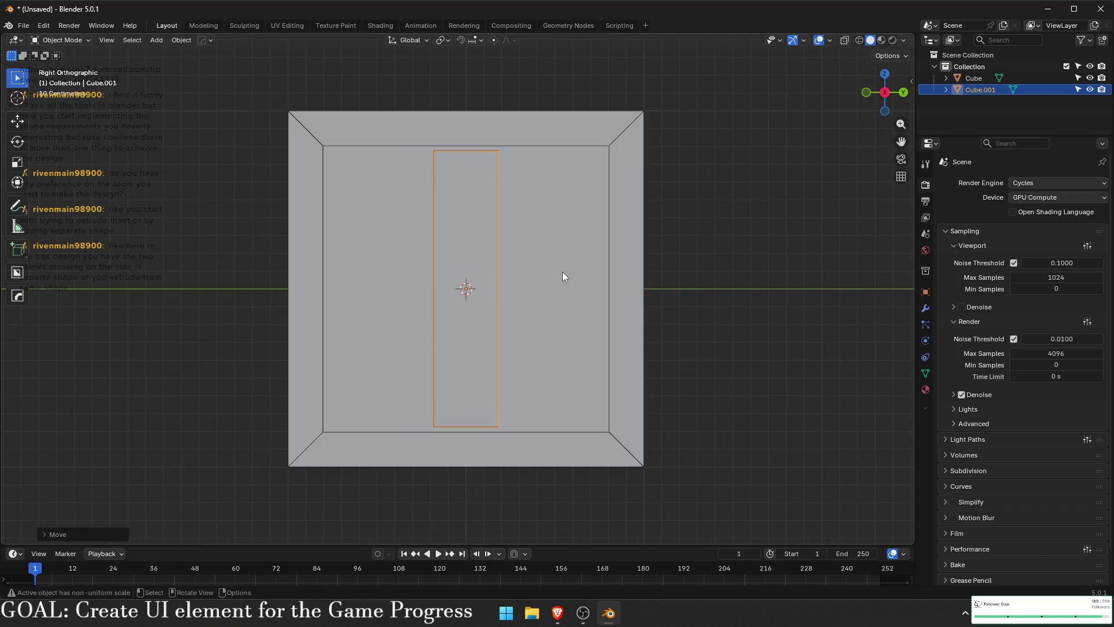
{"action": "key", "text": "s"}
{"action": "key", "text": "z"}
{"action": "left_click", "coordinate": [560, 330]}
{"action": "key", "text": "r"}
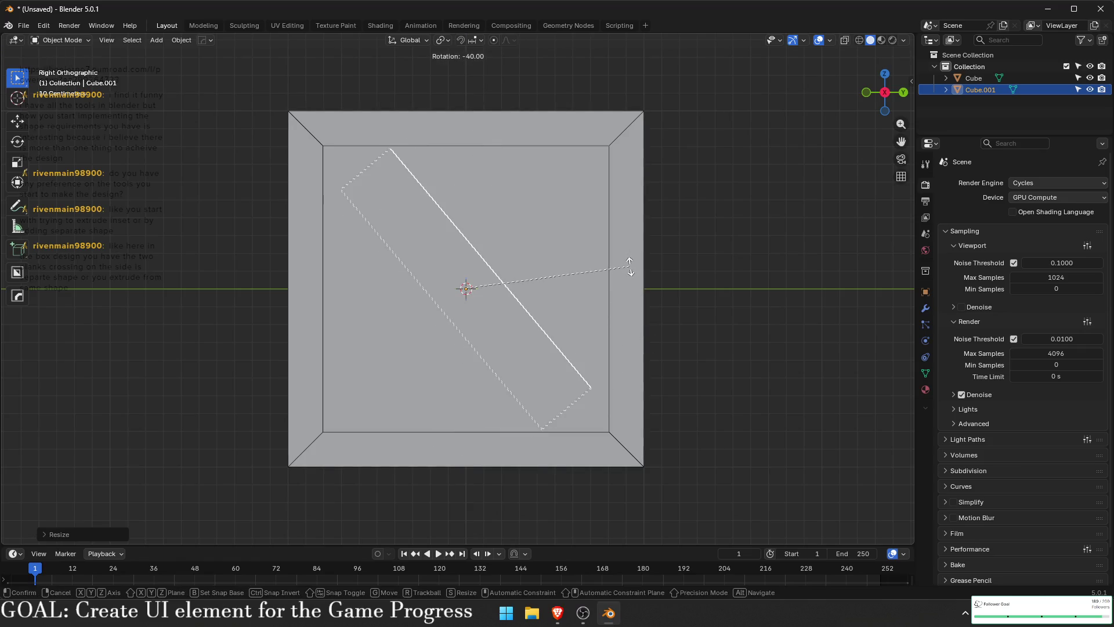
{"action": "left_click", "coordinate": [630, 261]}
{"action": "key", "text": "s"}
{"action": "key", "text": "z"}
{"action": "key", "text": "z"}
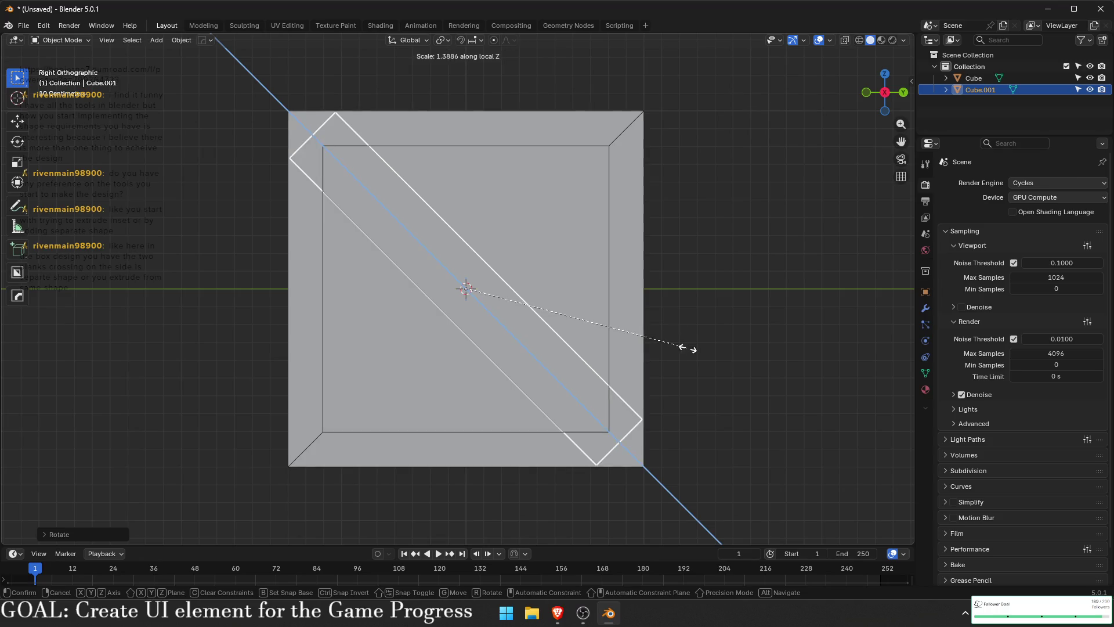
{"action": "left_click", "coordinate": [685, 353]}
- Duplicate the plank, rotate the copy 90° into a crossing X, and position it
{"action": "key", "text": "shift+d"}
{"action": "key", "text": "r"}
{"action": "left_click", "coordinate": [440, 489]}
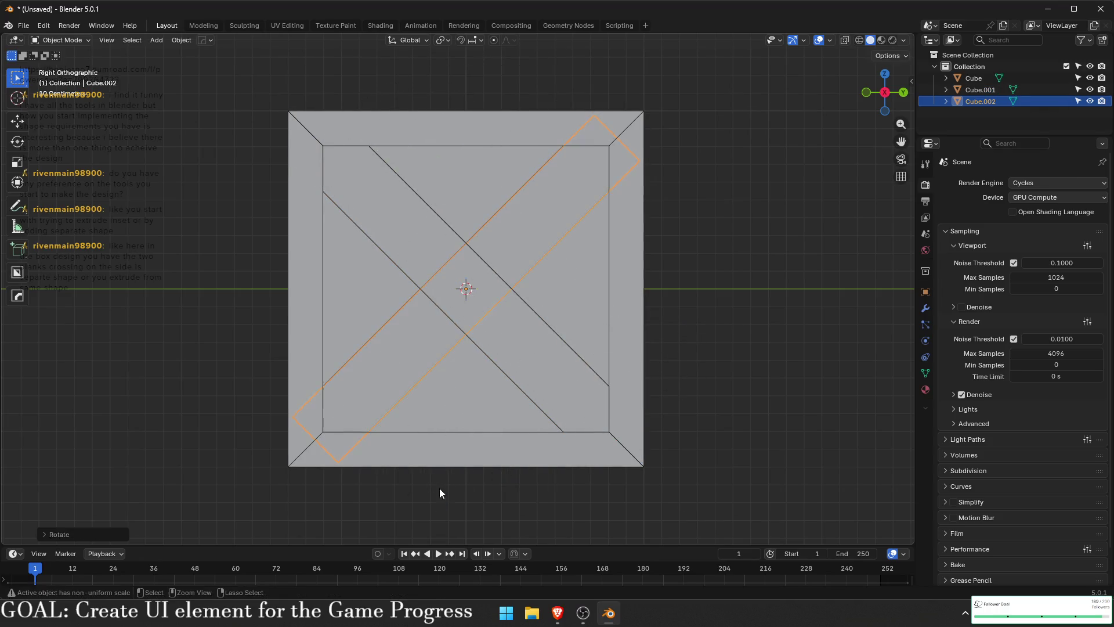
{"action": "left_click", "coordinate": [687, 385]}
{"action": "key", "text": "g"}
{"action": "key", "text": "x"}
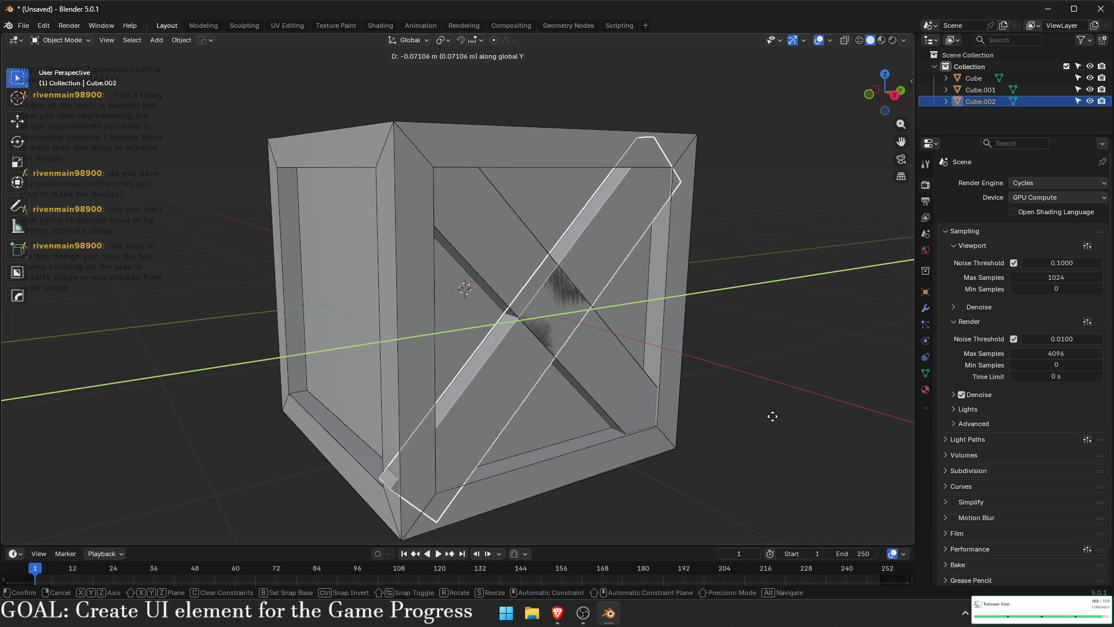
{"action": "left_click", "coordinate": [772, 422]}
{"action": "left_click", "coordinate": [772, 423]}
{"action": "mouse_move", "coordinate": [771, 423]}
{"action": "left_mouse_down"}
{"action": "mouse_move", "coordinate": [673, 433]}
{"action": "mouse_move", "coordinate": [689, 429]}
{"action": "left_mouse_up"}
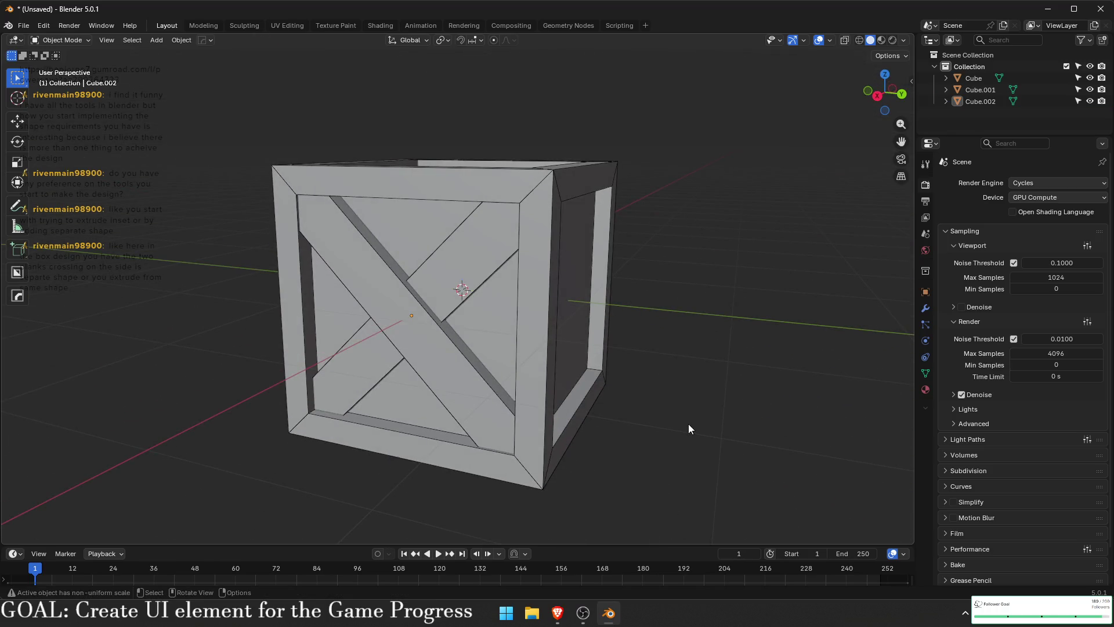
{"action": "mouse_move", "coordinate": [684, 423]}
{"action": "left_mouse_down"}
{"action": "mouse_move", "coordinate": [600, 438]}
{"action": "mouse_move", "coordinate": [615, 380]}
{"action": "mouse_move", "coordinate": [337, 223]}
{"action": "mouse_move", "coordinate": [489, 311]}
{"action": "left_mouse_up"}
- Select both crossed planks and move them out of the crate along Y
{"action": "scroll", "coordinate": [337, 224], "scroll_direction": "up", "scroll_amount": 2}
{"action": "left_click", "coordinate": [331, 256]}
{"action": "scroll", "coordinate": [330, 256], "scroll_direction": "down", "scroll_amount": 5}
{"action": "left_click", "coordinate": [333, 260], "text": "shift"}
{"action": "key", "text": "g"}
{"action": "key", "text": "y"}
{"action": "left_click", "coordinate": [400, 343]}
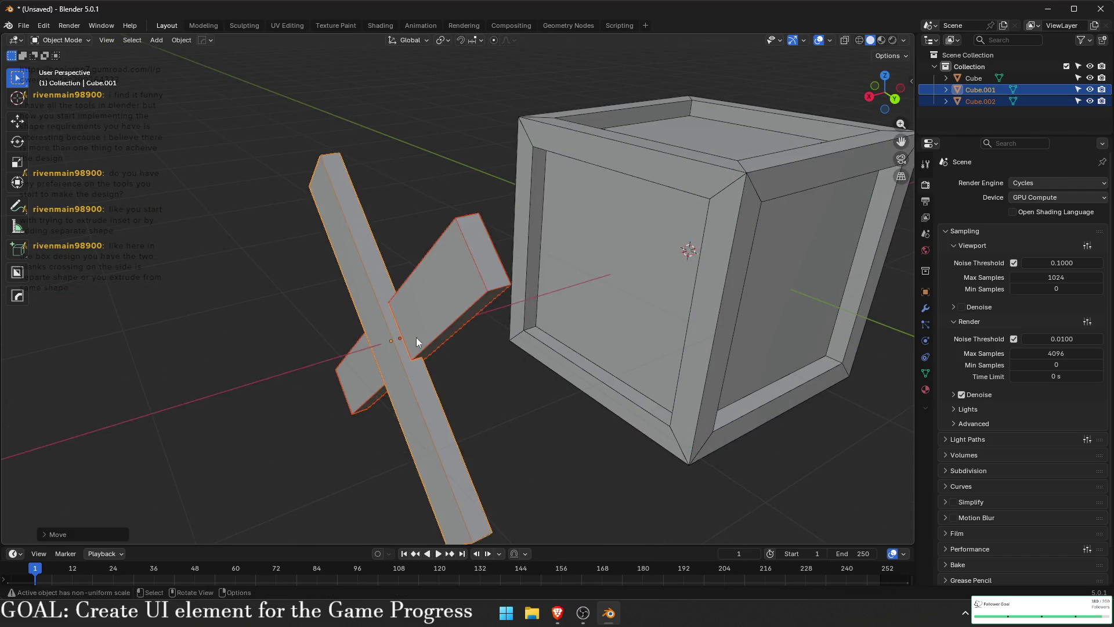
{"action": "key", "text": "KP_Decimal"}
- Delete the planks' large back faces in Edit Mode
{"action": "key", "text": "Tab"}
{"action": "left_click", "coordinate": [464, 311]}
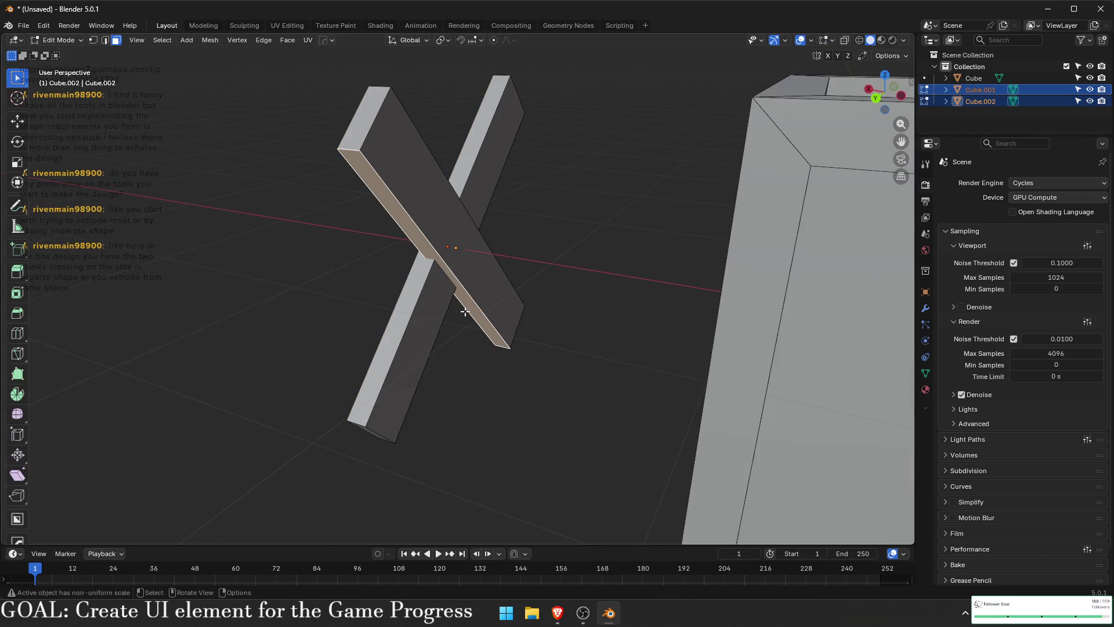
{"action": "left_click", "coordinate": [487, 241]}
{"action": "left_click", "coordinate": [429, 311], "text": "shift"}
{"action": "mouse_move", "coordinate": [559, 331]}
{"action": "left_mouse_down"}
{"action": "mouse_move", "coordinate": [413, 348]}
{"action": "mouse_move", "coordinate": [406, 359]}
{"action": "mouse_move", "coordinate": [477, 306]}
{"action": "left_mouse_up"}
{"action": "left_click_drag", "start_coordinate": [410, 281], "coordinate": [453, 330]}
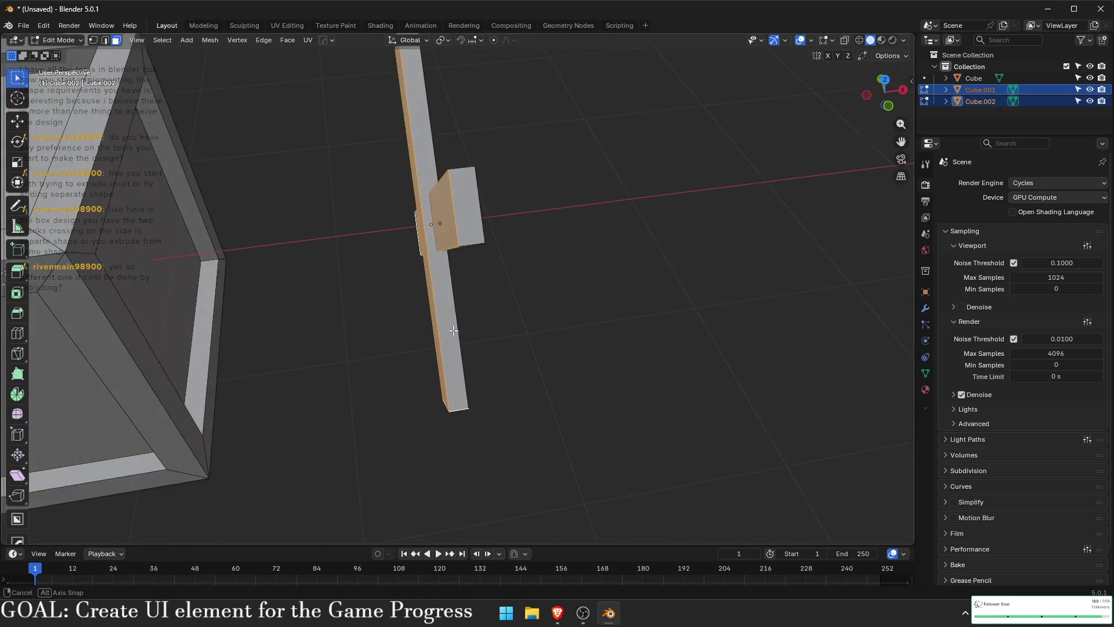
{"action": "key", "text": "x"}
{"action": "left_click", "coordinate": [462, 227]}
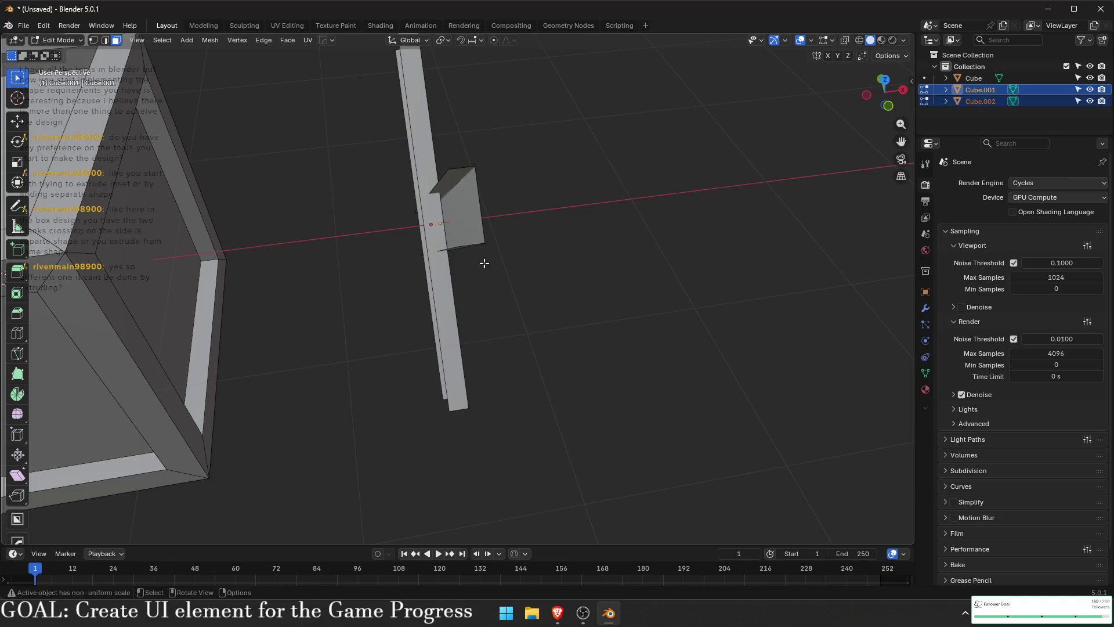
{"action": "key", "text": "Tab"}
- Slide the planks back along Y into the crate side
{"action": "mouse_move", "coordinate": [472, 139]}
{"action": "left_mouse_down"}
{"action": "mouse_move", "coordinate": [656, 240]}
{"action": "mouse_move", "coordinate": [600, 258]}
{"action": "mouse_move", "coordinate": [557, 249]}
{"action": "left_mouse_up"}
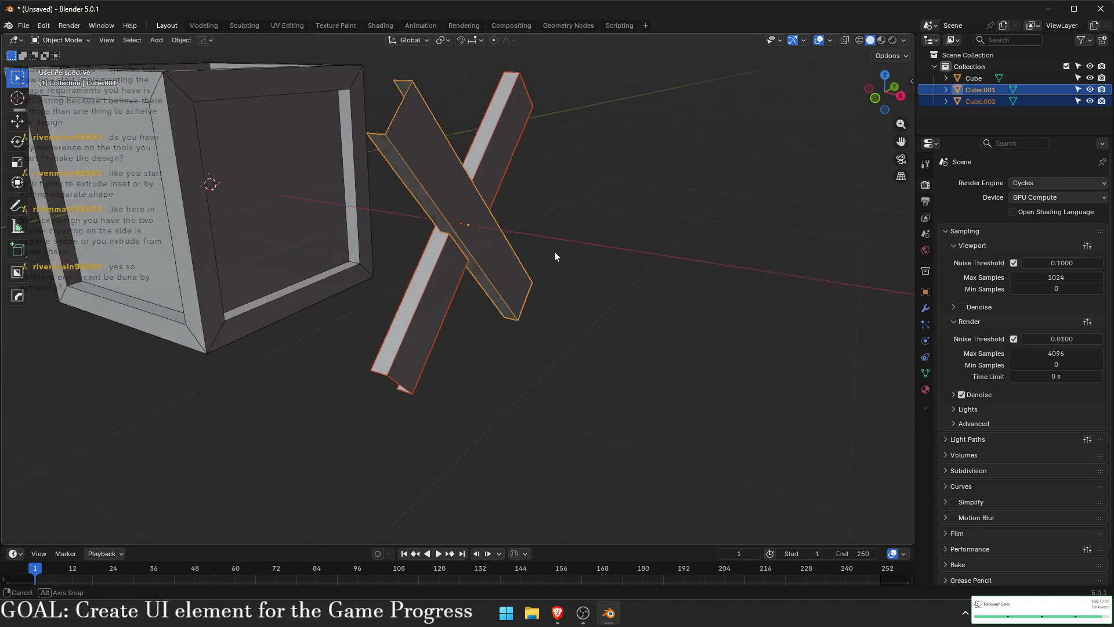
{"action": "key", "text": "g"}
{"action": "key", "text": "y"}
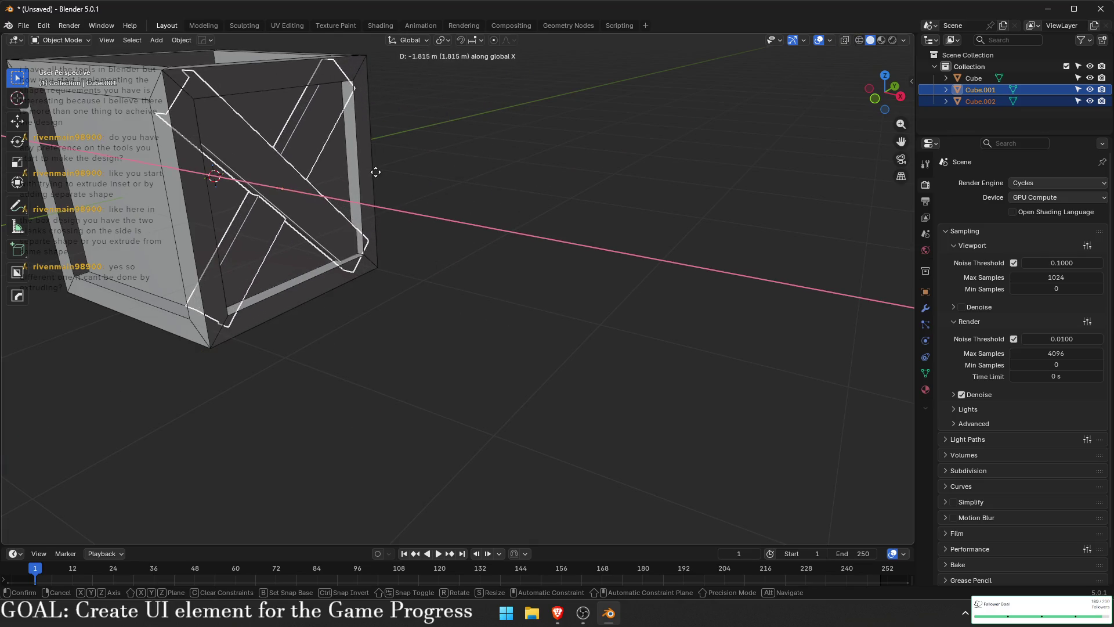
{"action": "left_click", "coordinate": [378, 178]}
{"action": "mouse_move", "coordinate": [378, 178]}
{"action": "left_mouse_down"}
{"action": "mouse_move", "coordinate": [436, 216]}
{"action": "mouse_move", "coordinate": [433, 262]}
{"action": "mouse_move", "coordinate": [604, 327]}
{"action": "mouse_move", "coordinate": [525, 375]}
{"action": "mouse_move", "coordinate": [496, 259]}
{"action": "left_mouse_up"}
{"action": "left_click", "coordinate": [433, 262]}
- Nudge both planks slightly along Y to sit flush, then reselect both crossed planks
{"action": "left_click", "coordinate": [496, 259]}
{"action": "left_click", "coordinate": [481, 301], "text": "shift"}
{"action": "key", "text": "g"}
{"action": "key", "text": "y"}
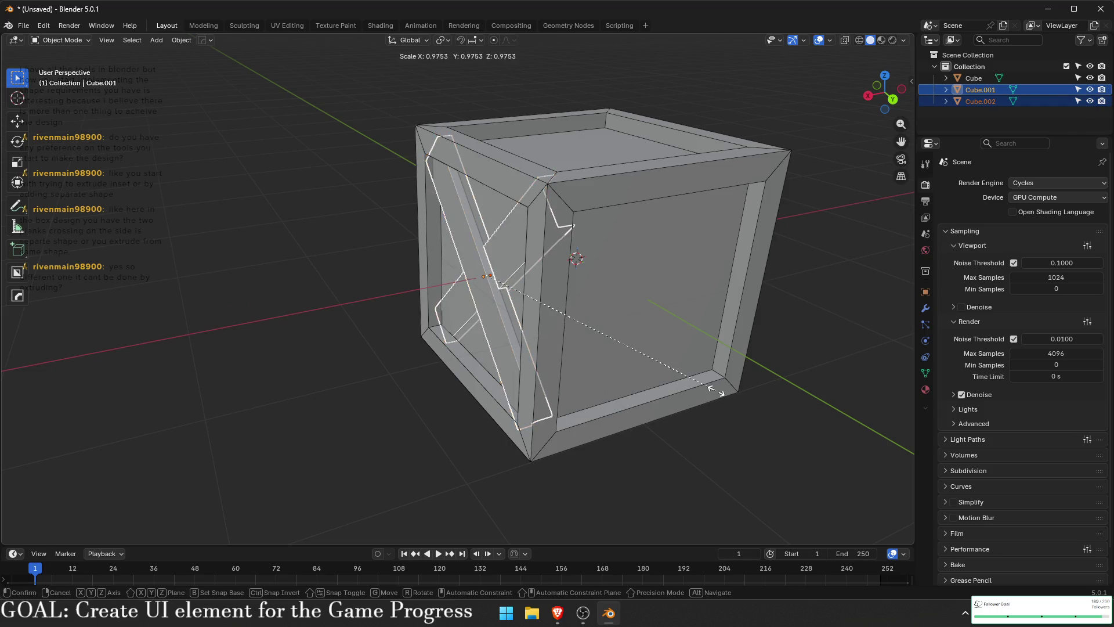
{"action": "left_click", "coordinate": [573, 457]}
{"action": "mouse_move", "coordinate": [573, 457]}
{"action": "left_mouse_down"}
{"action": "mouse_move", "coordinate": [650, 406]}
{"action": "mouse_move", "coordinate": [350, 356]}
{"action": "left_mouse_up"}
{"action": "left_click", "coordinate": [351, 355]}
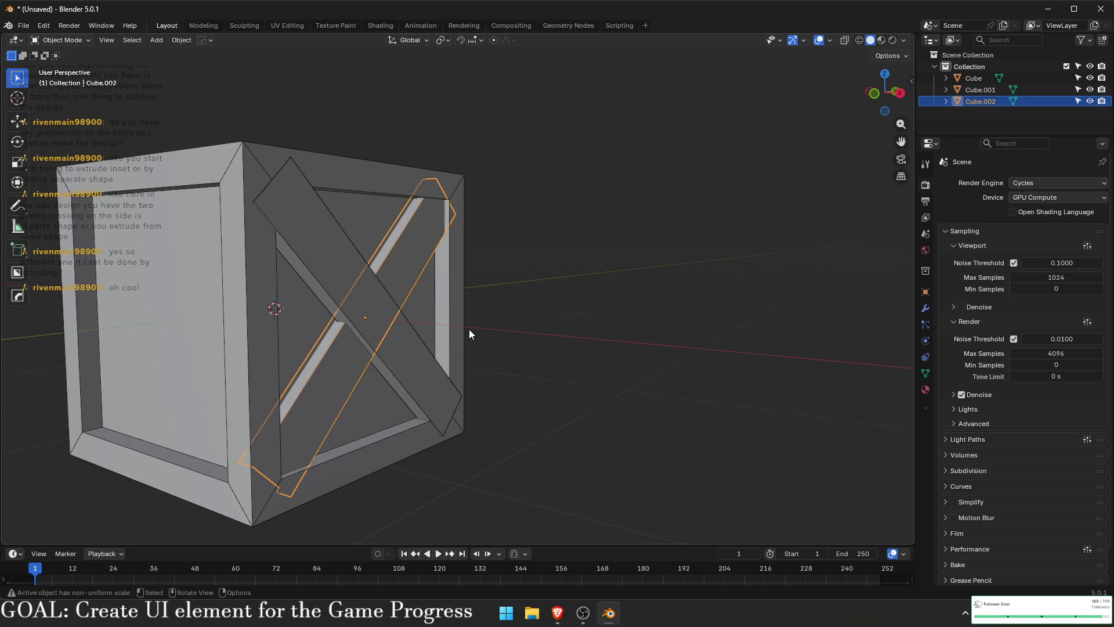
{"action": "left_click", "coordinate": [396, 359], "text": "shift"}
- Delete both crossed planks and enter Edit Mode on the crate cube, framed on its face
{"action": "key", "text": "x"}
{"action": "left_click", "coordinate": [377, 365]}
{"action": "key", "text": "Tab"}
{"action": "left_click", "coordinate": [513, 304]}
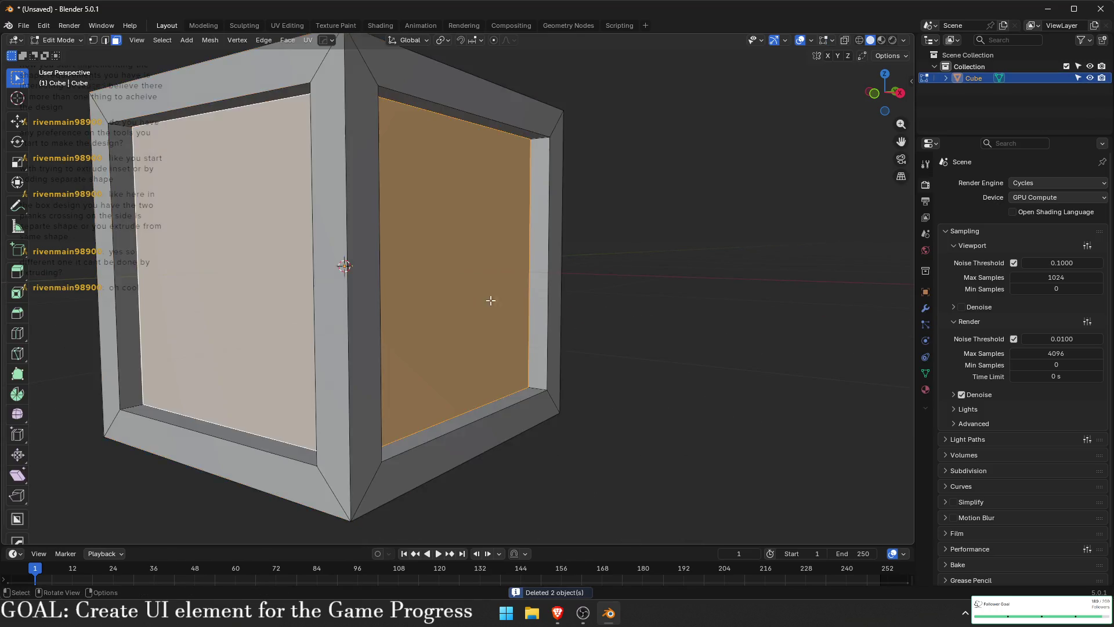
{"action": "key", "text": "KP_Decimal"}
{"action": "key", "text": "1"}
{"action": "mouse_move", "coordinate": [539, 266]}
{"action": "left_mouse_down"}
{"action": "mouse_move", "coordinate": [504, 320]}
{"action": "mouse_move", "coordinate": [322, 221]}
{"action": "left_mouse_up"}
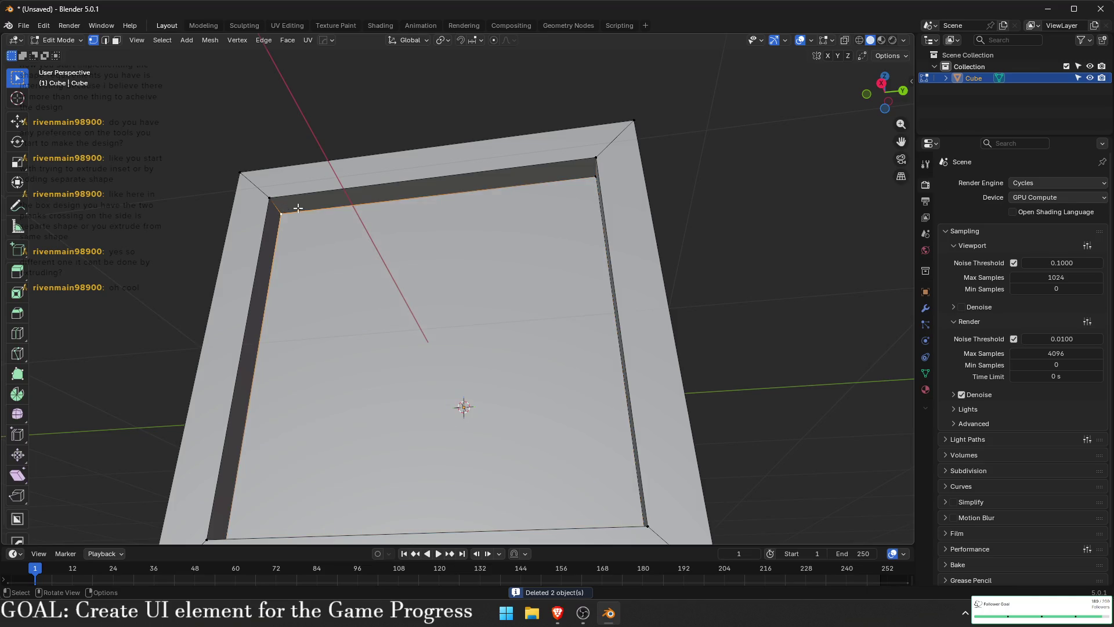
- Knife-cut new edges along the inner rim and across the inner corner of the side panel
{"action": "key", "text": "k"}
{"action": "key", "text": "Return"}
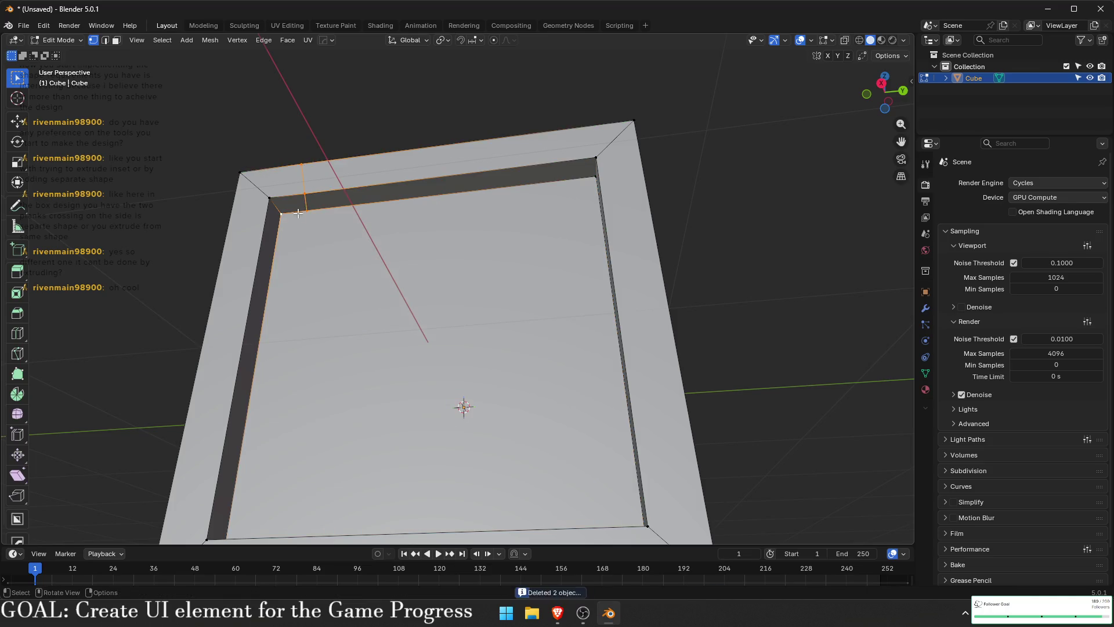
{"action": "key", "text": "k"}
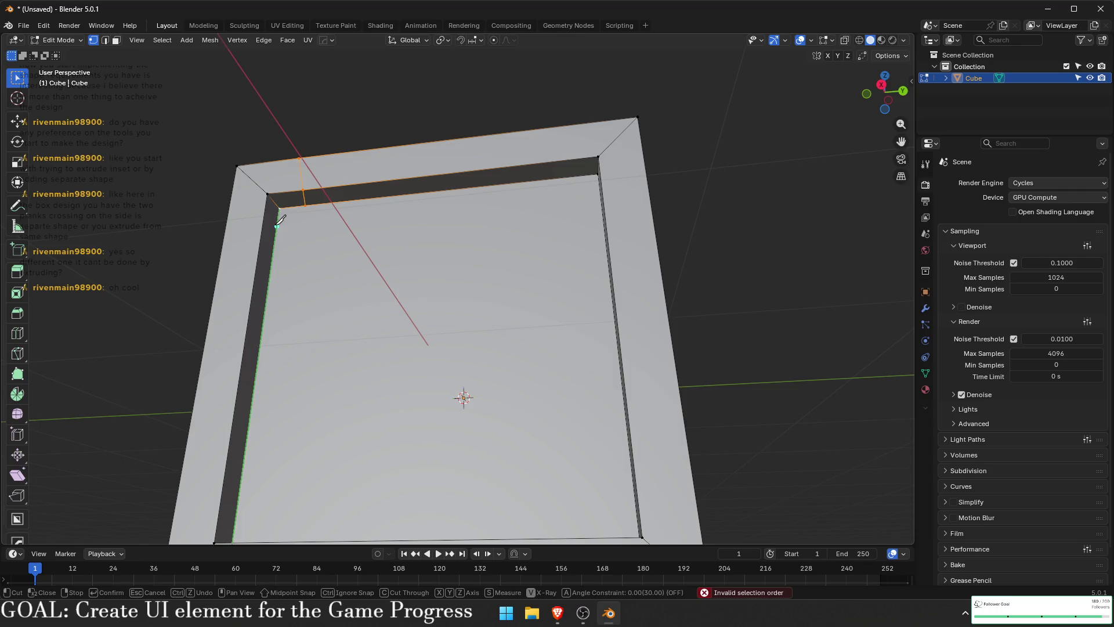
{"action": "left_click", "coordinate": [263, 226]}
{"action": "mouse_move", "coordinate": [227, 219]}
{"action": "left_mouse_down"}
{"action": "mouse_move", "coordinate": [458, 360]}
{"action": "mouse_move", "coordinate": [579, 416]}
{"action": "mouse_move", "coordinate": [525, 302]}
{"action": "mouse_move", "coordinate": [493, 348]}
{"action": "left_mouse_up"}
{"action": "key", "text": "Return"}
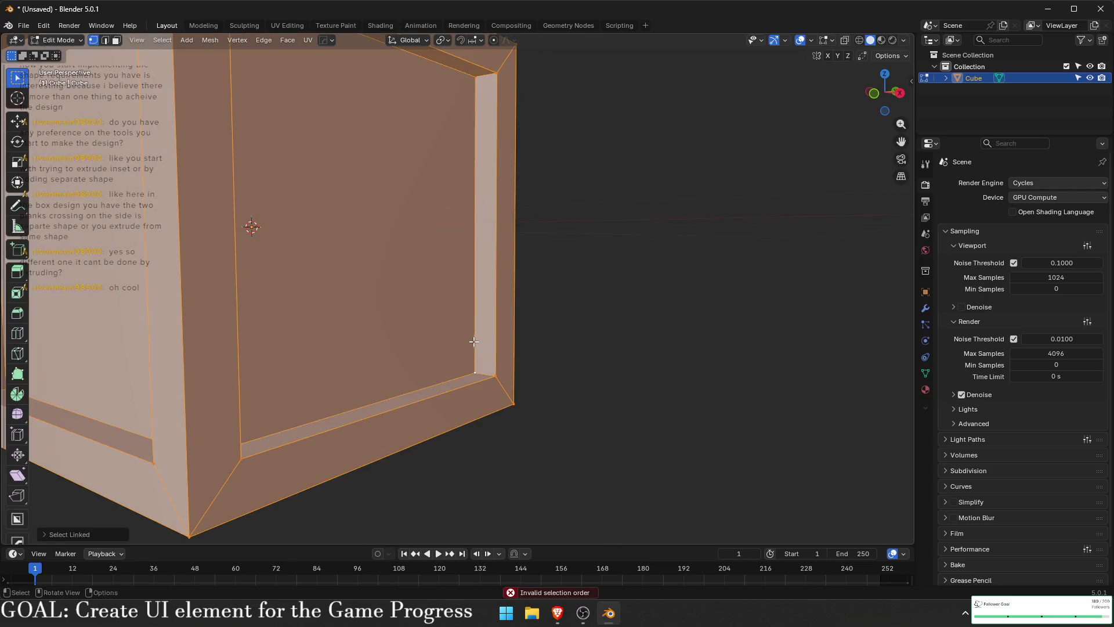
{"action": "key", "text": "k"}
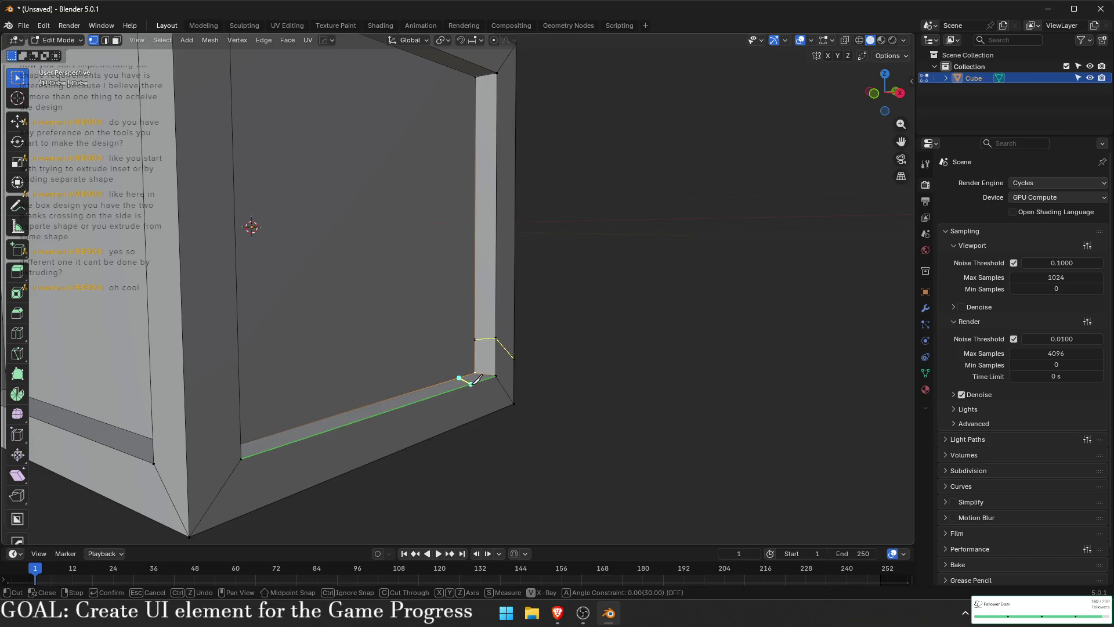
{"action": "key", "text": "Return"}
{"action": "left_click_drag", "start_coordinate": [499, 406], "coordinate": [464, 330]}
- Delete the big inner face to hollow out the crate's side
{"action": "key", "text": "3"}
{"action": "left_click", "coordinate": [464, 328]}
{"action": "key", "text": "x"}
{"action": "left_click", "coordinate": [487, 348]}
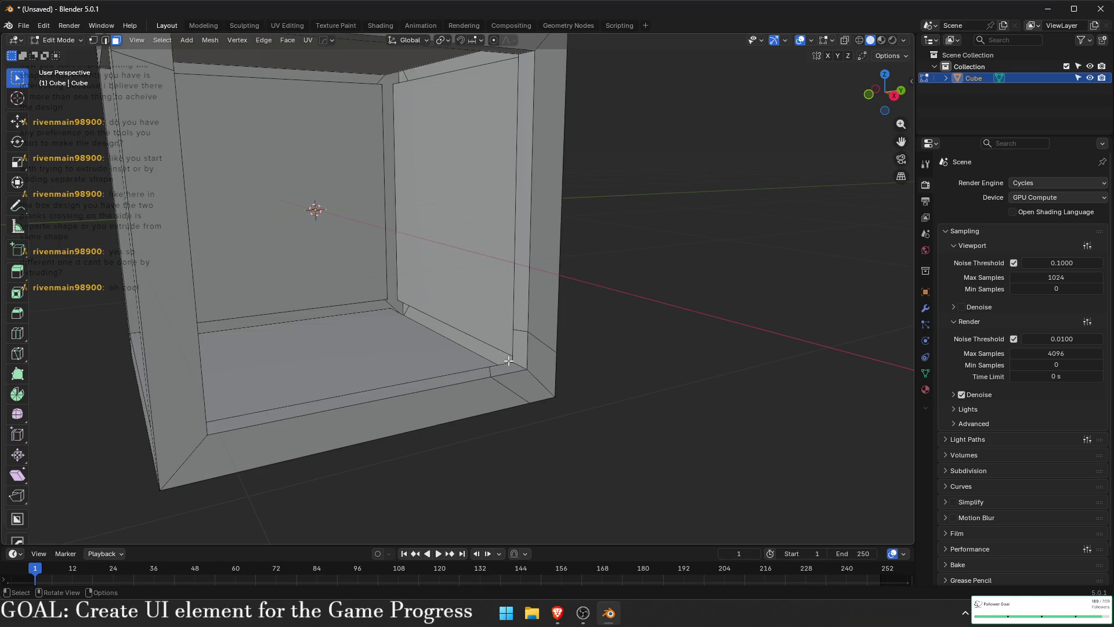
{"action": "mouse_move", "coordinate": [517, 356]}
{"action": "left_mouse_down"}
{"action": "mouse_move", "coordinate": [331, 325]}
{"action": "mouse_move", "coordinate": [295, 186]}
{"action": "mouse_move", "coordinate": [209, 109]}
{"action": "mouse_move", "coordinate": [230, 121]}
{"action": "left_mouse_up"}
- Try bridging an inner rim edge with new faces, then undo the bridge
{"action": "key", "text": "2"}
{"action": "mouse_move", "coordinate": [262, 170]}
{"action": "left_mouse_down"}
{"action": "mouse_move", "coordinate": [314, 249]}
{"action": "mouse_move", "coordinate": [457, 401]}
{"action": "left_mouse_up"}
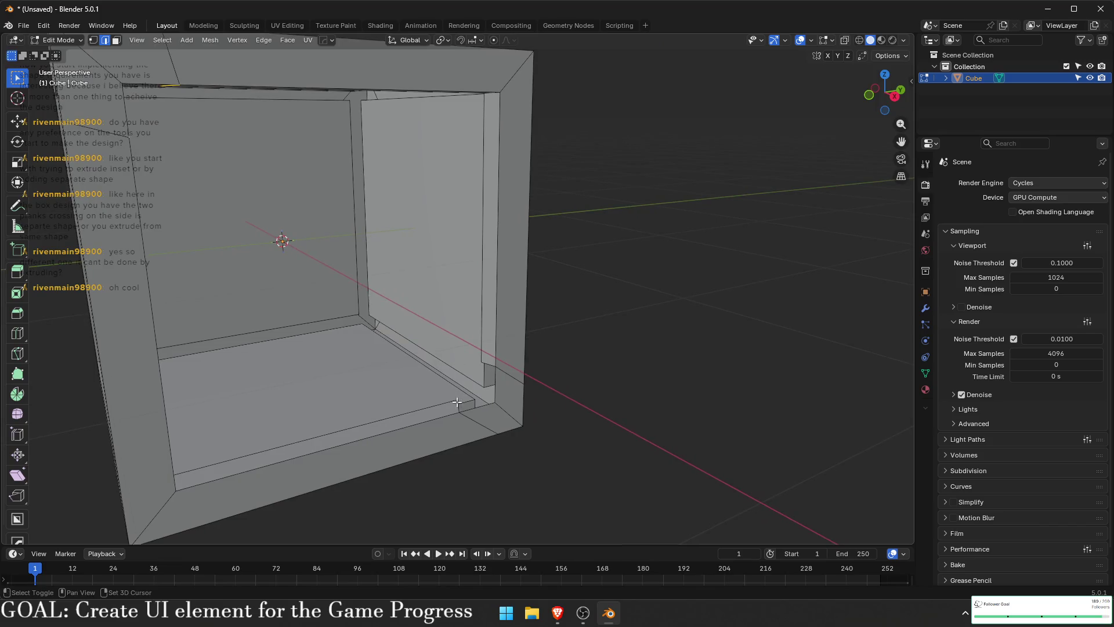
{"action": "left_click", "coordinate": [488, 365]}
{"action": "right_click", "coordinate": [426, 206]}
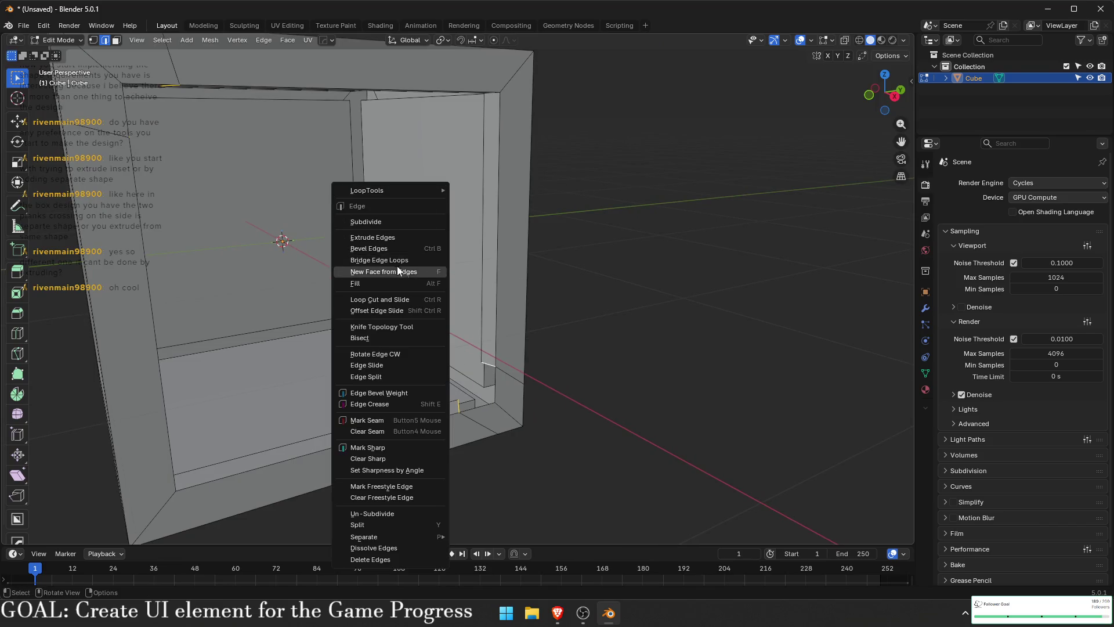
{"action": "left_click", "coordinate": [434, 260]}
{"action": "key", "text": "ctrl+z"}
- Fill a diagonal face between the selected edges and pick out the brace's edges
{"action": "mouse_move", "coordinate": [502, 378]}
{"action": "left_mouse_down"}
{"action": "mouse_move", "coordinate": [279, 180]}
{"action": "mouse_move", "coordinate": [349, 290]}
{"action": "mouse_move", "coordinate": [432, 381]}
{"action": "left_mouse_up"}
{"action": "key", "text": "f"}
{"action": "left_click", "coordinate": [438, 381], "text": "shift"}
{"action": "left_click_drag", "start_coordinate": [497, 398], "coordinate": [445, 377]}
{"action": "mouse_move", "coordinate": [476, 422]}
{"action": "left_mouse_down"}
{"action": "mouse_move", "coordinate": [380, 462]}
{"action": "mouse_move", "coordinate": [418, 385]}
{"action": "left_mouse_up"}
{"action": "left_click", "coordinate": [477, 339], "text": "shift"}
{"action": "mouse_move", "coordinate": [477, 340]}
{"action": "left_mouse_down"}
{"action": "mouse_move", "coordinate": [522, 430]}
{"action": "mouse_move", "coordinate": [557, 457]}
{"action": "left_mouse_up"}
{"action": "left_click", "coordinate": [494, 405], "text": "shift"}
{"action": "key", "text": "alt+a"}
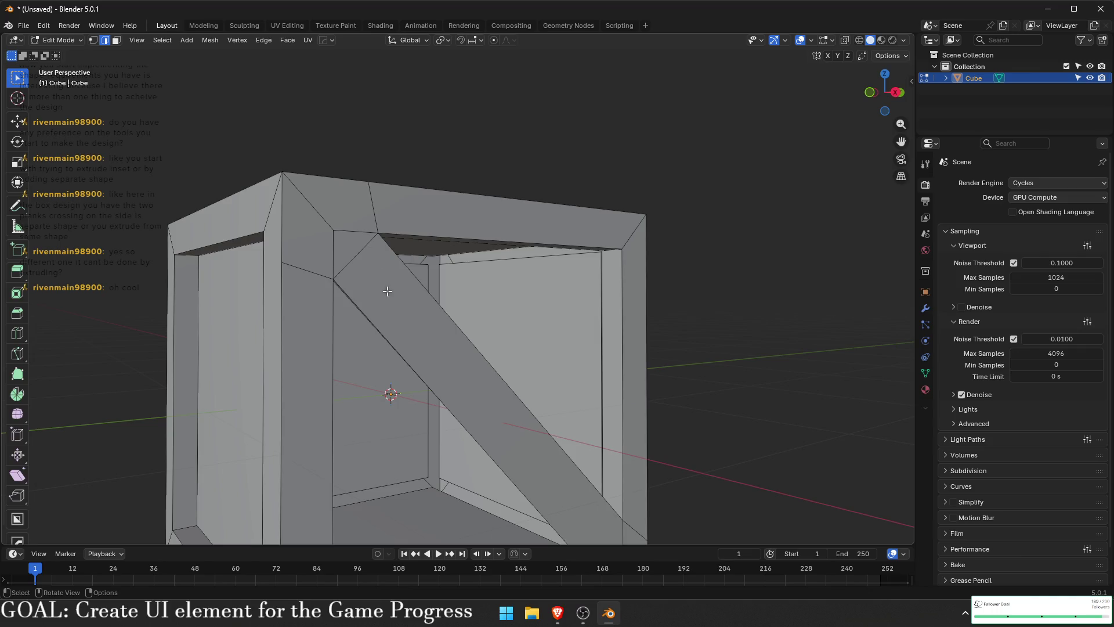
- Add a centred edge loop across the crate mesh
{"action": "key", "text": "ctrl+r"}
{"action": "left_click", "coordinate": [360, 259]}
{"action": "right_click", "coordinate": [360, 258]}
{"action": "mouse_move", "coordinate": [583, 482]}
{"action": "left_mouse_down"}
{"action": "mouse_move", "coordinate": [569, 336]}
{"action": "mouse_move", "coordinate": [584, 390]}
{"action": "left_mouse_up"}
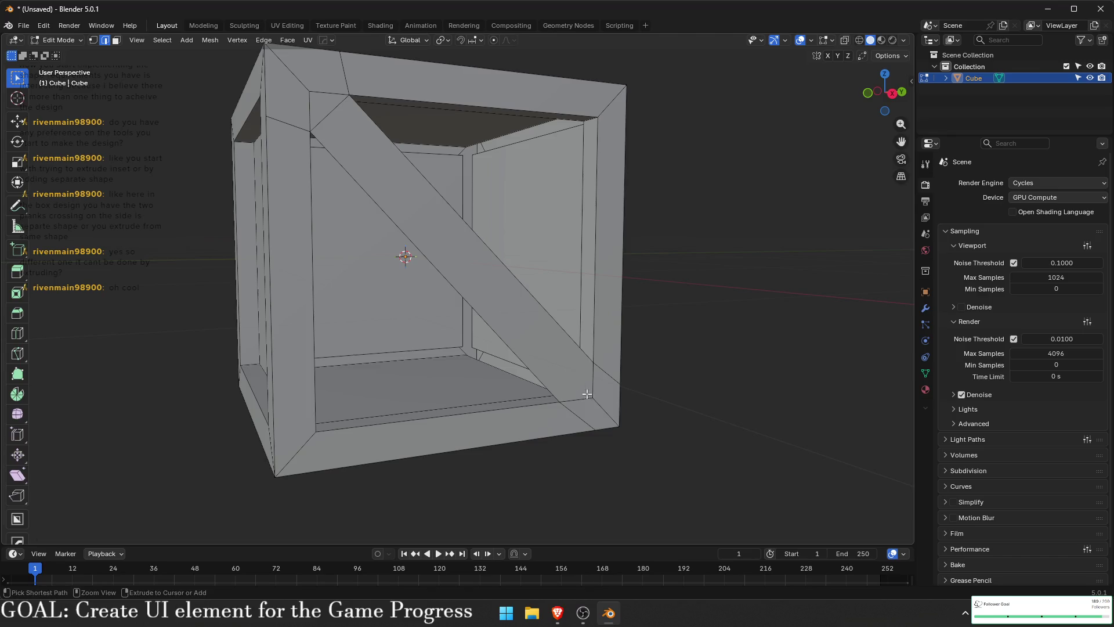
- Knife-cut through to the top corner vertex and dissolve the freshly cut edges
{"action": "key", "text": "1"}
{"action": "key", "text": "a"}
{"action": "key", "text": "alt+a"}
{"action": "key", "text": "k"}
{"action": "left_click", "coordinate": [593, 397]}
{"action": "left_click", "coordinate": [311, 91]}
{"action": "key", "text": "Return"}
{"action": "key", "text": "ctrl+x"}
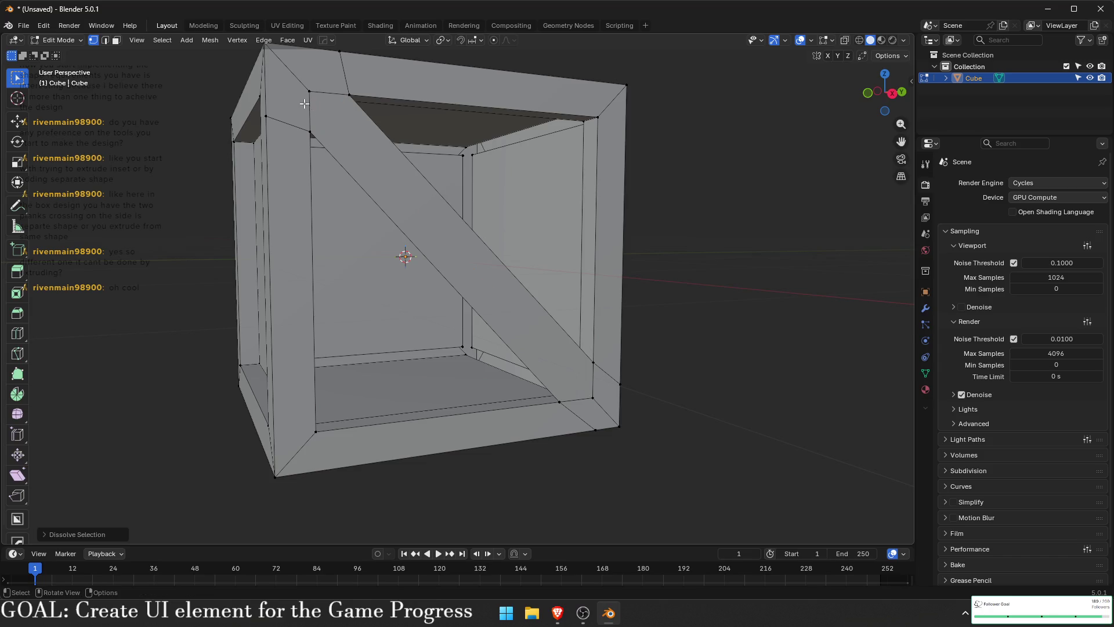
- Select the top corner vertex, then return to Object Mode and deselect the crate
{"action": "left_click", "coordinate": [304, 103]}
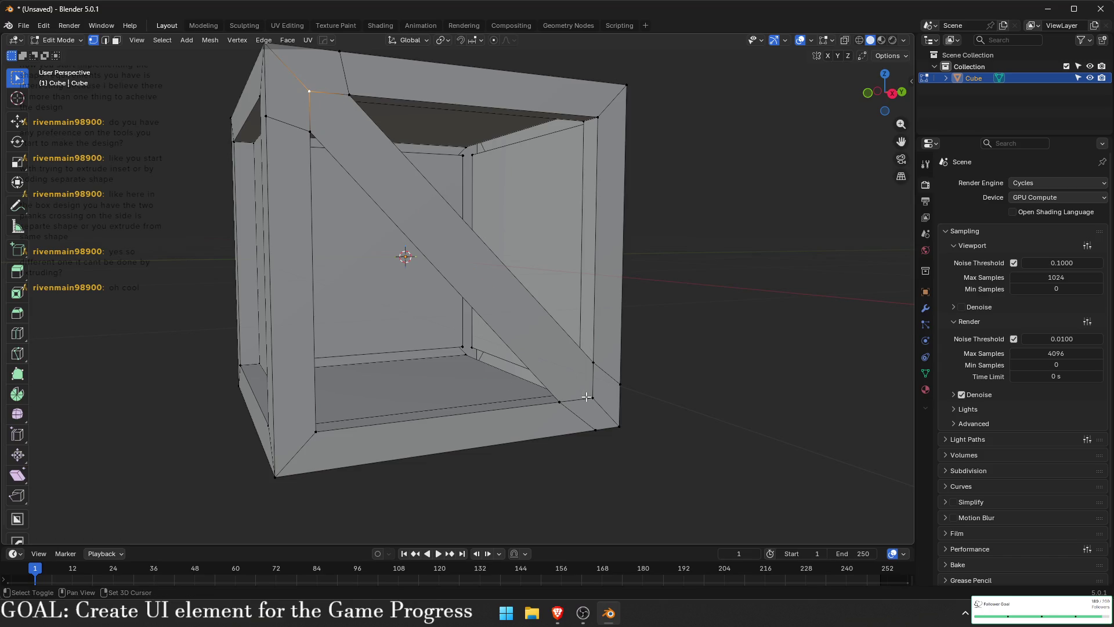
{"action": "key", "text": "2"}
{"action": "scroll", "coordinate": [511, 429], "scroll_direction": "up", "scroll_amount": 5}
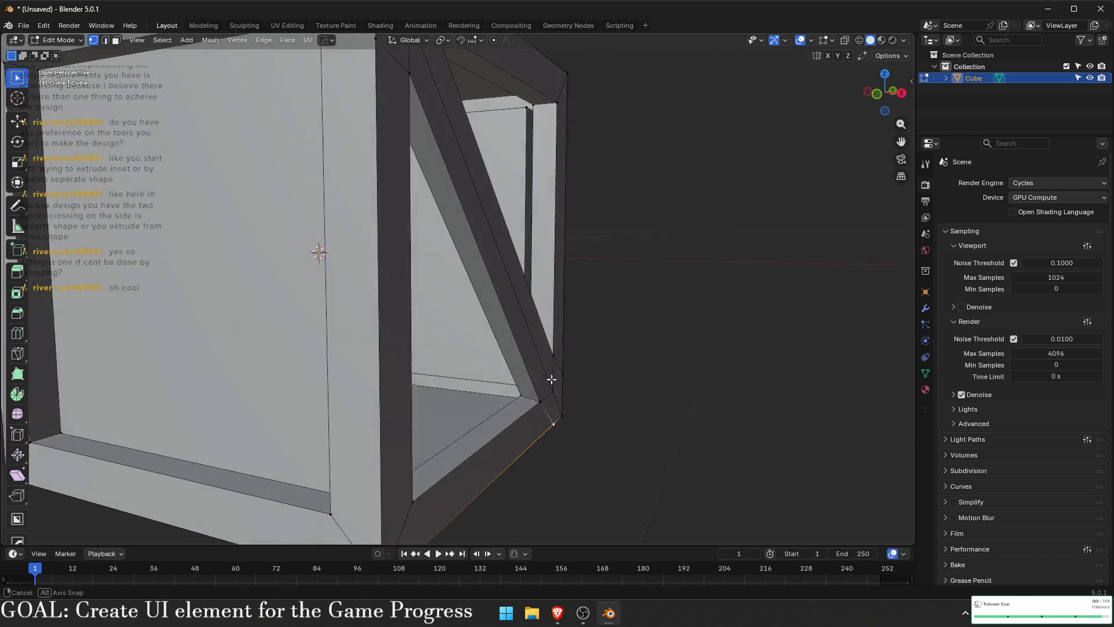
{"action": "scroll", "coordinate": [594, 418], "scroll_direction": "down", "scroll_amount": 5}
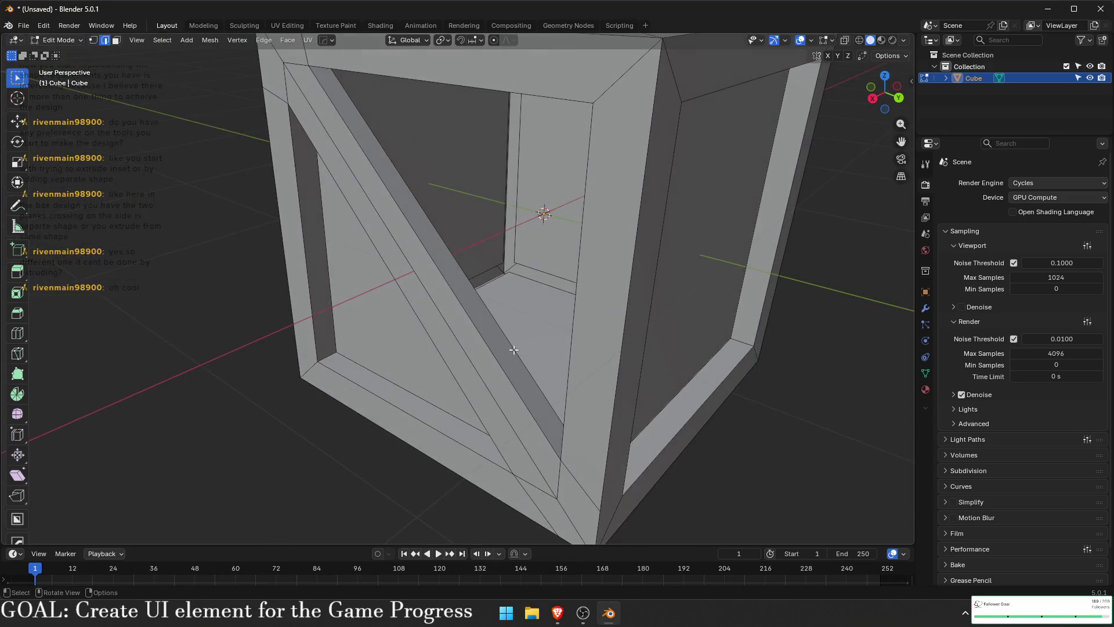
{"action": "key", "text": "Tab"}
{"action": "scroll", "coordinate": [553, 241], "scroll_direction": "down", "scroll_amount": 3}
{"action": "left_click", "coordinate": [684, 341]}
{"action": "scroll", "coordinate": [496, 315], "scroll_direction": "up", "scroll_amount": 3}
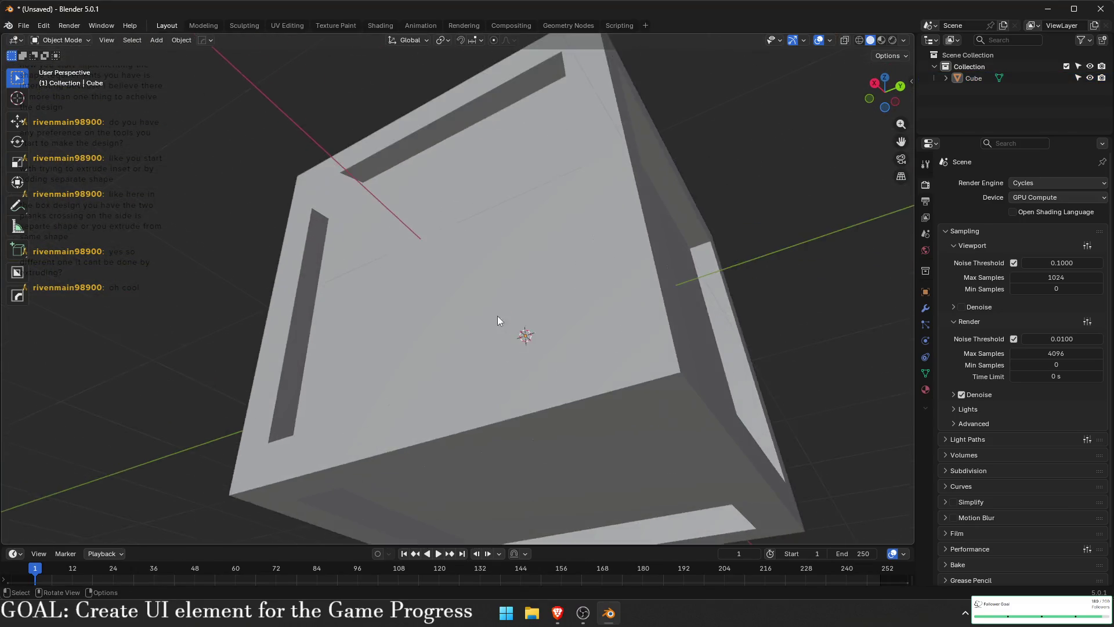
- Apply a HardOps bevel to the crate's edges and orbit to inspect the rounded result
{"action": "scroll", "coordinate": [455, 294], "scroll_direction": "up", "scroll_amount": 3}
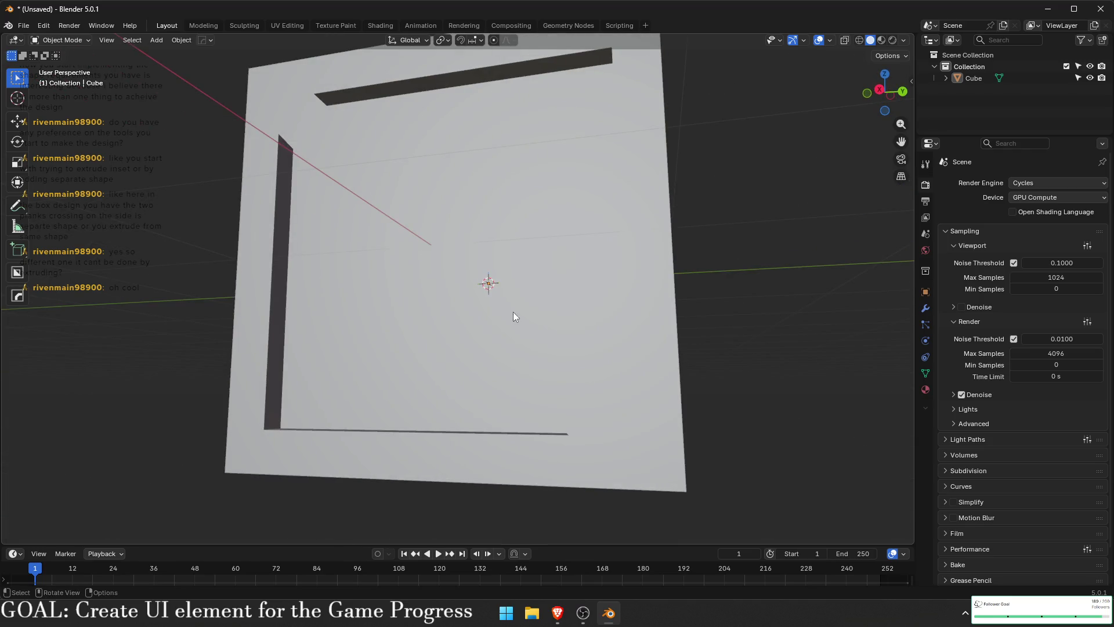
{"action": "scroll", "coordinate": [512, 310], "scroll_direction": "down", "scroll_amount": 4}
{"action": "scroll", "coordinate": [503, 345], "scroll_direction": "up", "scroll_amount": 4}
{"action": "left_click", "coordinate": [524, 260]}
{"action": "key", "text": "q"}
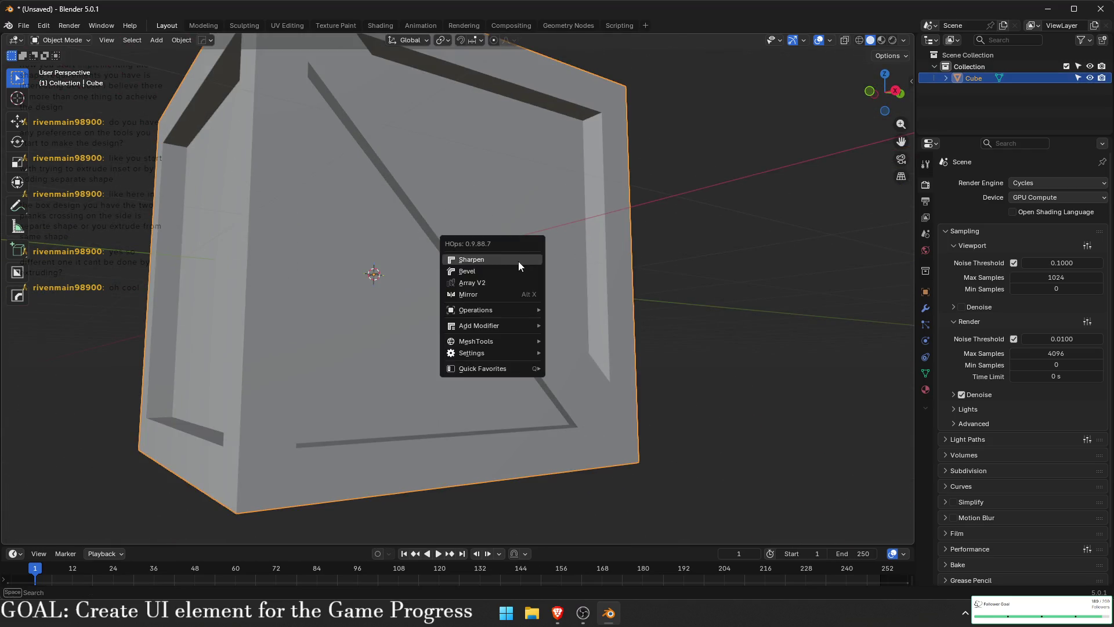
{"action": "left_click", "coordinate": [503, 269]}
{"action": "left_click", "coordinate": [493, 273]}
{"action": "left_click", "coordinate": [648, 288]}
{"action": "mouse_move", "coordinate": [649, 287]}
{"action": "left_mouse_down"}
{"action": "mouse_move", "coordinate": [641, 322]}
{"action": "mouse_move", "coordinate": [605, 310]}
{"action": "mouse_move", "coordinate": [574, 234]}
{"action": "mouse_move", "coordinate": [410, 263]}
{"action": "left_mouse_up"}
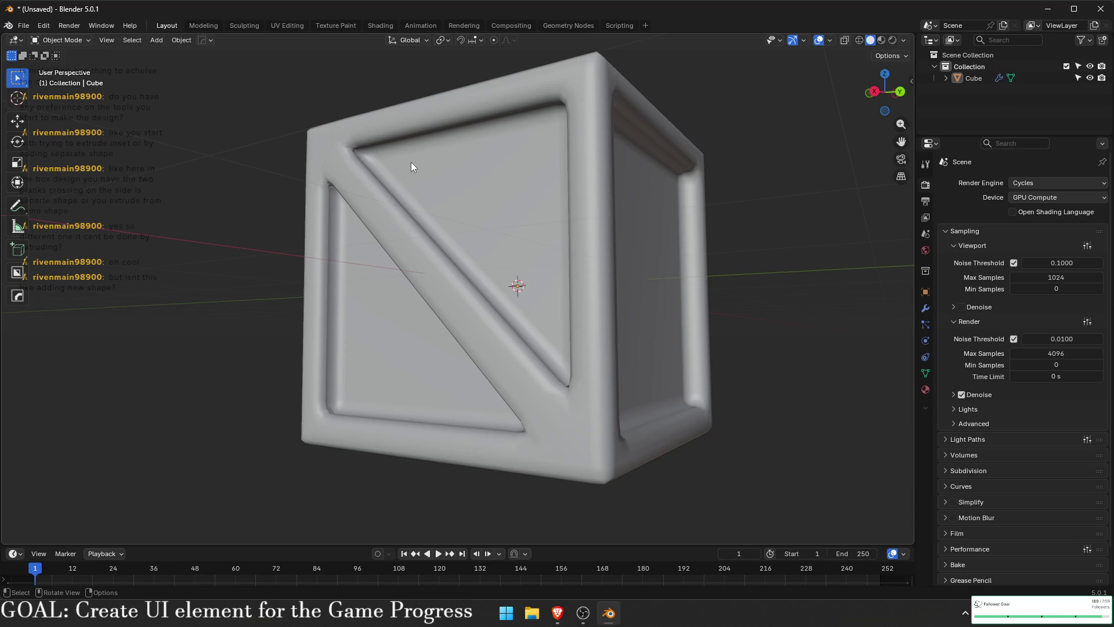
{"action": "mouse_move", "coordinate": [338, 182]}
{"action": "left_mouse_down"}
{"action": "mouse_move", "coordinate": [470, 256]}
{"action": "mouse_move", "coordinate": [517, 305]}
{"action": "mouse_move", "coordinate": [628, 318]}
{"action": "mouse_move", "coordinate": [590, 311]}
{"action": "left_mouse_up"}
- Cancel an accidental light addition from the Q menu, then select and delete the crate
{"action": "key", "text": "q"}
{"action": "left_click", "coordinate": [578, 318]}
{"action": "key", "text": "Escape"}
{"action": "key", "text": "q"}
{"action": "left_click_drag", "start_coordinate": [766, 336], "coordinate": [721, 342]}
{"action": "left_click", "coordinate": [659, 333]}
{"action": "key", "text": "Delete"}
{"action": "scroll", "coordinate": [340, 239], "scroll_direction": "up", "scroll_amount": 3}
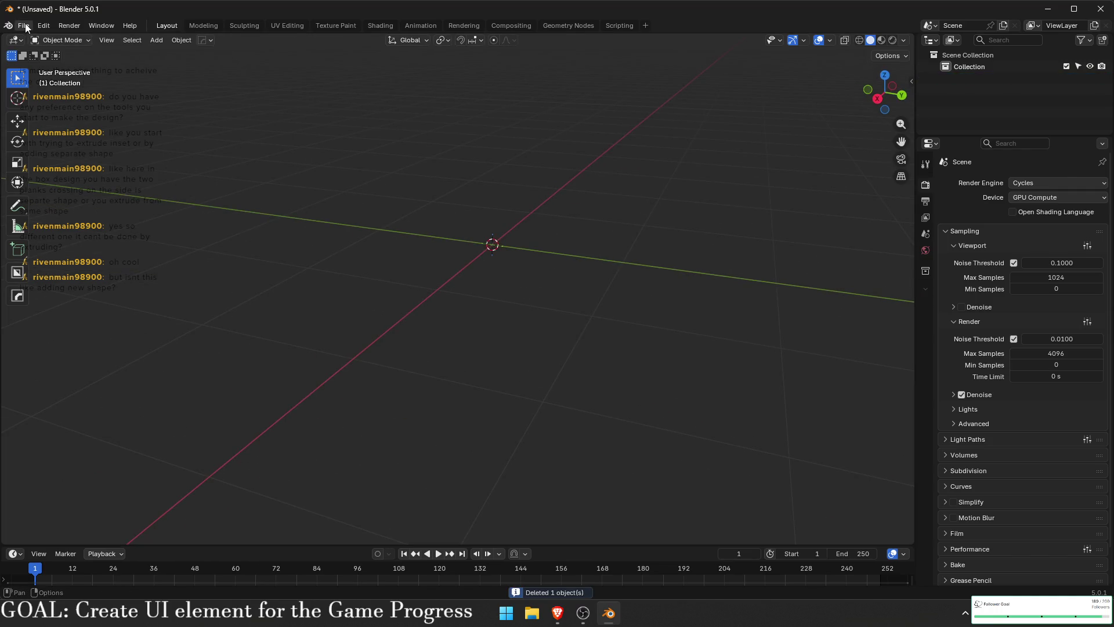
- Open Crate.blend from recent files without saving the untitled scene
{"action": "left_click", "coordinate": [24, 27]}
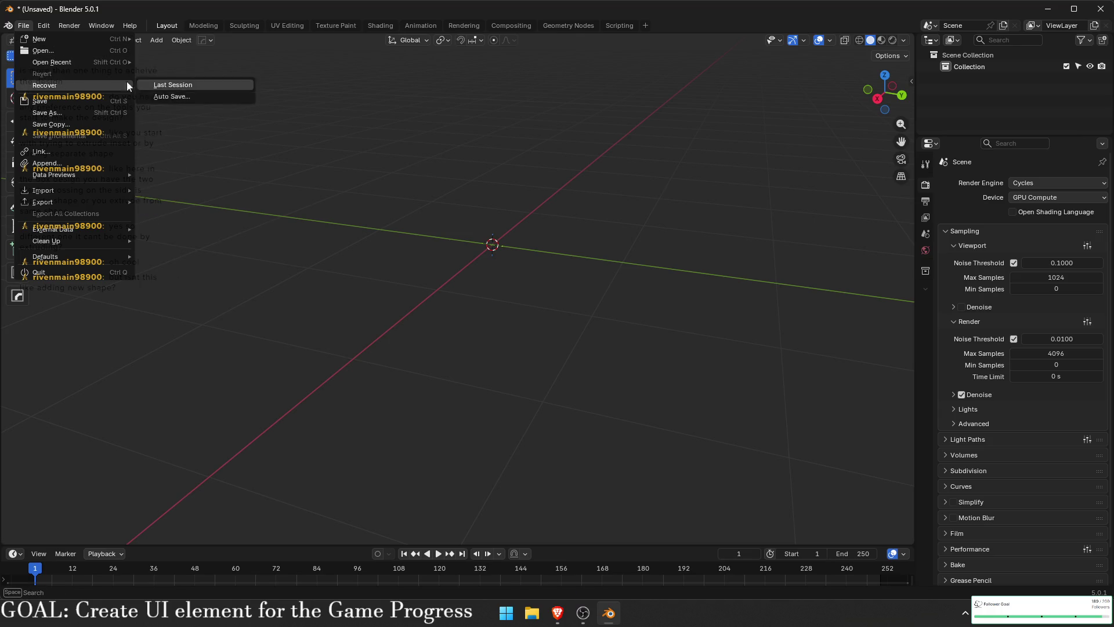
{"action": "mouse_move", "coordinate": [96, 60]}
{"action": "left_click", "coordinate": [203, 61]}
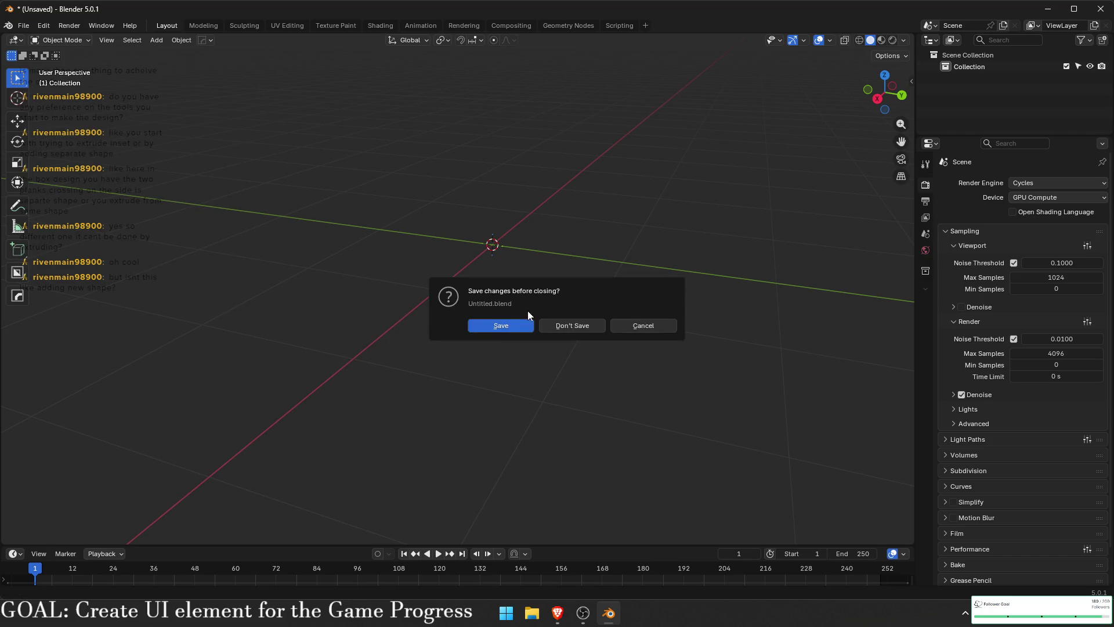
{"action": "left_click", "coordinate": [545, 325]}
- Switch the viewport to Rendered shading and select the crate, viewed from its X-braced side
{"action": "scroll", "coordinate": [488, 266], "scroll_direction": "up", "scroll_amount": 5}
{"action": "key", "text": "z"}
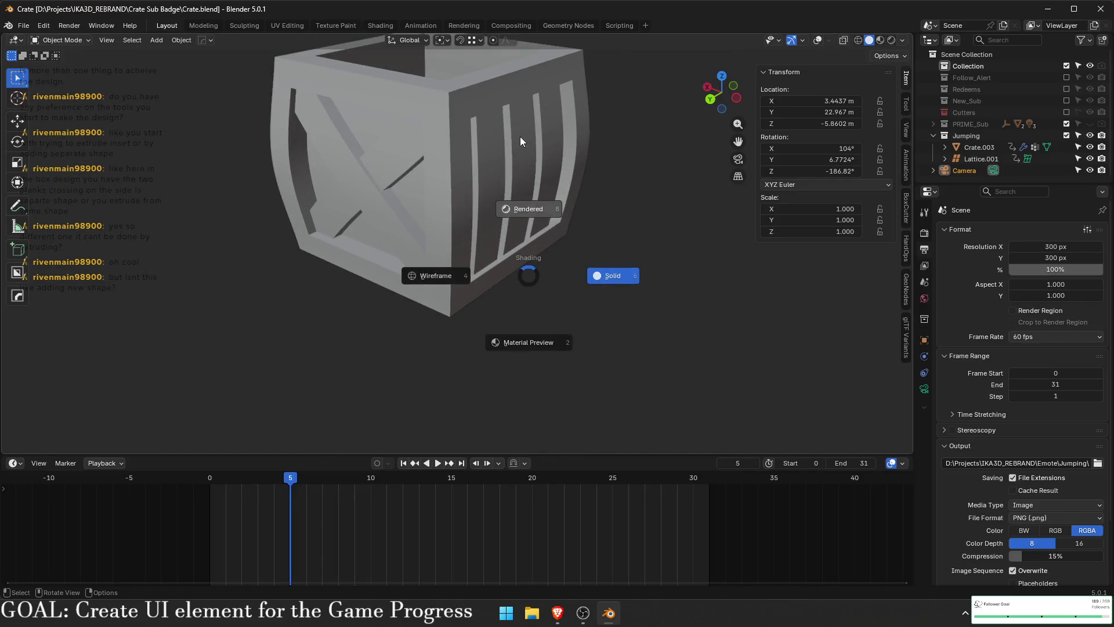
{"action": "left_click", "coordinate": [537, 247]}
{"action": "mouse_move", "coordinate": [537, 242]}
{"action": "left_mouse_down"}
{"action": "mouse_move", "coordinate": [437, 336]}
{"action": "mouse_move", "coordinate": [649, 229]}
{"action": "mouse_move", "coordinate": [596, 204]}
{"action": "mouse_move", "coordinate": [566, 228]}
{"action": "mouse_move", "coordinate": [468, 263]}
{"action": "left_mouse_up"}
{"action": "mouse_move", "coordinate": [356, 169]}
{"action": "left_mouse_down"}
{"action": "mouse_move", "coordinate": [504, 270]}
{"action": "mouse_move", "coordinate": [527, 333]}
{"action": "left_mouse_up"}
{"action": "left_click_drag", "start_coordinate": [540, 274], "coordinate": [489, 204]}
{"action": "left_click", "coordinate": [494, 256]}
{"action": "mouse_move", "coordinate": [494, 257]}
{"action": "left_mouse_down"}
{"action": "mouse_move", "coordinate": [413, 246]}
{"action": "mouse_move", "coordinate": [444, 281]}
{"action": "mouse_move", "coordinate": [558, 186]}
{"action": "mouse_move", "coordinate": [540, 152]}
{"action": "mouse_move", "coordinate": [488, 301]}
{"action": "mouse_move", "coordinate": [450, 315]}
{"action": "mouse_move", "coordinate": [548, 319]}
{"action": "mouse_move", "coordinate": [473, 319]}
{"action": "mouse_move", "coordinate": [514, 286]}
{"action": "mouse_move", "coordinate": [470, 266]}
{"action": "mouse_move", "coordinate": [522, 282]}
{"action": "mouse_move", "coordinate": [572, 388]}
{"action": "mouse_move", "coordinate": [551, 347]}
{"action": "left_mouse_up"}
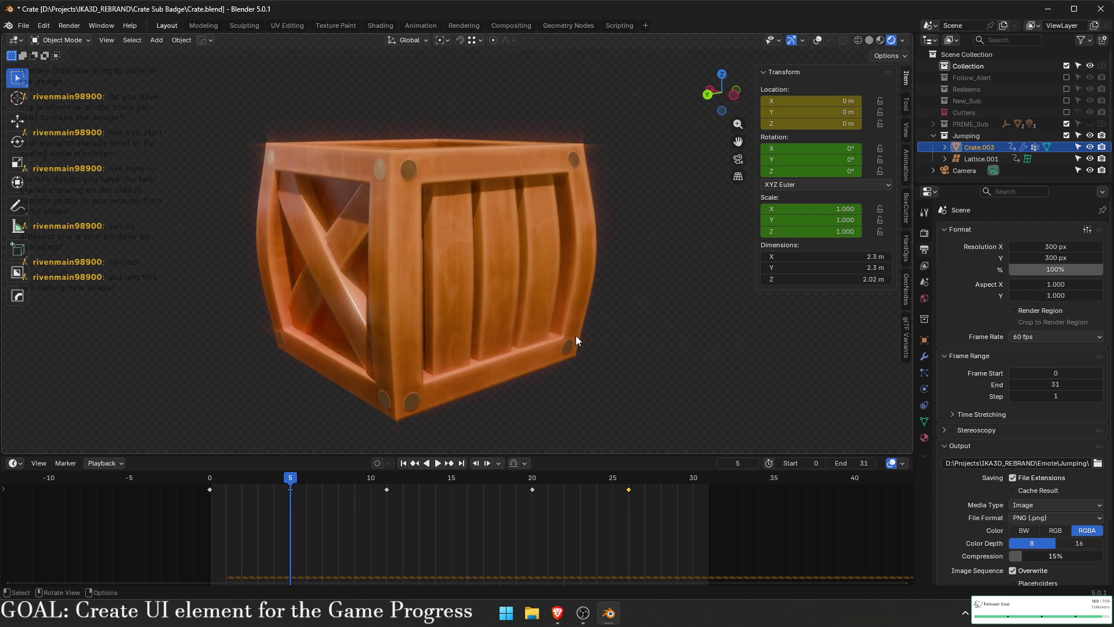
- In Edit Mode, select one brace plank with L and move it out of the crate
{"action": "key", "text": "Tab"}
{"action": "mouse_move", "coordinate": [566, 361]}
{"action": "left_mouse_down"}
{"action": "mouse_move", "coordinate": [556, 308]}
{"action": "mouse_move", "coordinate": [385, 269]}
{"action": "mouse_move", "coordinate": [510, 348]}
{"action": "mouse_move", "coordinate": [540, 331]}
{"action": "mouse_move", "coordinate": [452, 296]}
{"action": "mouse_move", "coordinate": [348, 302]}
{"action": "left_mouse_up"}
{"action": "key", "text": "shift+alt+z"}
{"action": "key", "text": "alt+a"}
{"action": "key", "text": "l"}
{"action": "key", "text": "g"}
{"action": "key", "text": "Escape"}
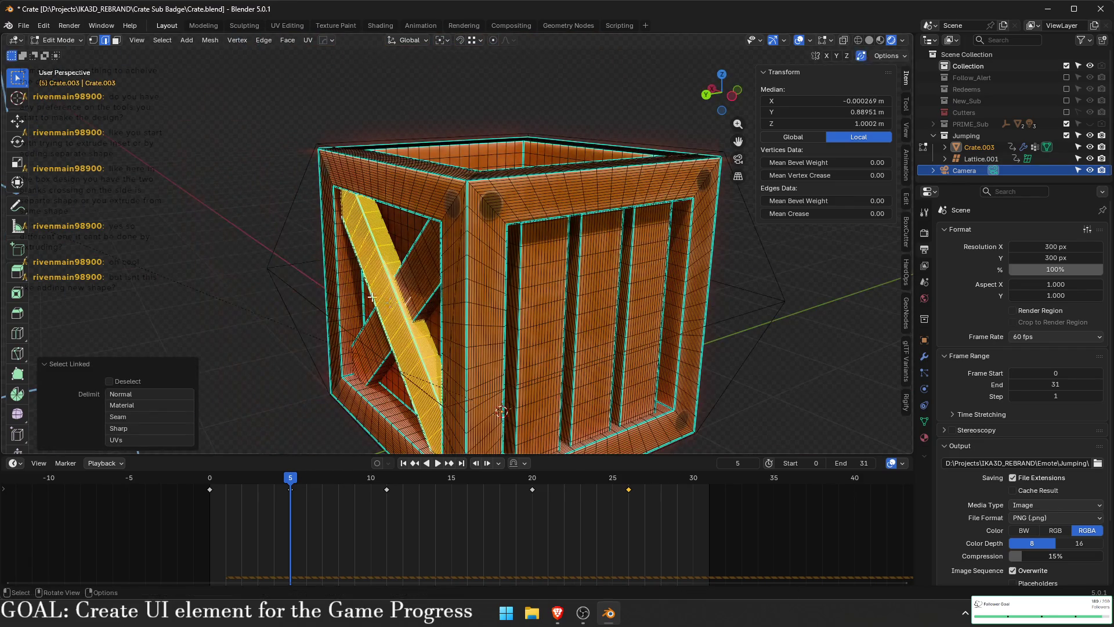
{"action": "left_click_drag", "start_coordinate": [431, 350], "coordinate": [281, 338]}
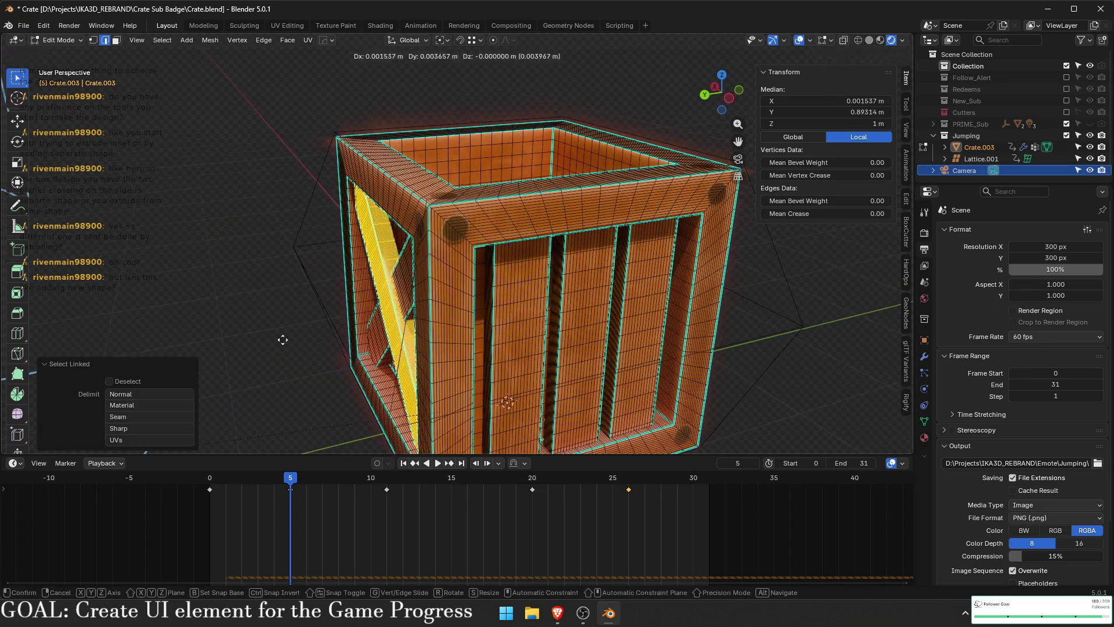
{"action": "key", "text": "g"}
{"action": "left_click", "coordinate": [343, 319]}
{"action": "mouse_move", "coordinate": [343, 318]}
{"action": "left_mouse_down"}
{"action": "mouse_move", "coordinate": [543, 228]}
{"action": "mouse_move", "coordinate": [800, 294]}
{"action": "mouse_move", "coordinate": [395, 219]}
{"action": "mouse_move", "coordinate": [447, 279]}
{"action": "mouse_move", "coordinate": [646, 303]}
{"action": "mouse_move", "coordinate": [596, 318]}
{"action": "left_mouse_up"}
{"action": "key", "text": "alt+a"}
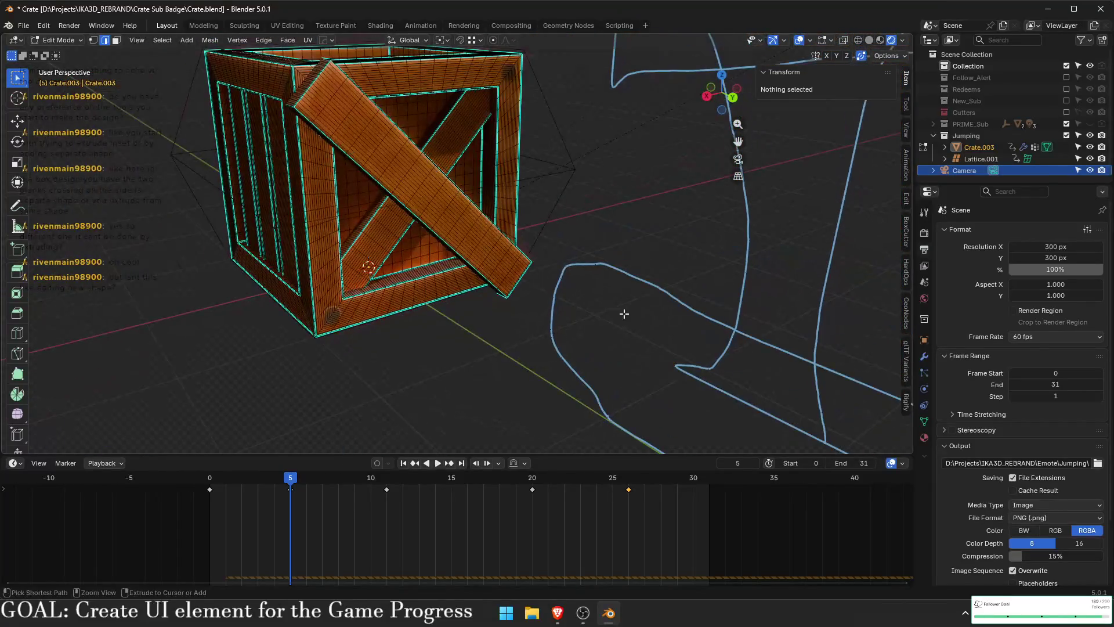
- Return to Object Mode, deselect the crate and orbit around its plank side
{"action": "key", "text": "Tab"}
{"action": "left_click_drag", "start_coordinate": [557, 275], "coordinate": [559, 359]}
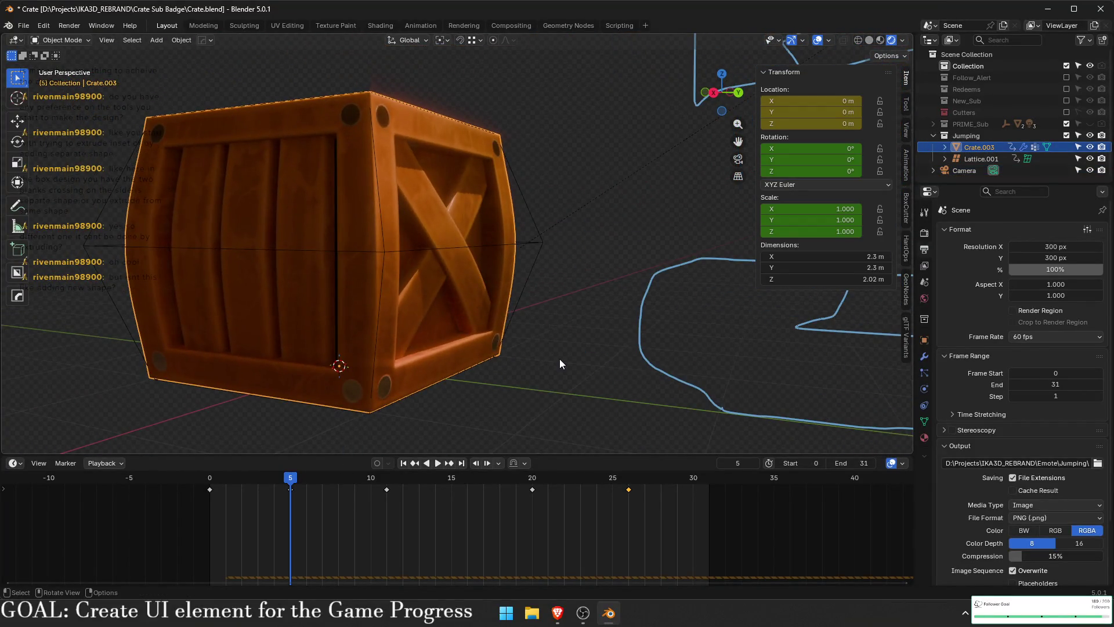
{"action": "left_click", "coordinate": [563, 353]}
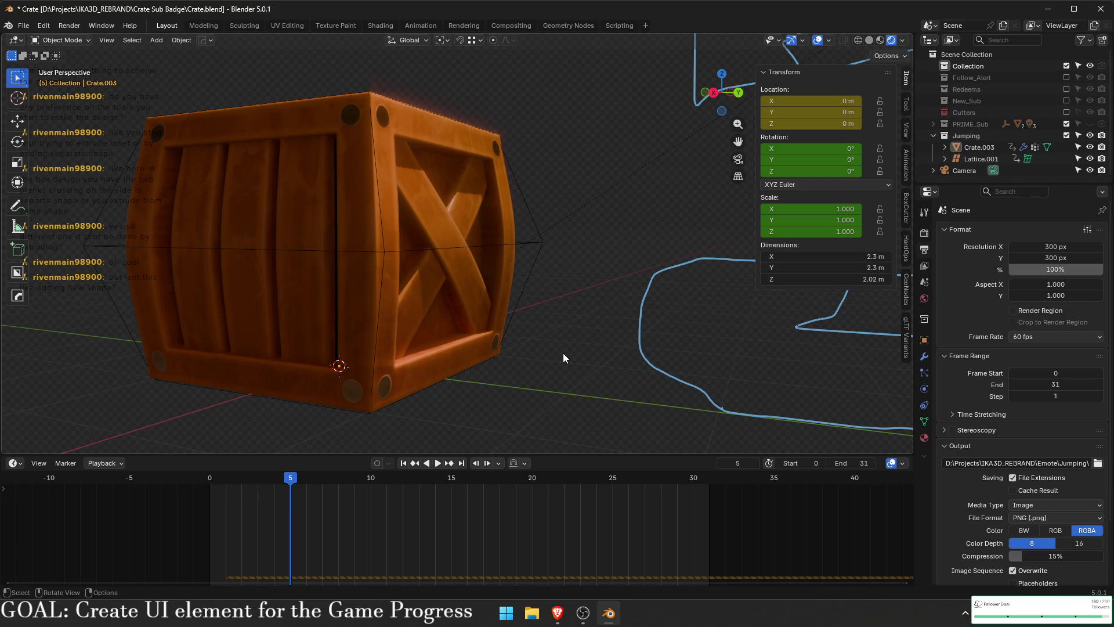
{"action": "mouse_move", "coordinate": [561, 354]}
{"action": "left_mouse_down"}
{"action": "mouse_move", "coordinate": [504, 373]}
{"action": "mouse_move", "coordinate": [528, 382]}
{"action": "mouse_move", "coordinate": [609, 323]}
{"action": "mouse_move", "coordinate": [625, 296]}
{"action": "left_mouse_up"}
{"action": "left_click_drag", "start_coordinate": [658, 246], "coordinate": [667, 285]}
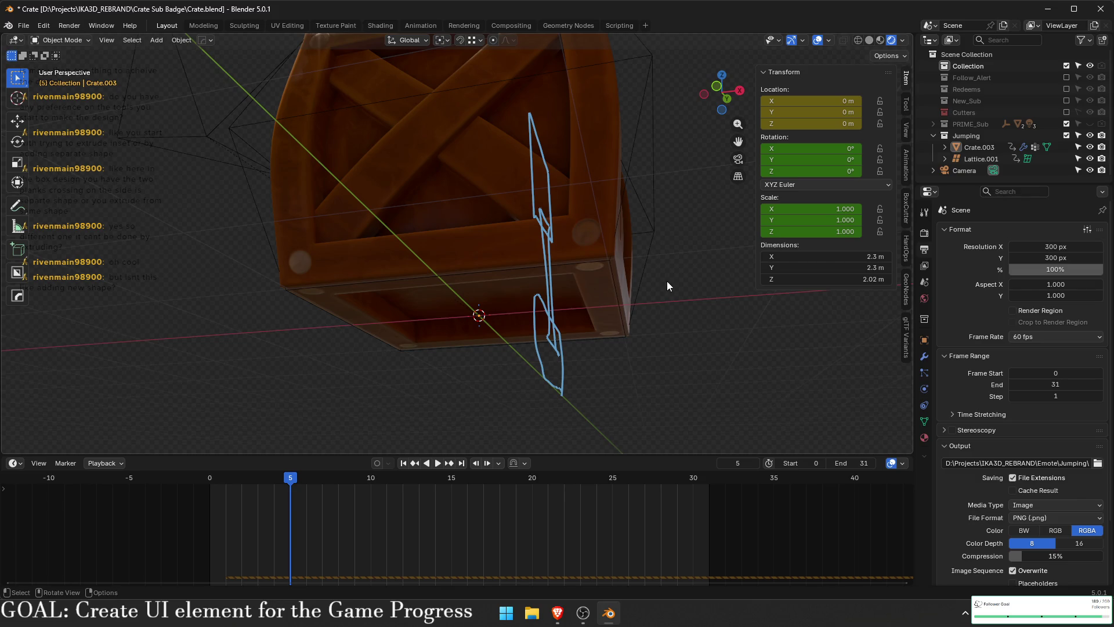
{"action": "mouse_move", "coordinate": [649, 276]}
{"action": "left_mouse_down"}
{"action": "mouse_move", "coordinate": [573, 347]}
{"action": "mouse_move", "coordinate": [684, 345]}
{"action": "mouse_move", "coordinate": [604, 354]}
{"action": "mouse_move", "coordinate": [567, 318]}
{"action": "mouse_move", "coordinate": [632, 354]}
{"action": "mouse_move", "coordinate": [608, 336]}
{"action": "left_mouse_up"}
- Hide the viewport overlays, view the crate's left side, and minimize Blender
{"action": "key", "text": "shift+alt+z"}
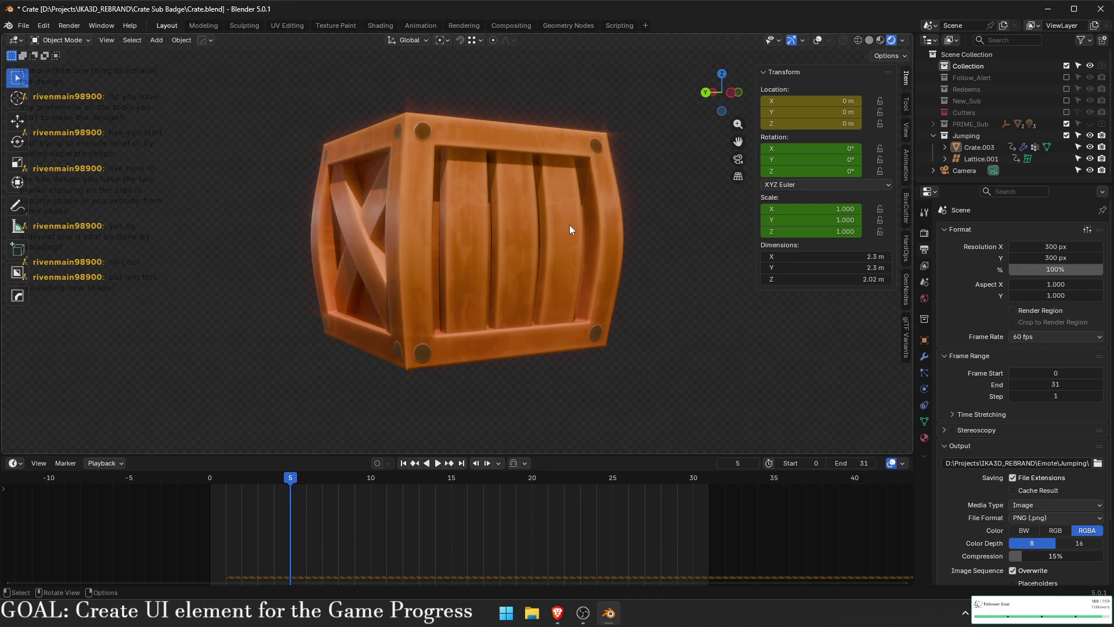
{"action": "mouse_move", "coordinate": [628, 269]}
{"action": "left_mouse_down"}
{"action": "mouse_move", "coordinate": [636, 300]}
{"action": "mouse_move", "coordinate": [476, 256]}
{"action": "mouse_move", "coordinate": [504, 246]}
{"action": "mouse_move", "coordinate": [524, 260]}
{"action": "mouse_move", "coordinate": [543, 220]}
{"action": "left_mouse_up"}
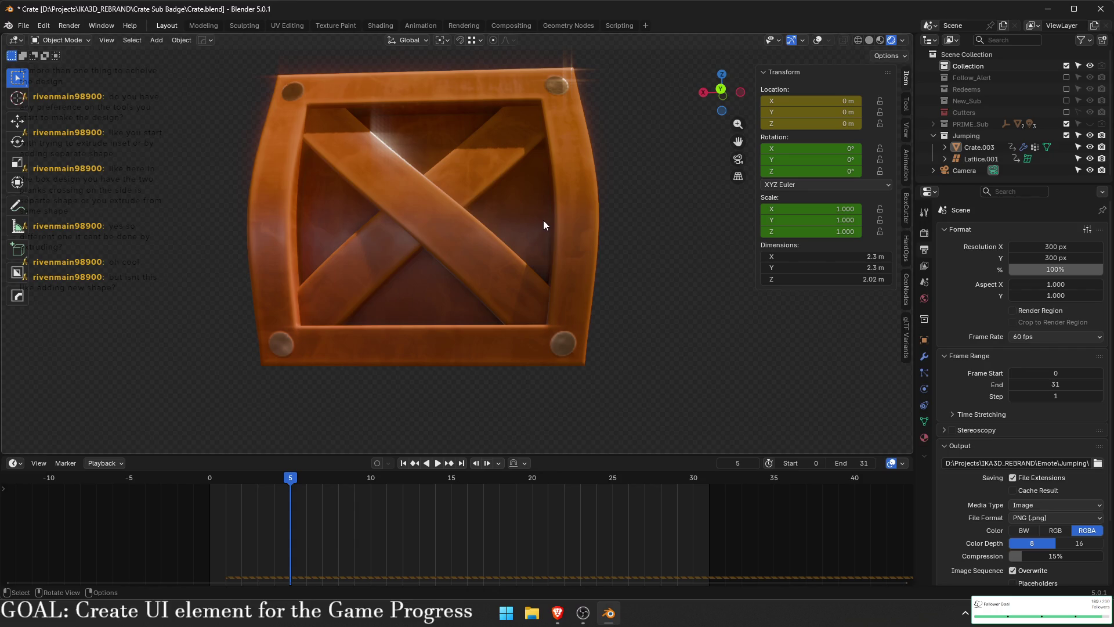
{"action": "key", "text": "KP_4"}
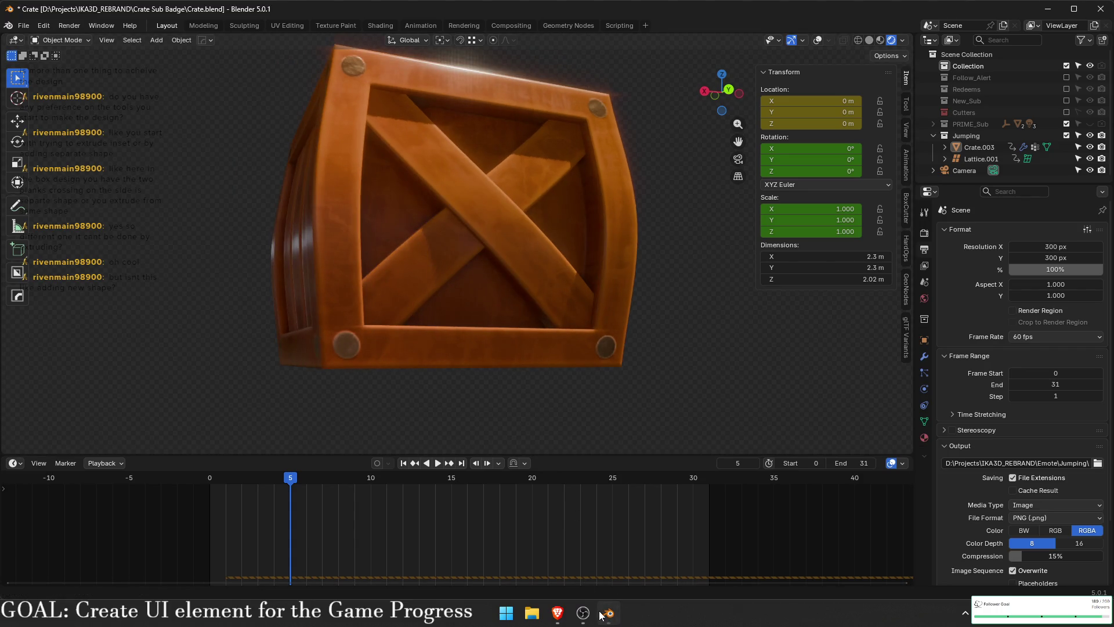
{"action": "left_click", "coordinate": [603, 614]}
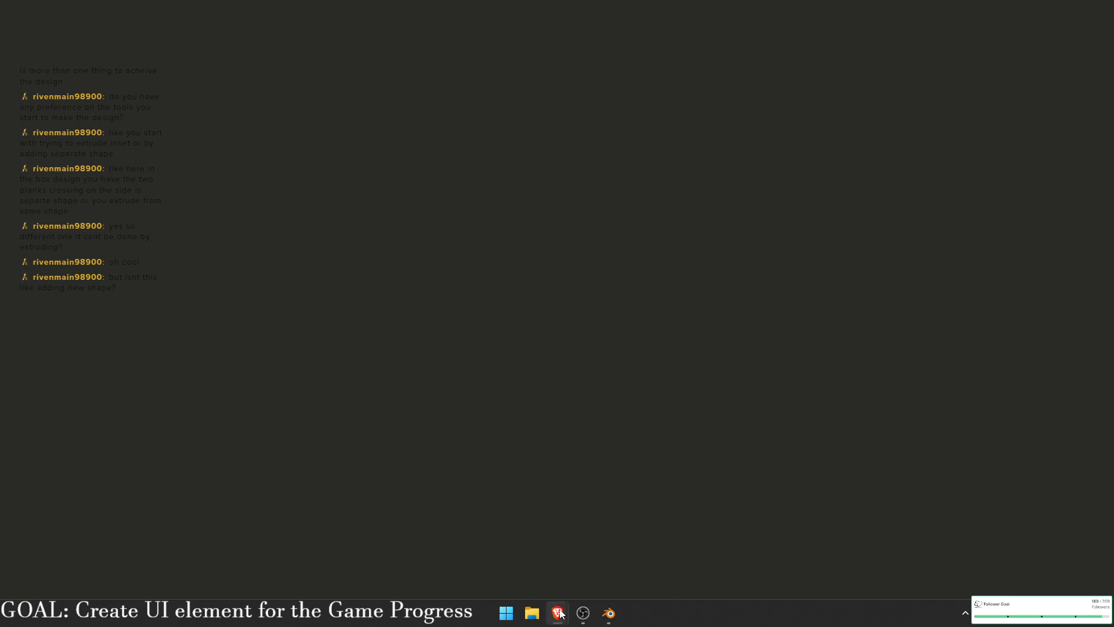
- In Brave, browse the 1 chess folder from the reward icon picker, then cancel it
{"action": "mouse_move", "coordinate": [558, 613]}
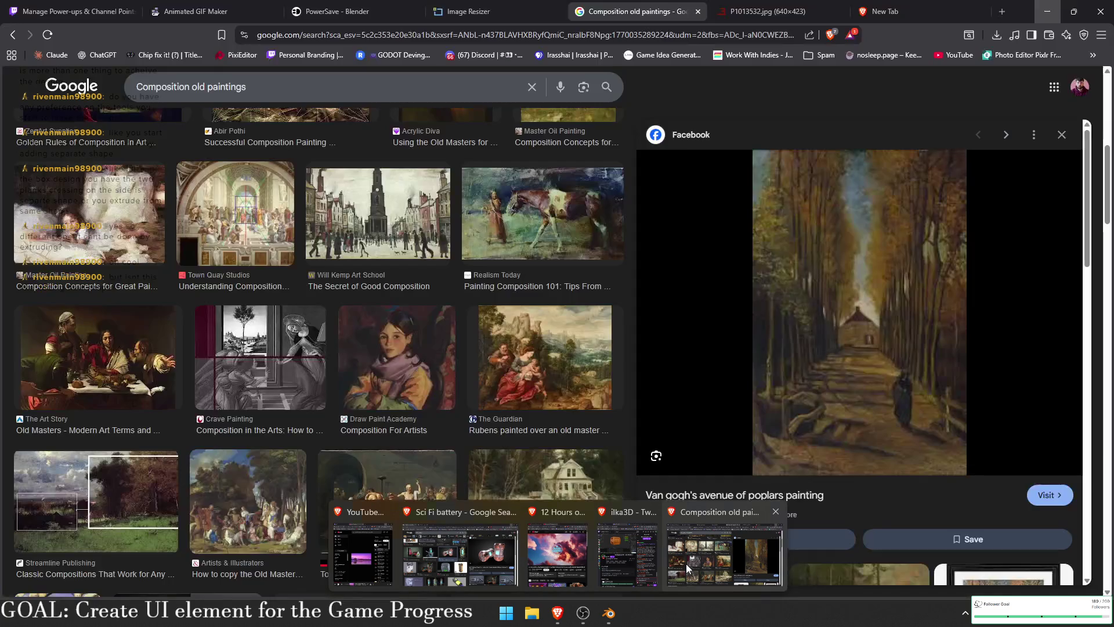
{"action": "left_click", "coordinate": [690, 560]}
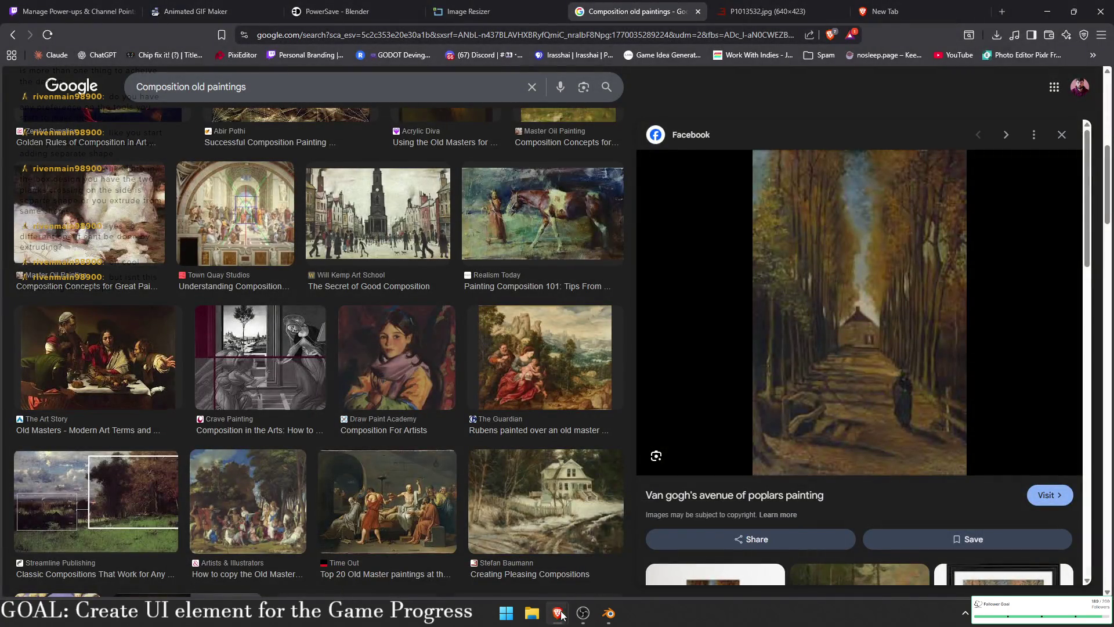
{"action": "left_click", "coordinate": [456, 10]}
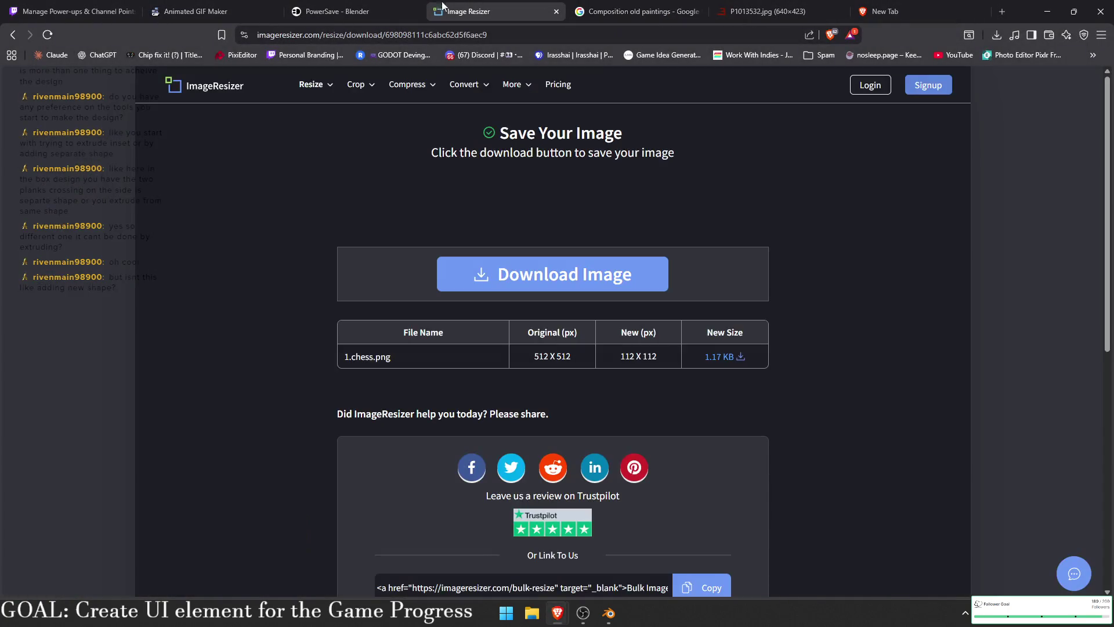
{"action": "left_click", "coordinate": [75, 11]}
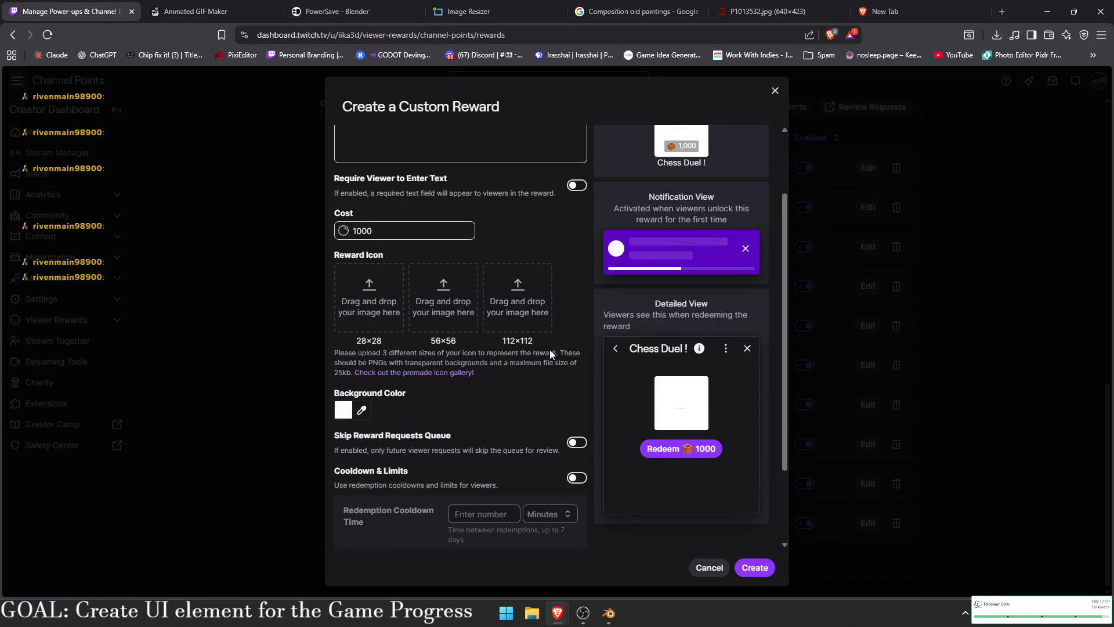
{"action": "left_click", "coordinate": [497, 319]}
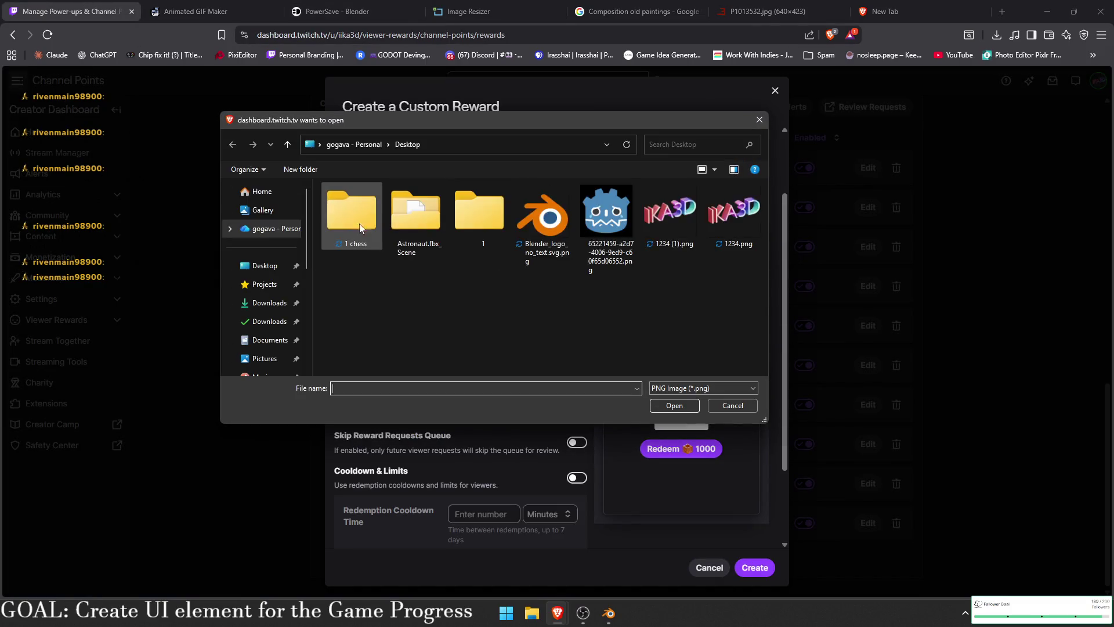
{"action": "double_click", "coordinate": [378, 220]}
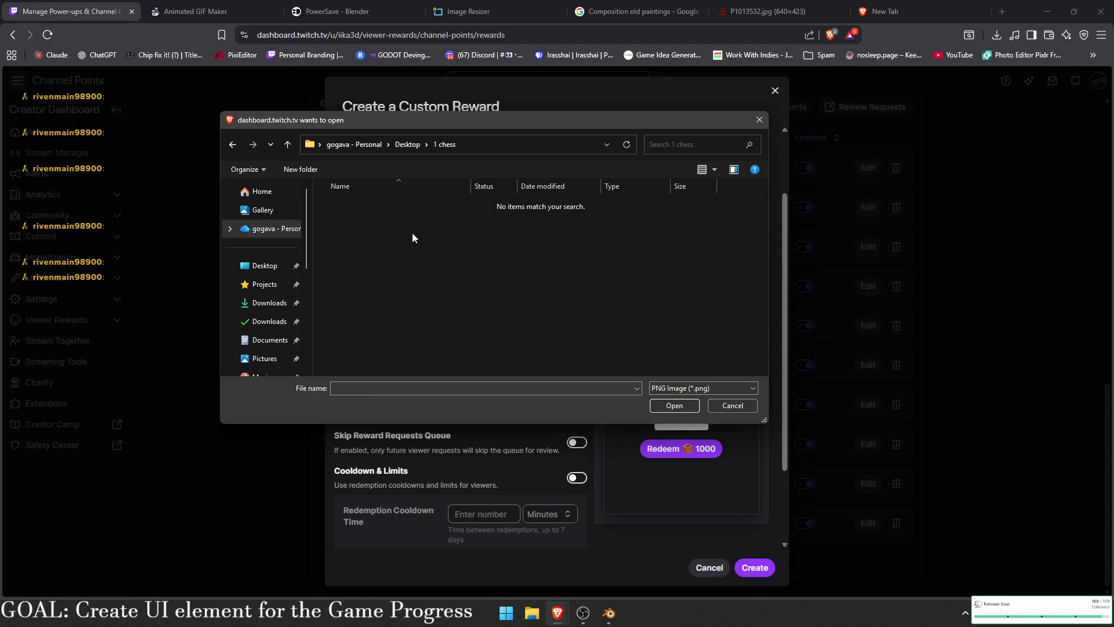
{"action": "left_click", "coordinate": [702, 387]}
{"action": "left_click", "coordinate": [673, 399]}
{"action": "left_click", "coordinate": [732, 405]}
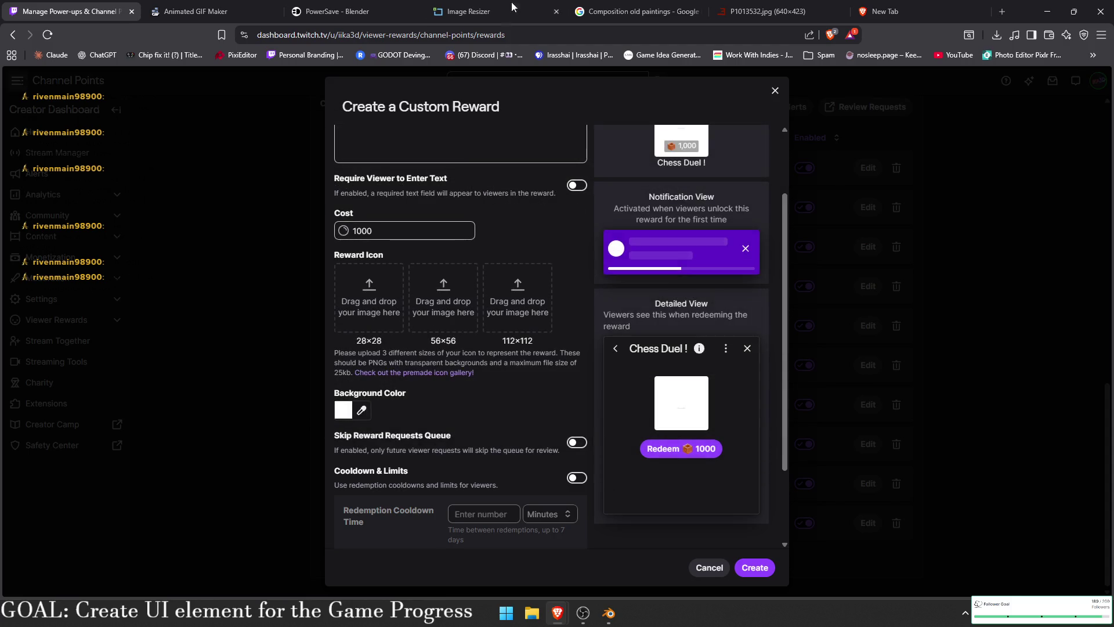
- Download the resized 112×112 image from Image Resizer, overwriting the existing 112.png
{"action": "left_click", "coordinate": [638, 11]}
{"action": "left_click", "coordinate": [493, 12]}
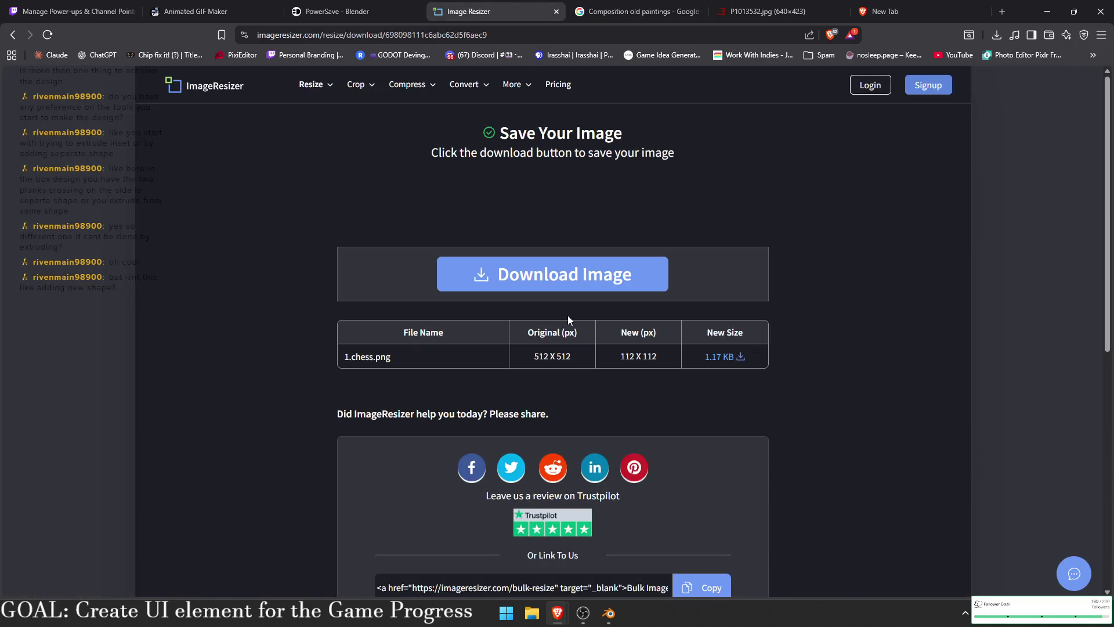
{"action": "left_click", "coordinate": [571, 287]}
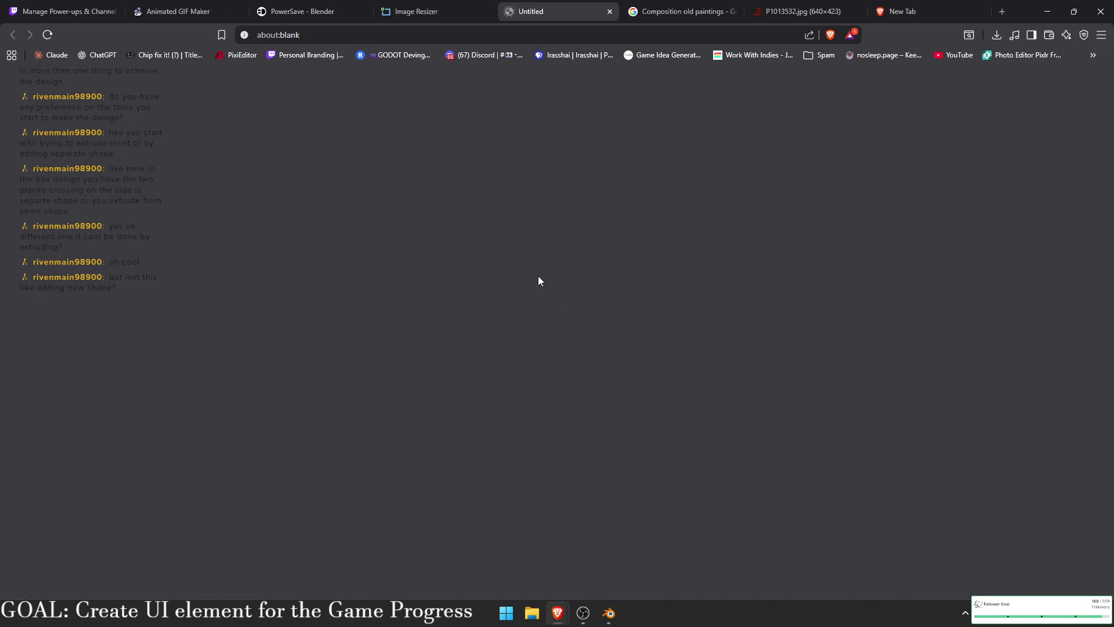
{"action": "left_click", "coordinate": [356, 231]}
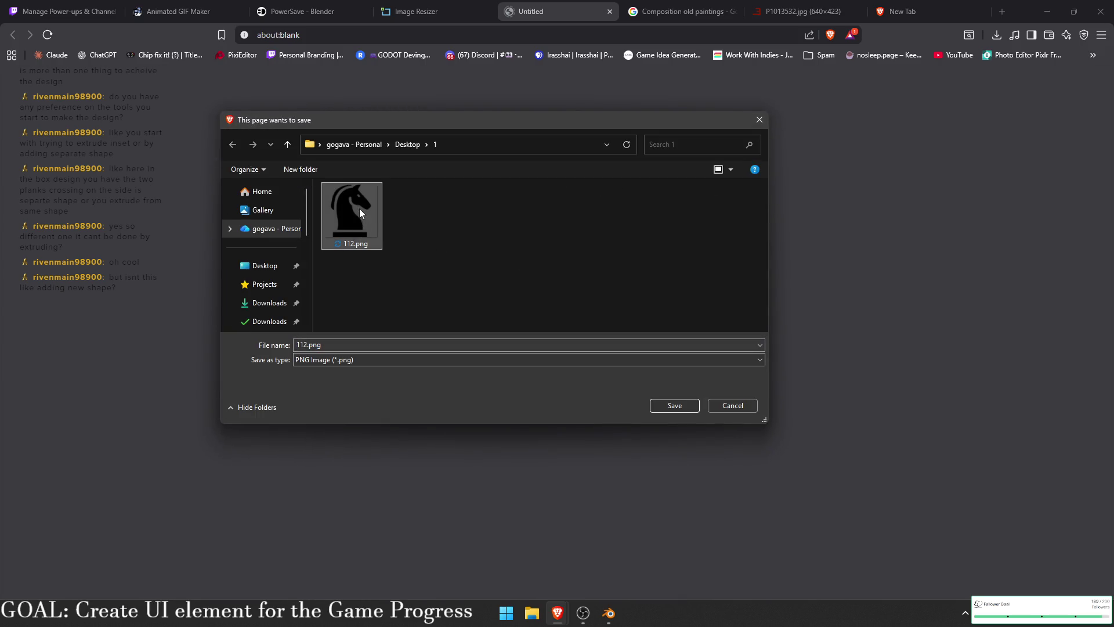
{"action": "double_click", "coordinate": [359, 212]}
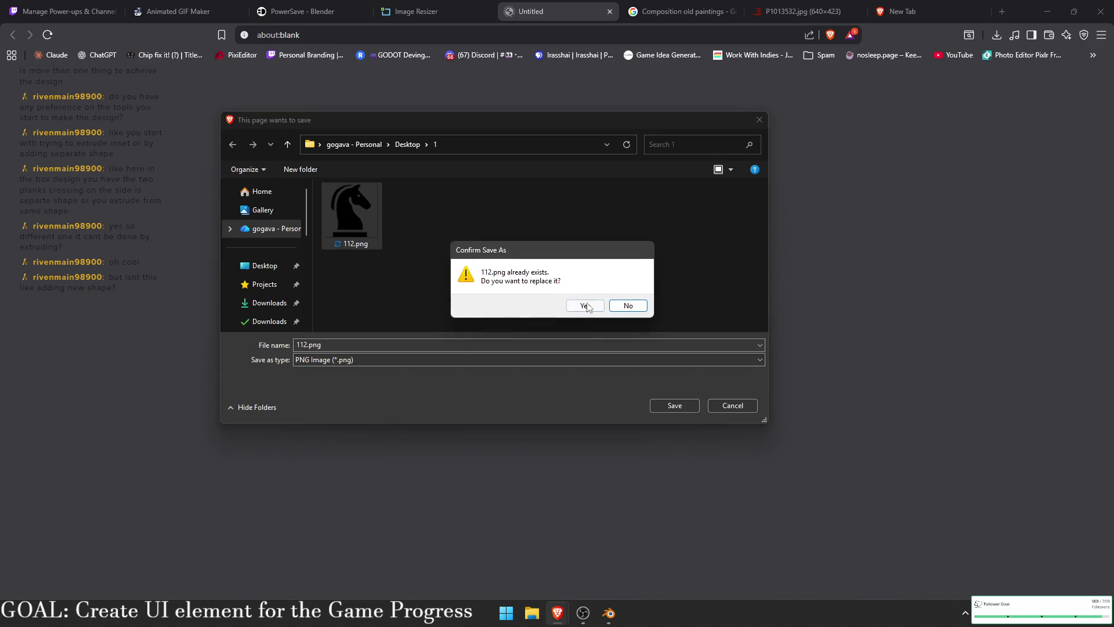
{"action": "left_click", "coordinate": [585, 305]}
{"action": "key", "text": "ctrl+1"}
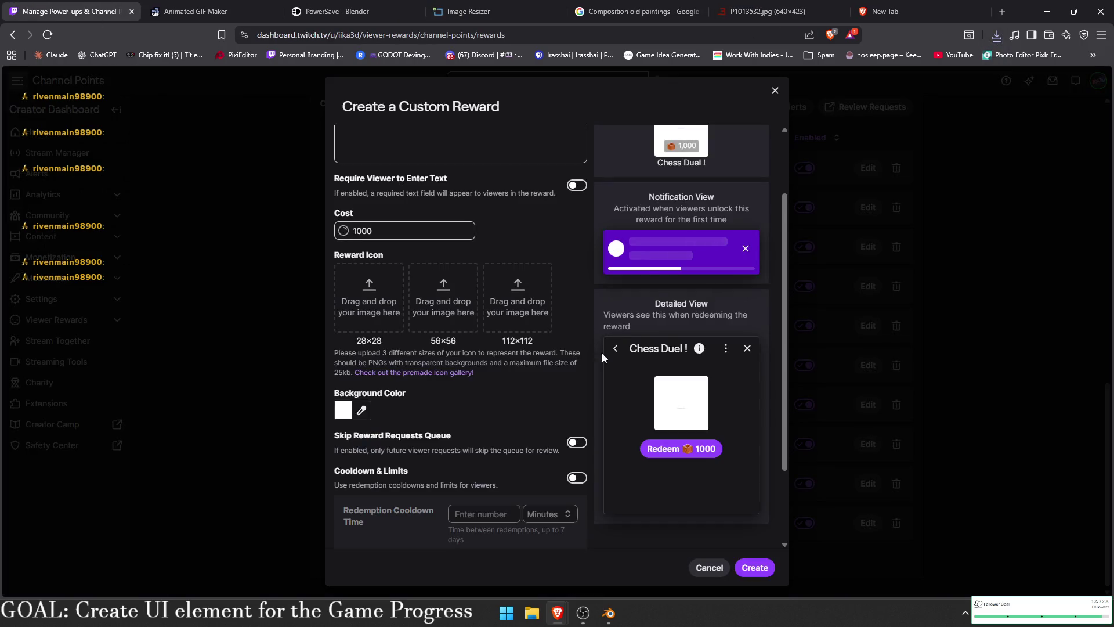
- Upload 1/112.png as the Chess Duel ! reward's 112×112 icon
{"action": "left_click", "coordinate": [507, 302]}
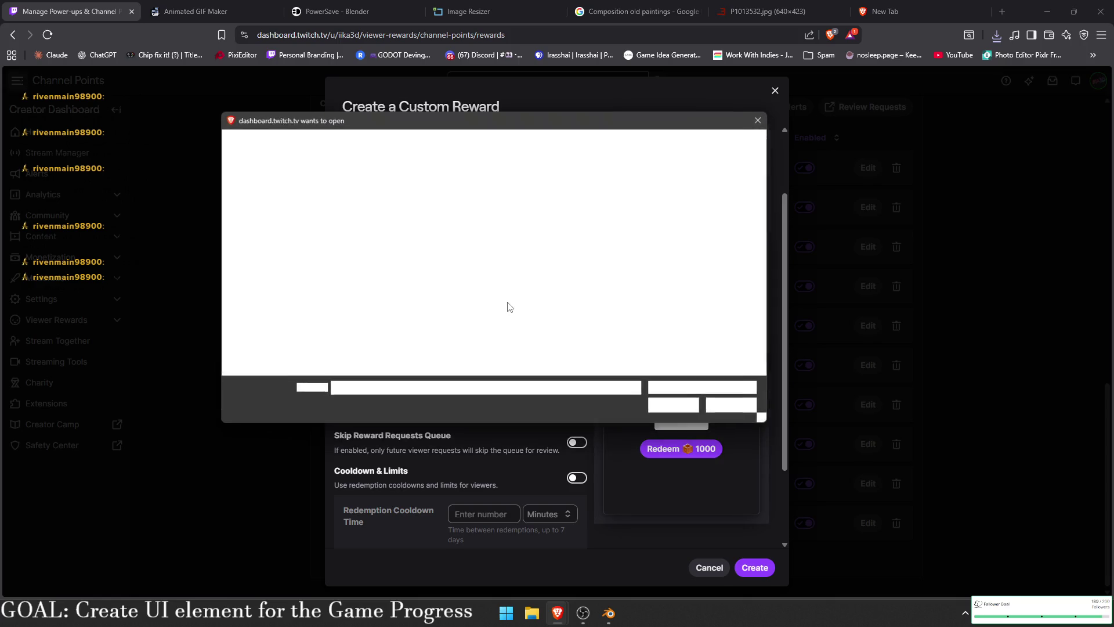
{"action": "double_click", "coordinate": [476, 299]}
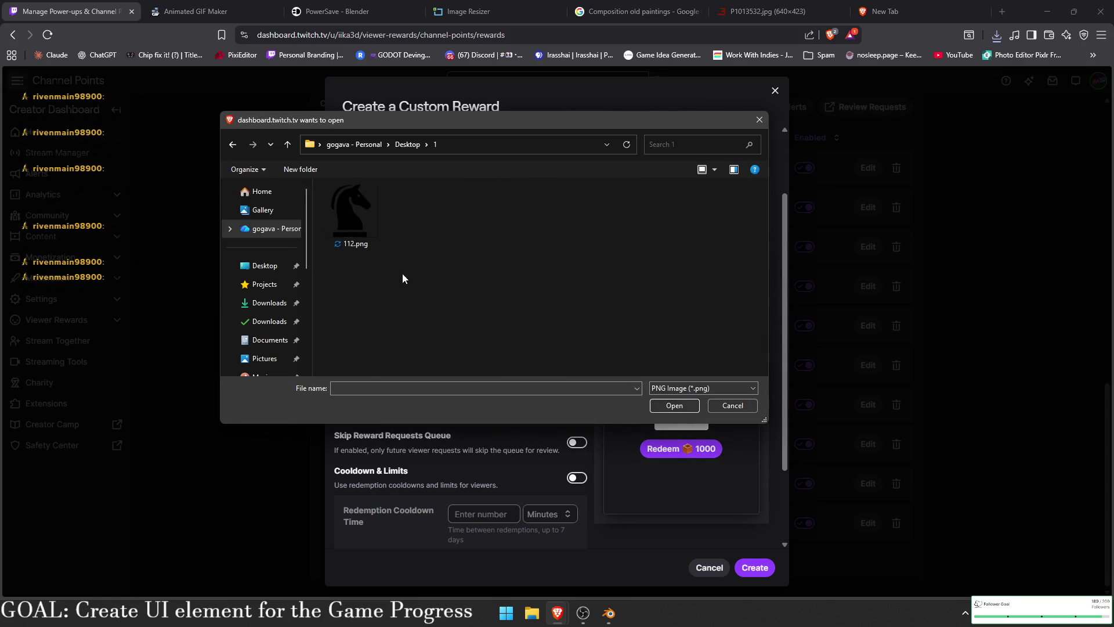
{"action": "double_click", "coordinate": [352, 214]}
{"action": "scroll", "coordinate": [642, 392], "scroll_direction": "up", "scroll_amount": 2}
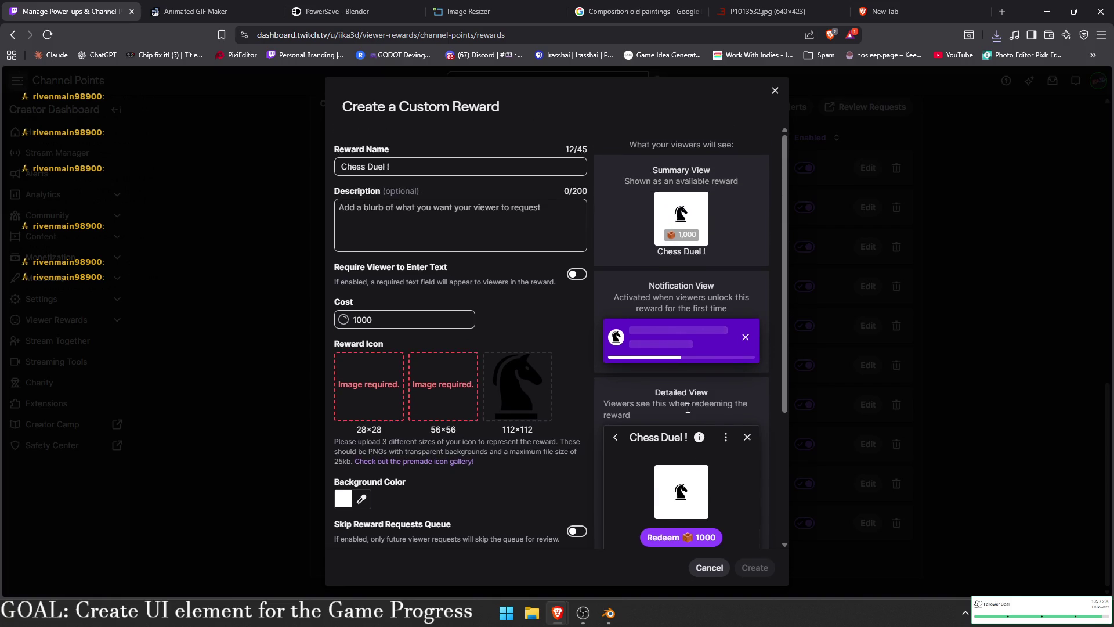
- Export the chess knight icon at a height of 56 pixels (56×56) and save the download
{"action": "left_click", "coordinate": [481, 6]}
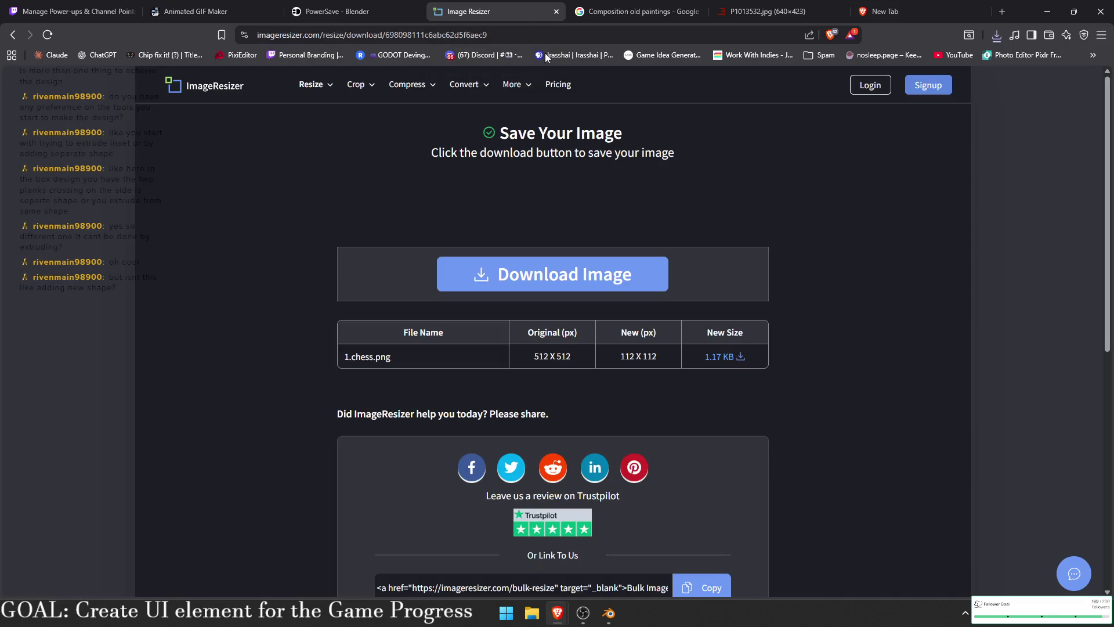
{"action": "key", "text": "alt+Left"}
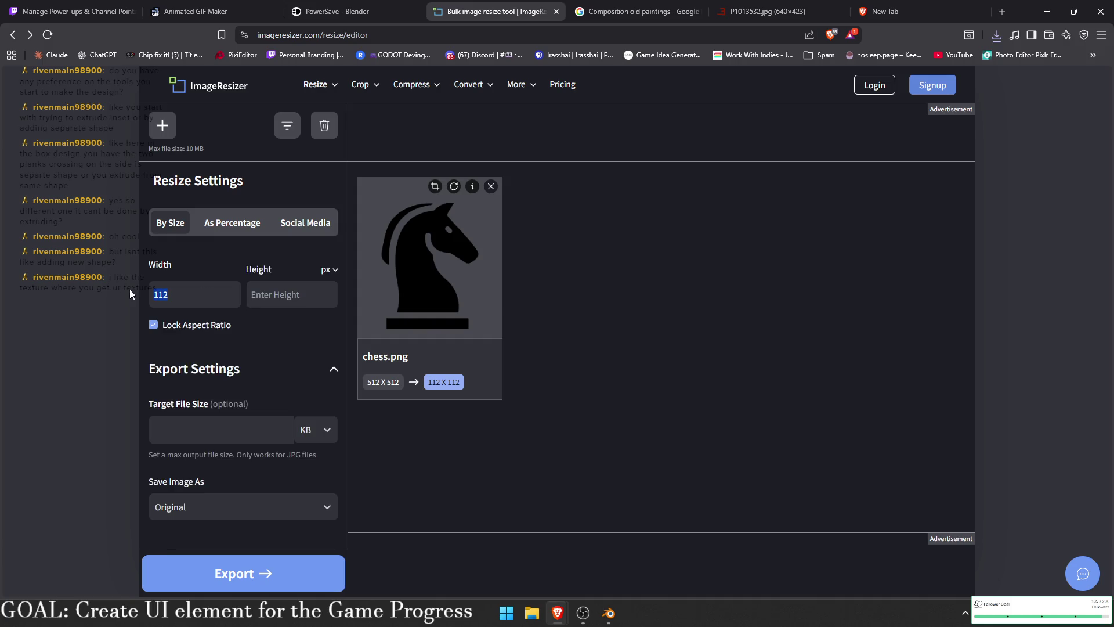
{"action": "type", "text": "56"}
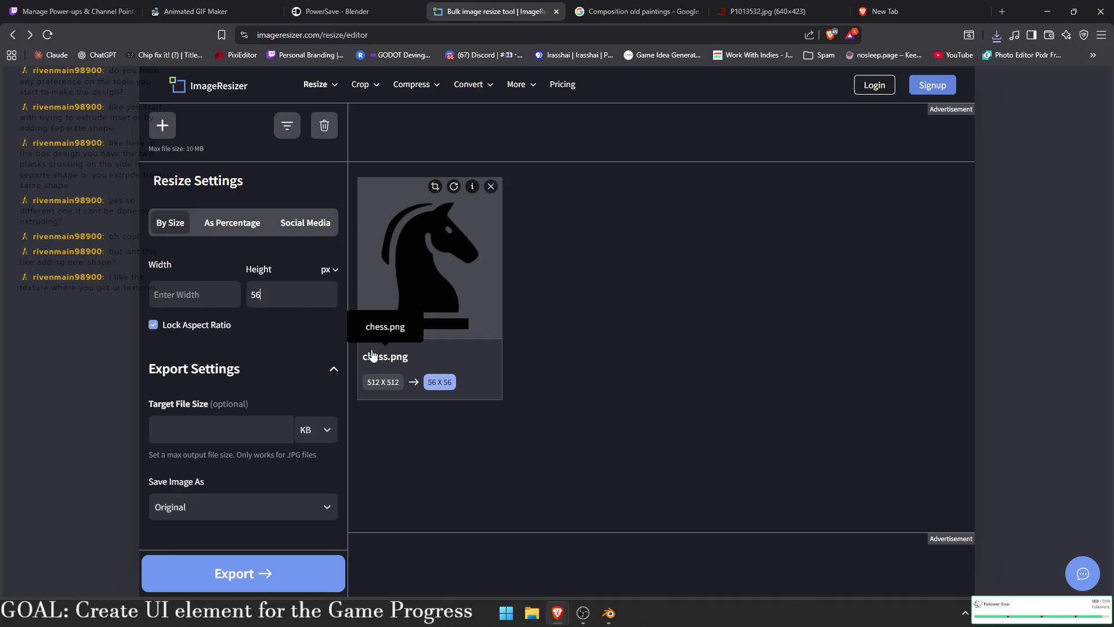
{"action": "left_click", "coordinate": [269, 295]}
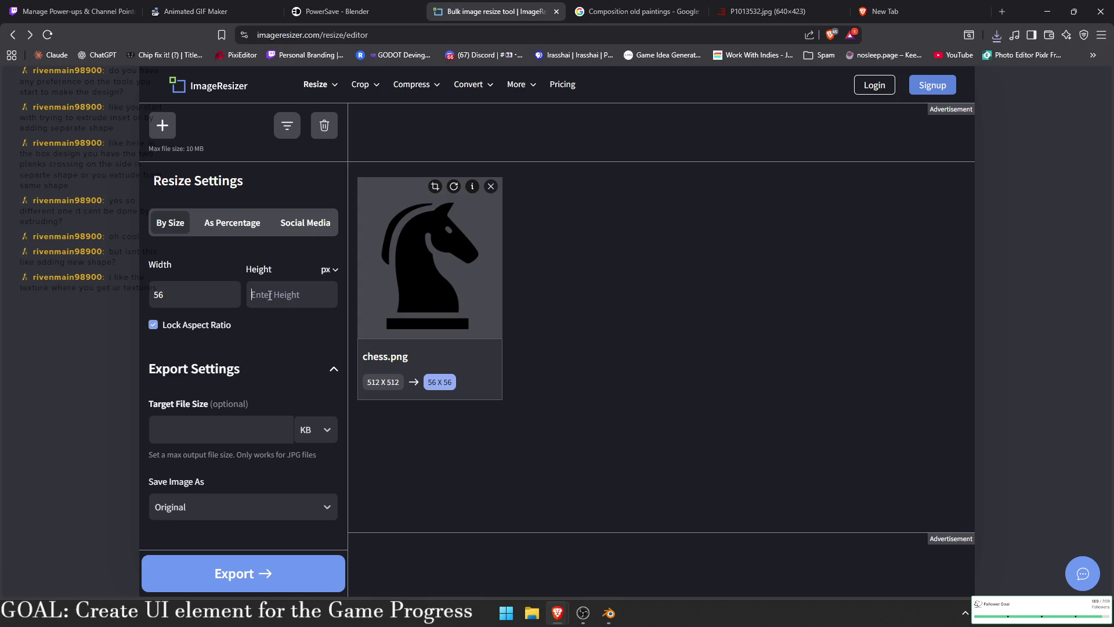
{"action": "left_click", "coordinate": [332, 271]}
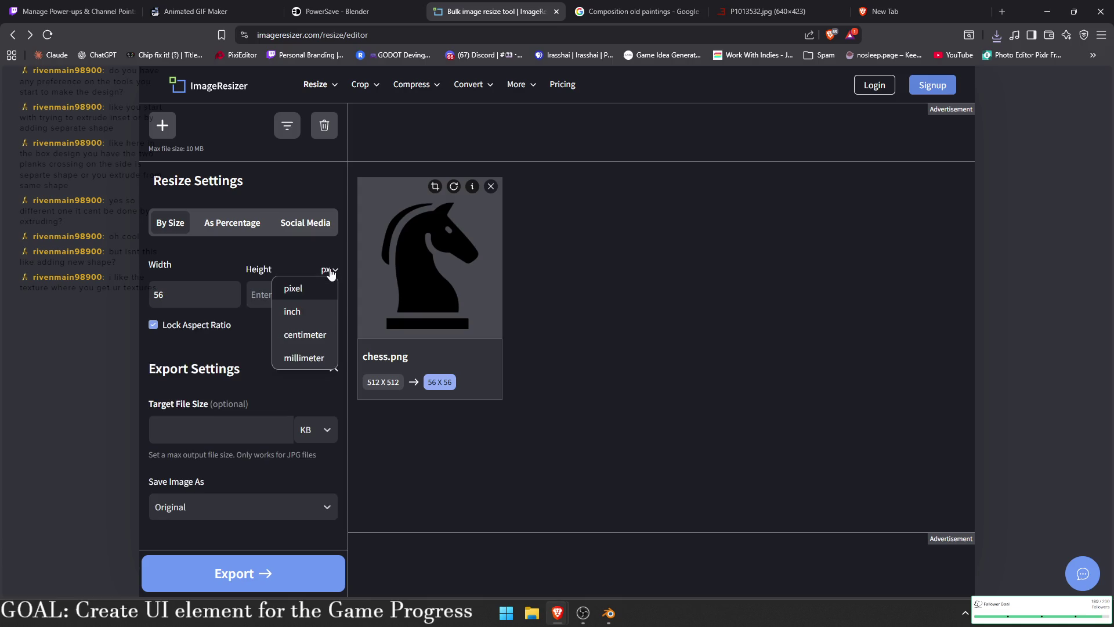
{"action": "left_click", "coordinate": [332, 271]}
{"action": "left_click", "coordinate": [267, 297]}
{"action": "type", "text": "56"}
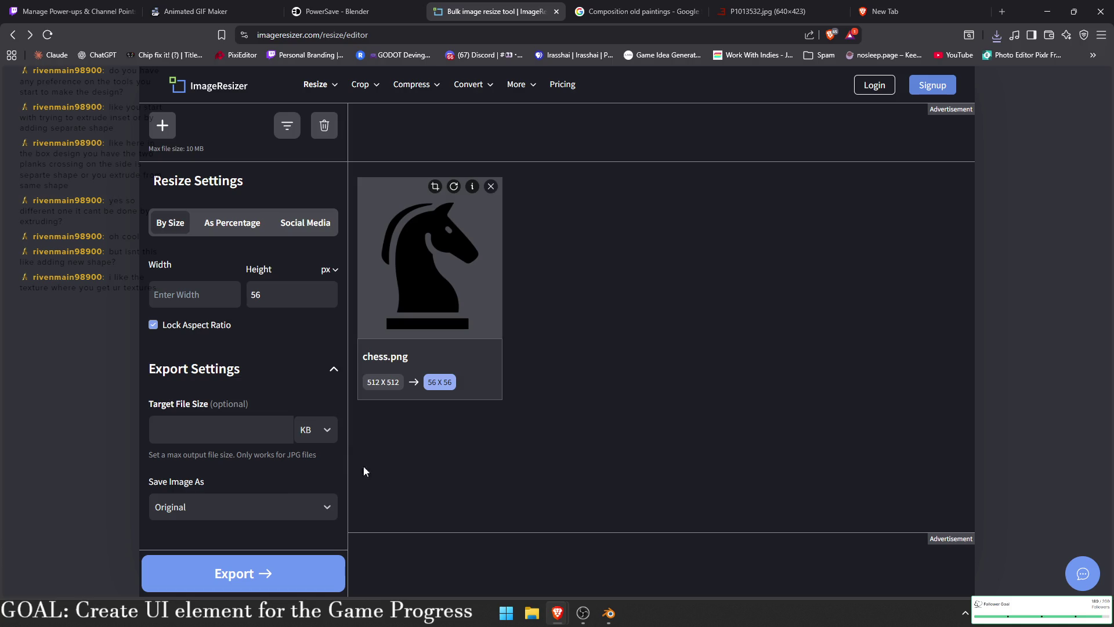
{"action": "left_click", "coordinate": [273, 568]}
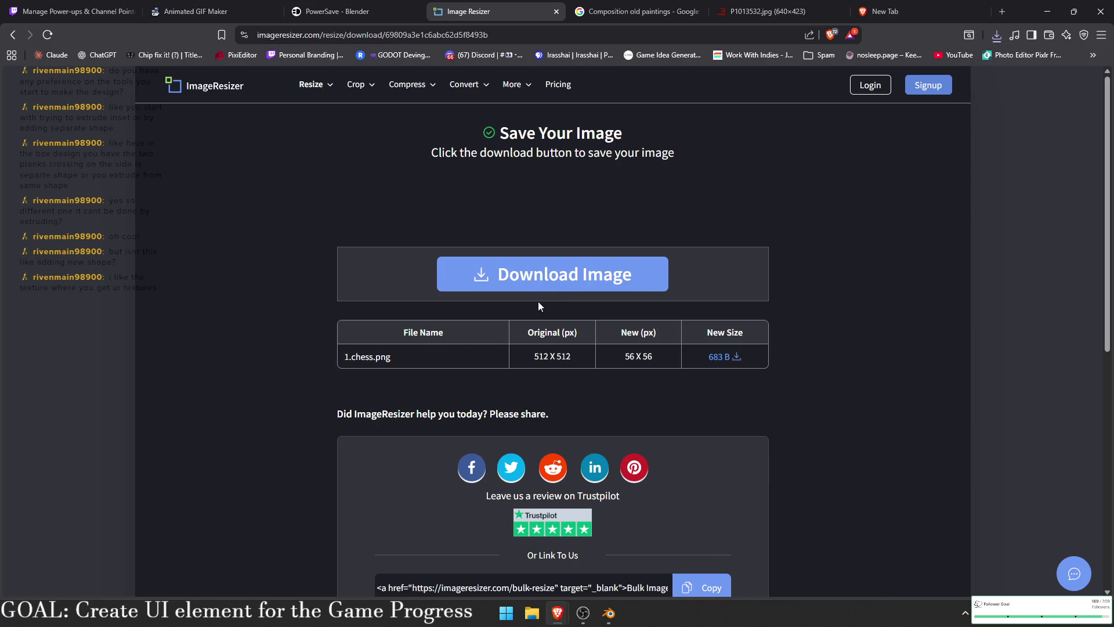
{"action": "left_click", "coordinate": [554, 289]}
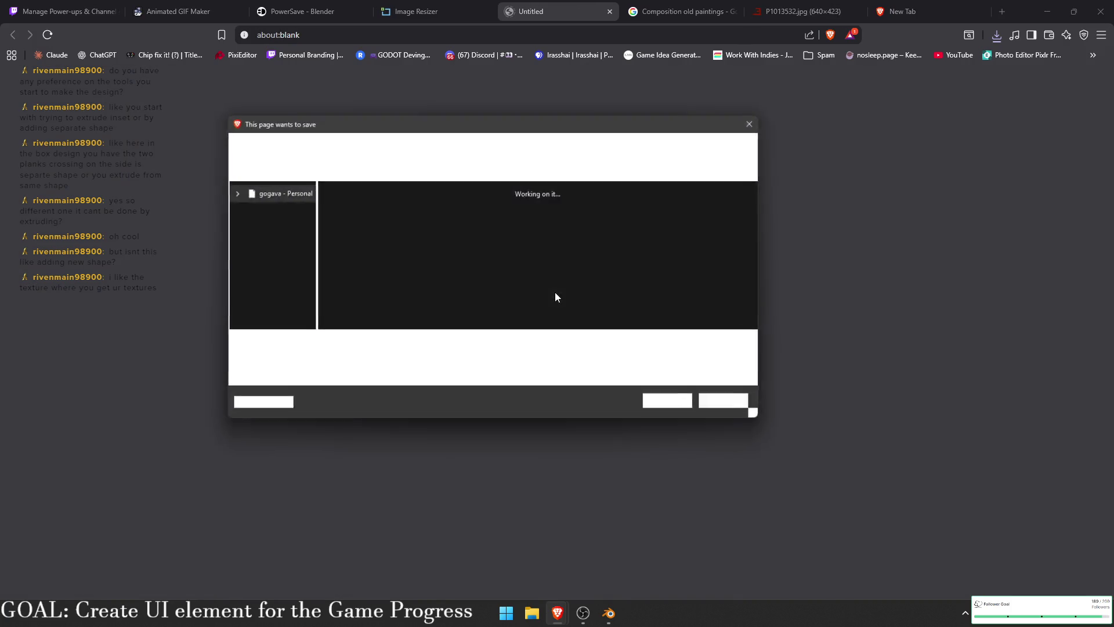
{"action": "left_click", "coordinate": [662, 400]}
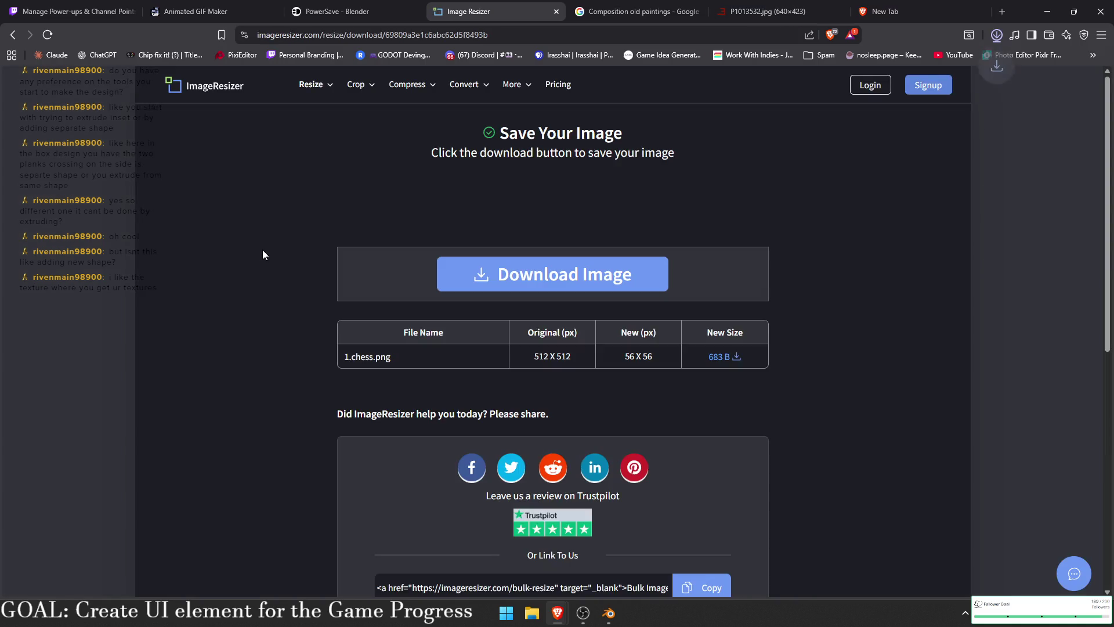
- Export the icon again at 28×28 and save it as 28.png
{"action": "key", "text": "alt+Left"}
{"action": "left_click", "coordinate": [75, 10]}
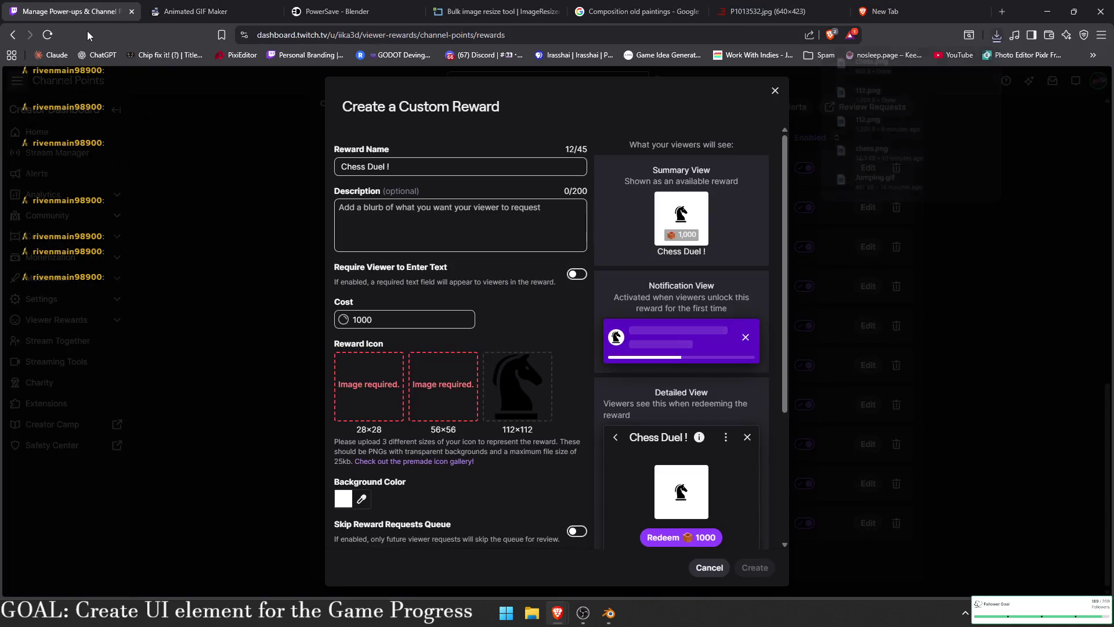
{"action": "left_click", "coordinate": [483, 9]}
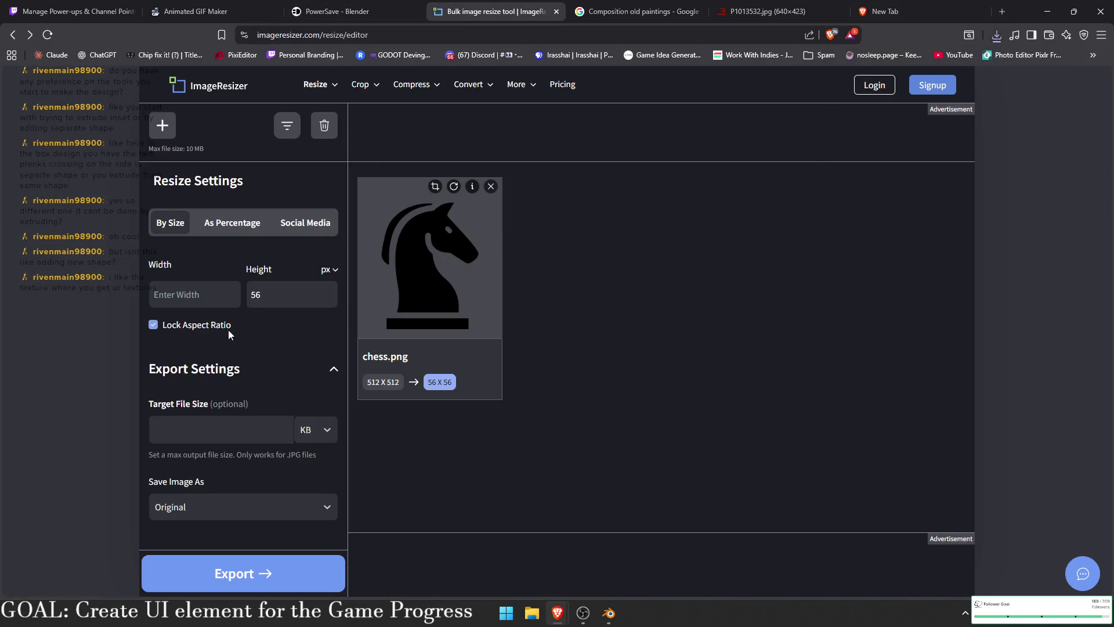
{"action": "type", "text": "28"}
{"action": "left_click", "coordinate": [262, 571]}
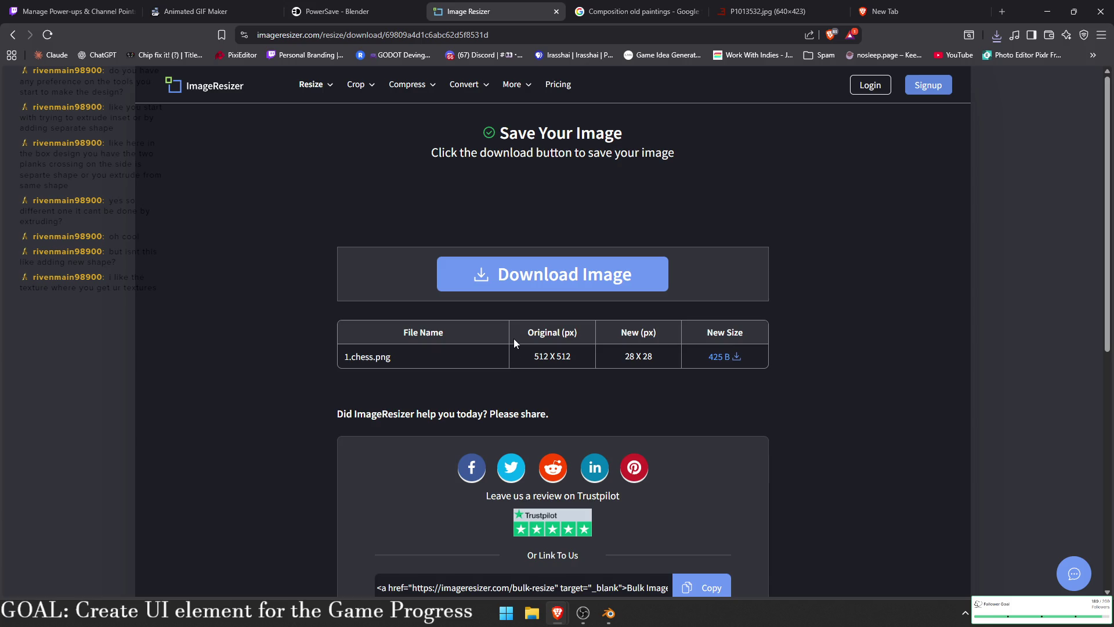
{"action": "left_click", "coordinate": [538, 289]}
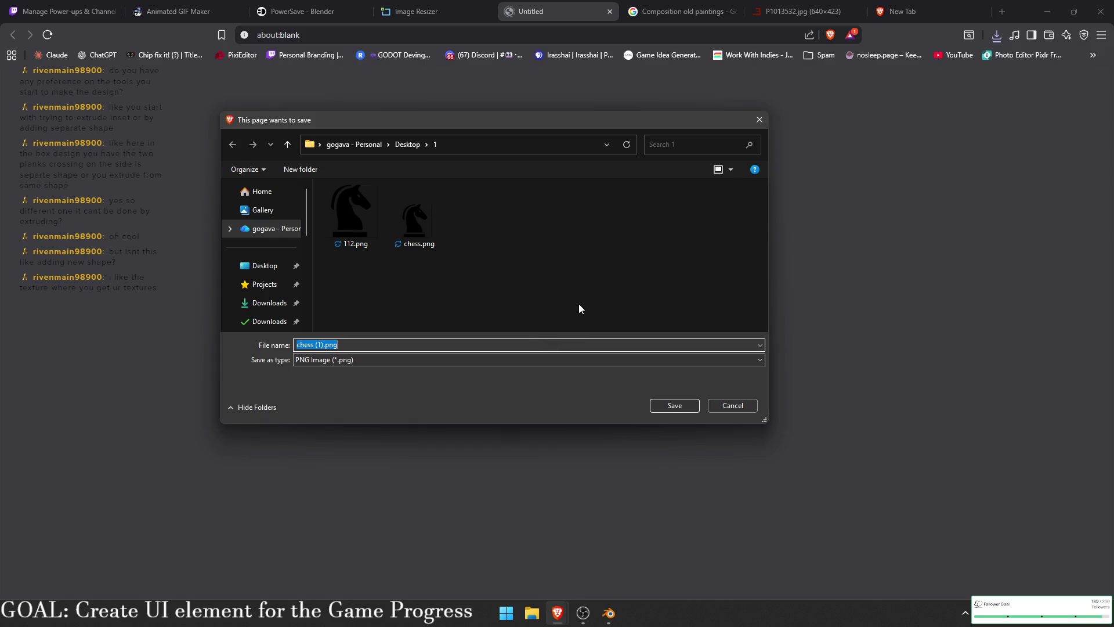
{"action": "type", "text": "28"}
{"action": "left_click", "coordinate": [672, 407]}
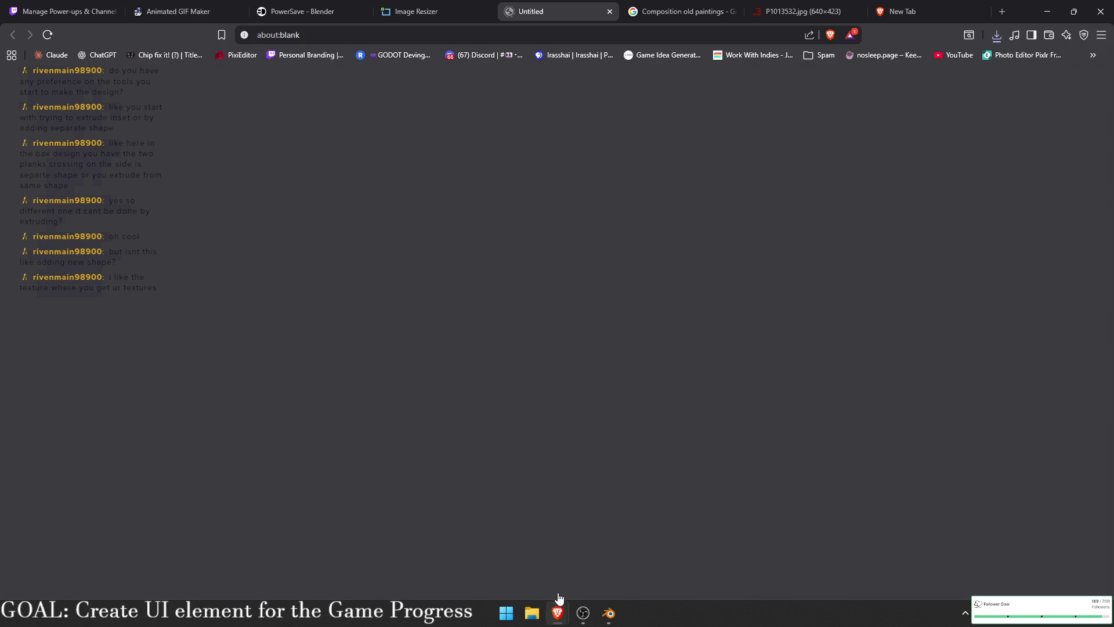
{"action": "left_click", "coordinate": [606, 612]}
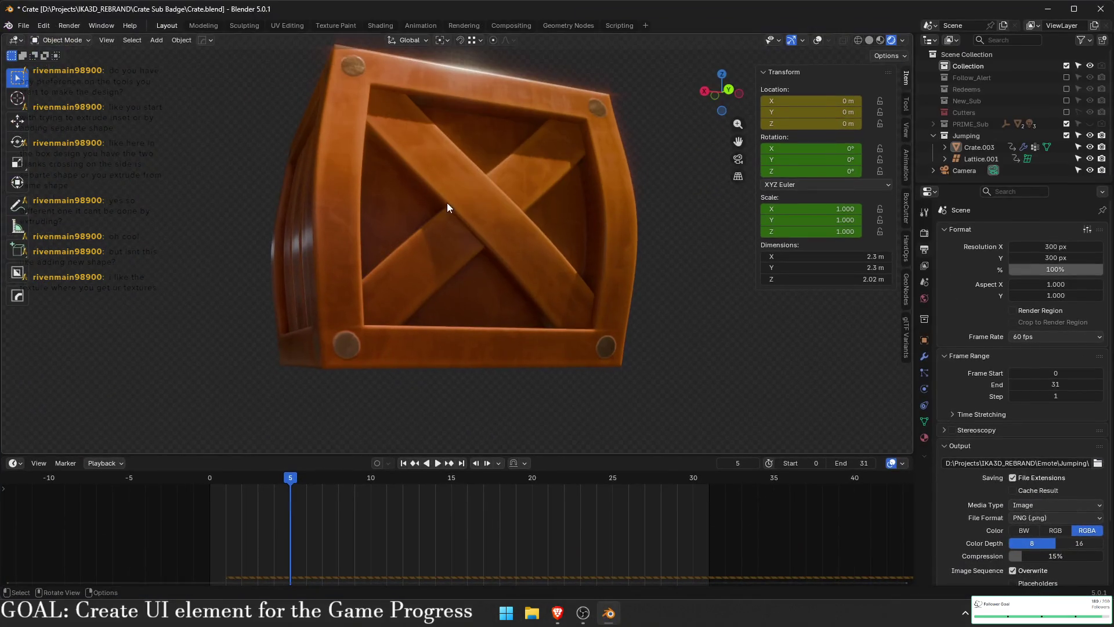
- Select Crate.003 and orbit to view the crate's side, then minimize Blender
{"action": "left_click", "coordinate": [486, 264]}
{"action": "scroll", "coordinate": [499, 305], "scroll_direction": "up", "scroll_amount": 5}
{"action": "left_click_drag", "start_coordinate": [499, 305], "coordinate": [518, 256]}
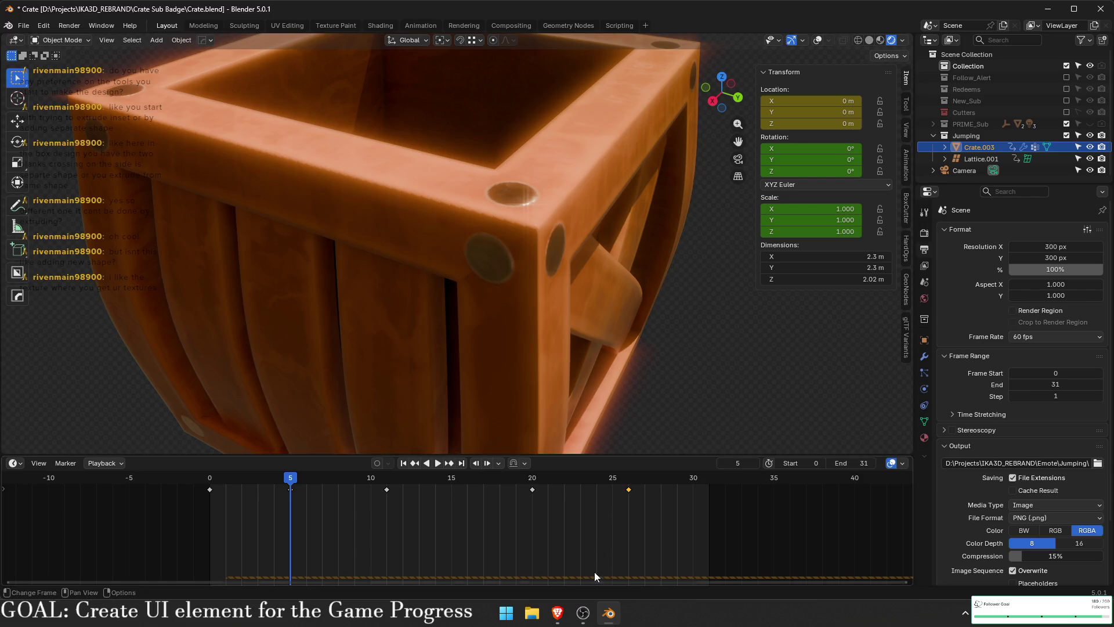
{"action": "left_click", "coordinate": [611, 620]}
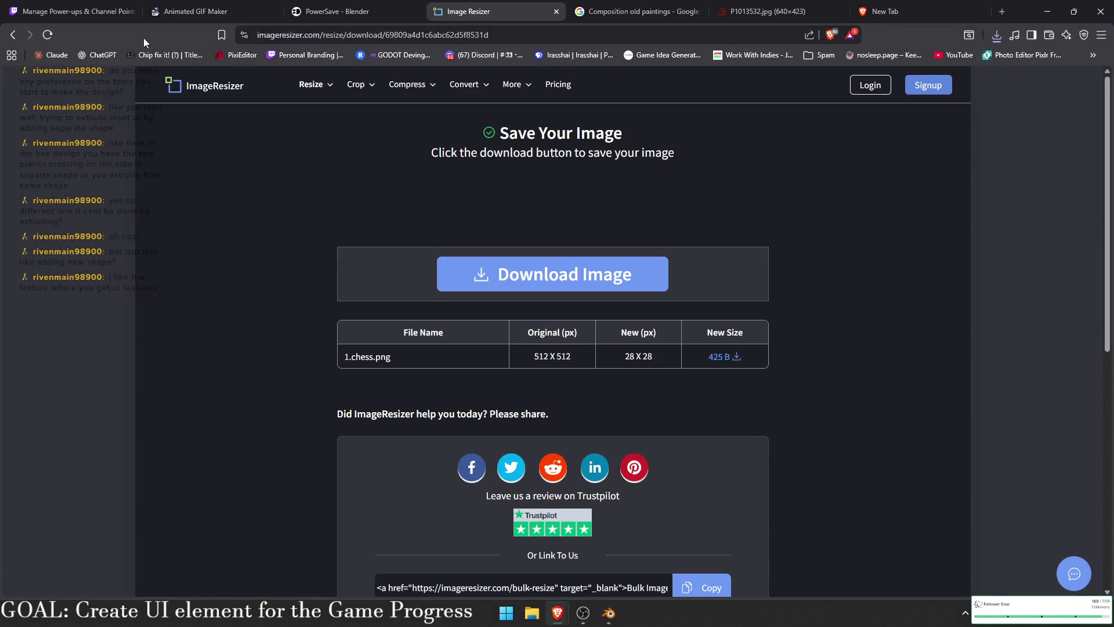
- Upload the 56 px chess icon and 28.png into the reward's icon slots
{"action": "left_click", "coordinate": [132, 12]}
{"action": "left_click", "coordinate": [424, 395]}
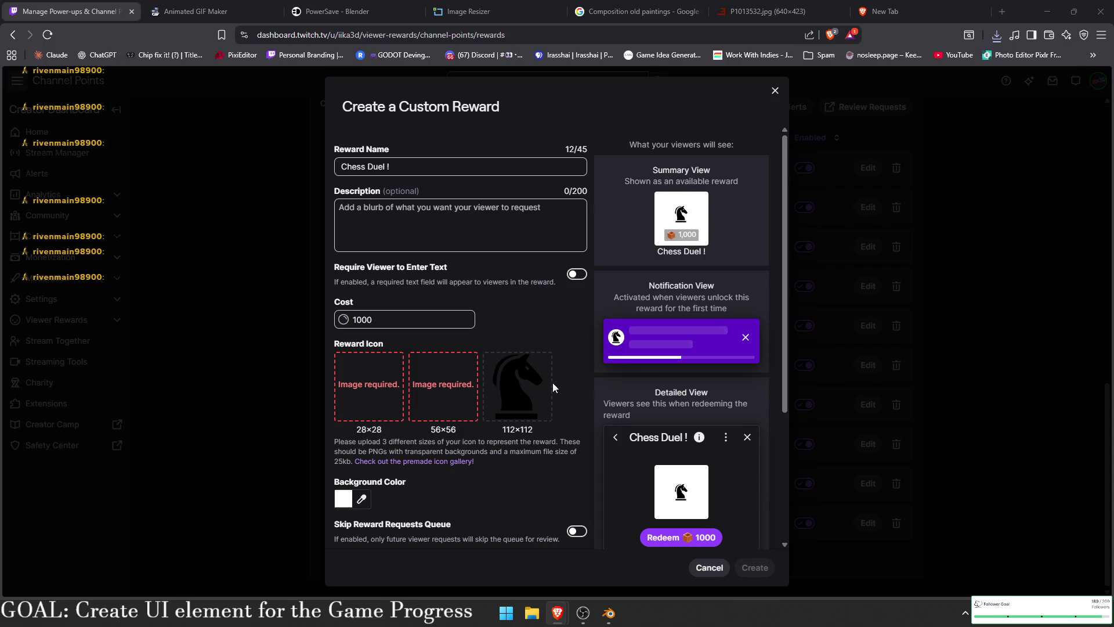
{"action": "double_click", "coordinate": [482, 220]}
{"action": "left_click", "coordinate": [364, 361]}
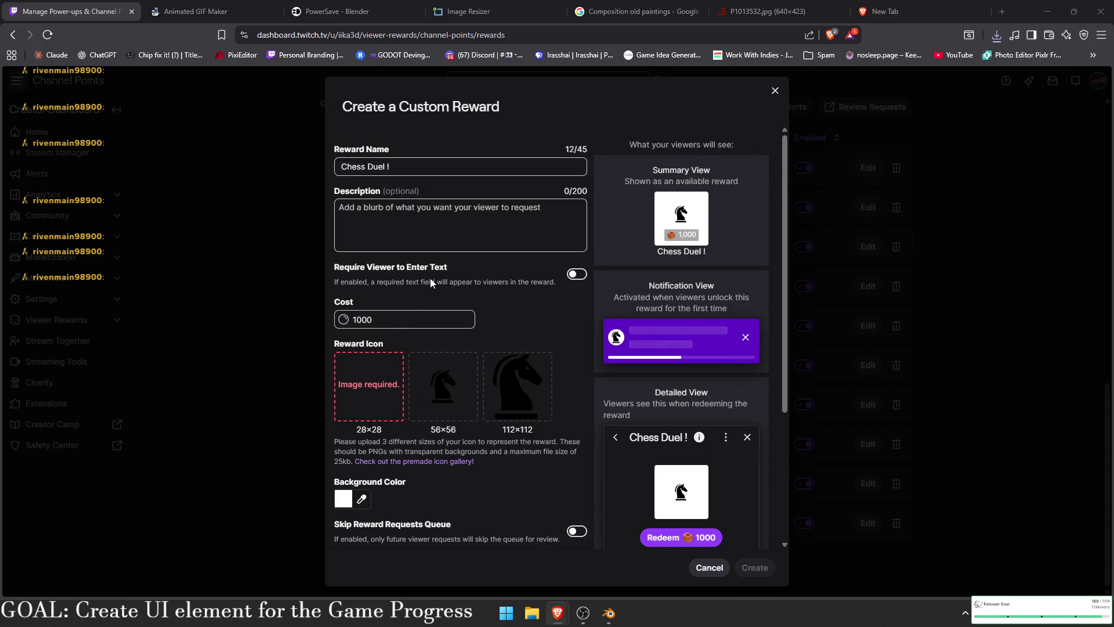
{"action": "double_click", "coordinate": [370, 223]}
- Write the reward description 'Challenge me in a Chess Duel!'
{"action": "left_click", "coordinate": [447, 226]}
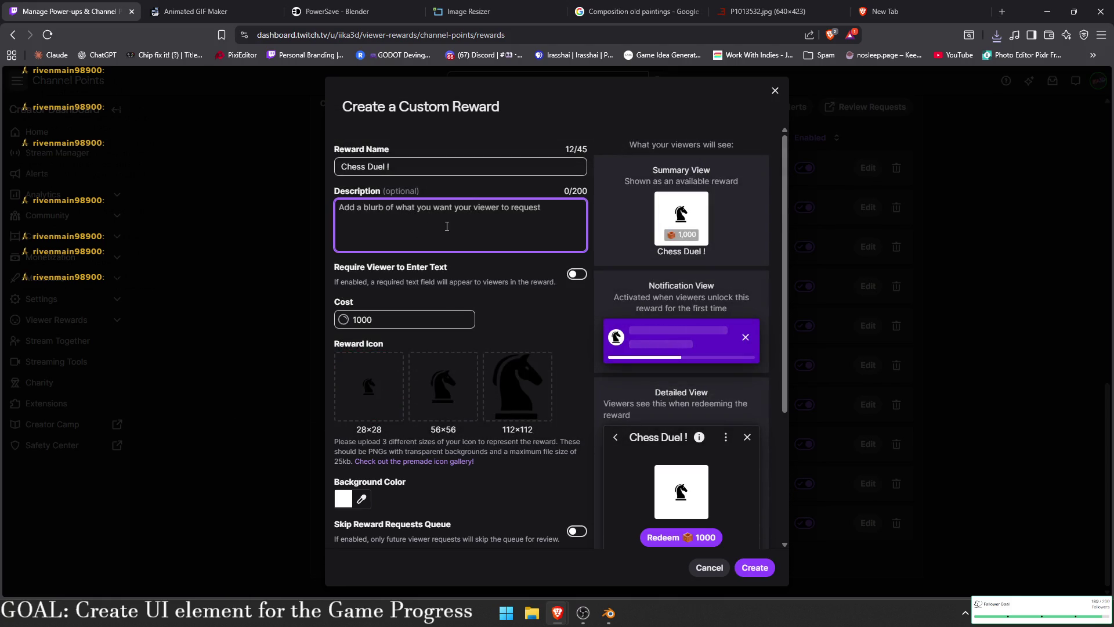
{"action": "type", "text": "Challeng"}
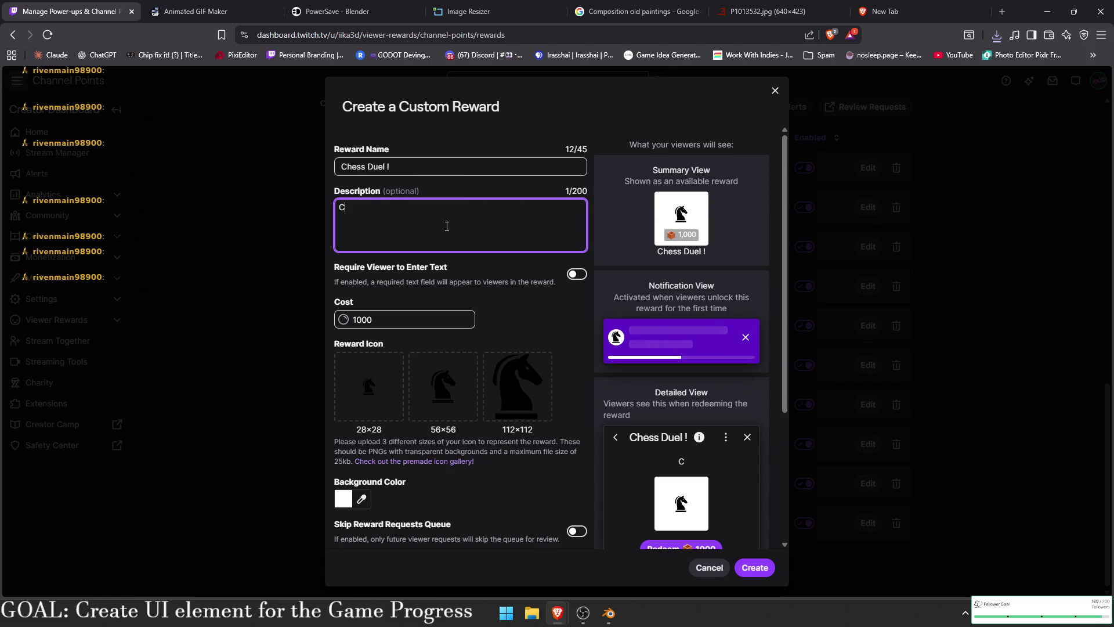
{"action": "key", "text": "BackSpace"}
{"action": "type", "text": "e me in a Ches"}
{"action": "type", "text": "s Duel!"}
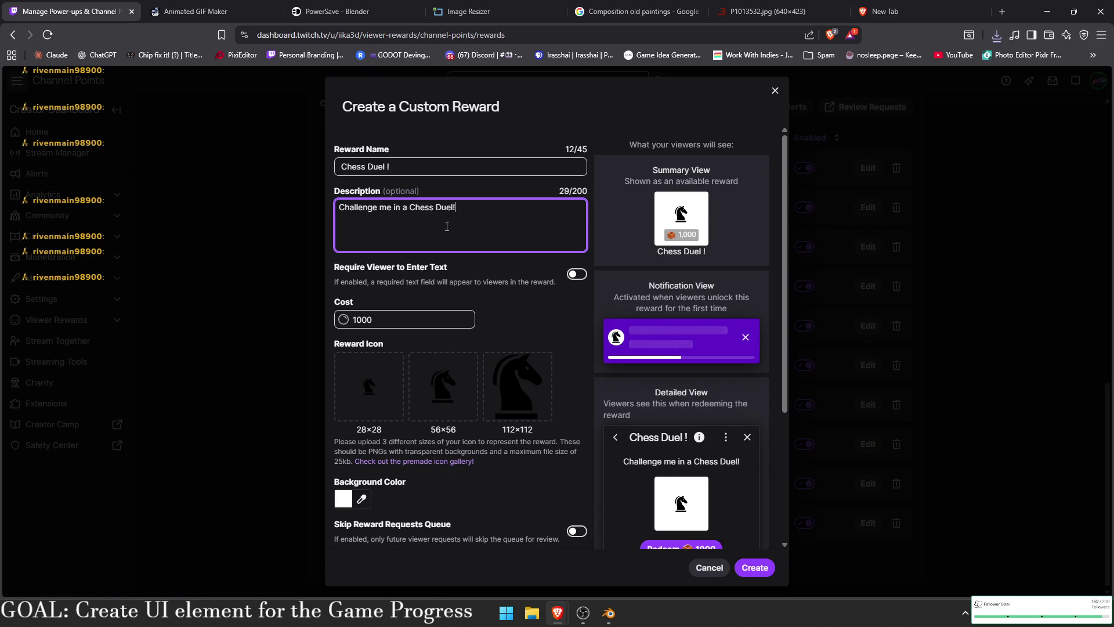
- Enable Cooldown & Limits with a 30-minute cooldown and create the reward
{"action": "scroll", "coordinate": [670, 426], "scroll_direction": "down", "scroll_amount": 2}
{"action": "scroll", "coordinate": [670, 426], "scroll_direction": "down", "scroll_amount": 2}
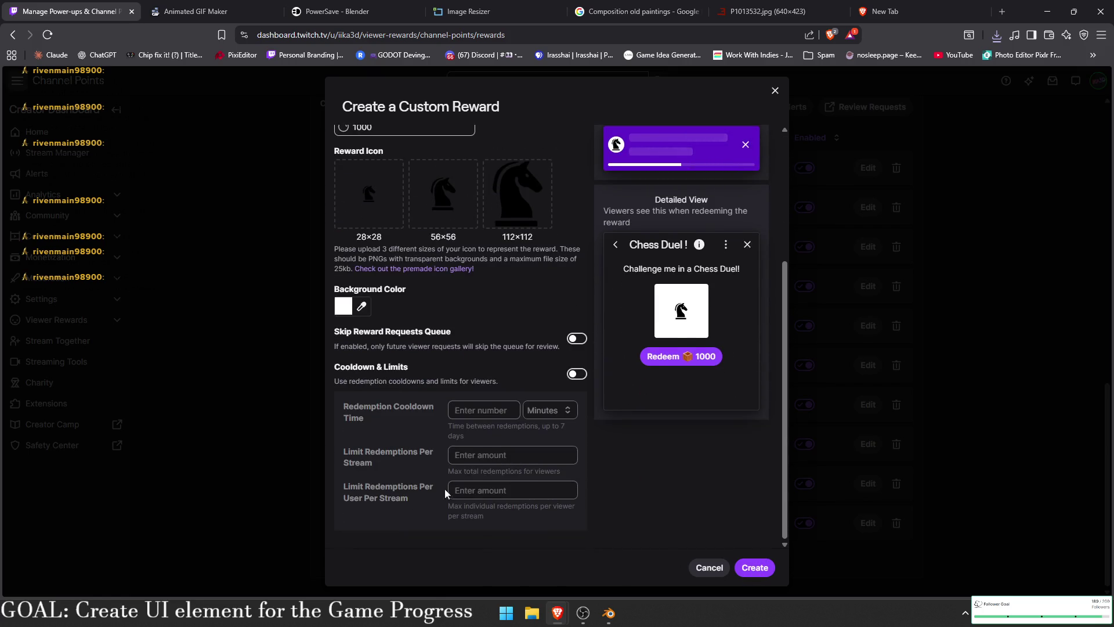
{"action": "left_click", "coordinate": [579, 376]}
{"action": "left_click", "coordinate": [482, 415]}
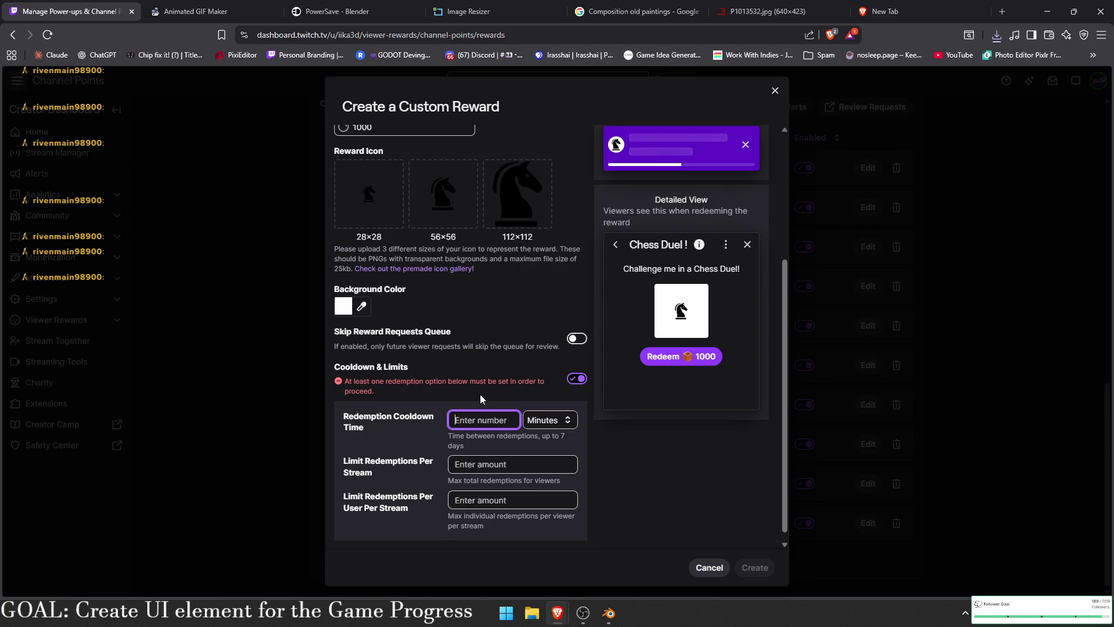
{"action": "type", "text": "30"}
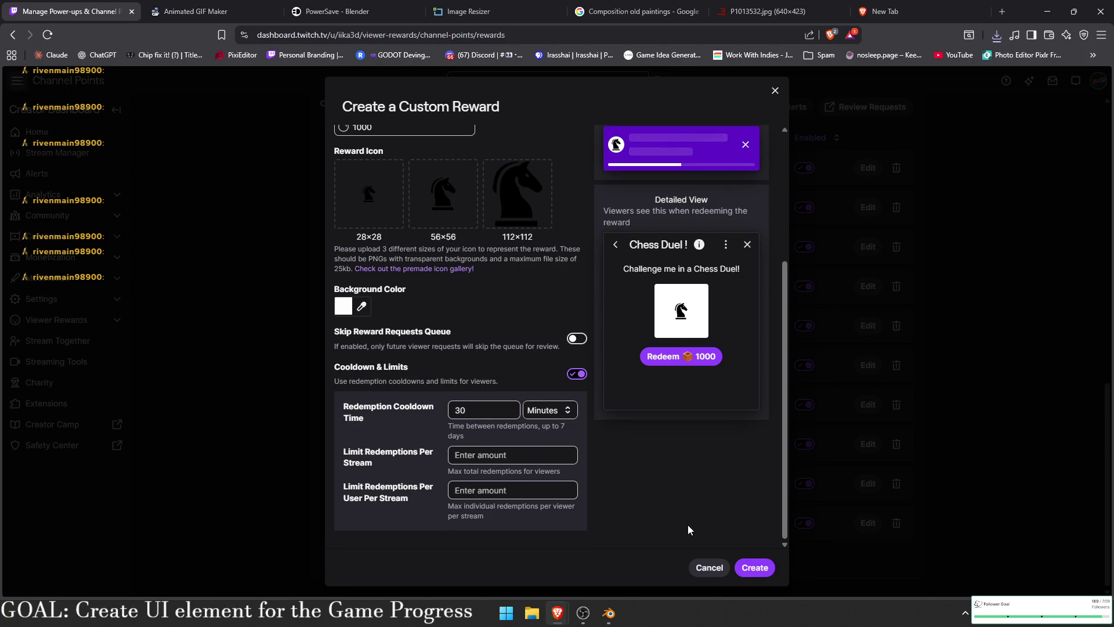
{"action": "left_click", "coordinate": [737, 561]}
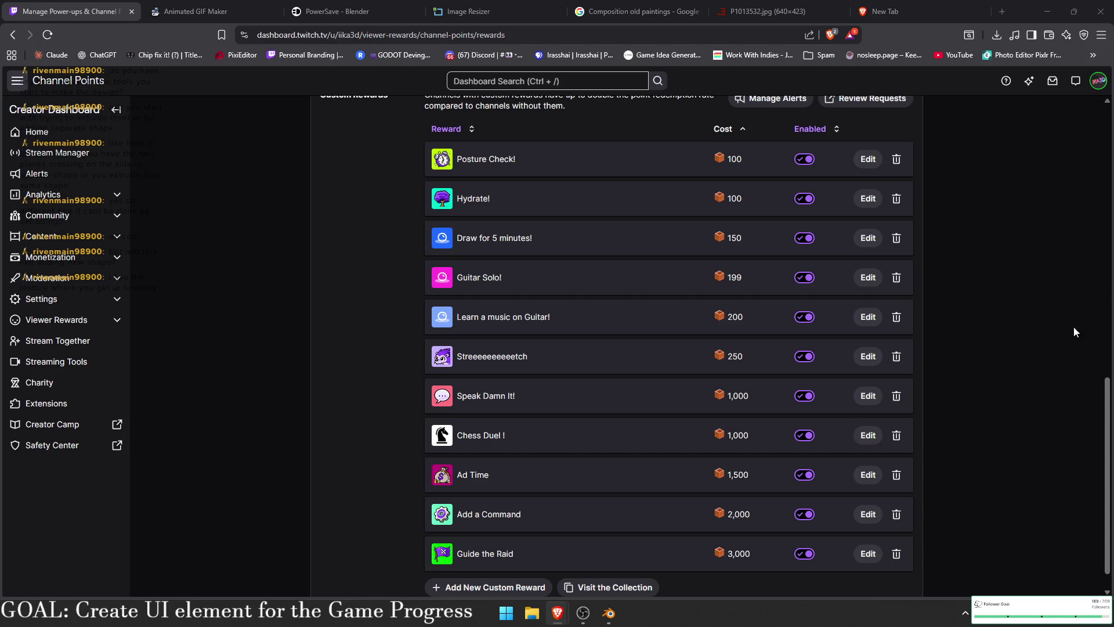
- Scroll the Custom Rewards list to confirm Chess Duel ! at 1,000, then minimize Brave
{"action": "scroll", "coordinate": [331, 301], "scroll_direction": "down", "scroll_amount": 1}
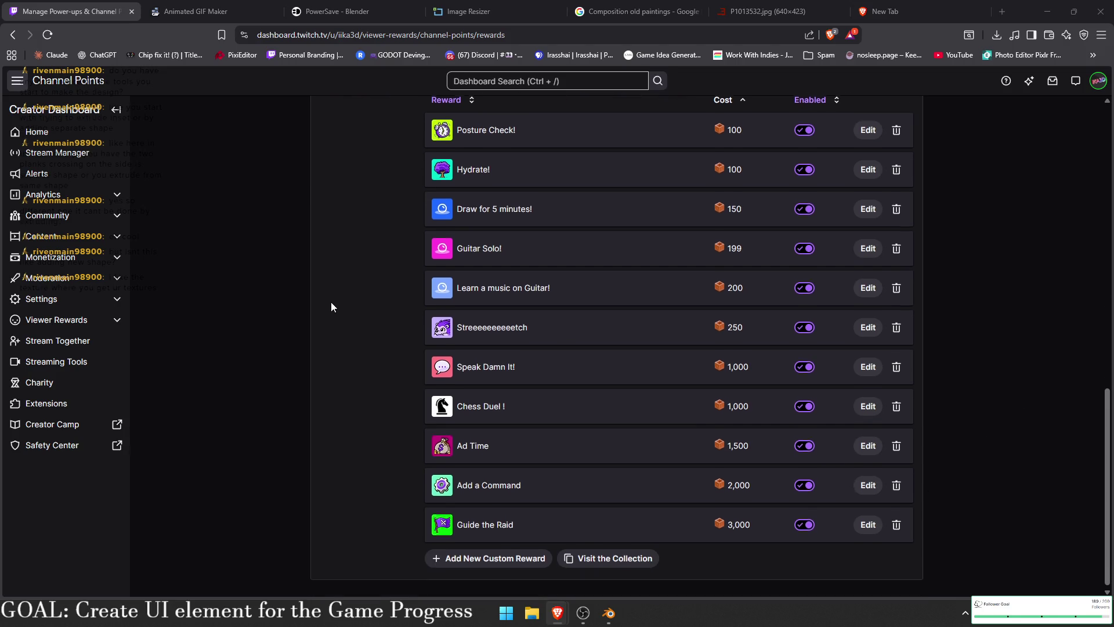
{"action": "scroll", "coordinate": [331, 302], "scroll_direction": "up", "scroll_amount": 2}
{"action": "scroll", "coordinate": [331, 302], "scroll_direction": "down", "scroll_amount": 1}
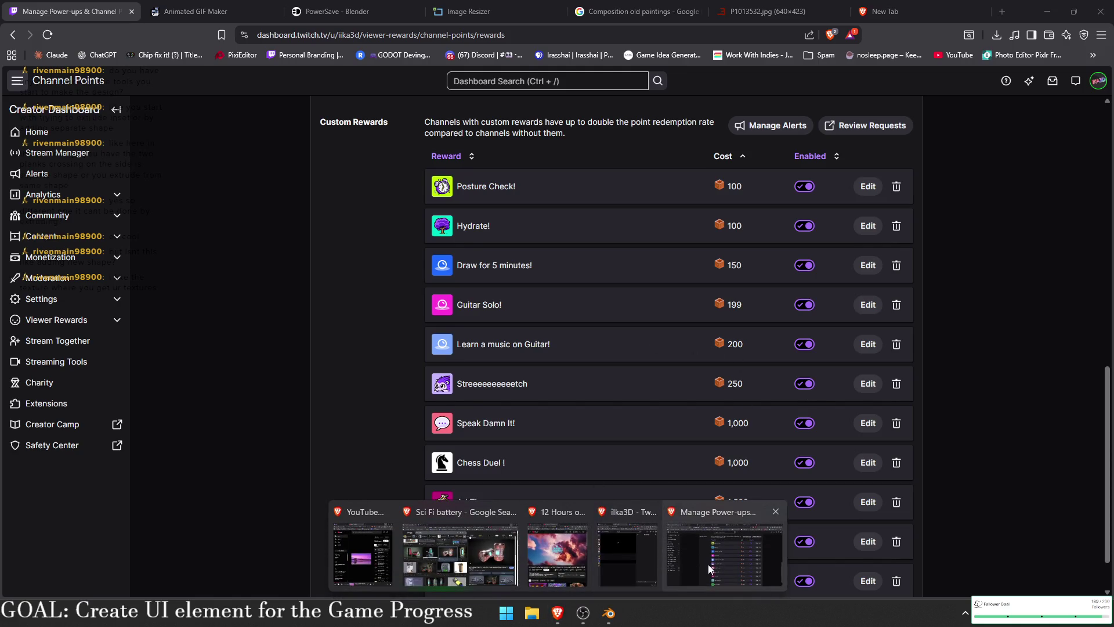
{"action": "left_click", "coordinate": [1042, 10]}
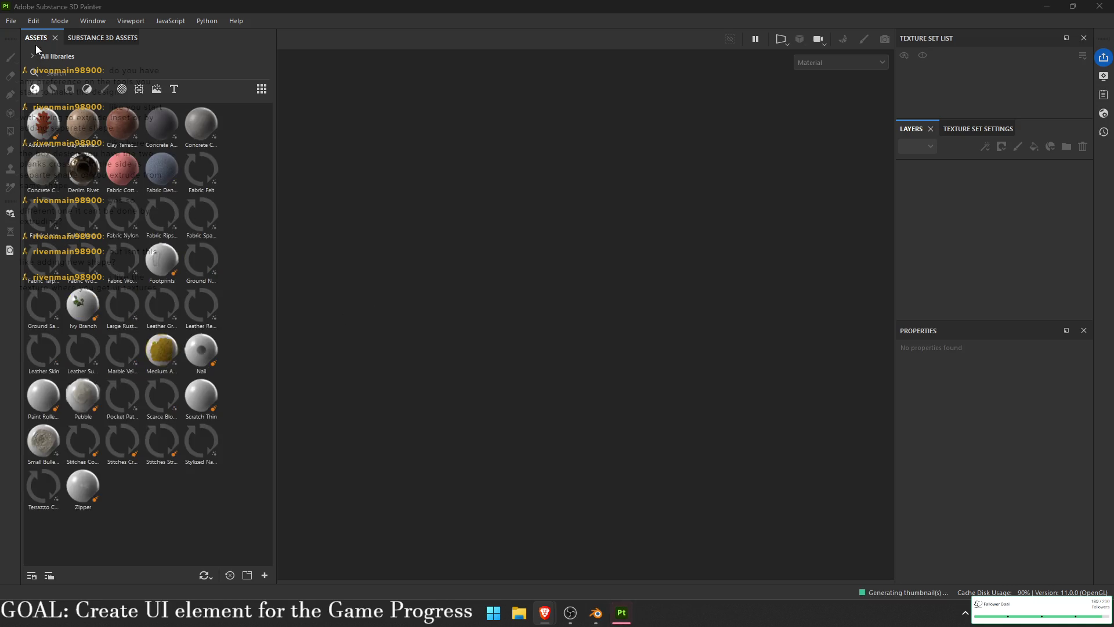
- Create a new project from UI_Battery.fbx with DirectX normal format and view its end cap
{"action": "left_click", "coordinate": [11, 20]}
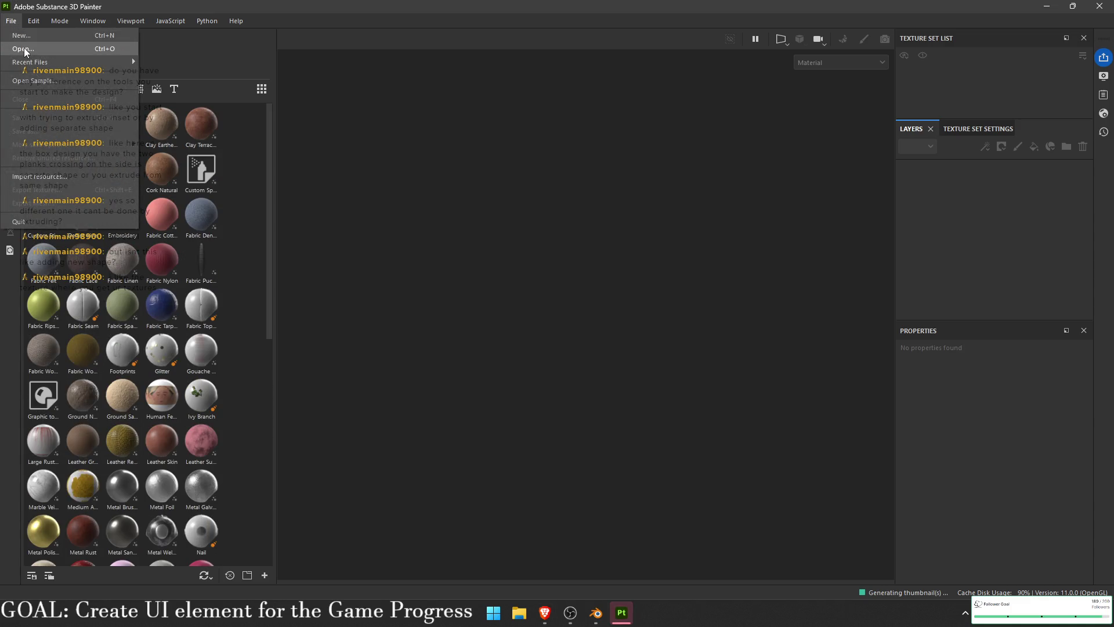
{"action": "key", "text": "Escape"}
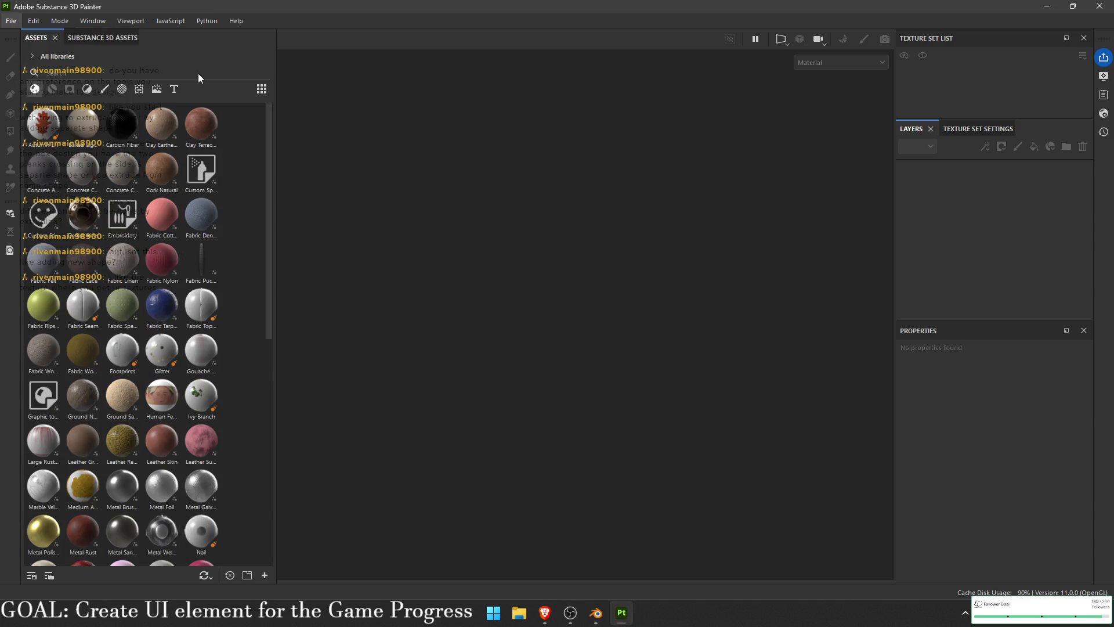
{"action": "left_click", "coordinate": [666, 169]}
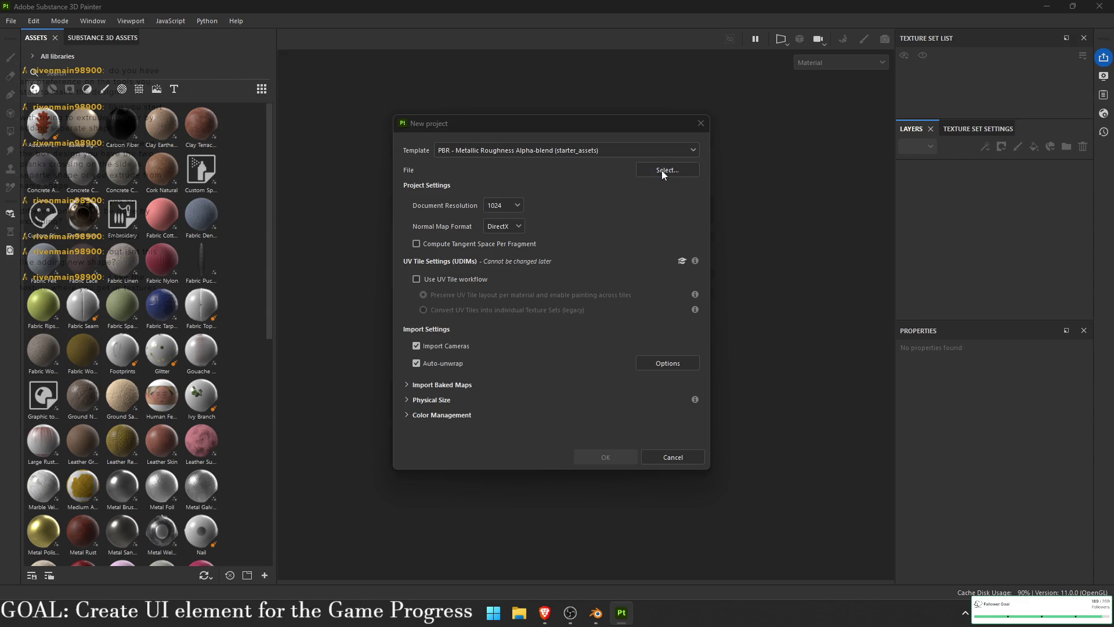
{"action": "double_click", "coordinate": [571, 227]}
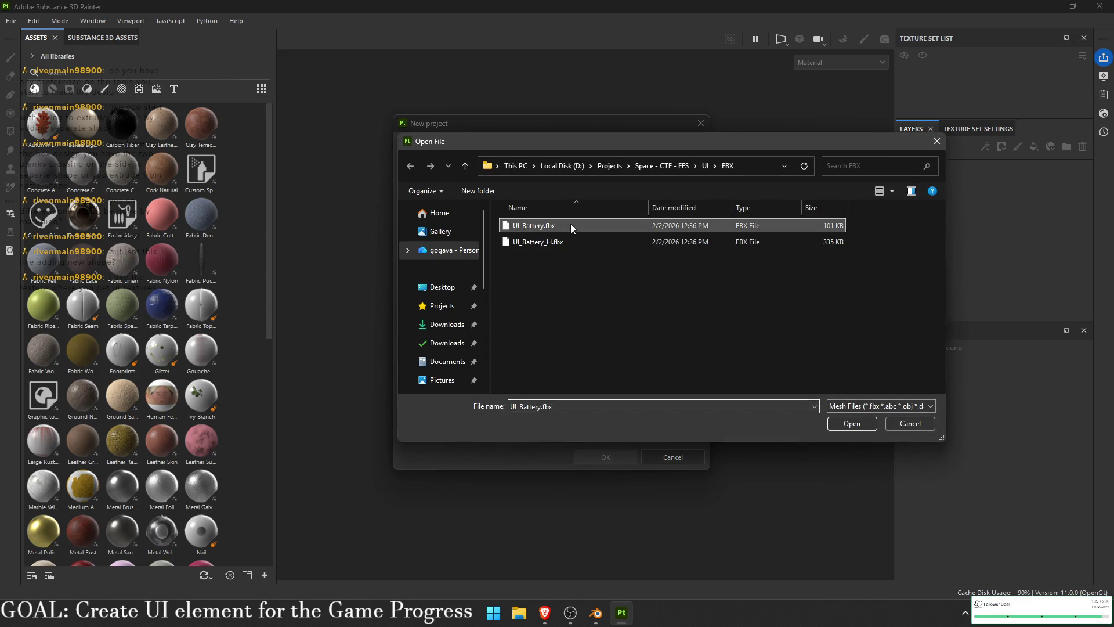
{"action": "left_click", "coordinate": [503, 226]}
{"action": "left_click", "coordinate": [500, 257]}
{"action": "left_click", "coordinate": [601, 461]}
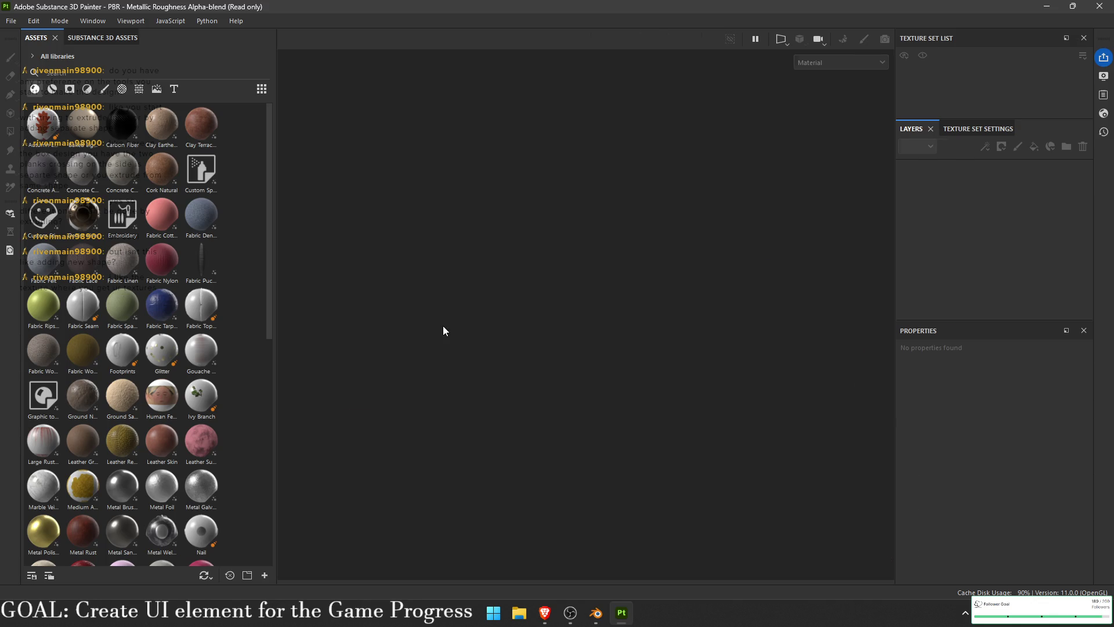
{"action": "left_click_drag", "start_coordinate": [500, 301], "coordinate": [430, 281]}
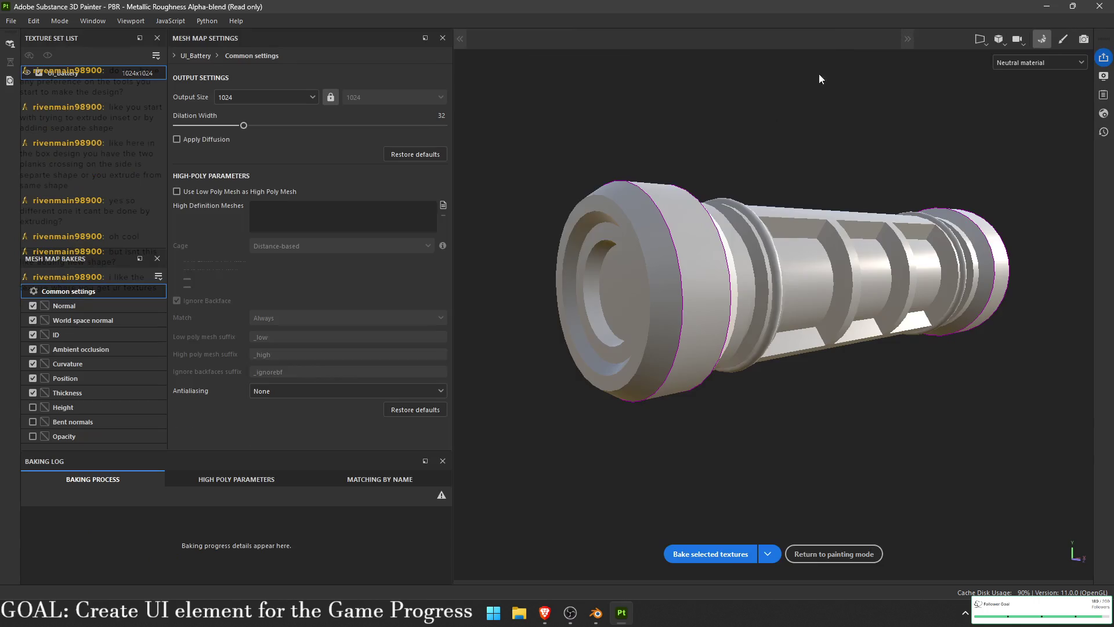
- Bake the mesh maps using UI_Battery_H.fbx as the high-poly mesh, then resume painting
{"action": "left_click", "coordinate": [436, 205]}
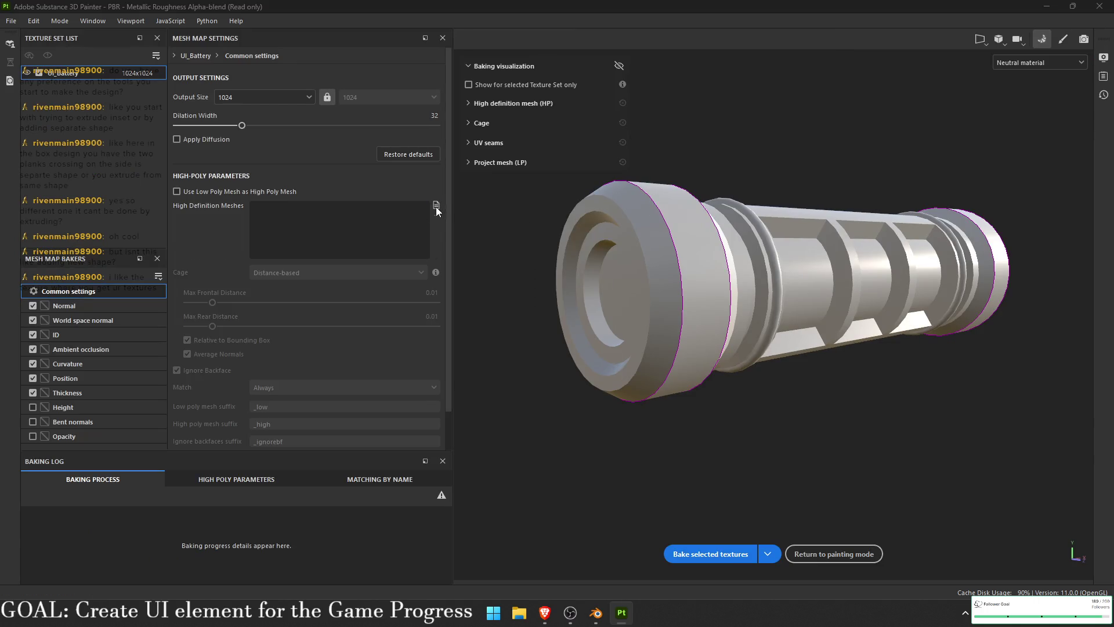
{"action": "double_click", "coordinate": [232, 120]}
{"action": "scroll", "coordinate": [660, 203], "scroll_direction": "up", "scroll_amount": 8}
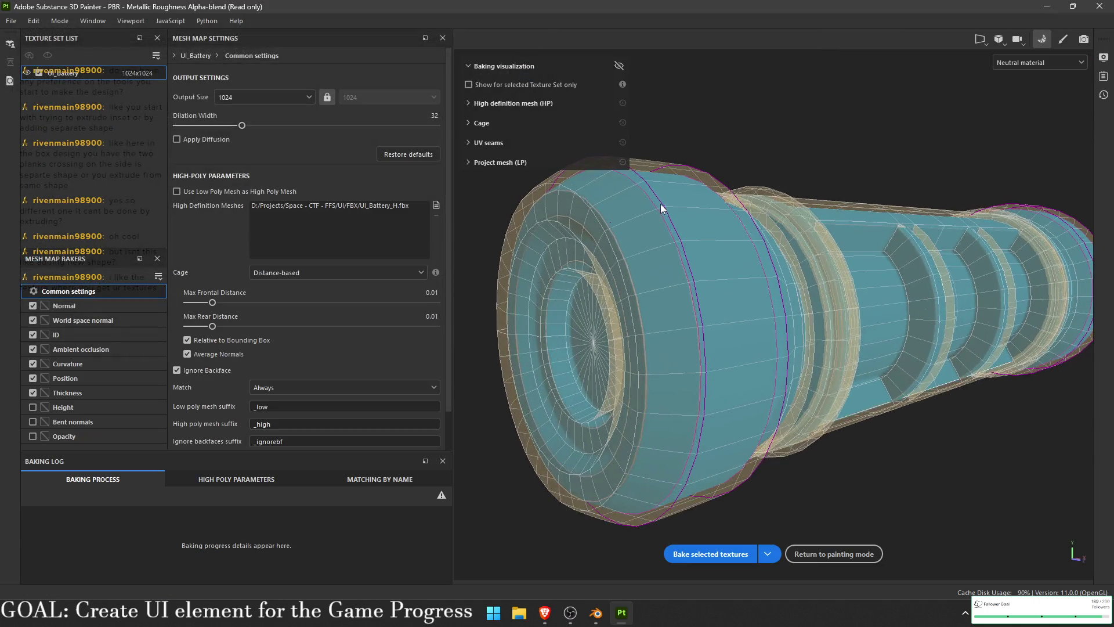
{"action": "scroll", "coordinate": [735, 228], "scroll_direction": "up", "scroll_amount": 3}
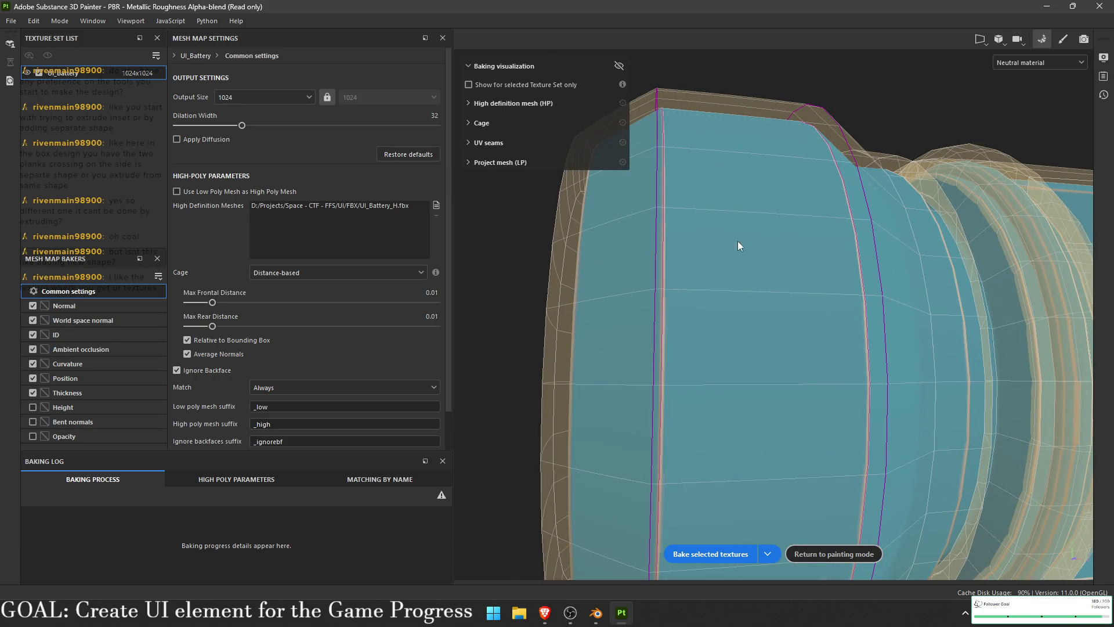
{"action": "left_click", "coordinate": [703, 558]}
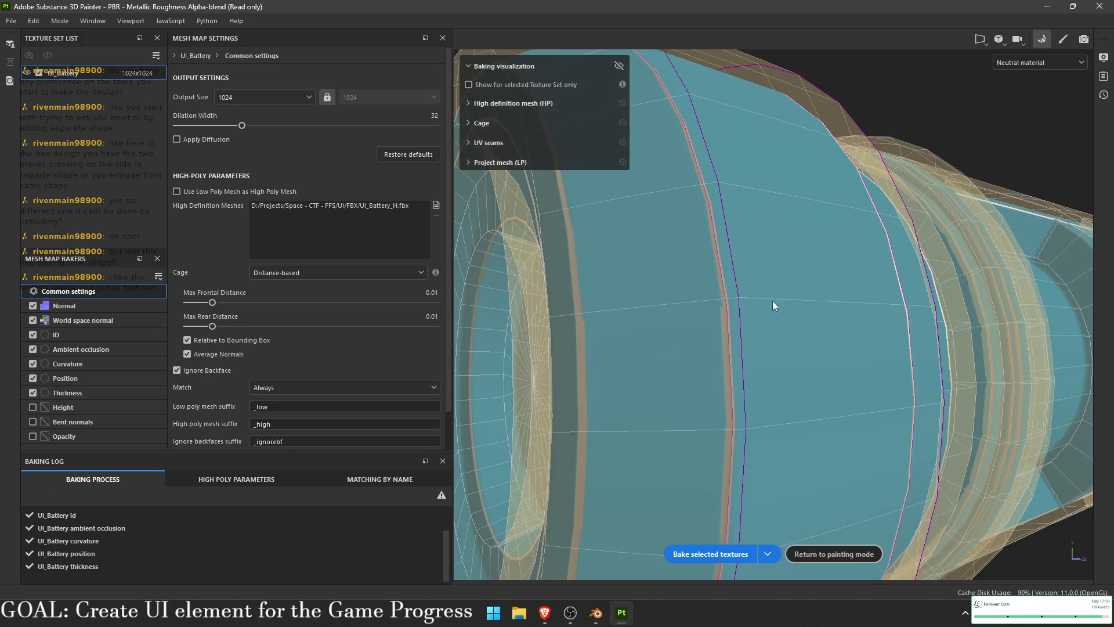
{"action": "left_click", "coordinate": [834, 553]}
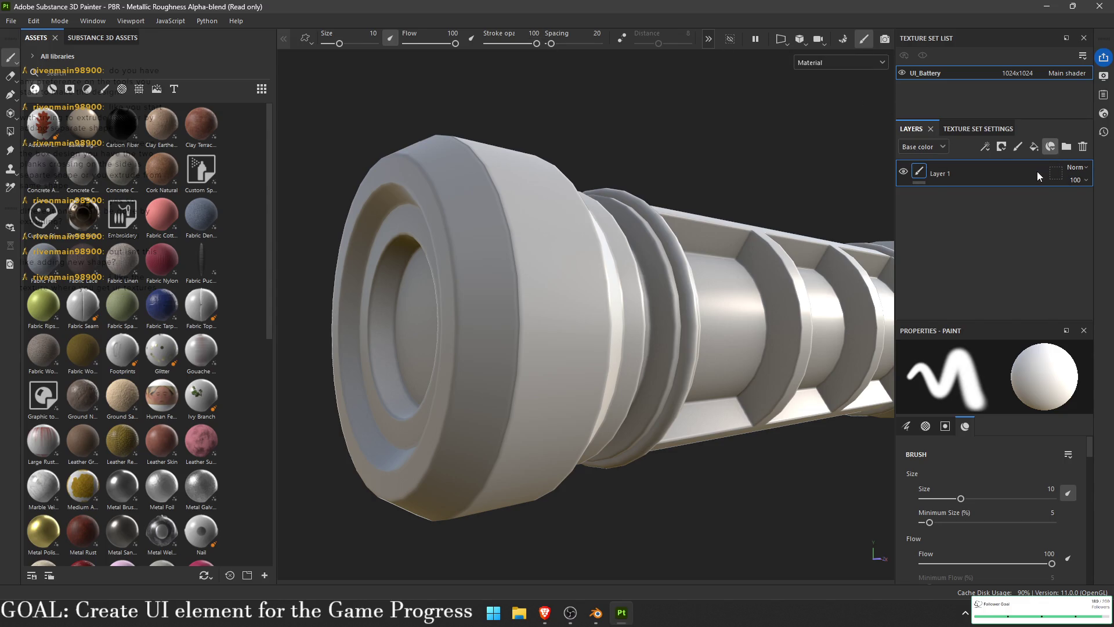
- Add a folder and a fill layer with a red base colour
{"action": "left_click", "coordinate": [1066, 146]}
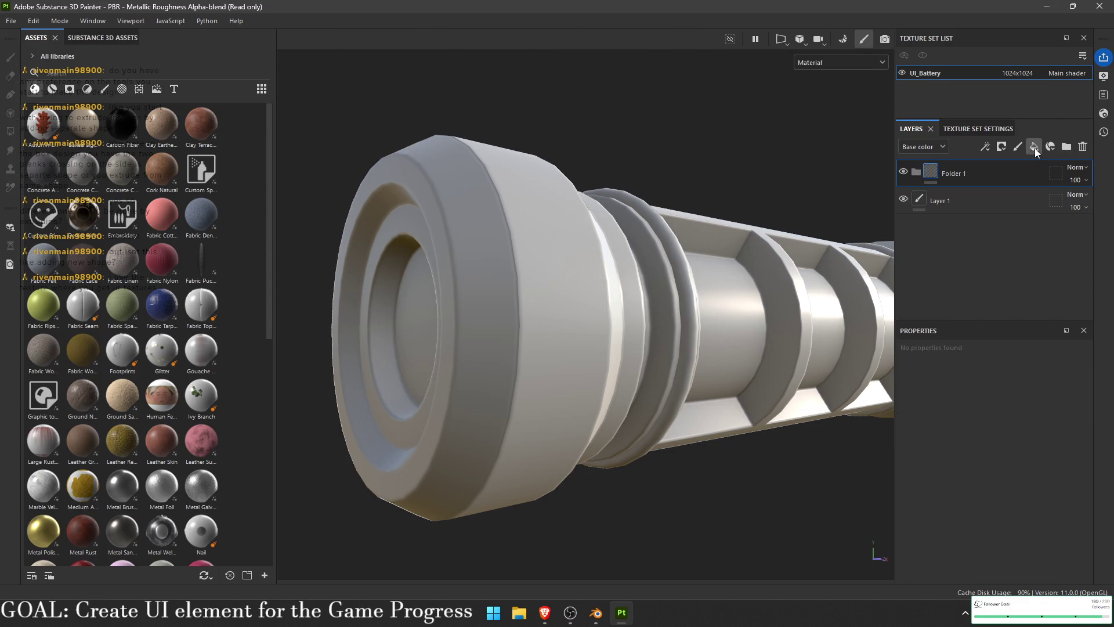
{"action": "double_click", "coordinate": [942, 201]}
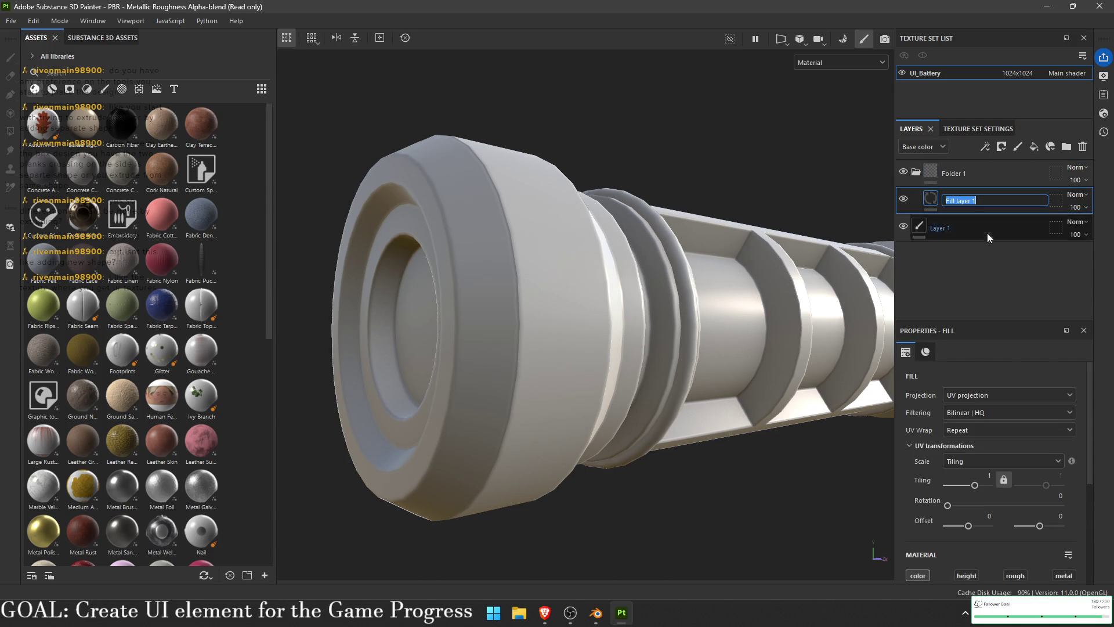
{"action": "scroll", "coordinate": [928, 552], "scroll_direction": "down", "scroll_amount": 3}
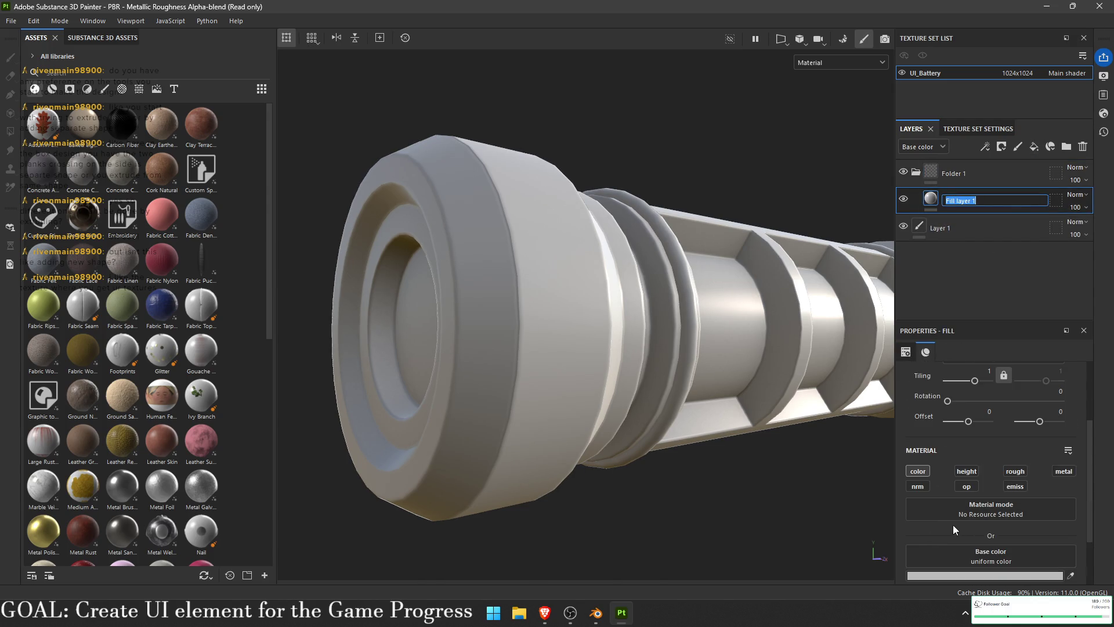
{"action": "left_click", "coordinate": [954, 577]}
{"action": "left_click", "coordinate": [903, 436]}
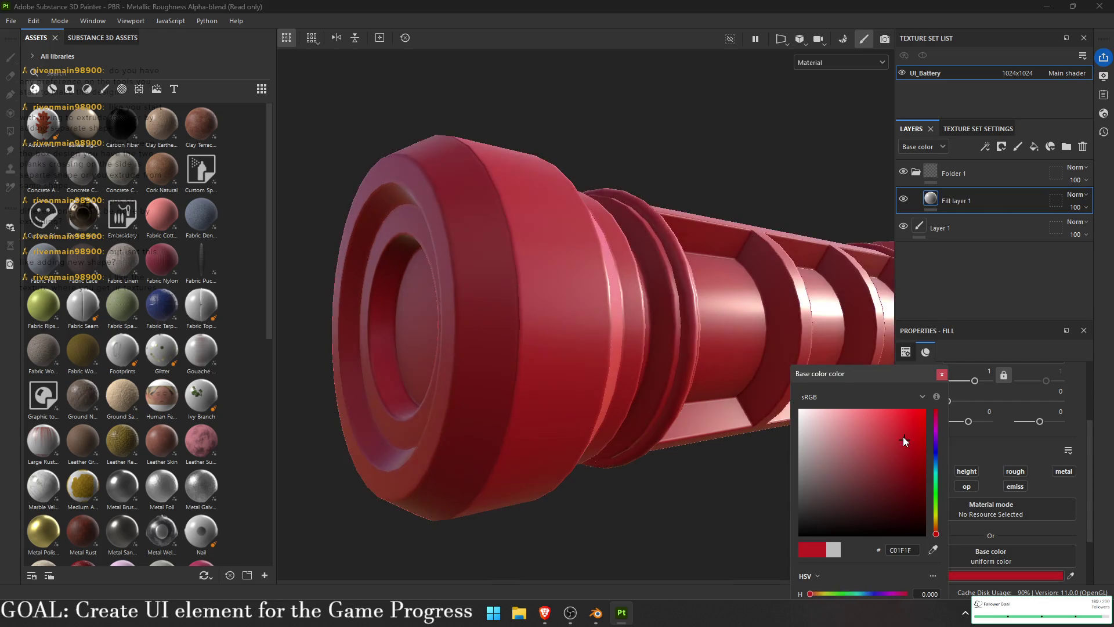
{"action": "left_click", "coordinate": [981, 200]}
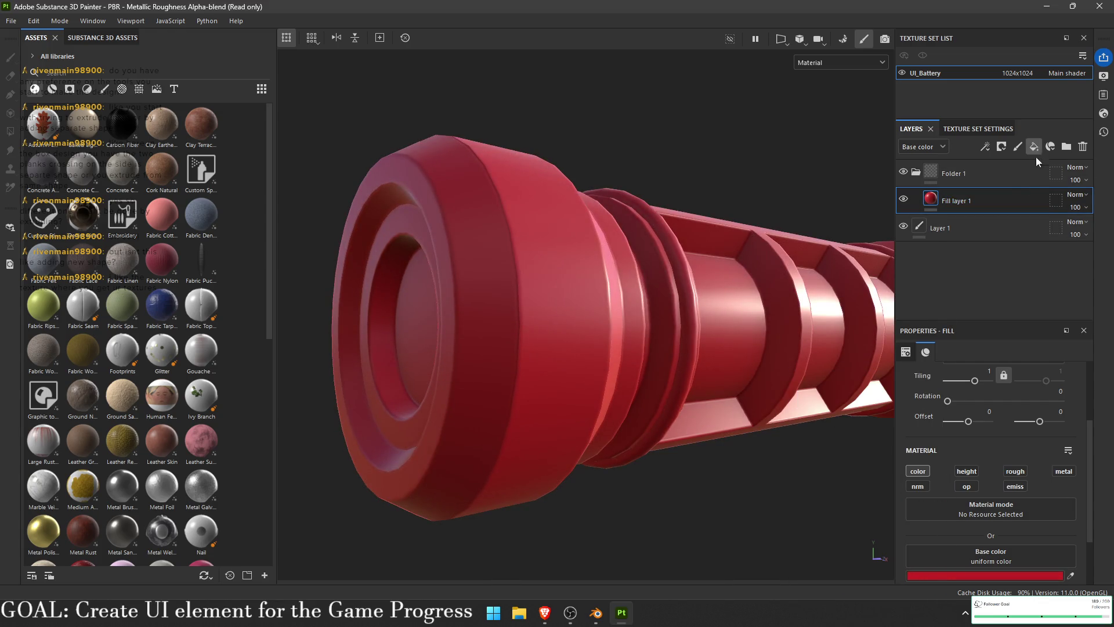
- Add a second fill with a black mask and Curvature generator at balance 0.06
{"action": "left_click", "coordinate": [1034, 148]}
{"action": "left_click", "coordinate": [992, 149]}
{"action": "left_click", "coordinate": [1000, 148]}
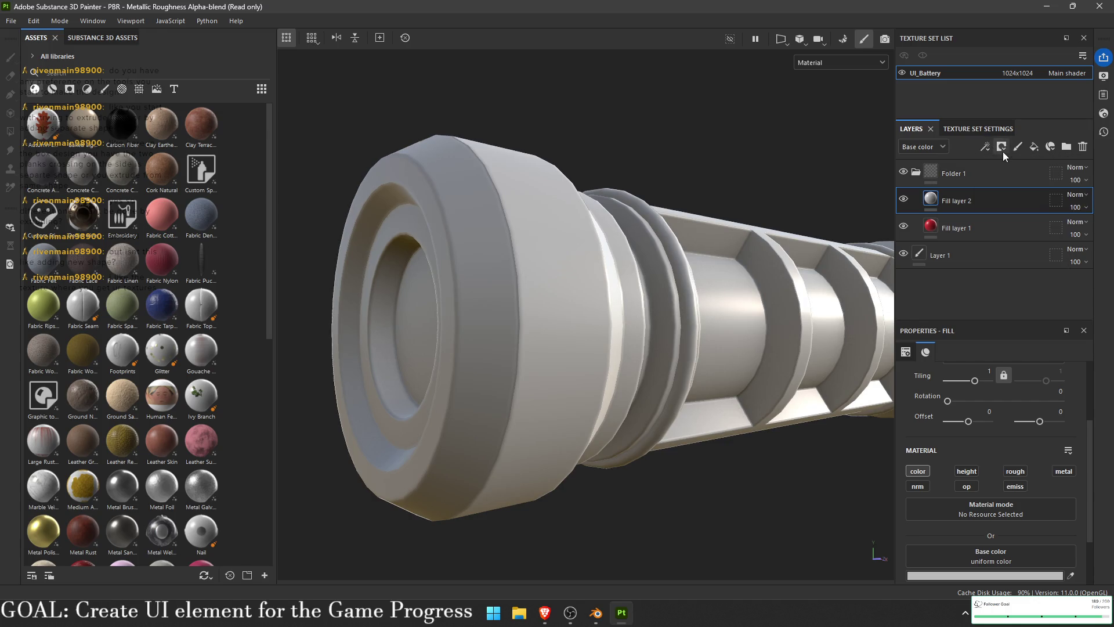
{"action": "key", "text": "Escape"}
{"action": "left_click", "coordinate": [986, 148]}
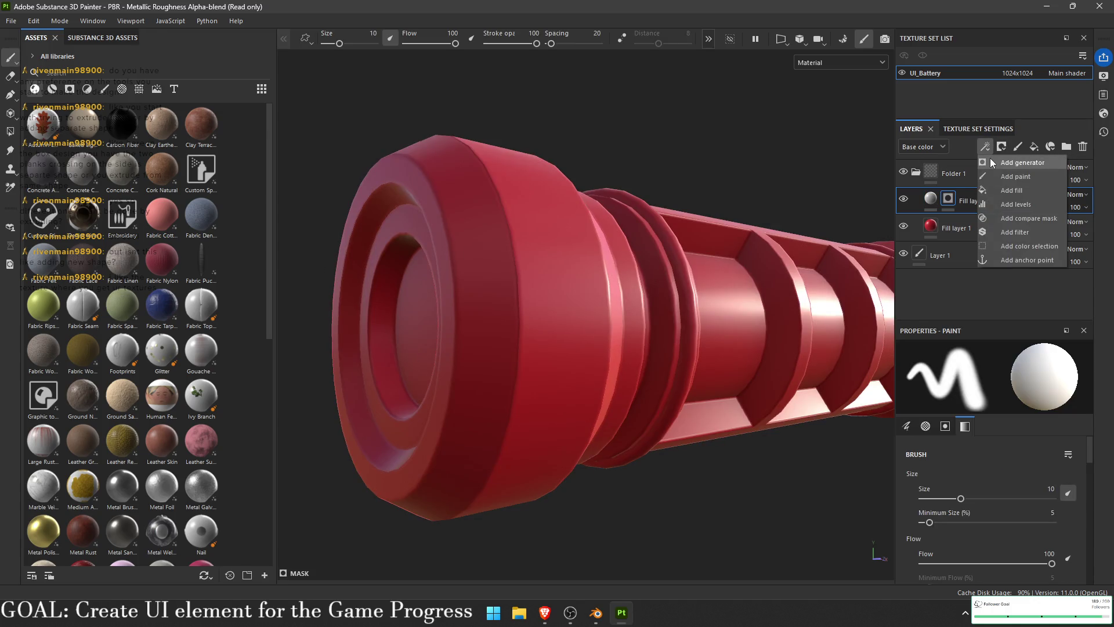
{"action": "left_click", "coordinate": [992, 163]}
{"action": "left_click", "coordinate": [994, 383]}
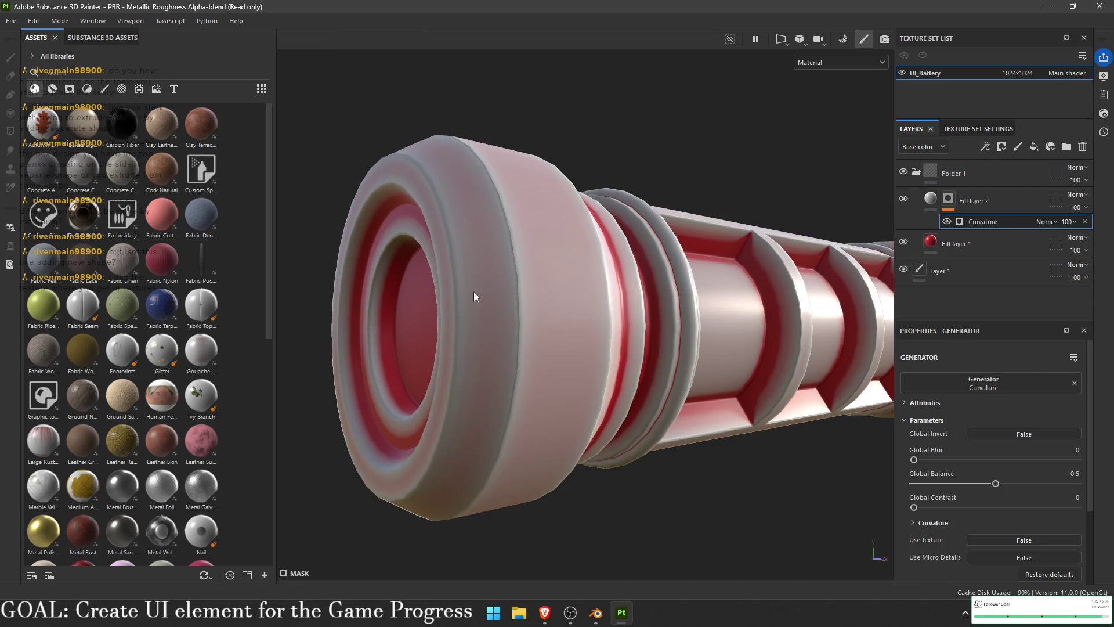
{"action": "left_click_drag", "start_coordinate": [995, 483], "coordinate": [923, 488]}
{"action": "mouse_move", "coordinate": [615, 406]}
{"action": "left_mouse_down"}
{"action": "mouse_move", "coordinate": [569, 390]}
{"action": "mouse_move", "coordinate": [645, 387]}
{"action": "left_mouse_up"}
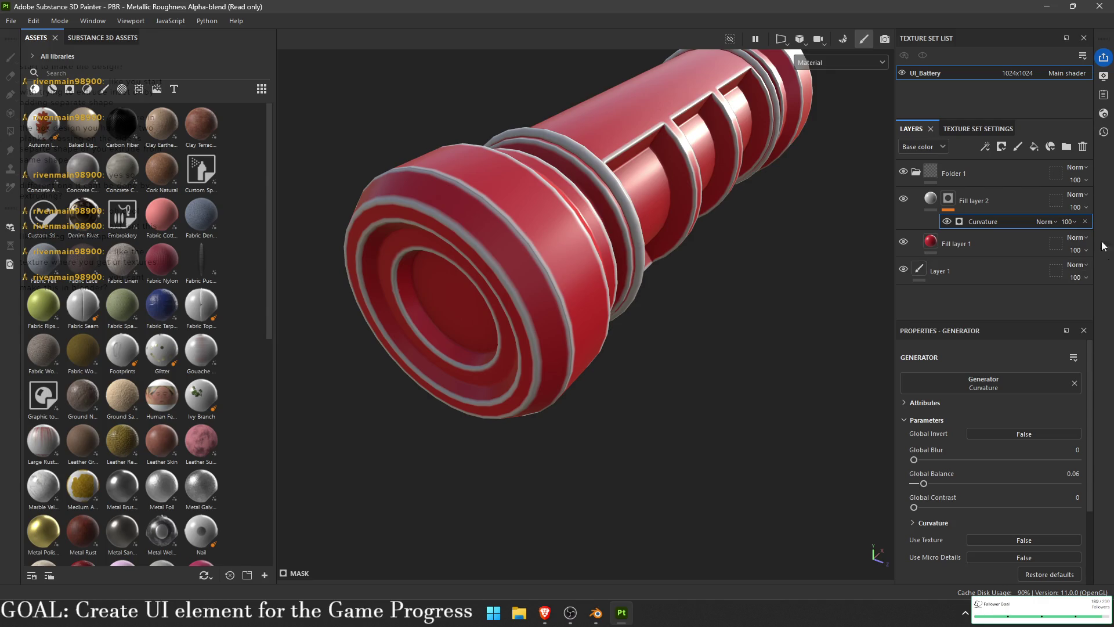
- Review Fill layer 2's properties and Curvature mask, keeping the Base color channel
{"action": "left_click", "coordinate": [980, 203]}
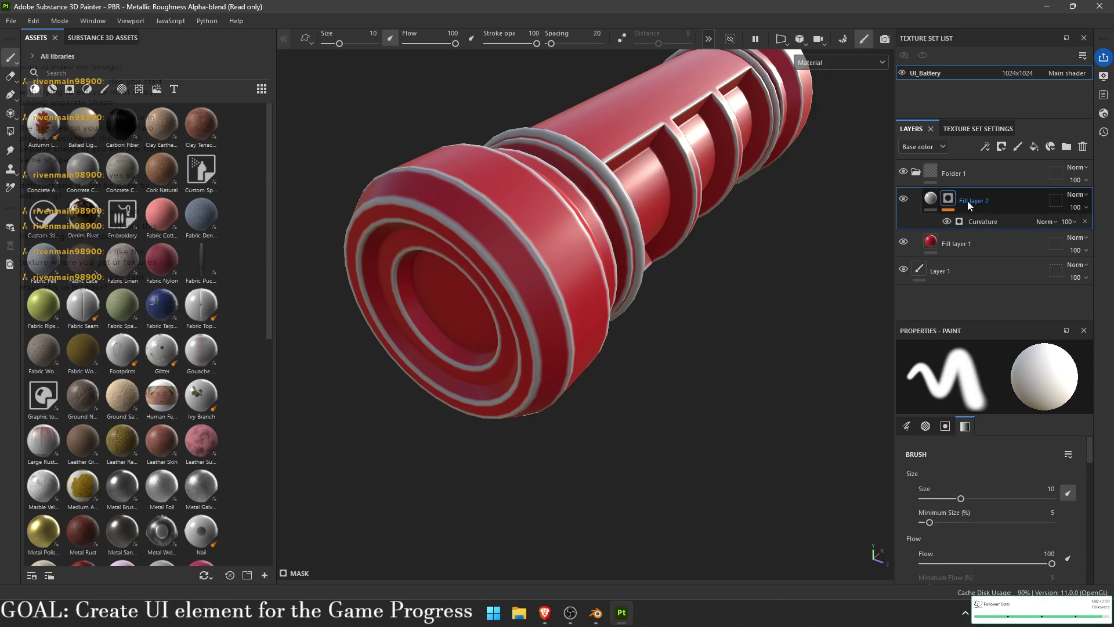
{"action": "left_click", "coordinate": [930, 200]}
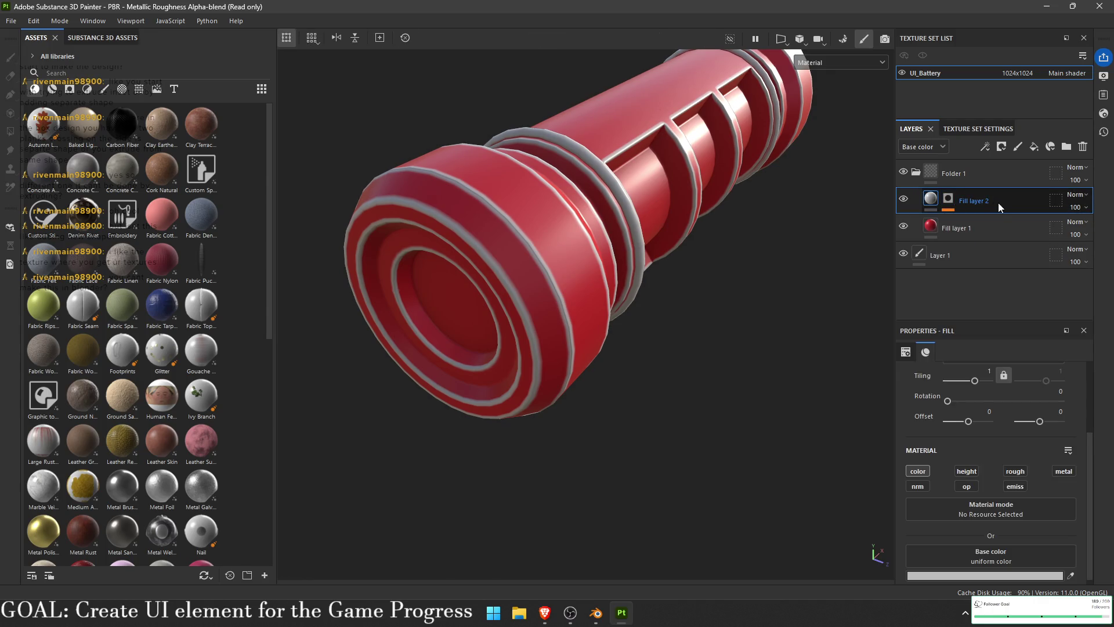
{"action": "left_click", "coordinate": [948, 199]}
{"action": "left_click", "coordinate": [942, 147]}
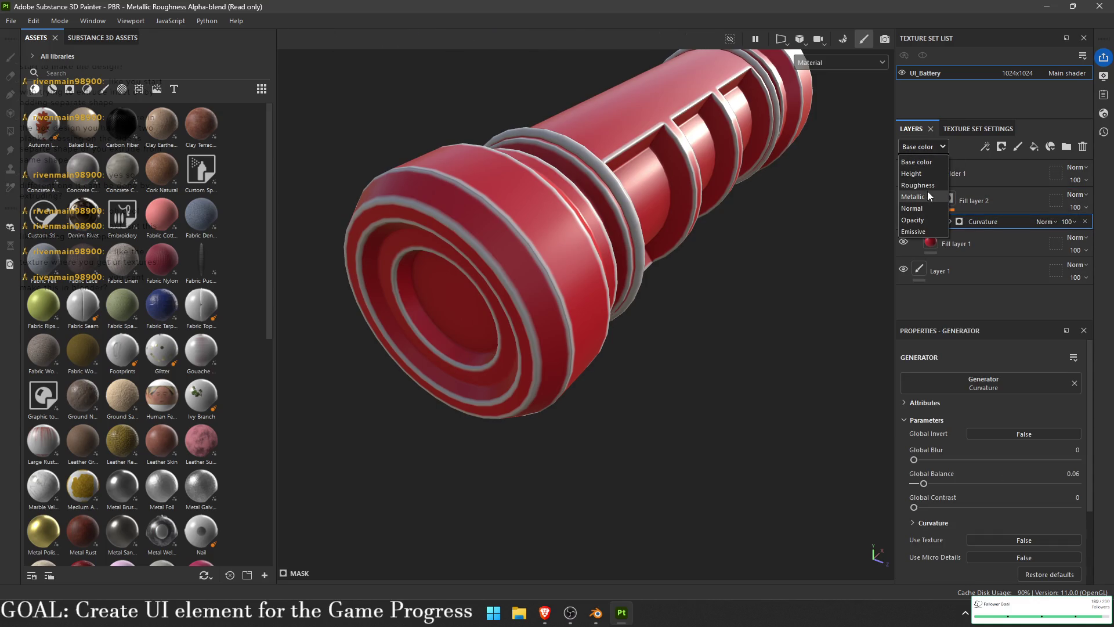
{"action": "left_click", "coordinate": [984, 176]}
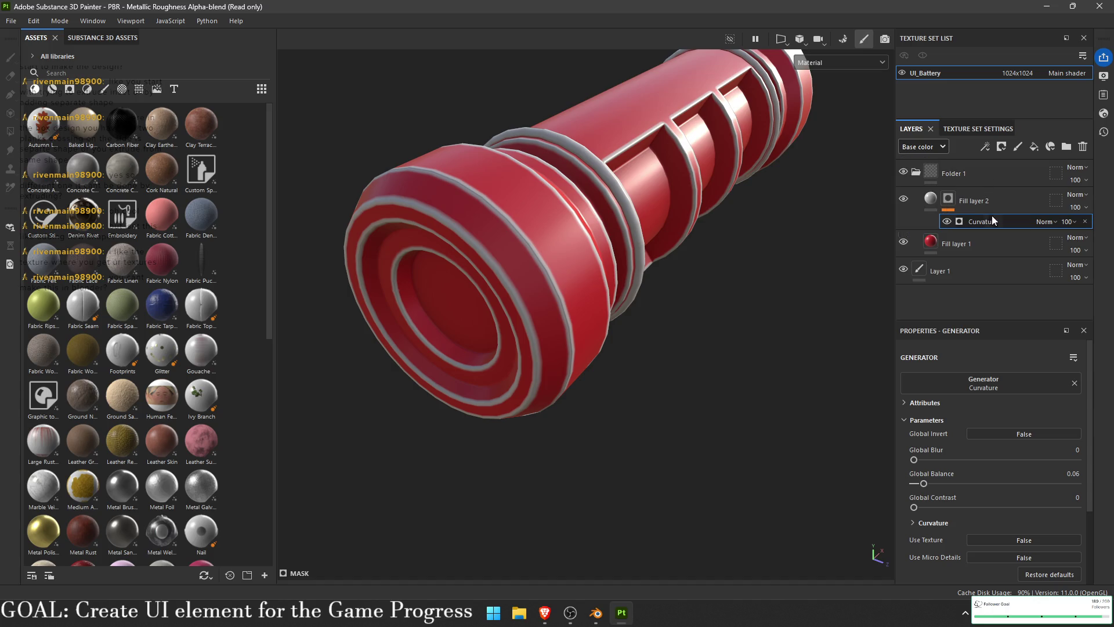
- Add a mask fill effect using Grunge Map 005 with much finer tiling
{"action": "left_click", "coordinate": [1033, 148]}
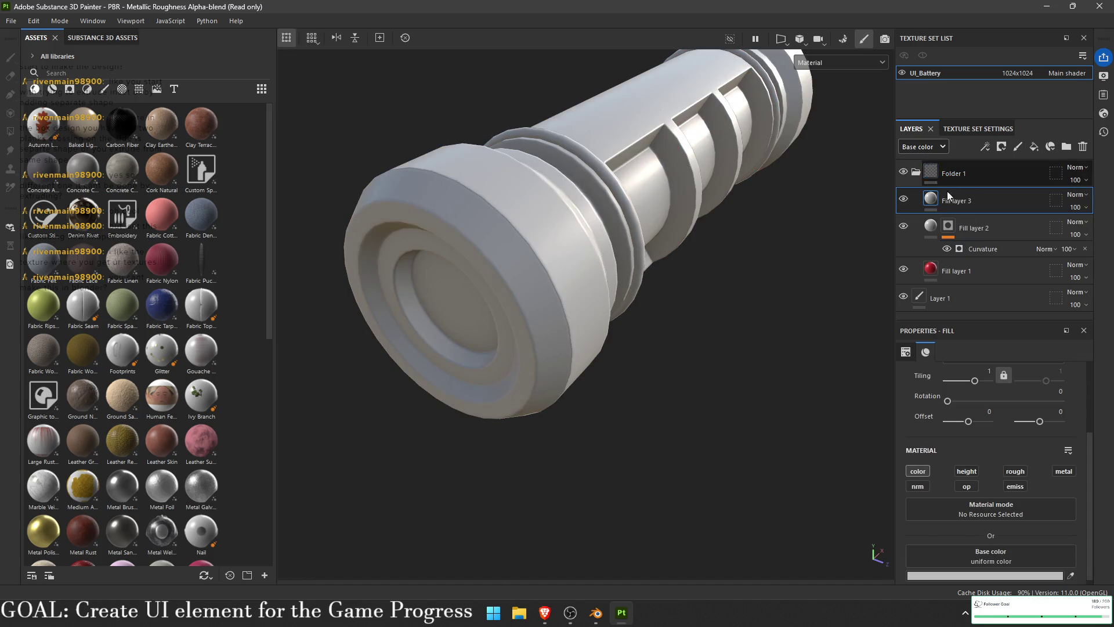
{"action": "key", "text": "Delete"}
{"action": "left_click", "coordinate": [932, 149]}
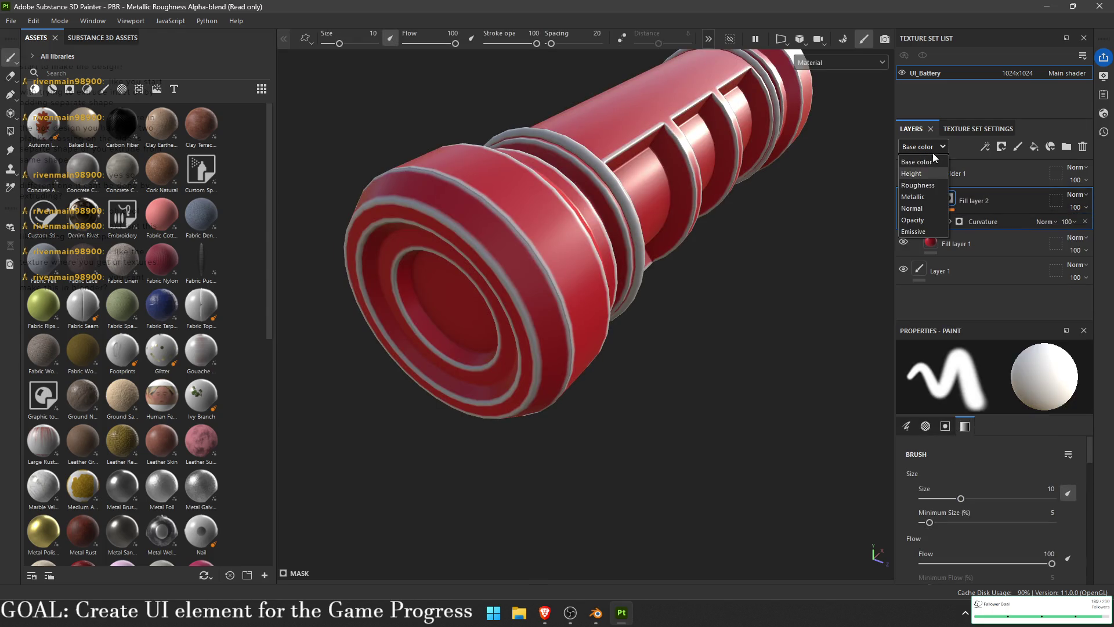
{"action": "left_click", "coordinate": [970, 207]}
{"action": "left_click", "coordinate": [985, 149]}
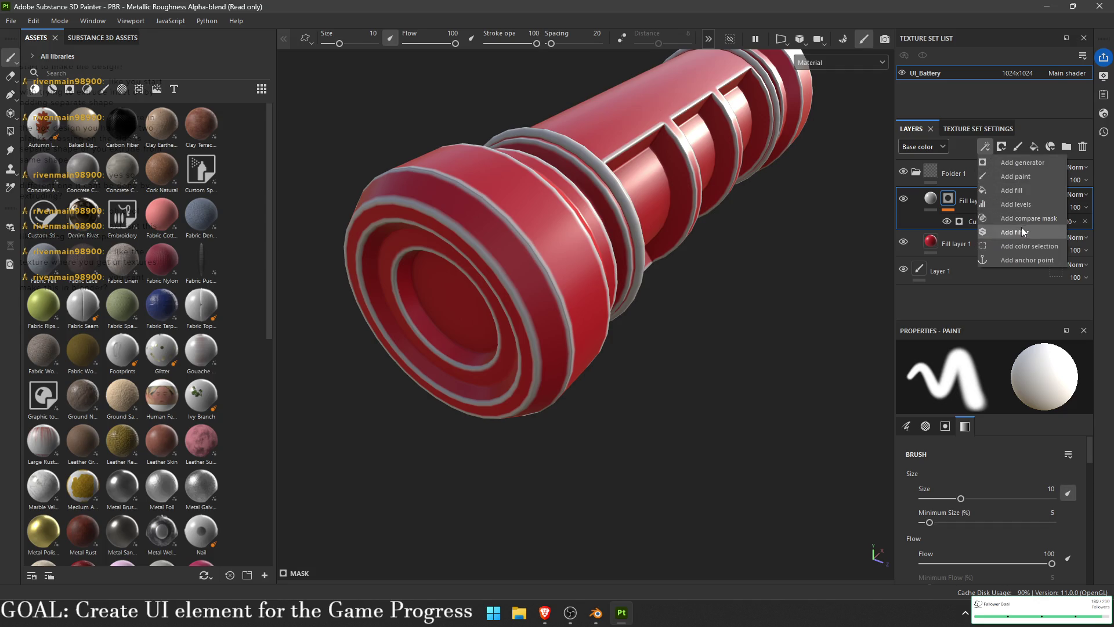
{"action": "left_click", "coordinate": [1033, 195]}
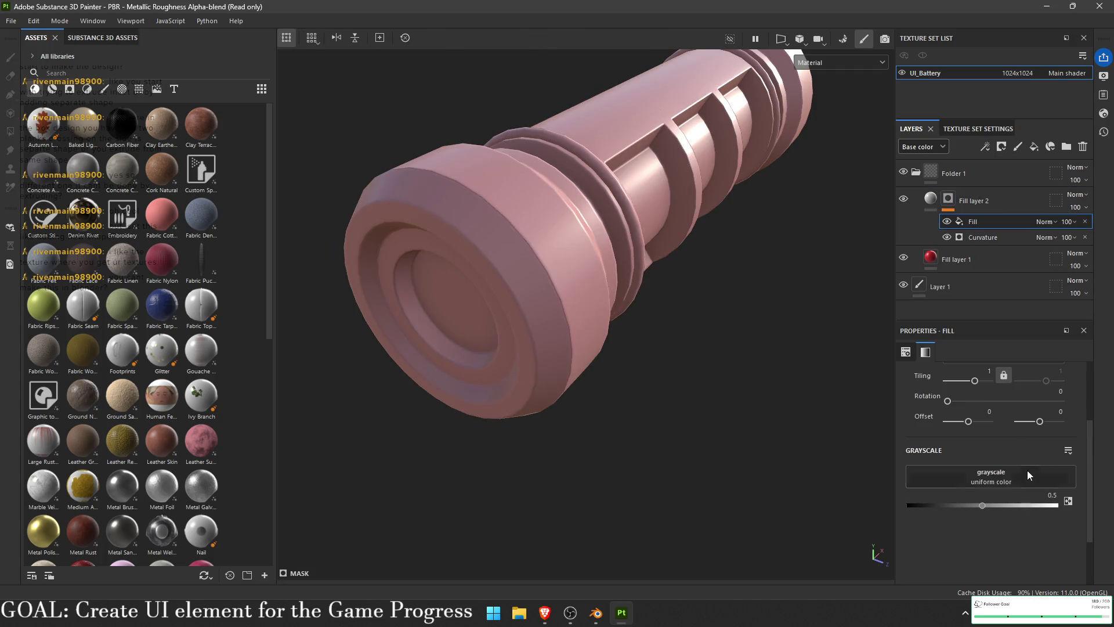
{"action": "left_click", "coordinate": [1027, 470]}
{"action": "type", "text": "grun"}
{"action": "scroll", "coordinate": [1030, 365], "scroll_direction": "down", "scroll_amount": 2}
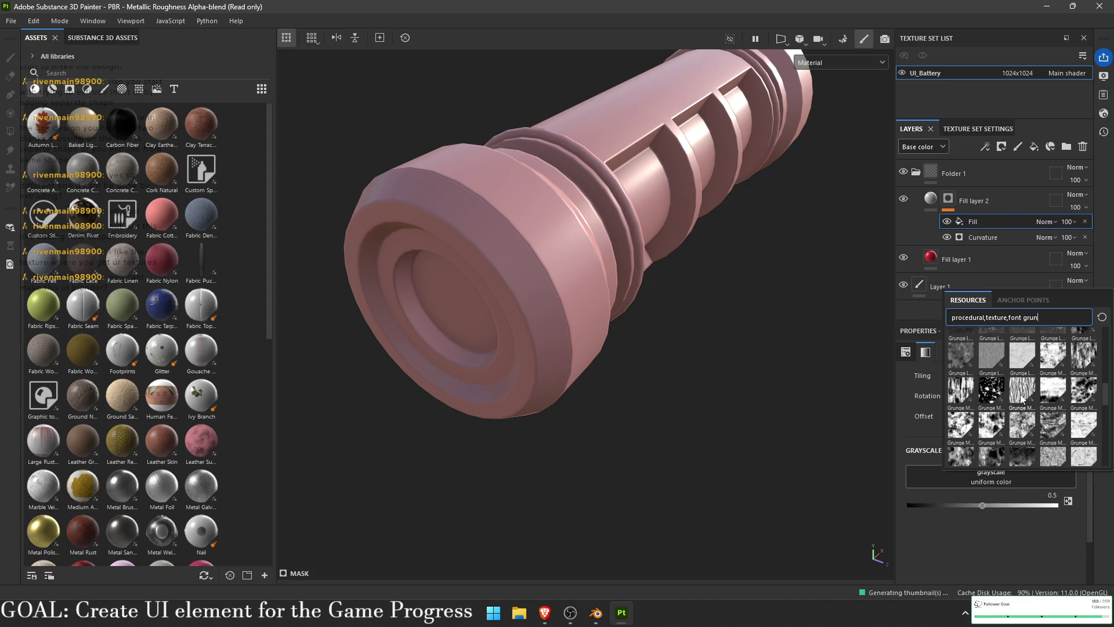
{"action": "left_click", "coordinate": [1022, 391]}
{"action": "left_click_drag", "start_coordinate": [974, 381], "coordinate": [980, 381]}
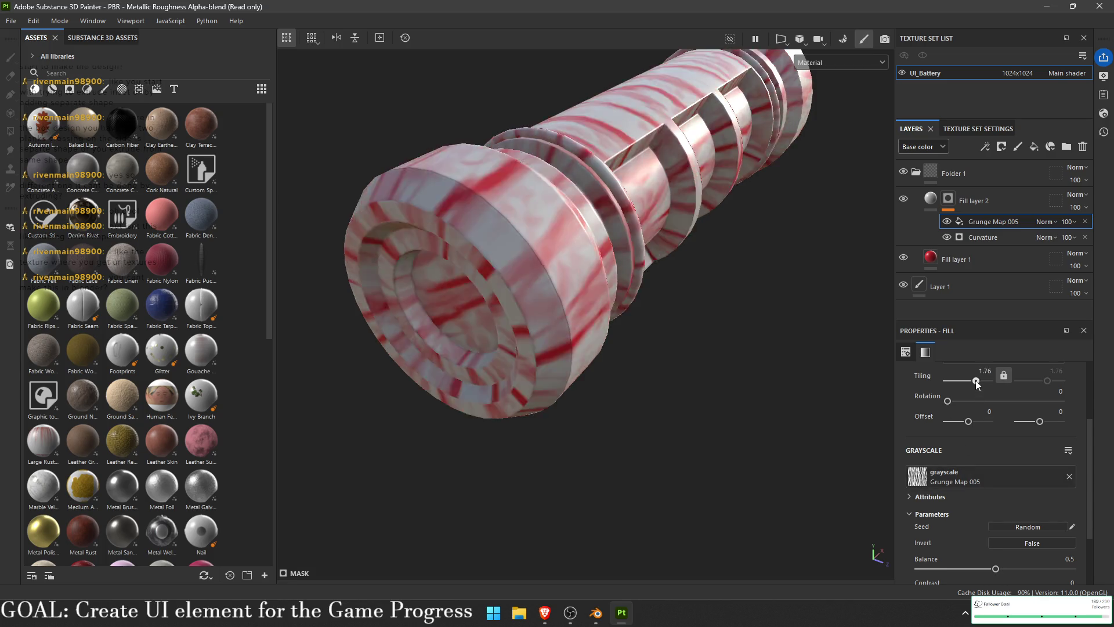
- Try Color Burn, then Exclusion blending on Grunge Map 005
{"action": "left_click", "coordinate": [1046, 221]}
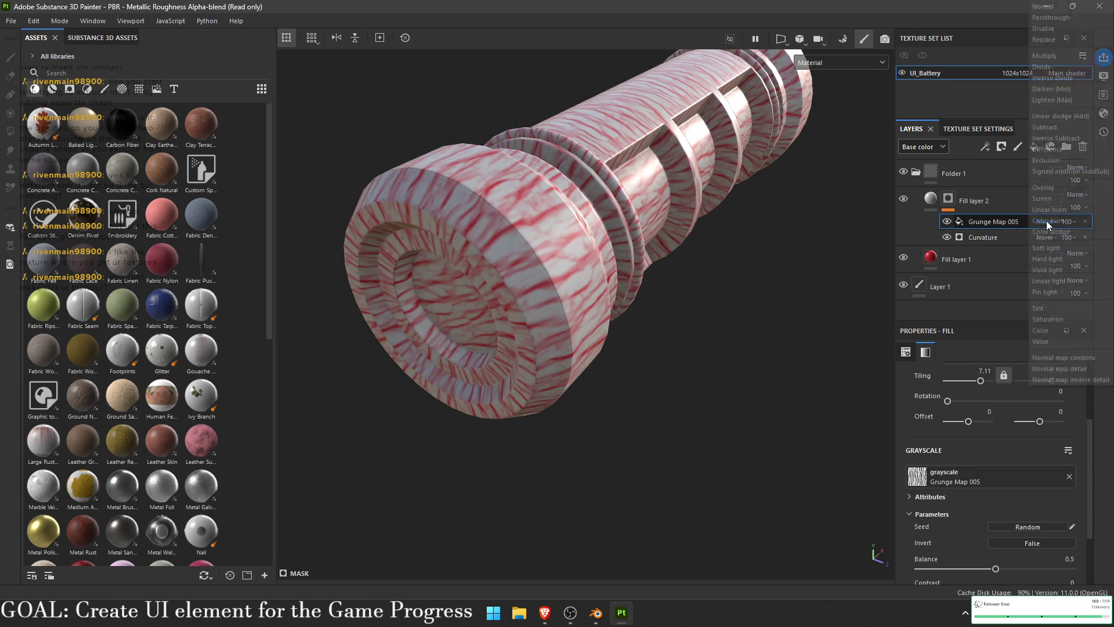
{"action": "left_click", "coordinate": [1064, 221]}
{"action": "mouse_move", "coordinate": [812, 232]}
{"action": "left_mouse_down"}
{"action": "mouse_move", "coordinate": [710, 232]}
{"action": "mouse_move", "coordinate": [827, 297]}
{"action": "left_mouse_up"}
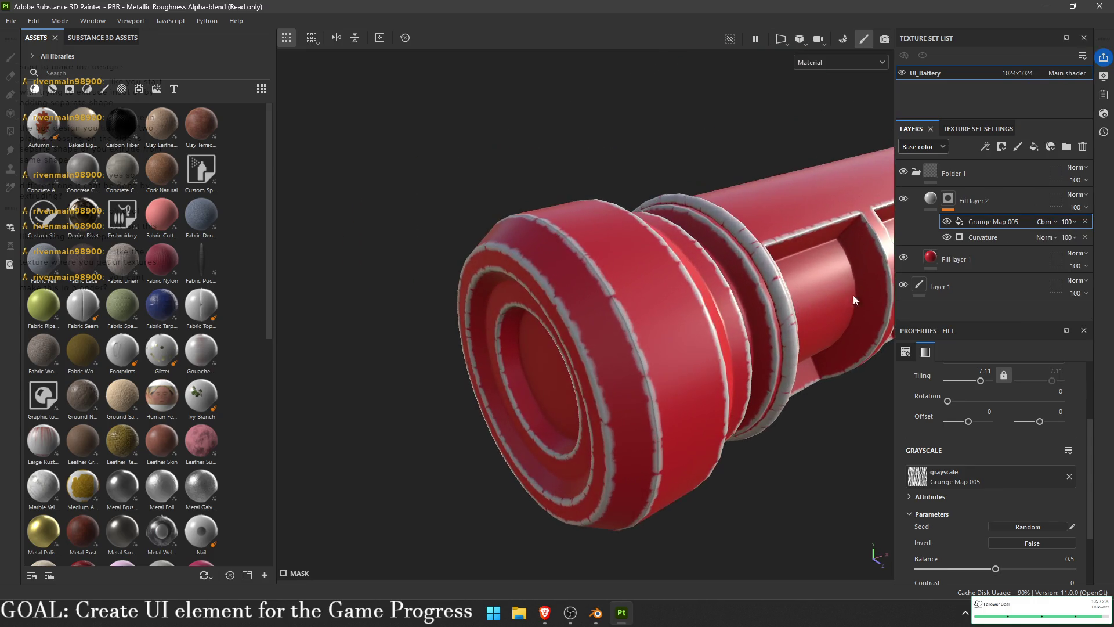
{"action": "left_click", "coordinate": [1051, 223]}
{"action": "left_click", "coordinate": [1049, 224]}
{"action": "scroll", "coordinate": [1045, 221], "scroll_direction": "up", "scroll_amount": 5}
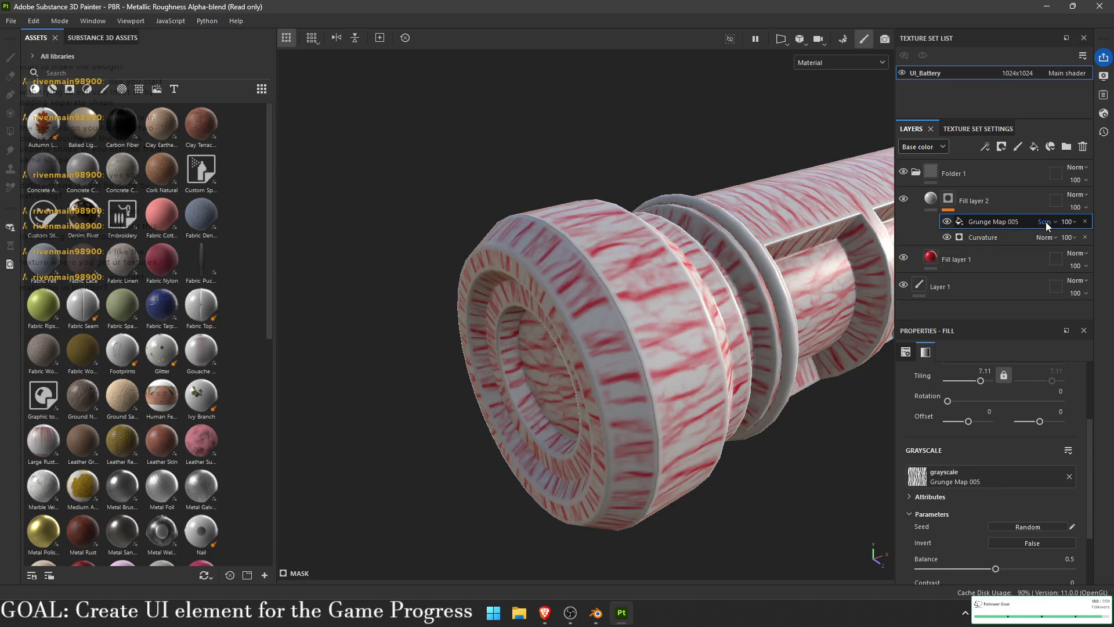
{"action": "scroll", "coordinate": [1045, 221], "scroll_direction": "up", "scroll_amount": 3}
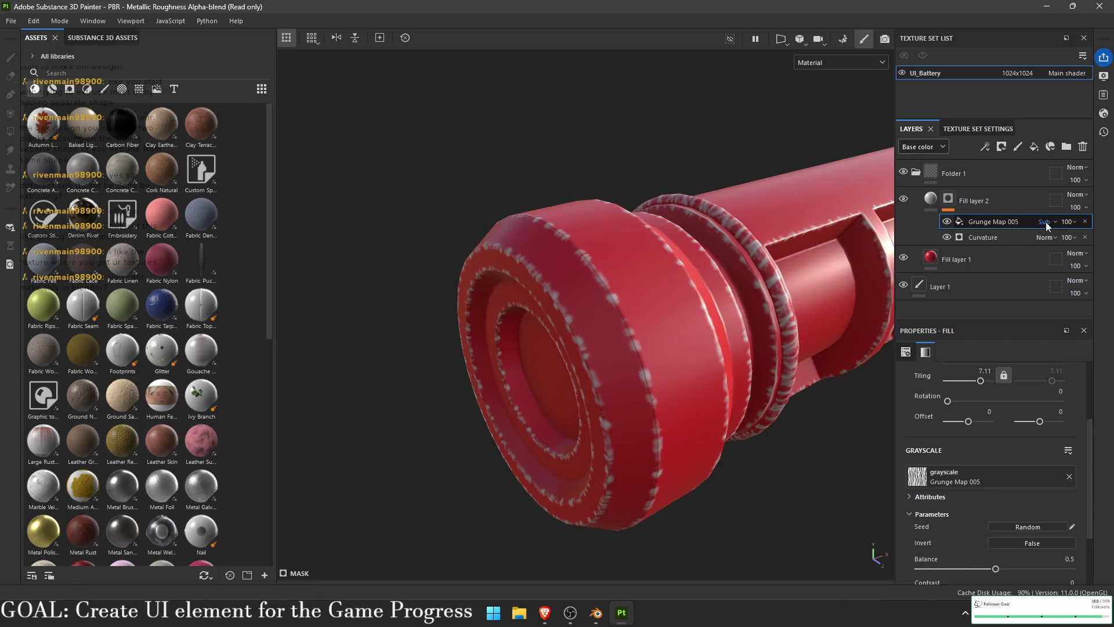
- Set the grunge Tiling to 1.4 and Balance to 0.54, checking the edge wear
{"action": "left_click_drag", "start_coordinate": [983, 382], "coordinate": [975, 390]}
{"action": "left_click_drag", "start_coordinate": [995, 569], "coordinate": [1001, 568]}
{"action": "left_click_drag", "start_coordinate": [659, 412], "coordinate": [775, 334]}
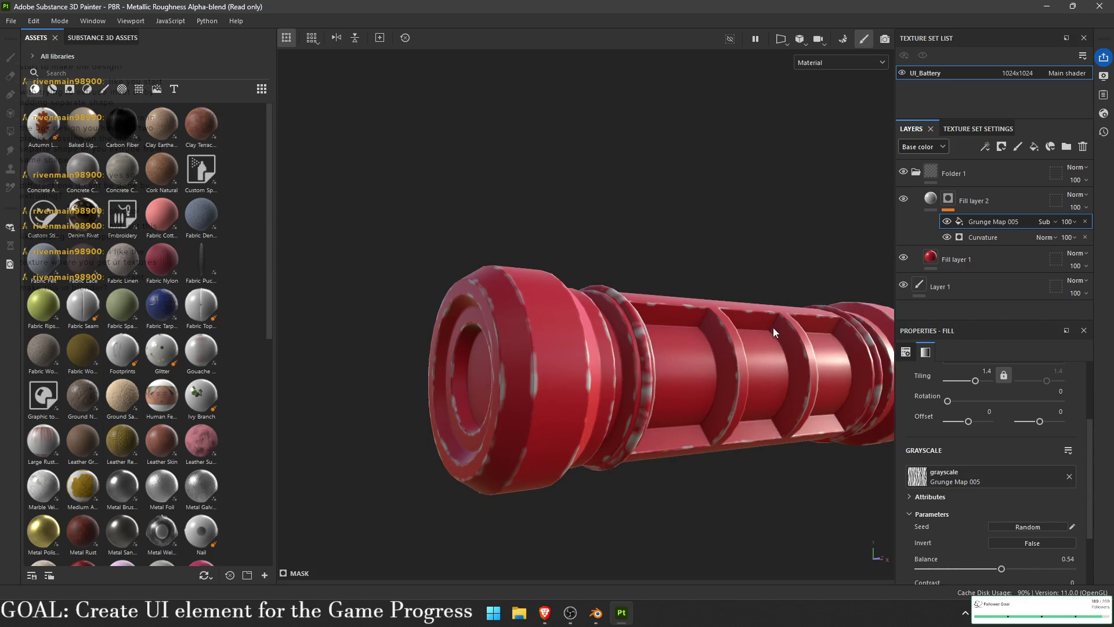
{"action": "left_click_drag", "start_coordinate": [751, 287], "coordinate": [771, 282]}
- Delete Folder 1 together with its fill layers
{"action": "left_click", "coordinate": [986, 172]}
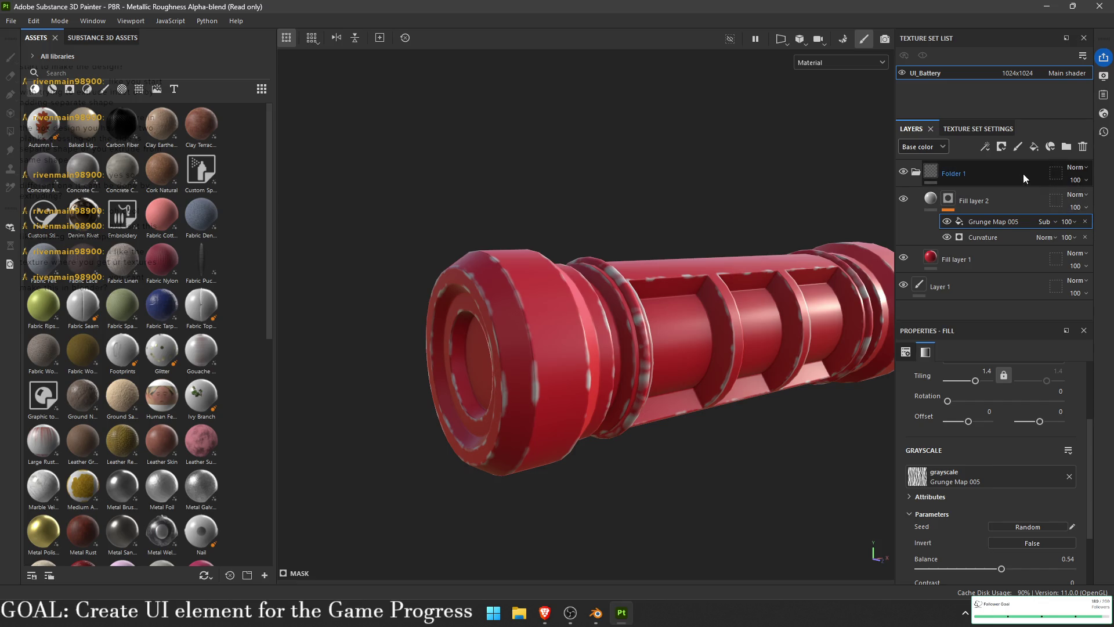
{"action": "left_click", "coordinate": [1082, 146]}
{"action": "left_click", "coordinate": [96, 74]}
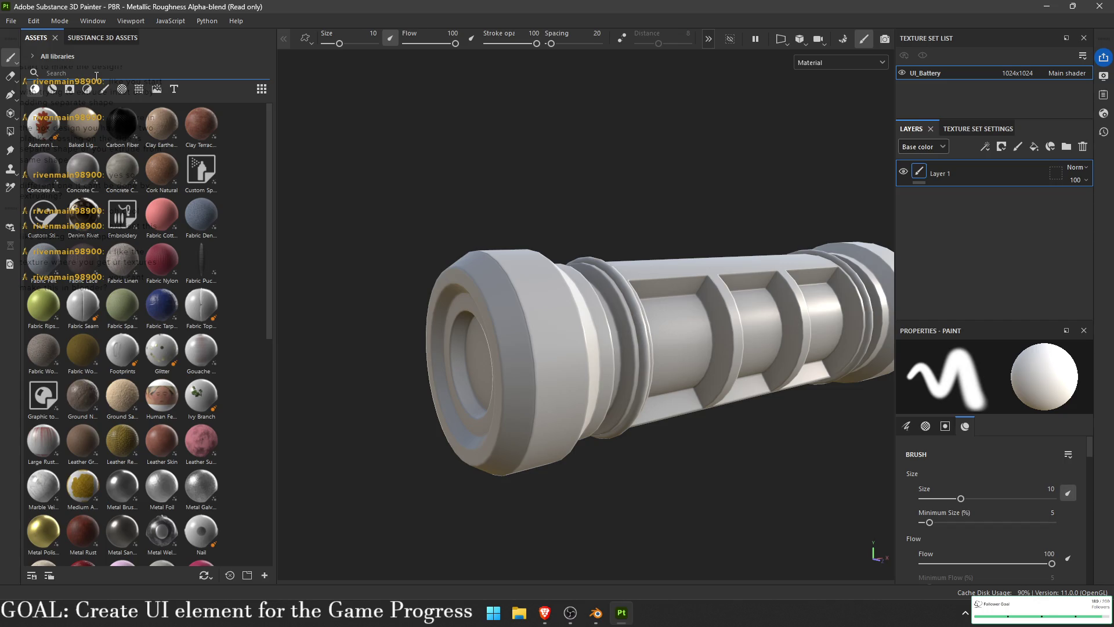
- Search 'ika' in materials and preview IKA3D Scratchy Metal on the battery, then undo it
{"action": "type", "text": "ika"}
{"action": "left_click", "coordinate": [56, 93]}
{"action": "left_click_drag", "start_coordinate": [119, 140], "coordinate": [491, 326]}
{"action": "mouse_move", "coordinate": [613, 353]}
{"action": "left_mouse_down"}
{"action": "mouse_move", "coordinate": [783, 287]}
{"action": "mouse_move", "coordinate": [649, 336]}
{"action": "left_mouse_up"}
{"action": "scroll", "coordinate": [662, 325], "scroll_direction": "up", "scroll_amount": 3}
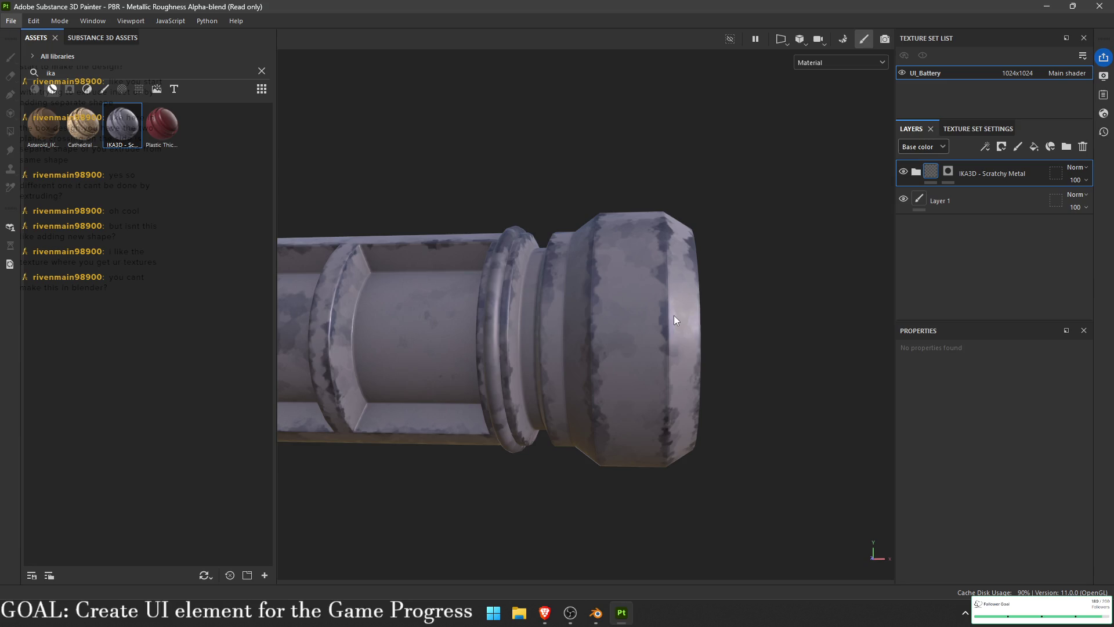
{"action": "mouse_move", "coordinate": [590, 315]}
{"action": "left_mouse_down"}
{"action": "mouse_move", "coordinate": [608, 296]}
{"action": "mouse_move", "coordinate": [604, 264]}
{"action": "mouse_move", "coordinate": [461, 329]}
{"action": "mouse_move", "coordinate": [685, 250]}
{"action": "mouse_move", "coordinate": [586, 269]}
{"action": "left_mouse_up"}
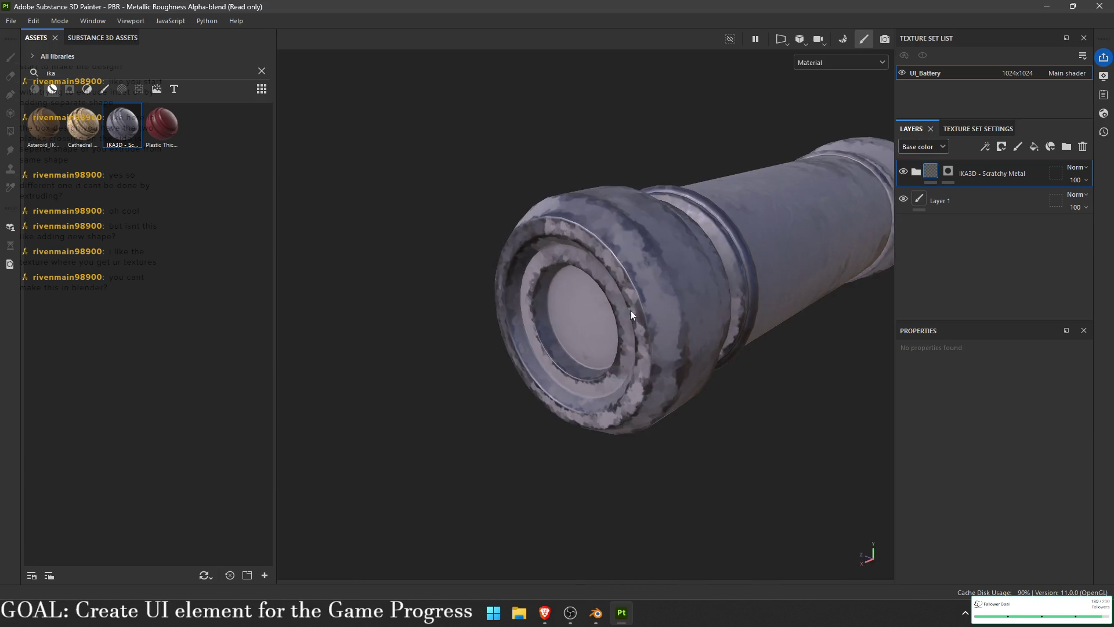
{"action": "left_click_drag", "start_coordinate": [635, 314], "coordinate": [526, 295]}
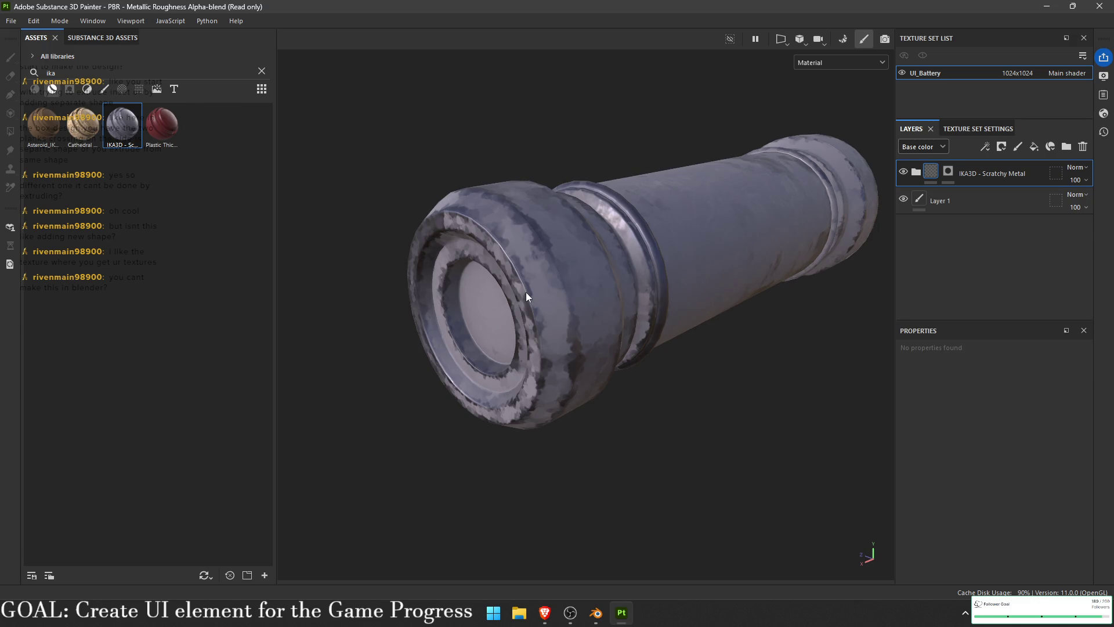
{"action": "mouse_move", "coordinate": [528, 293]}
{"action": "left_mouse_down"}
{"action": "mouse_move", "coordinate": [492, 294]}
{"action": "mouse_move", "coordinate": [641, 223]}
{"action": "mouse_move", "coordinate": [586, 264]}
{"action": "mouse_move", "coordinate": [574, 189]}
{"action": "mouse_move", "coordinate": [566, 279]}
{"action": "mouse_move", "coordinate": [520, 267]}
{"action": "mouse_move", "coordinate": [564, 285]}
{"action": "mouse_move", "coordinate": [540, 279]}
{"action": "left_mouse_up"}
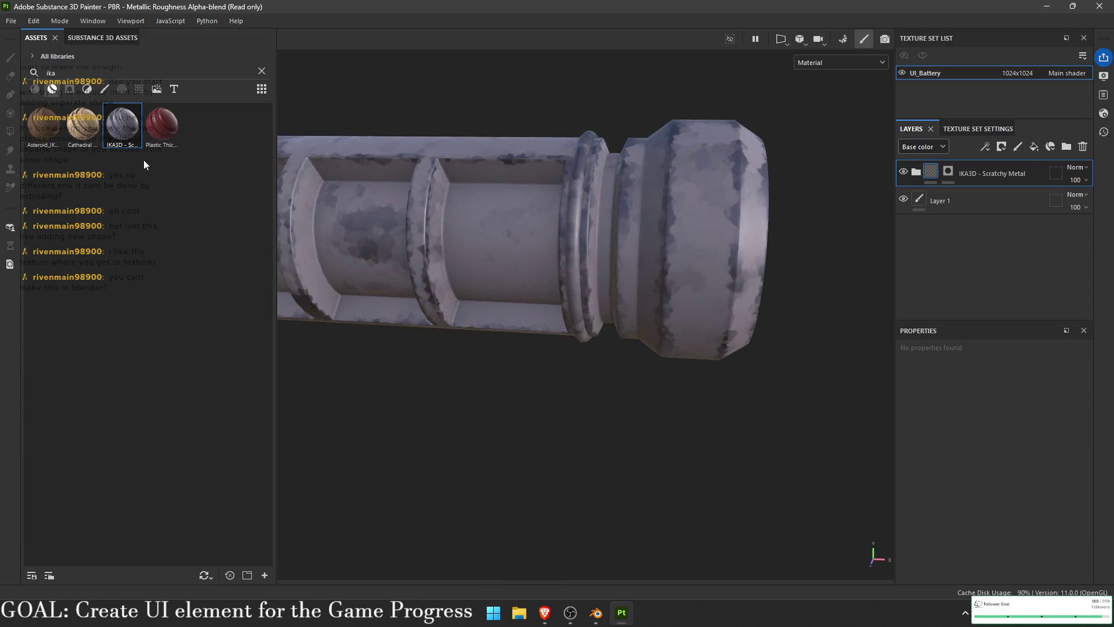
{"action": "key", "text": "ctrl+z"}
- Preview the Cathedral and Asteroid materials on the battery, undoing each
{"action": "left_click_drag", "start_coordinate": [83, 124], "coordinate": [572, 228]}
{"action": "mouse_move", "coordinate": [499, 256]}
{"action": "left_mouse_down"}
{"action": "mouse_move", "coordinate": [855, 217]}
{"action": "mouse_move", "coordinate": [747, 223]}
{"action": "left_mouse_up"}
{"action": "key", "text": "ctrl+z"}
{"action": "mouse_move", "coordinate": [42, 124]}
{"action": "left_mouse_down"}
{"action": "mouse_move", "coordinate": [678, 264]}
{"action": "mouse_move", "coordinate": [442, 209]}
{"action": "mouse_move", "coordinate": [398, 286]}
{"action": "mouse_move", "coordinate": [608, 277]}
{"action": "mouse_move", "coordinate": [614, 341]}
{"action": "mouse_move", "coordinate": [618, 297]}
{"action": "left_mouse_up"}
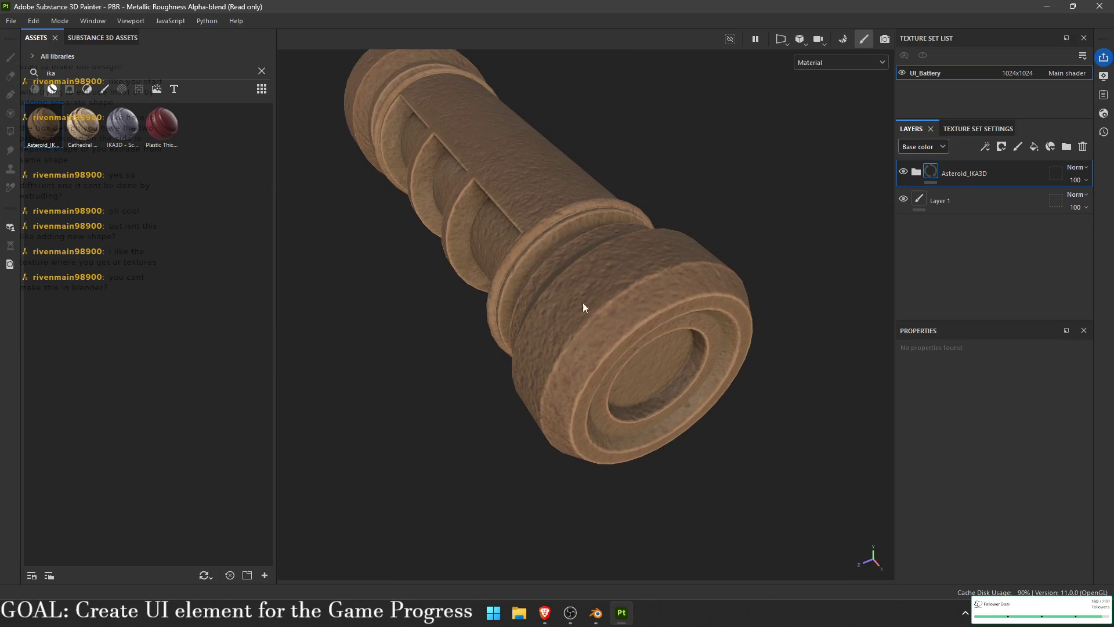
{"action": "key", "text": "ctrl+z"}
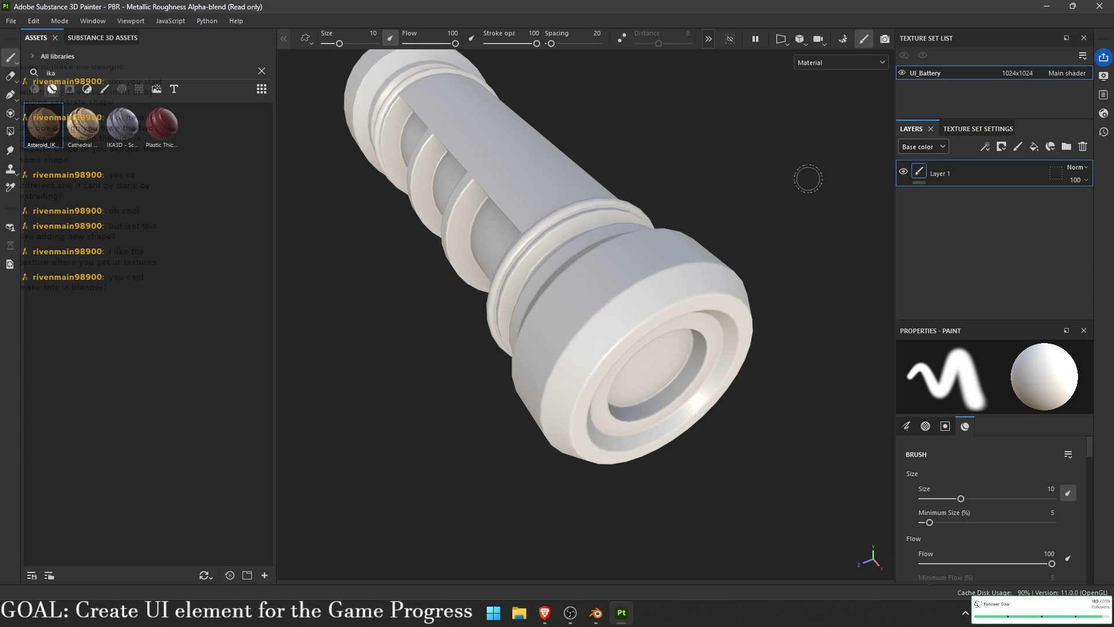
- Clear the search and preview Dirt and Fabric Denim Washed Out, undoing each
{"action": "left_click", "coordinate": [262, 72]}
{"action": "left_click_drag", "start_coordinate": [161, 260], "coordinate": [645, 280]}
{"action": "left_click_drag", "start_coordinate": [600, 246], "coordinate": [288, 309]}
{"action": "key", "text": "ctrl+z"}
{"action": "mouse_move", "coordinate": [187, 322]}
{"action": "left_mouse_down"}
{"action": "mouse_move", "coordinate": [521, 267]}
{"action": "mouse_move", "coordinate": [577, 356]}
{"action": "mouse_move", "coordinate": [549, 301]}
{"action": "mouse_move", "coordinate": [570, 253]}
{"action": "mouse_move", "coordinate": [519, 285]}
{"action": "mouse_move", "coordinate": [580, 299]}
{"action": "left_mouse_up"}
{"action": "scroll", "coordinate": [703, 308], "scroll_direction": "up", "scroll_amount": 5}
{"action": "mouse_move", "coordinate": [722, 367]}
{"action": "left_mouse_down"}
{"action": "mouse_move", "coordinate": [471, 348]}
{"action": "mouse_move", "coordinate": [447, 338]}
{"action": "mouse_move", "coordinate": [487, 308]}
{"action": "mouse_move", "coordinate": [453, 280]}
{"action": "mouse_move", "coordinate": [430, 294]}
{"action": "mouse_move", "coordinate": [615, 305]}
{"action": "mouse_move", "coordinate": [549, 366]}
{"action": "left_mouse_up"}
{"action": "scroll", "coordinate": [445, 336], "scroll_direction": "down", "scroll_amount": 3}
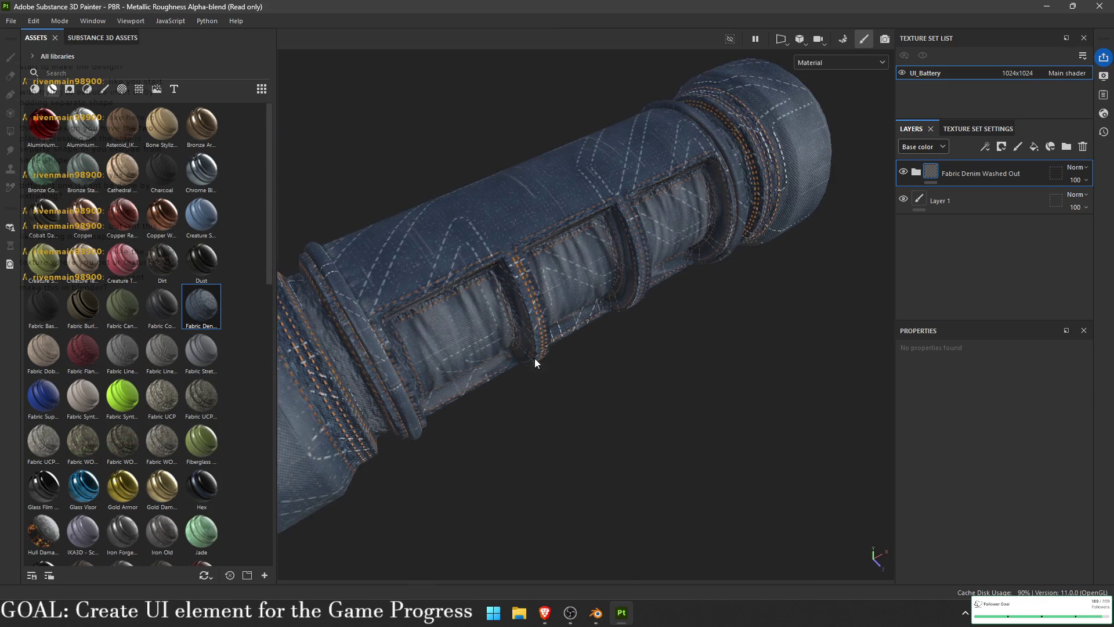
{"action": "key", "text": "ctrl+z"}
- Preview Fabric Linen Worn, Plastic Fake Leather and Steel Painted, undo each, then close Painter
{"action": "left_click_drag", "start_coordinate": [584, 350], "coordinate": [586, 354]}
{"action": "mouse_move", "coordinate": [614, 407]}
{"action": "left_mouse_down"}
{"action": "mouse_move", "coordinate": [624, 256]}
{"action": "mouse_move", "coordinate": [607, 350]}
{"action": "mouse_move", "coordinate": [364, 313]}
{"action": "left_mouse_up"}
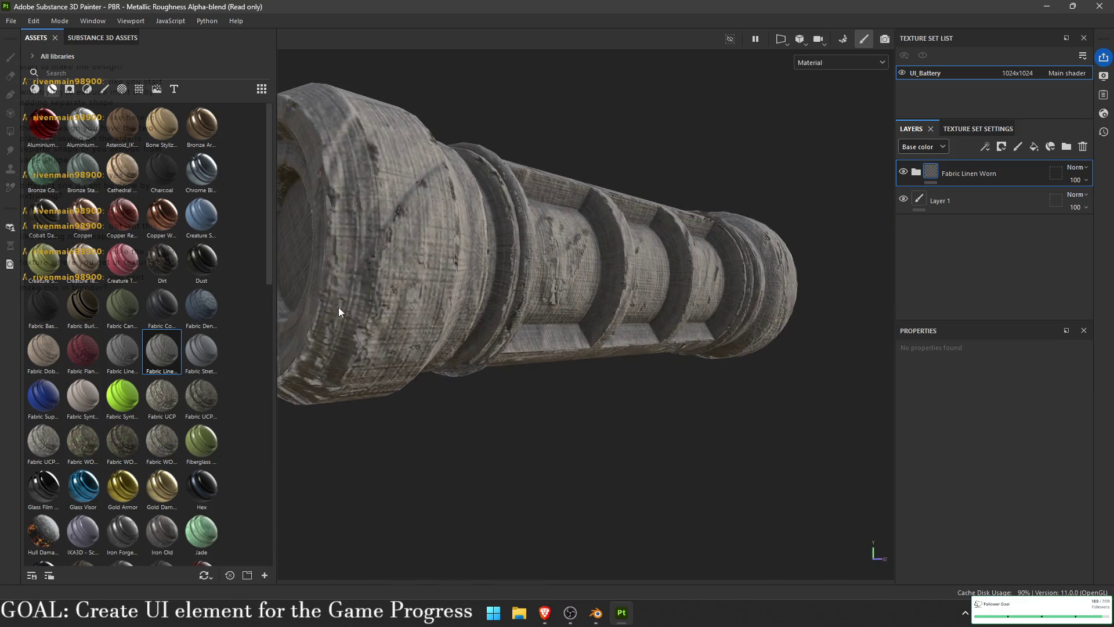
{"action": "key", "text": "ctrl+z"}
{"action": "scroll", "coordinate": [204, 349], "scroll_direction": "down", "scroll_amount": 5}
{"action": "scroll", "coordinate": [204, 349], "scroll_direction": "down", "scroll_amount": 5}
{"action": "left_click_drag", "start_coordinate": [201, 330], "coordinate": [501, 307]}
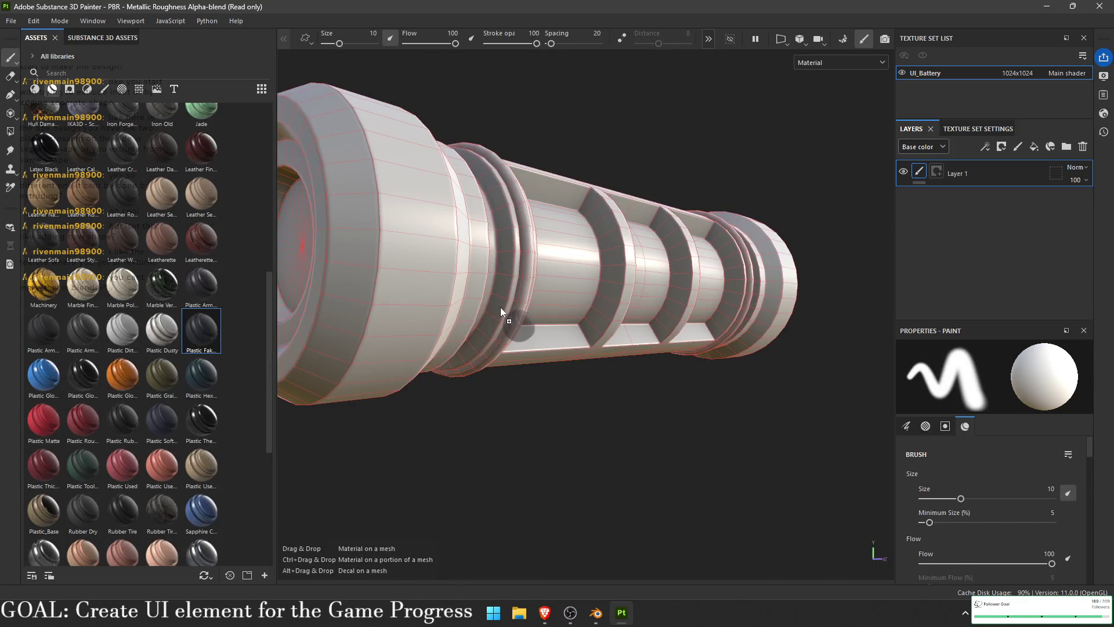
{"action": "mouse_move", "coordinate": [608, 363]}
{"action": "left_mouse_down"}
{"action": "mouse_move", "coordinate": [628, 255]}
{"action": "mouse_move", "coordinate": [534, 353]}
{"action": "mouse_move", "coordinate": [717, 298]}
{"action": "mouse_move", "coordinate": [527, 281]}
{"action": "mouse_move", "coordinate": [507, 290]}
{"action": "left_mouse_up"}
{"action": "key", "text": "ctrl+z"}
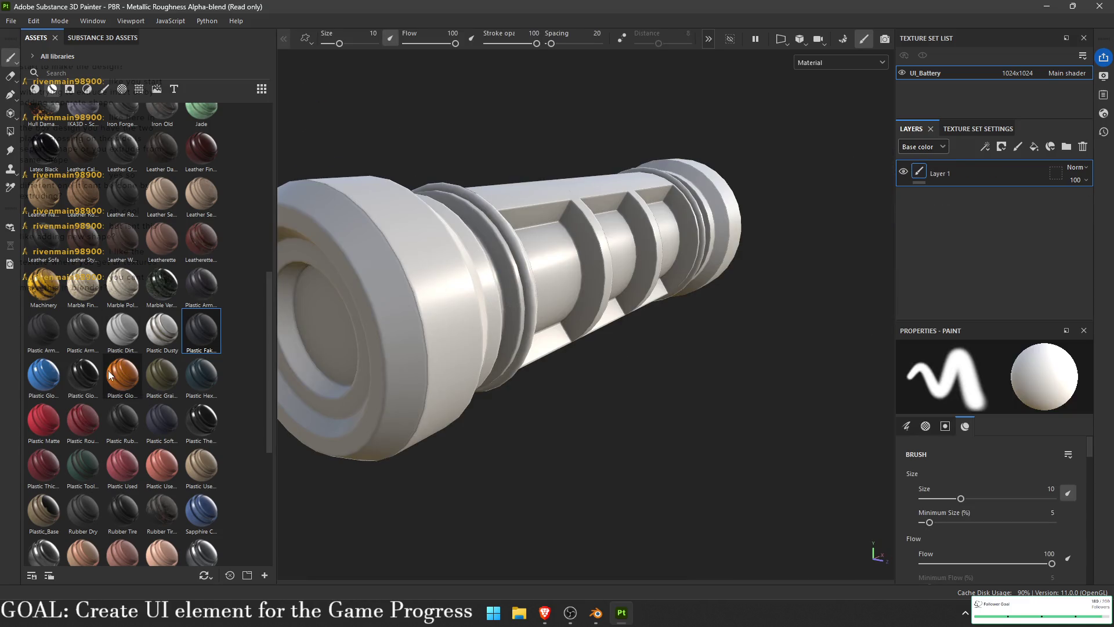
{"action": "scroll", "coordinate": [122, 389], "scroll_direction": "down", "scroll_amount": 5}
{"action": "mouse_move", "coordinate": [79, 357]}
{"action": "left_mouse_down"}
{"action": "mouse_move", "coordinate": [614, 334]}
{"action": "mouse_move", "coordinate": [391, 263]}
{"action": "mouse_move", "coordinate": [505, 365]}
{"action": "mouse_move", "coordinate": [389, 244]}
{"action": "mouse_move", "coordinate": [575, 323]}
{"action": "mouse_move", "coordinate": [582, 441]}
{"action": "mouse_move", "coordinate": [659, 249]}
{"action": "mouse_move", "coordinate": [832, 261]}
{"action": "mouse_move", "coordinate": [889, 138]}
{"action": "left_mouse_up"}
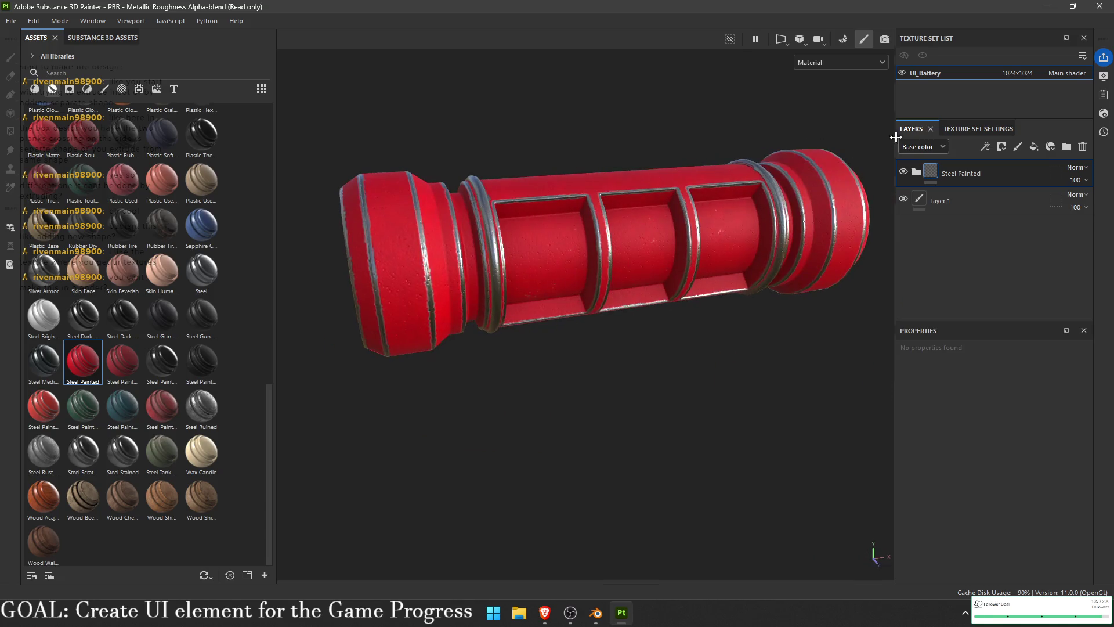
{"action": "key", "text": "Delete"}
{"action": "left_click", "coordinate": [1109, 10]}
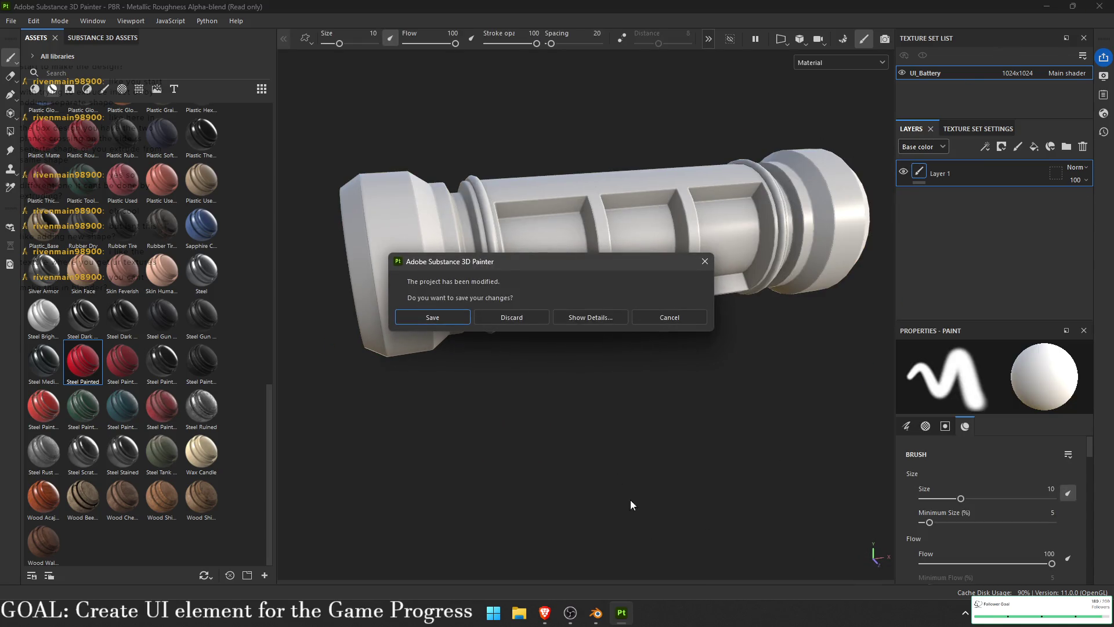
- Discard the Painter project changes and orbit the Blender crate to a front-side view
{"action": "left_click", "coordinate": [522, 320]}
{"action": "left_click", "coordinate": [609, 613]}
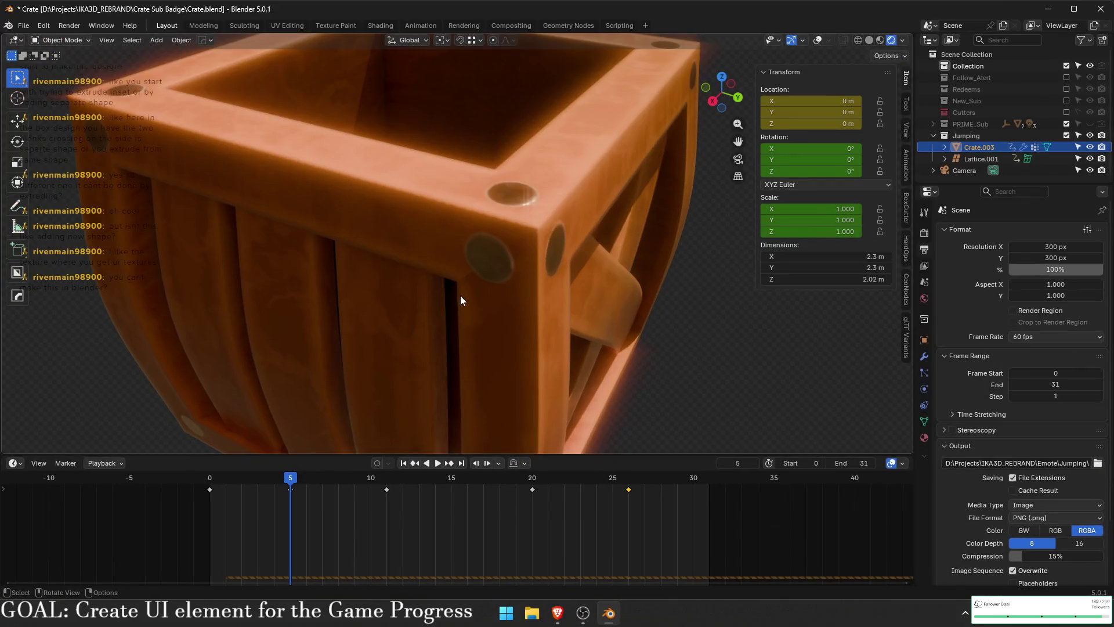
{"action": "scroll", "coordinate": [460, 295], "scroll_direction": "down", "scroll_amount": 5}
{"action": "mouse_move", "coordinate": [485, 267]}
{"action": "left_mouse_down"}
{"action": "mouse_move", "coordinate": [464, 234]}
{"action": "mouse_move", "coordinate": [434, 244]}
{"action": "left_mouse_up"}
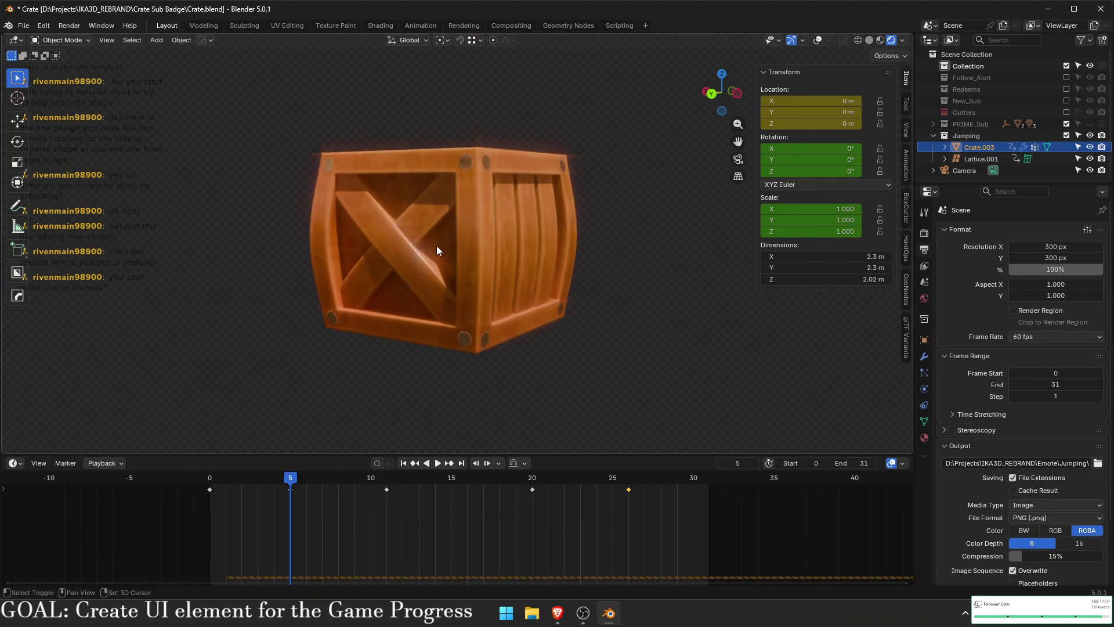
- Minimize and restore Blender, view the crate from above, then switch to the Twitch channel points page
{"action": "left_click", "coordinate": [609, 612]}
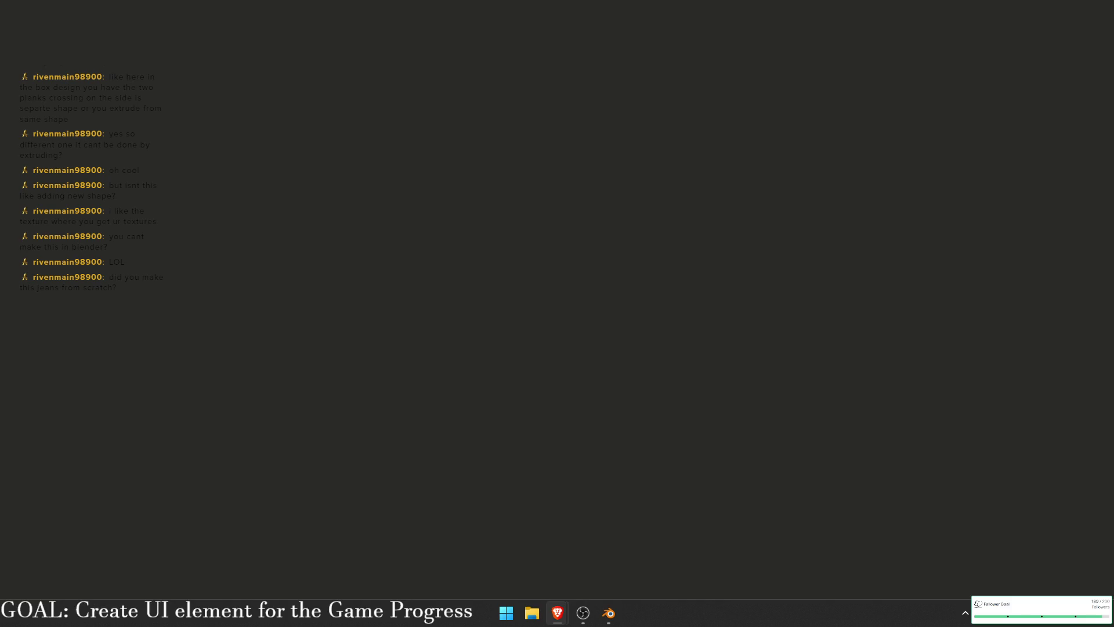
{"action": "left_click", "coordinate": [617, 618]}
{"action": "left_click_drag", "start_coordinate": [493, 261], "coordinate": [499, 313]}
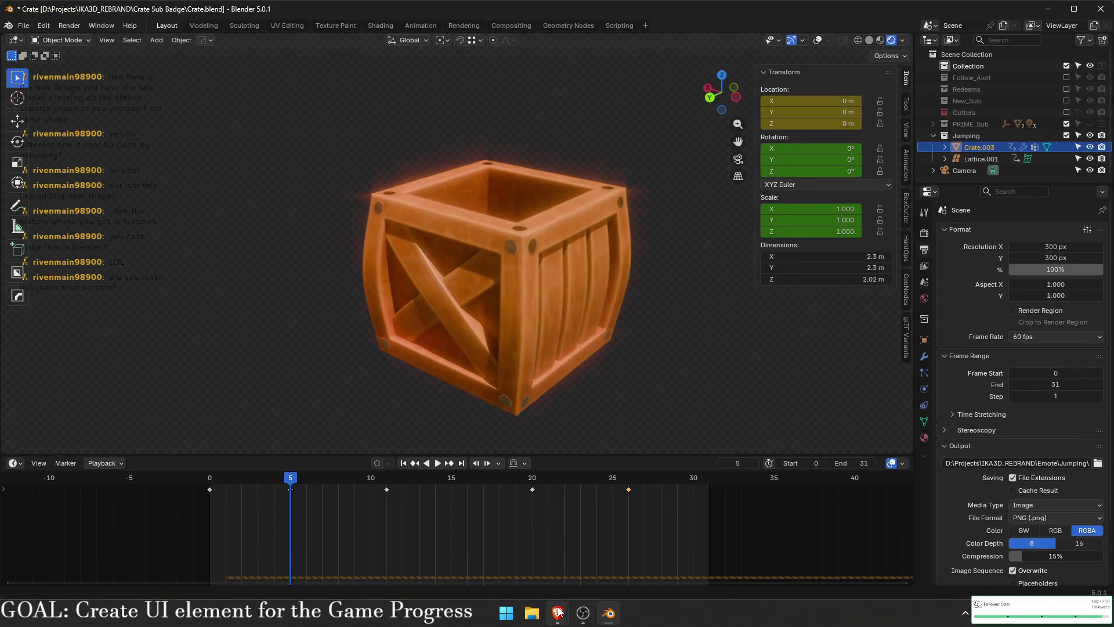
{"action": "mouse_move", "coordinate": [558, 612]}
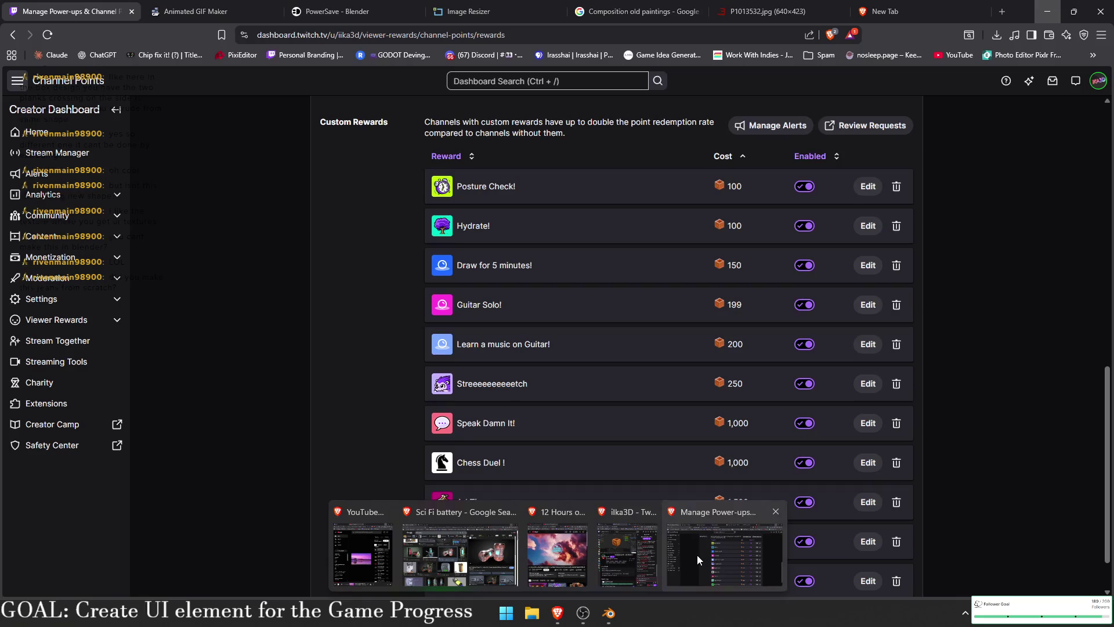
{"action": "left_click", "coordinate": [697, 554]}
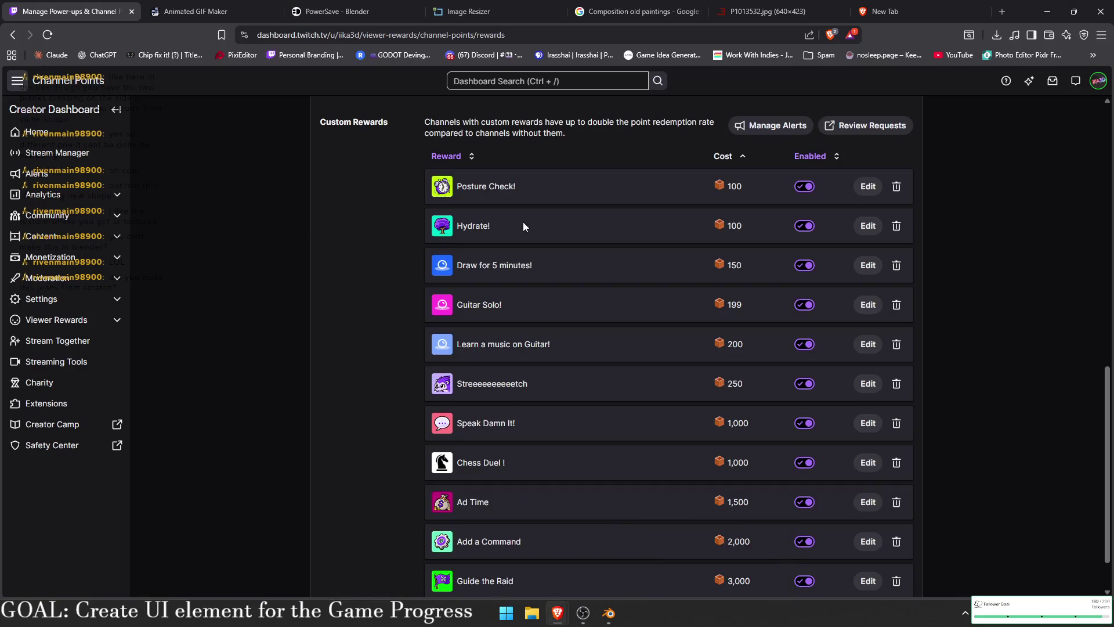
- Close the unneeded browser tabs: PowerSave, Image Resizer, paintings search, P1013532.jpg and Animated GIF Maker
{"action": "scroll", "coordinate": [477, 261], "scroll_direction": "down", "scroll_amount": 3}
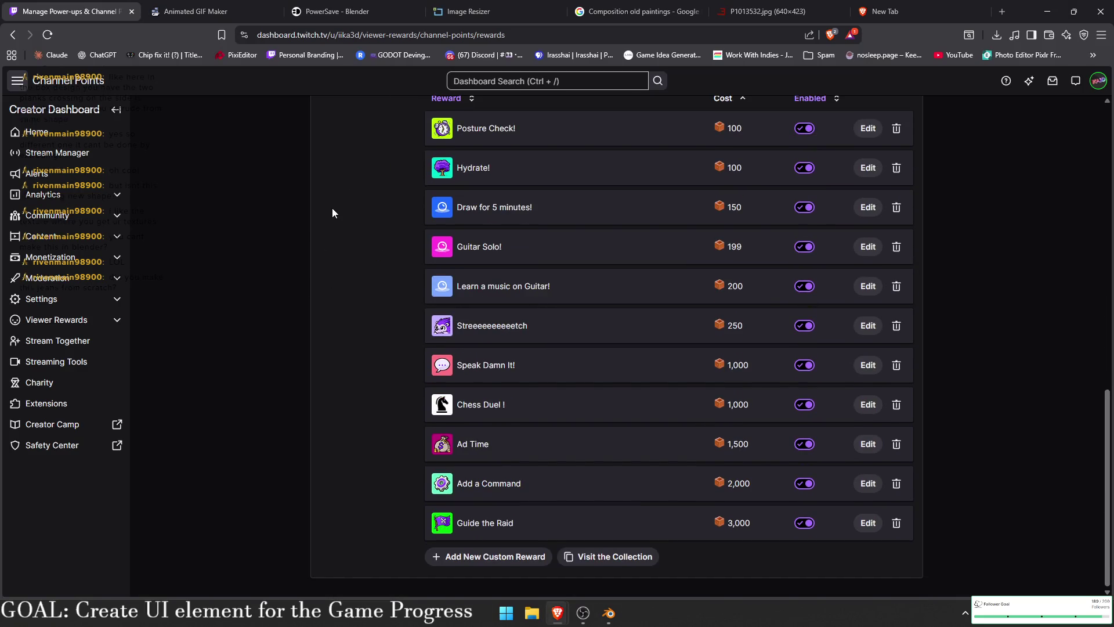
{"action": "scroll", "coordinate": [278, 201], "scroll_direction": "up", "scroll_amount": 3}
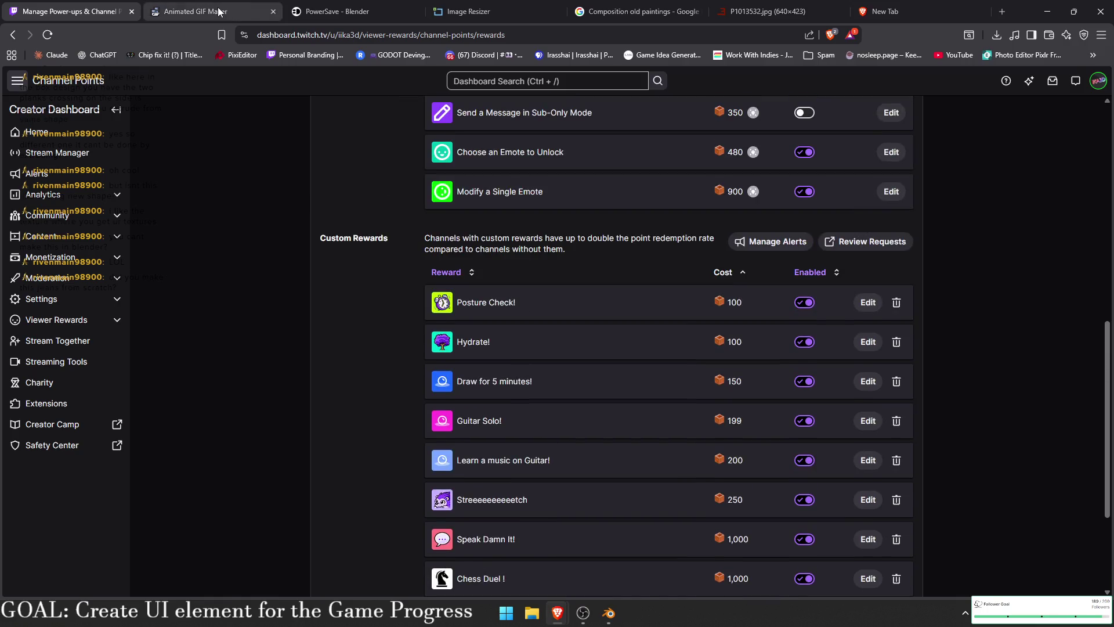
{"action": "left_click", "coordinate": [197, 11]}
{"action": "left_click", "coordinate": [414, 11]}
{"action": "left_click", "coordinate": [414, 11]}
{"action": "left_click", "coordinate": [414, 11]}
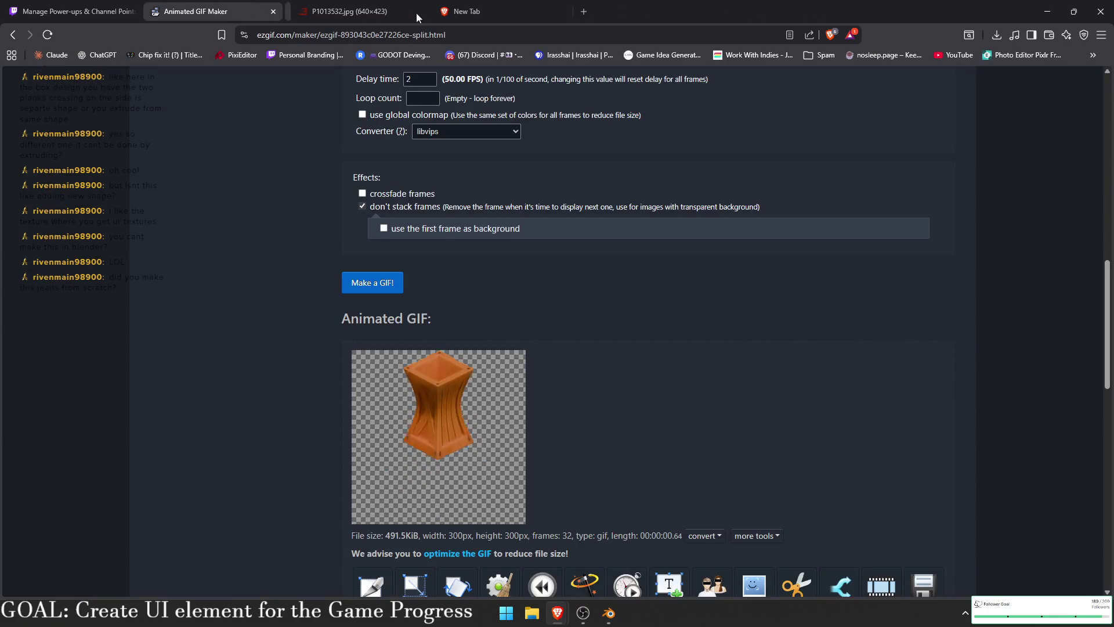
{"action": "left_click", "coordinate": [406, 11]}
{"action": "left_click", "coordinate": [542, 11]}
{"action": "left_click", "coordinate": [556, 11]}
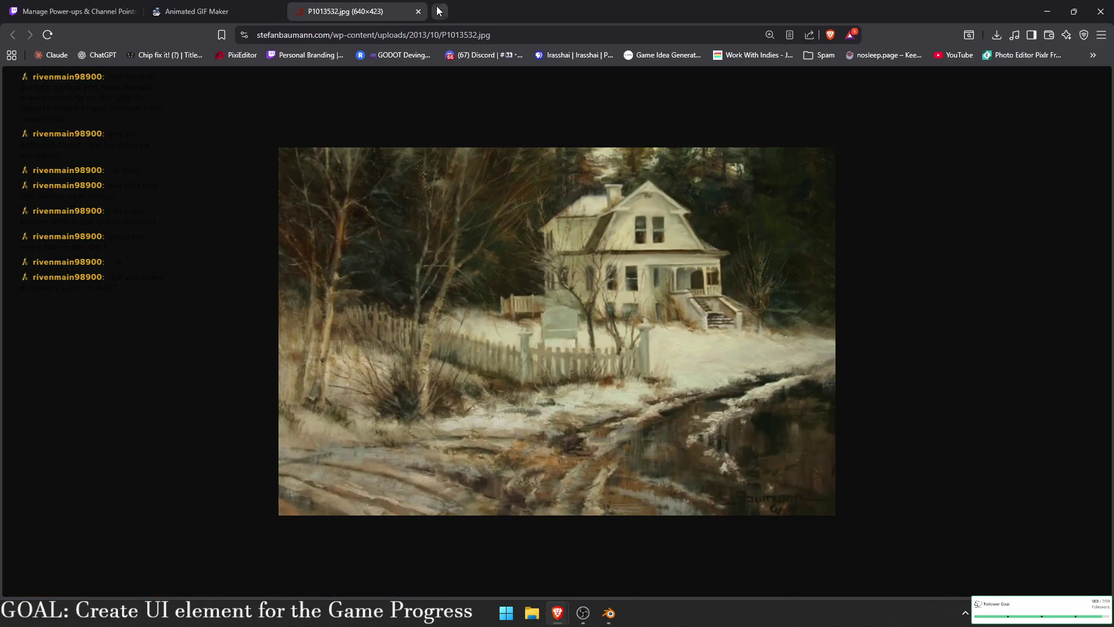
{"action": "left_click", "coordinate": [414, 11]}
{"action": "left_click", "coordinate": [275, 12]}
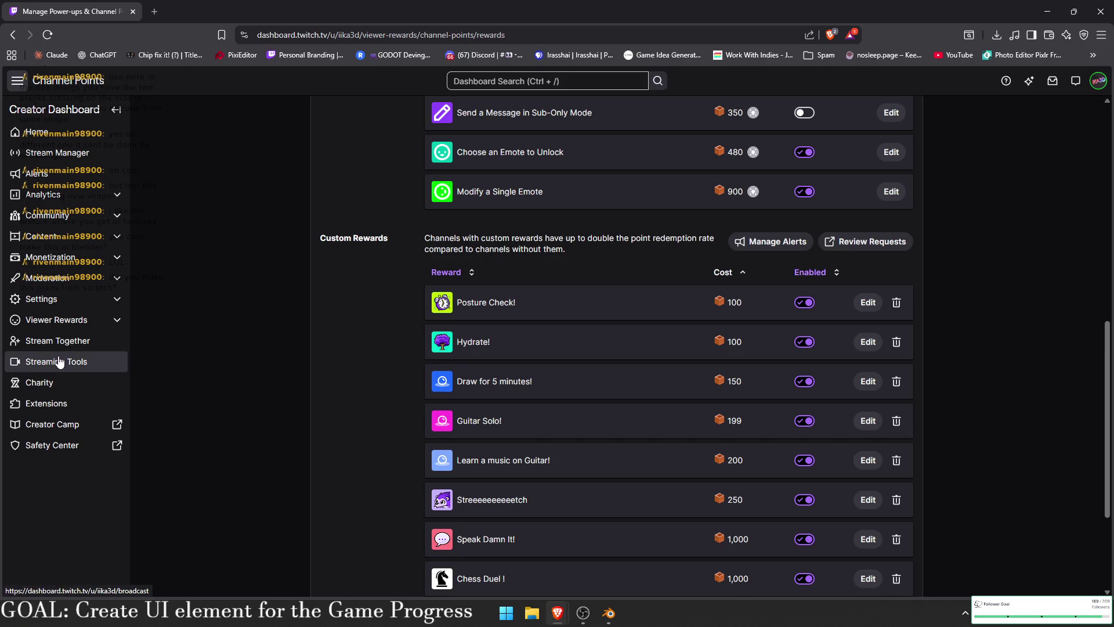
- Go through Viewer Rewards and Power-ups & Channel Points to the channel's Emotes page
{"action": "left_click", "coordinate": [84, 202]}
{"action": "left_click", "coordinate": [82, 200]}
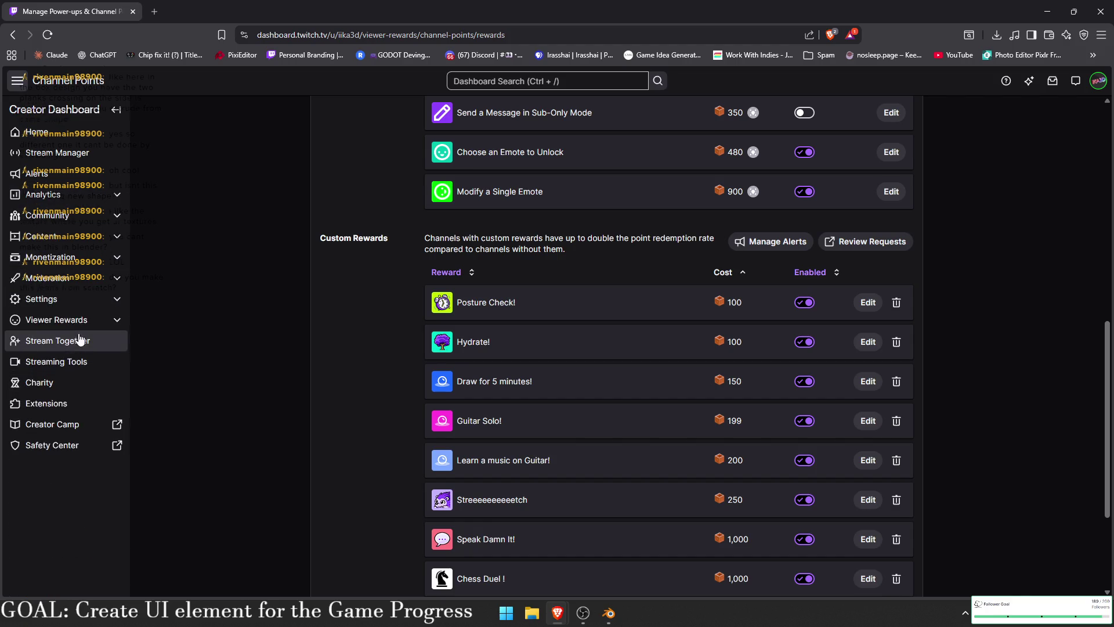
{"action": "left_click", "coordinate": [70, 319]}
{"action": "left_click", "coordinate": [82, 361]}
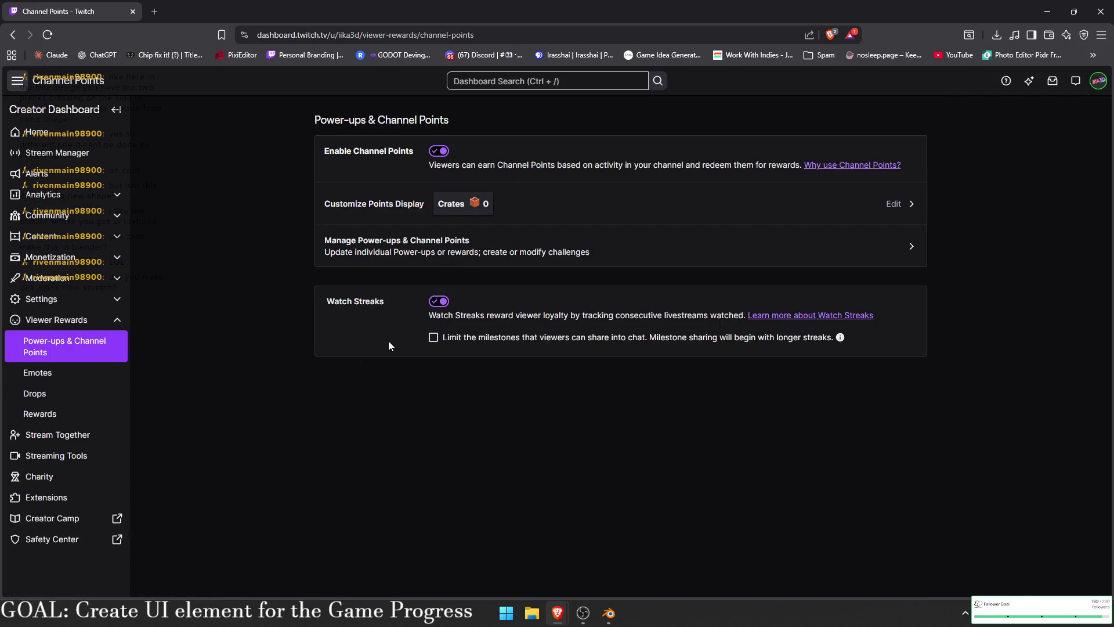
{"action": "left_click", "coordinate": [459, 241]}
{"action": "scroll", "coordinate": [527, 224], "scroll_direction": "down", "scroll_amount": 4}
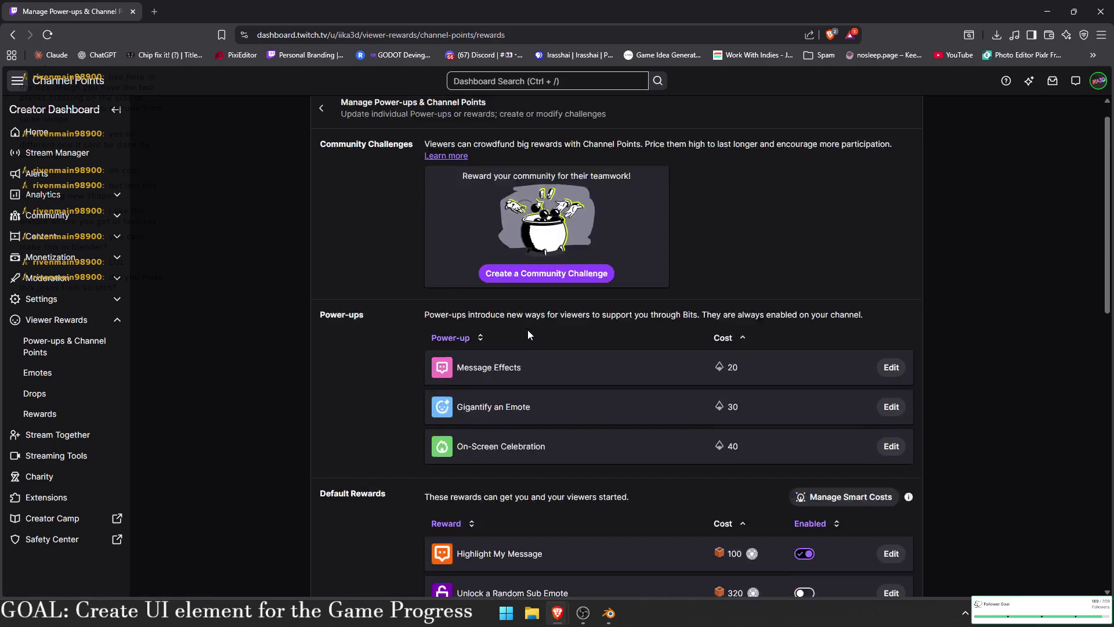
{"action": "scroll", "coordinate": [529, 232], "scroll_direction": "down", "scroll_amount": 8}
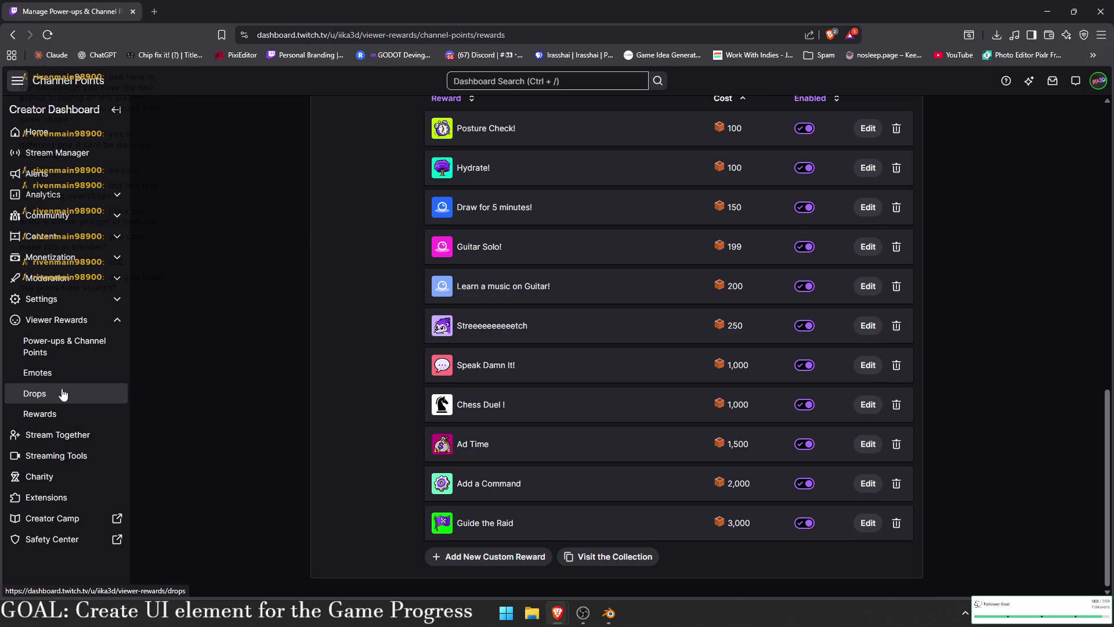
{"action": "left_click", "coordinate": [71, 372]}
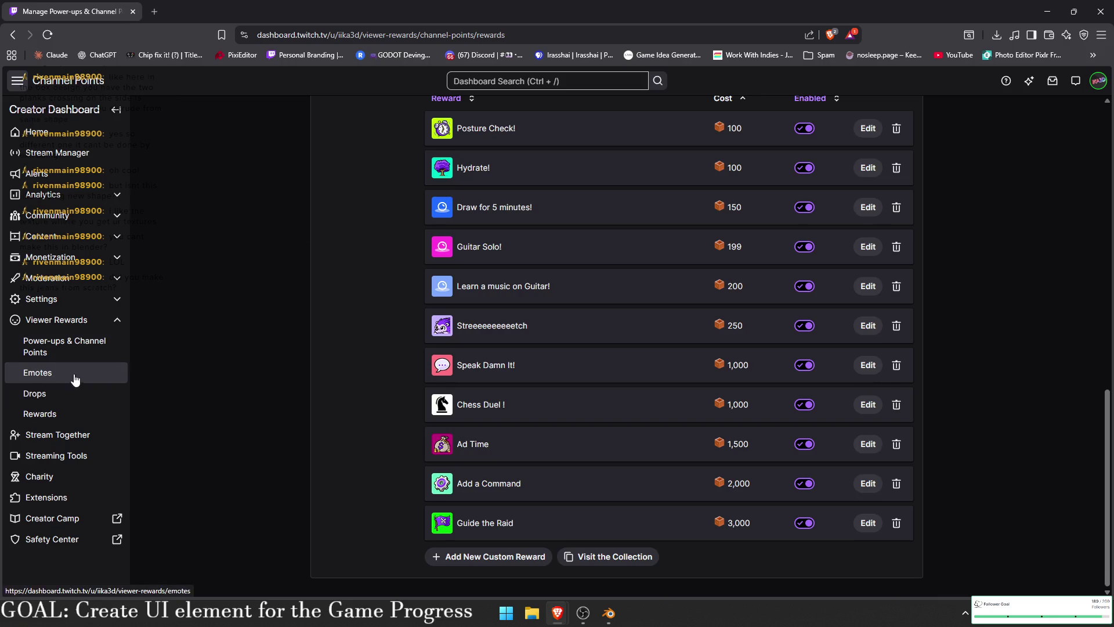
{"action": "scroll", "coordinate": [606, 351], "scroll_direction": "down", "scroll_amount": 3}
{"action": "scroll", "coordinate": [601, 331], "scroll_direction": "up", "scroll_amount": 1}
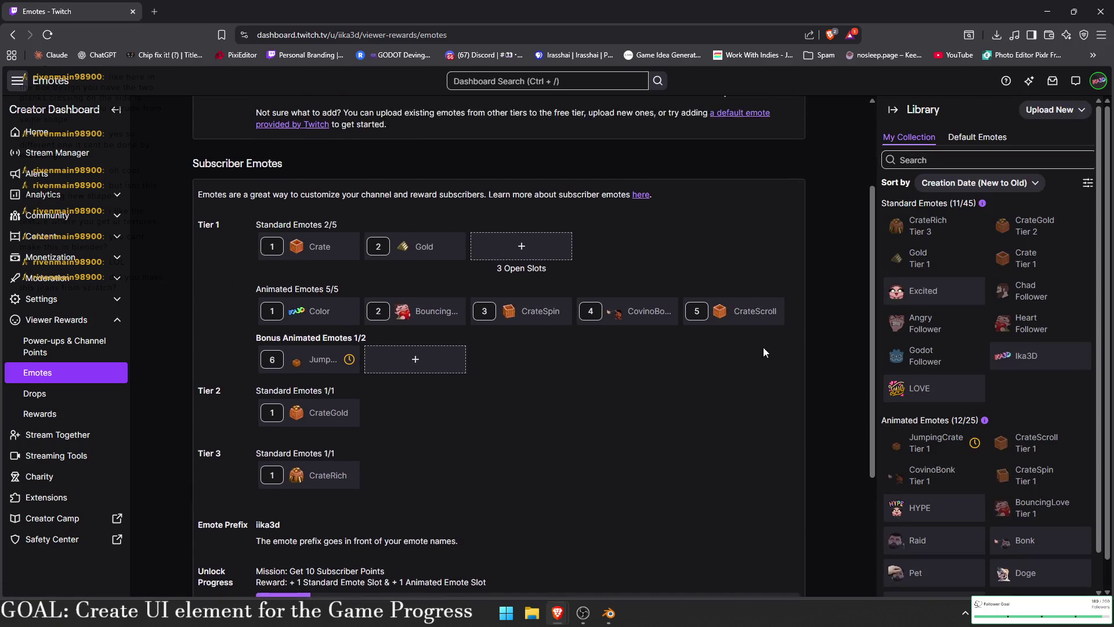
- Scroll through the Follower and Subscriber emote sections, then open a new blank tab
{"action": "scroll", "coordinate": [540, 360], "scroll_direction": "up", "scroll_amount": 2}
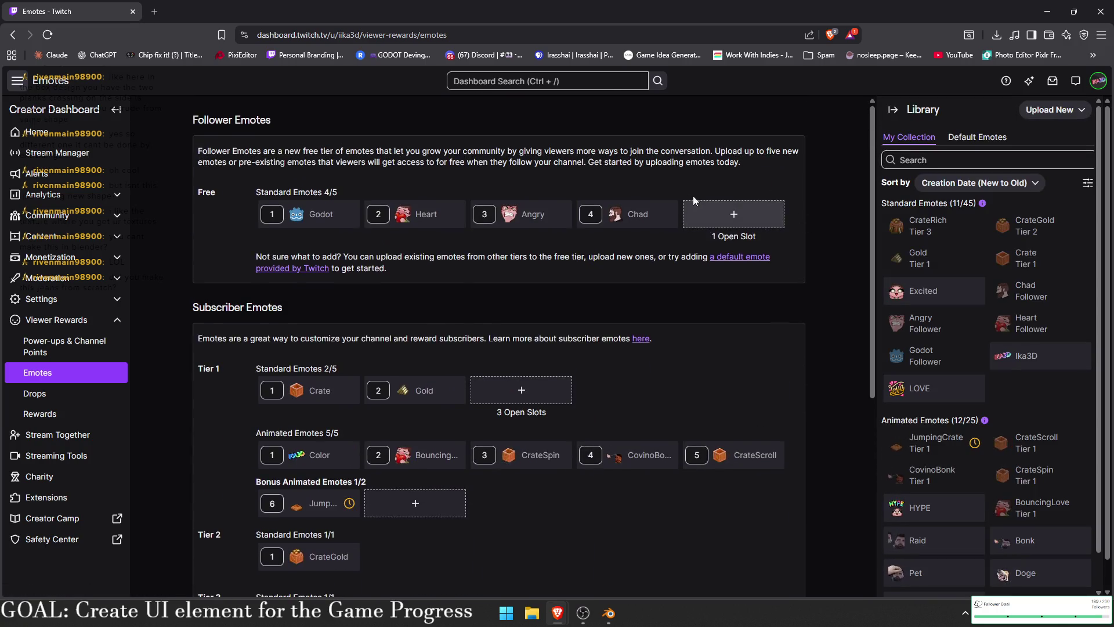
{"action": "scroll", "coordinate": [497, 398], "scroll_direction": "down", "scroll_amount": 3}
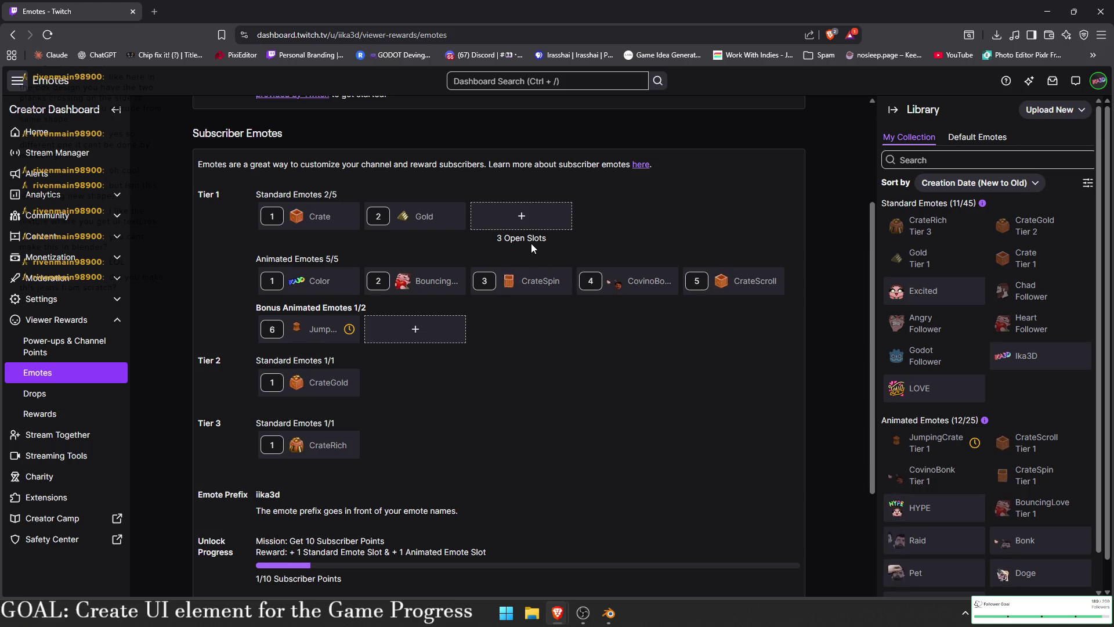
{"action": "scroll", "coordinate": [978, 502], "scroll_direction": "down", "scroll_amount": 1}
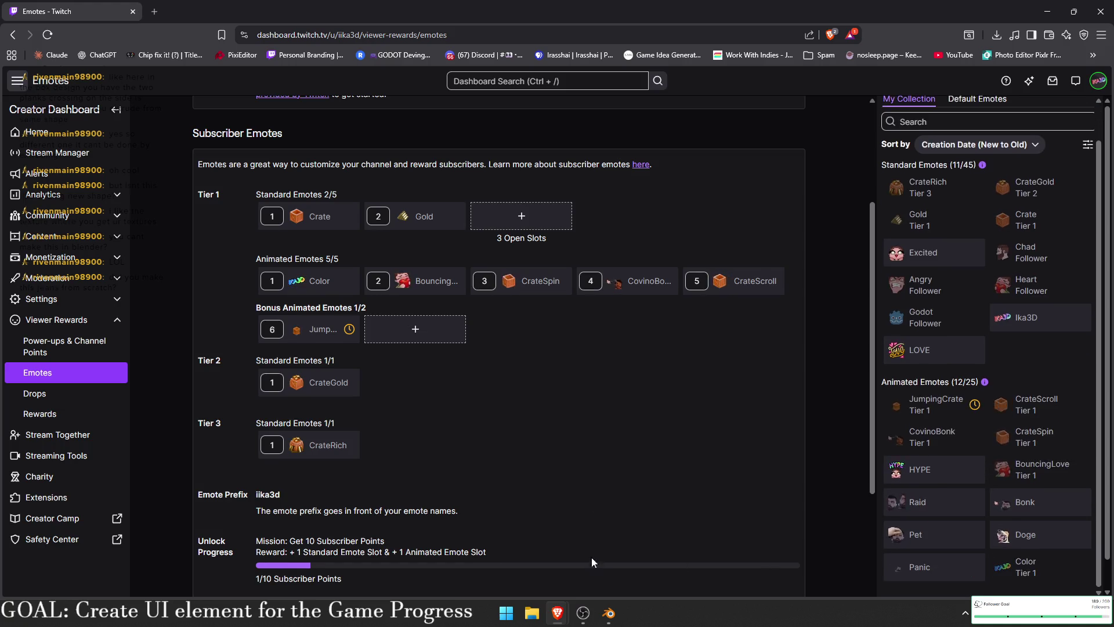
{"action": "scroll", "coordinate": [587, 394], "scroll_direction": "up", "scroll_amount": 1}
{"action": "scroll", "coordinate": [493, 291], "scroll_direction": "up", "scroll_amount": 2}
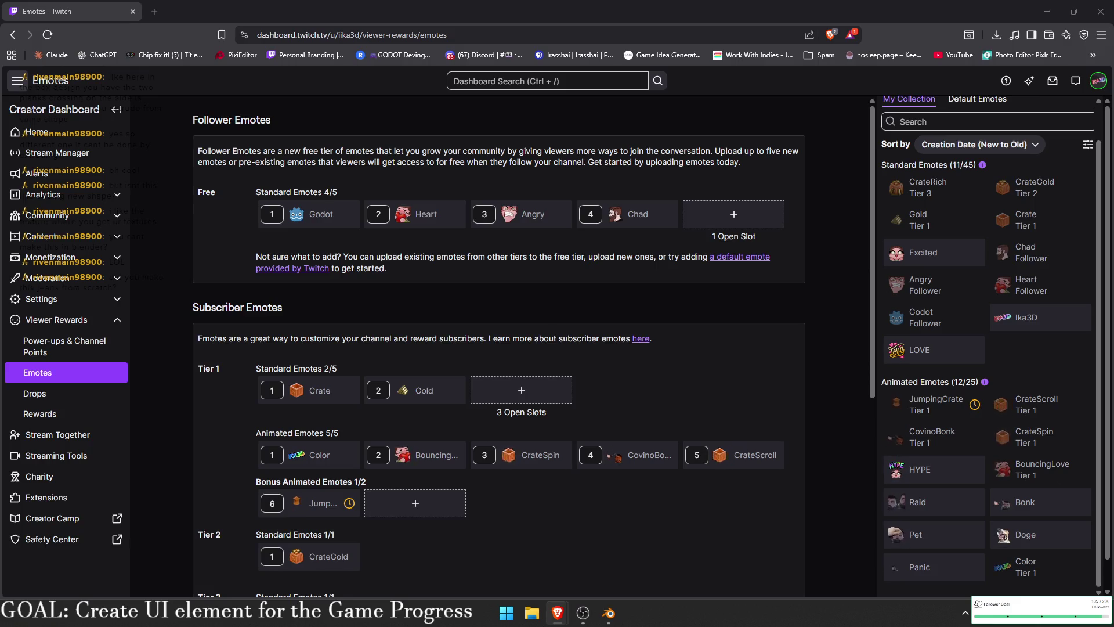
{"action": "scroll", "coordinate": [748, 421], "scroll_direction": "down", "scroll_amount": 5}
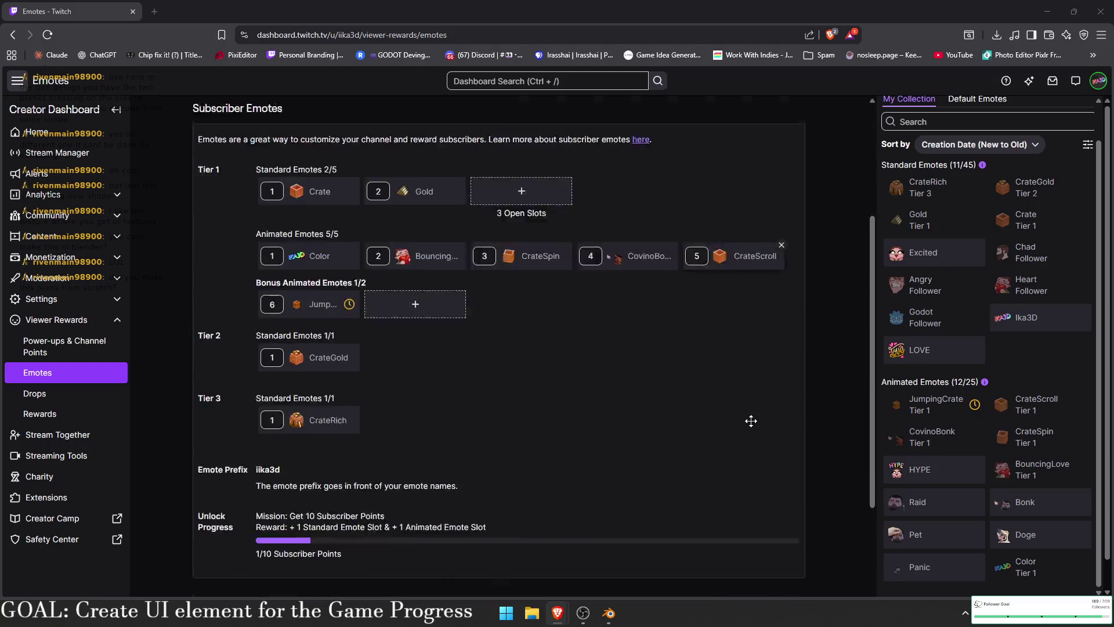
{"action": "scroll", "coordinate": [748, 415], "scroll_direction": "up", "scroll_amount": 4}
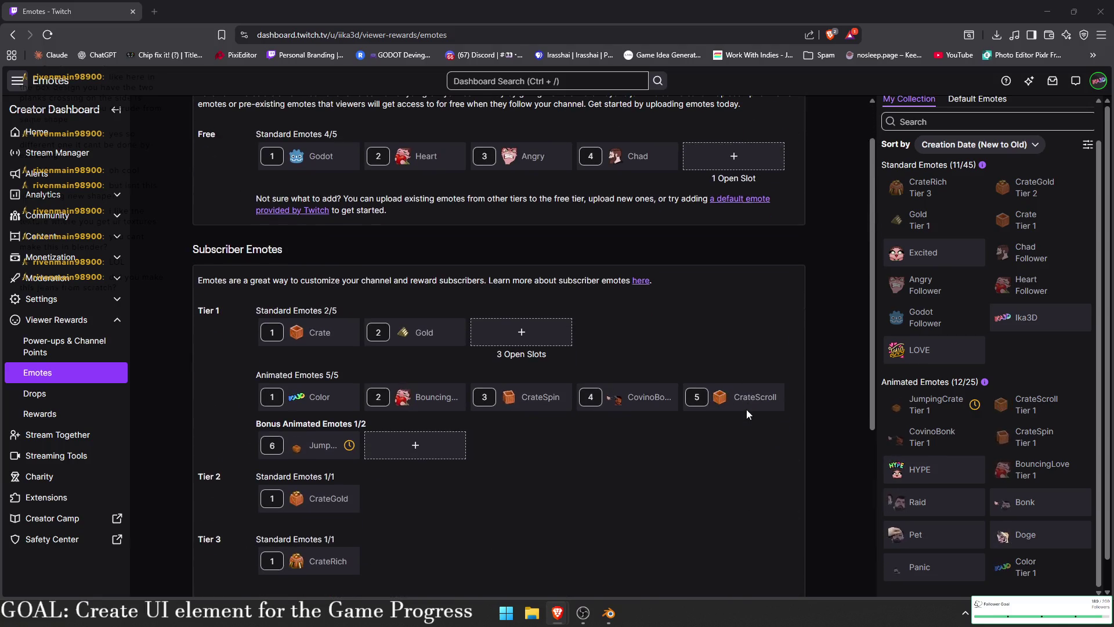
{"action": "mouse_move", "coordinate": [740, 410]}
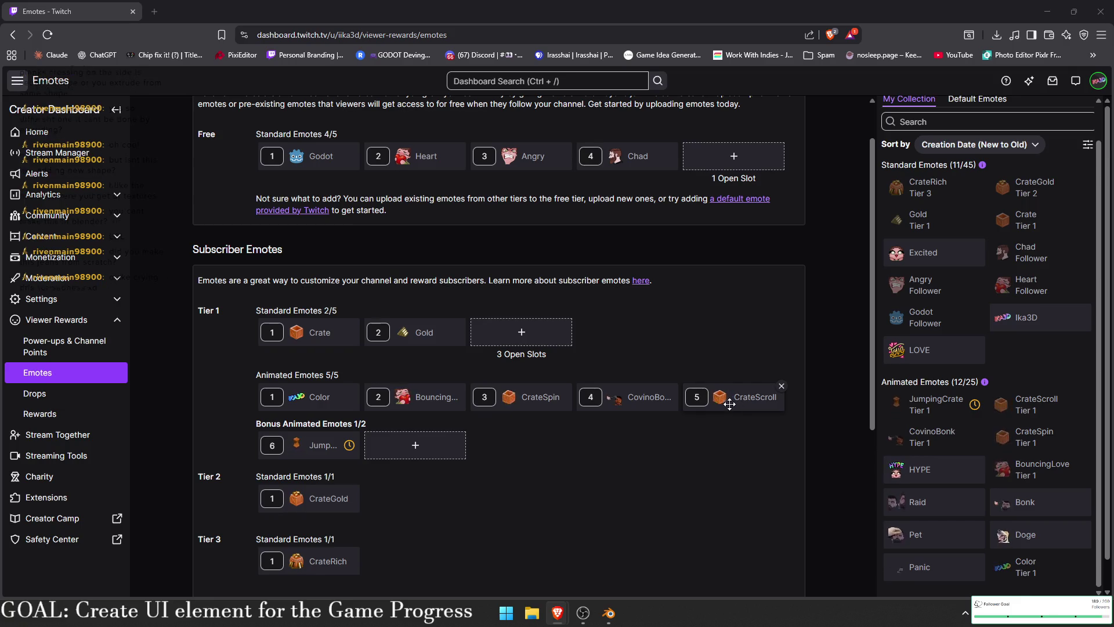
{"action": "scroll", "coordinate": [730, 406], "scroll_direction": "up", "scroll_amount": 1}
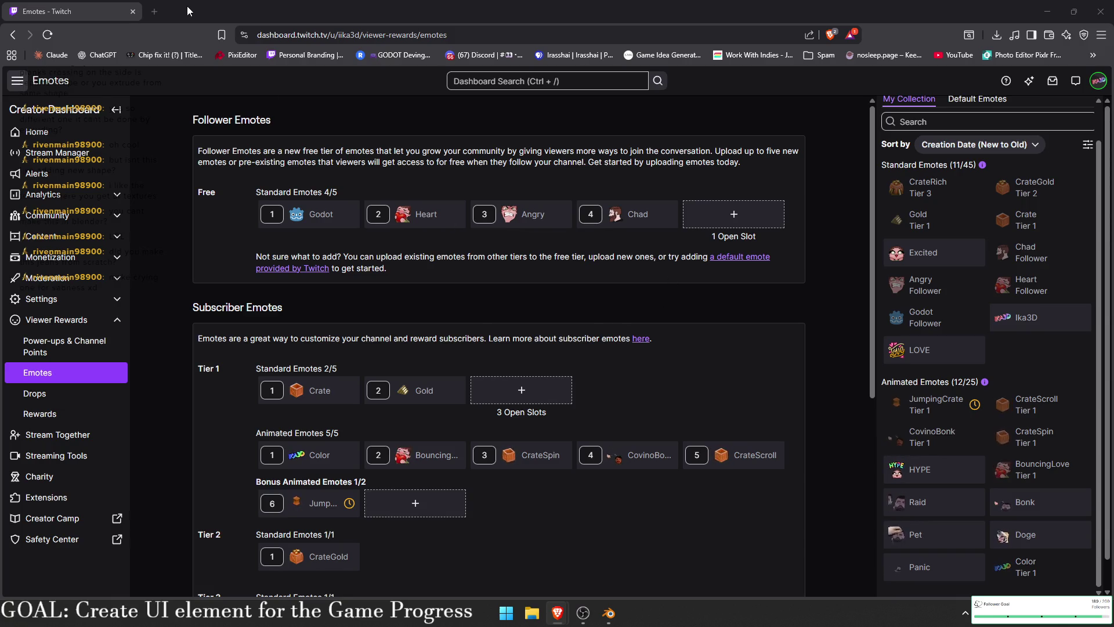
{"action": "left_click", "coordinate": [155, 11]}
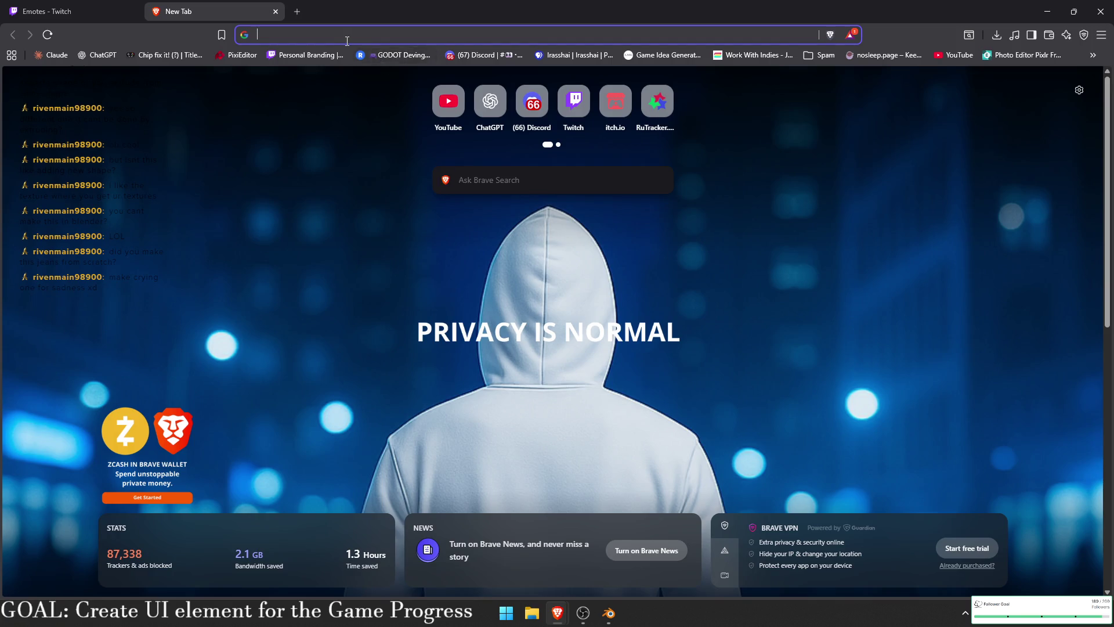
- Search Google Images for 'crying emoji', then refine the query to 'twitch crying emoji'
{"action": "left_click", "coordinate": [346, 38]}
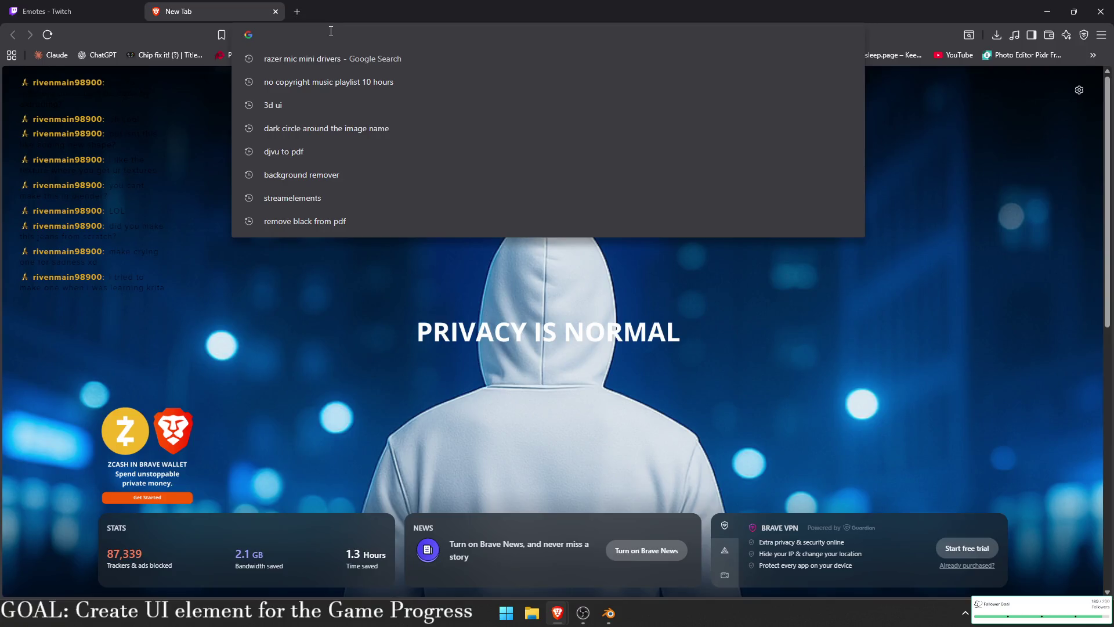
{"action": "type", "text": "l"}
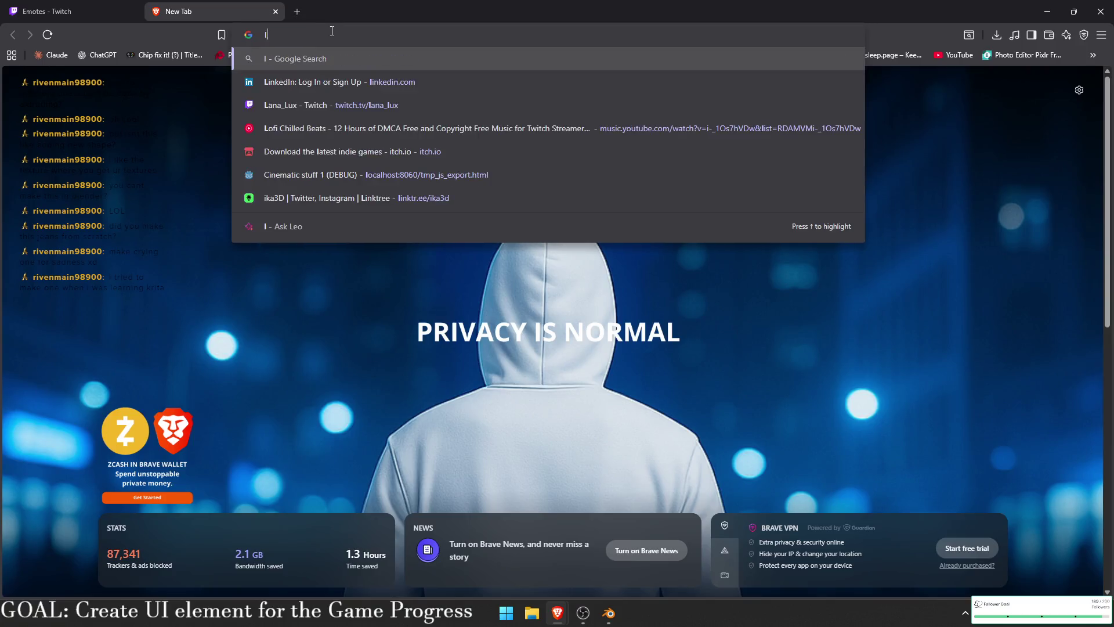
{"action": "key", "text": "BackSpace"}
{"action": "type", "text": "crying "}
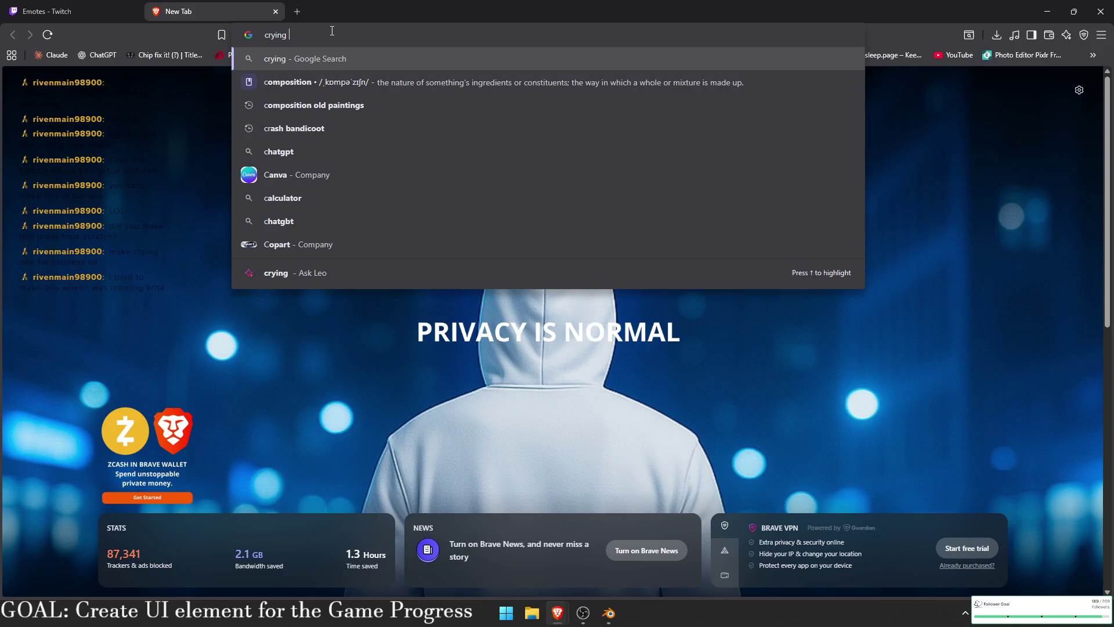
{"action": "type", "text": "emoji"}
{"action": "key", "text": "Return"}
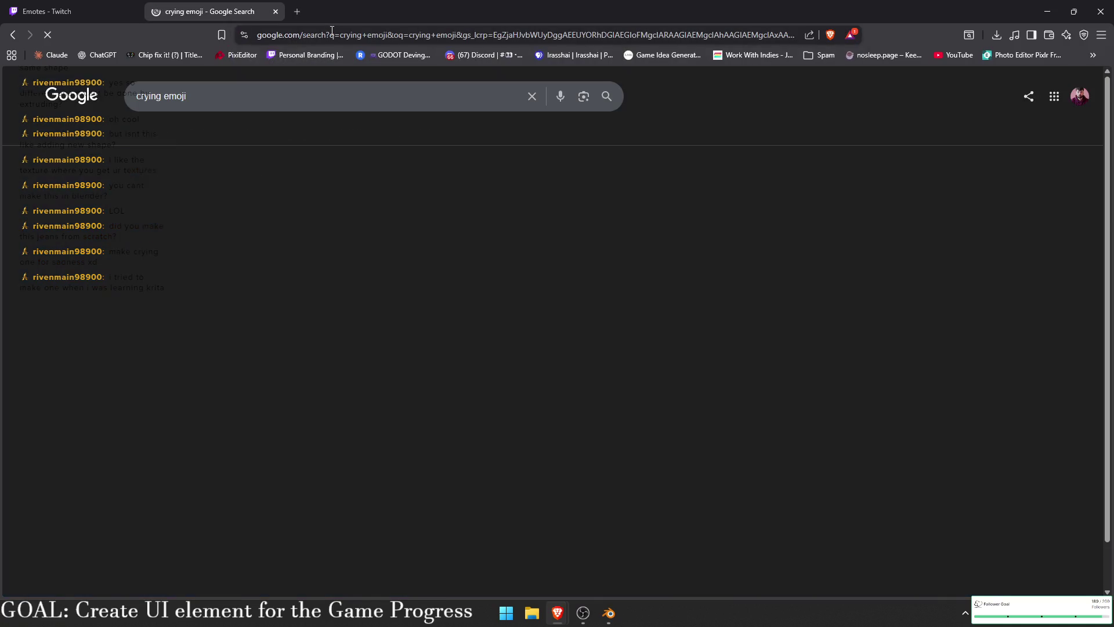
{"action": "left_click", "coordinate": [215, 134]}
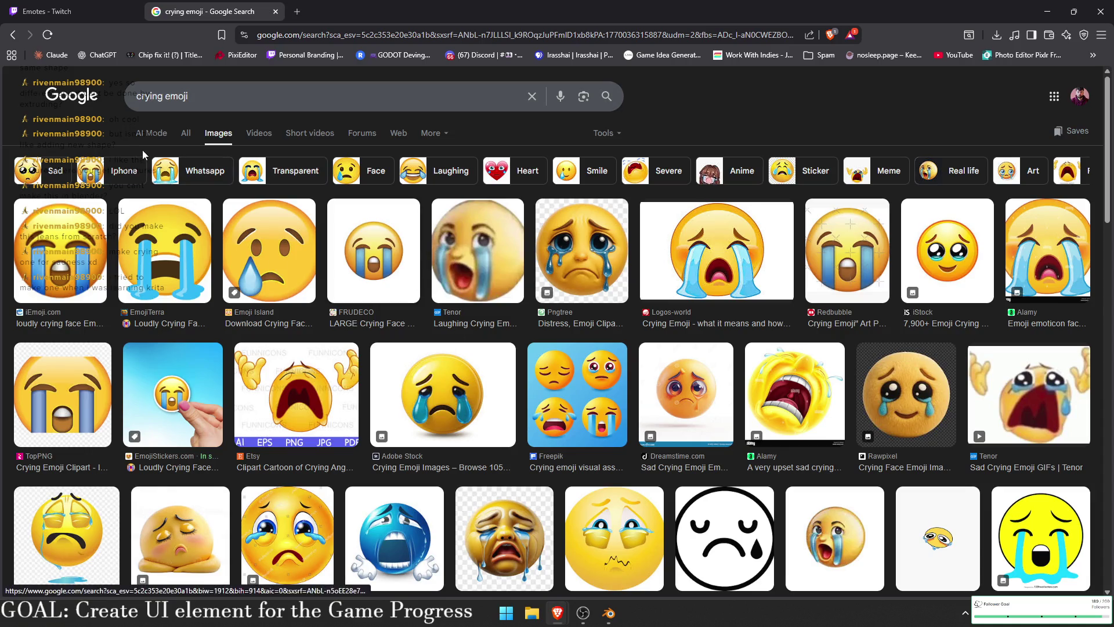
{"action": "left_click", "coordinate": [138, 97]}
{"action": "type", "text": "twitch"}
{"action": "key", "text": "Return"}
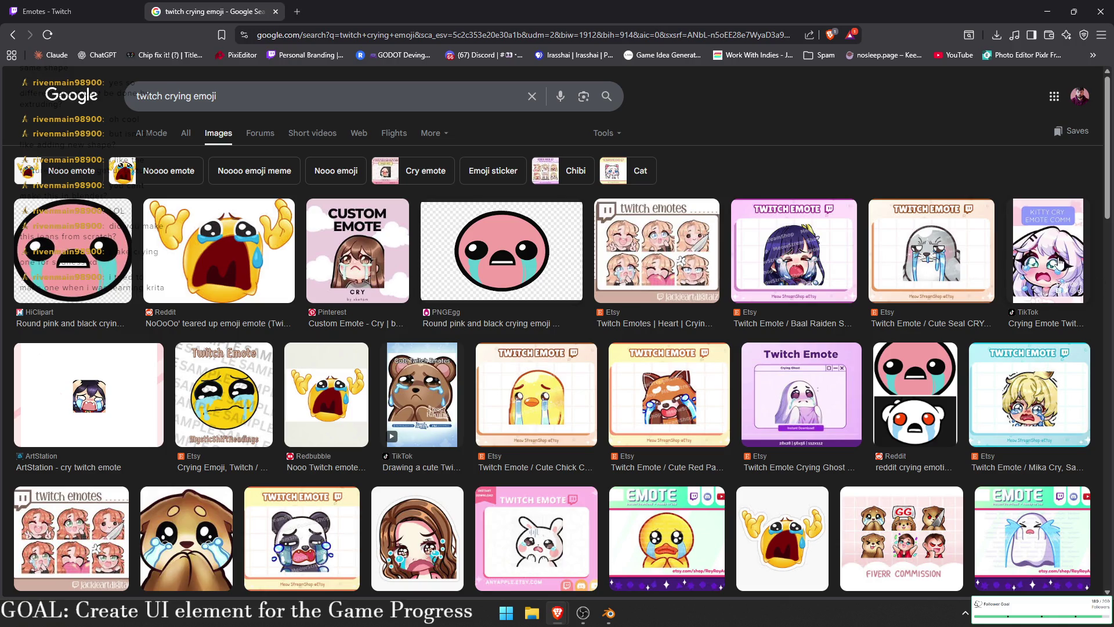
{"action": "scroll", "coordinate": [1056, 261], "scroll_direction": "down", "scroll_amount": 6}
{"action": "scroll", "coordinate": [771, 307], "scroll_direction": "down", "scroll_amount": 1}
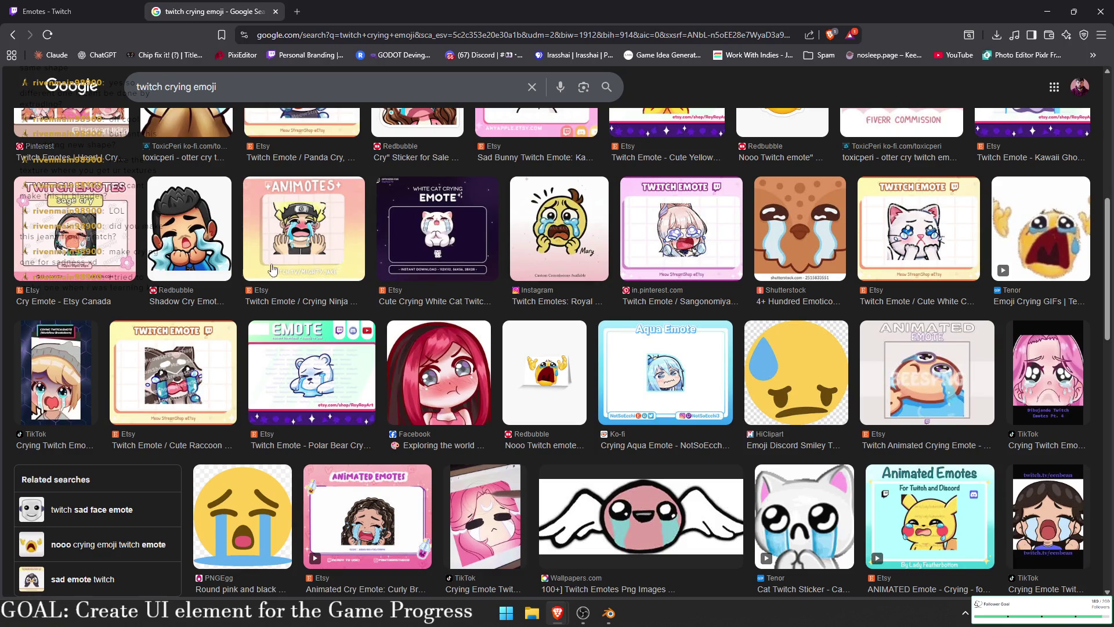
- Open the crying ninja emote image in its own tab at 100% zoom
{"action": "left_click", "coordinate": [284, 251]}
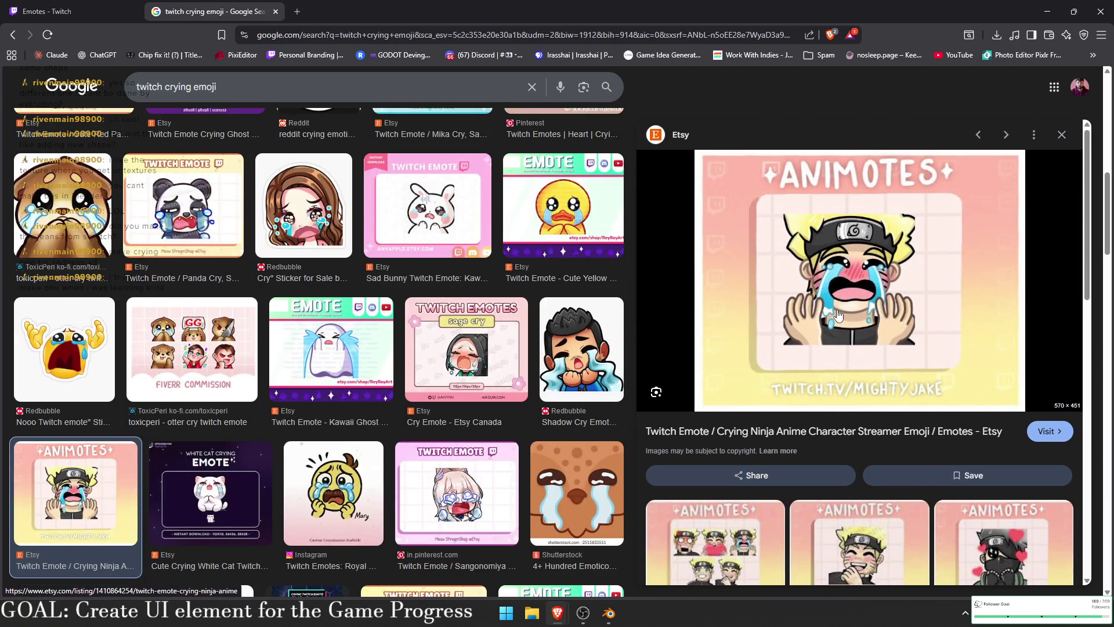
{"action": "right_click", "coordinate": [853, 270]}
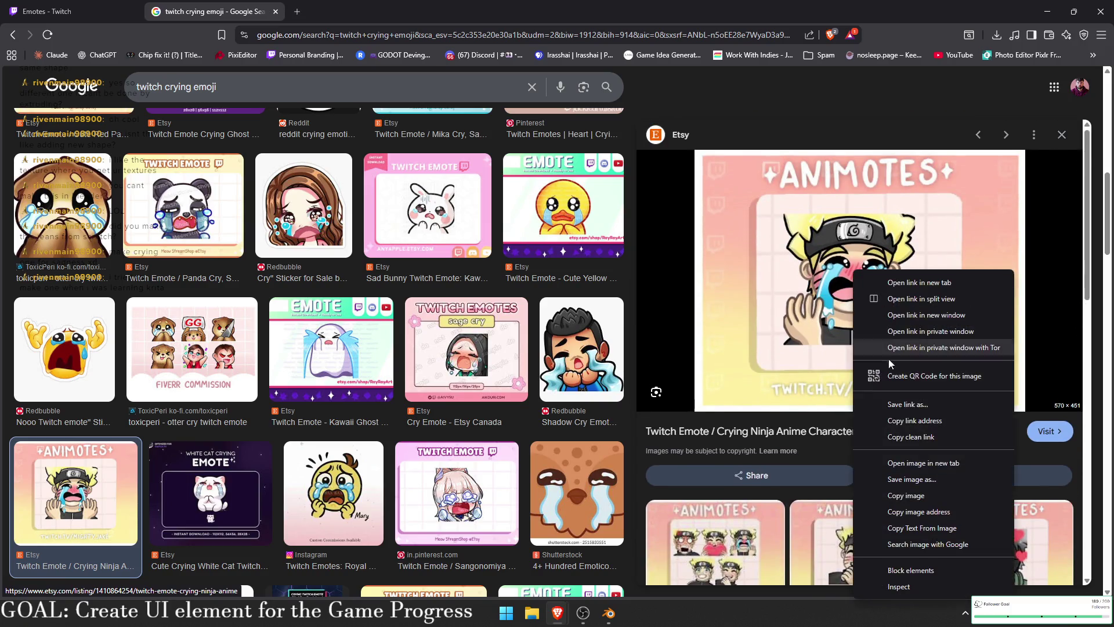
{"action": "left_click", "coordinate": [910, 461]}
{"action": "left_click", "coordinate": [343, 12]}
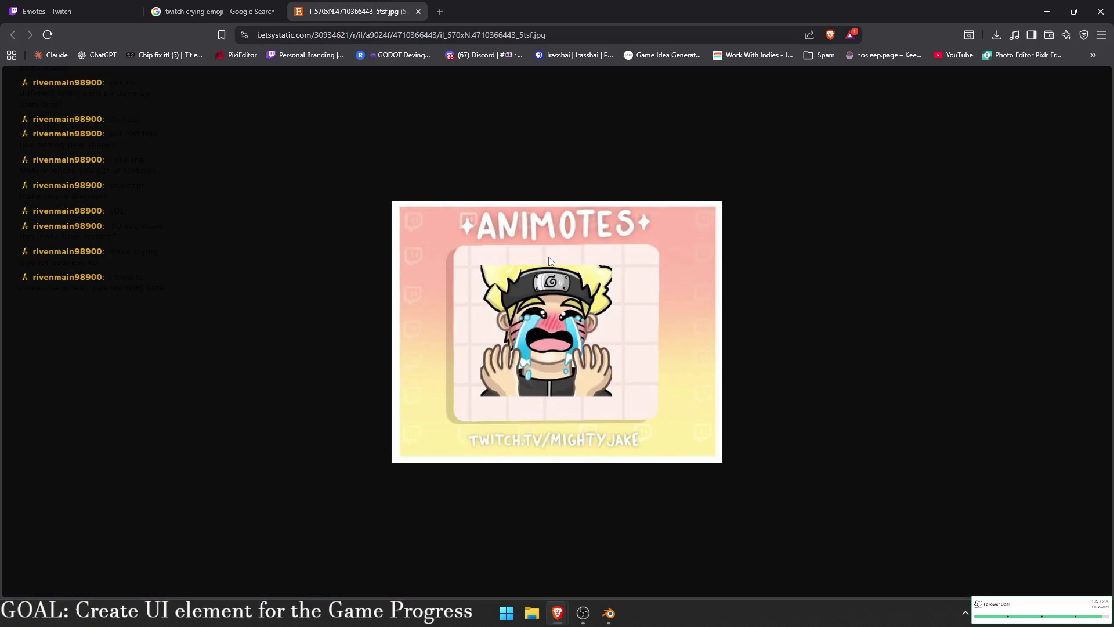
{"action": "scroll", "coordinate": [578, 286], "scroll_direction": "down", "scroll_amount": 7, "text": "ctrl"}
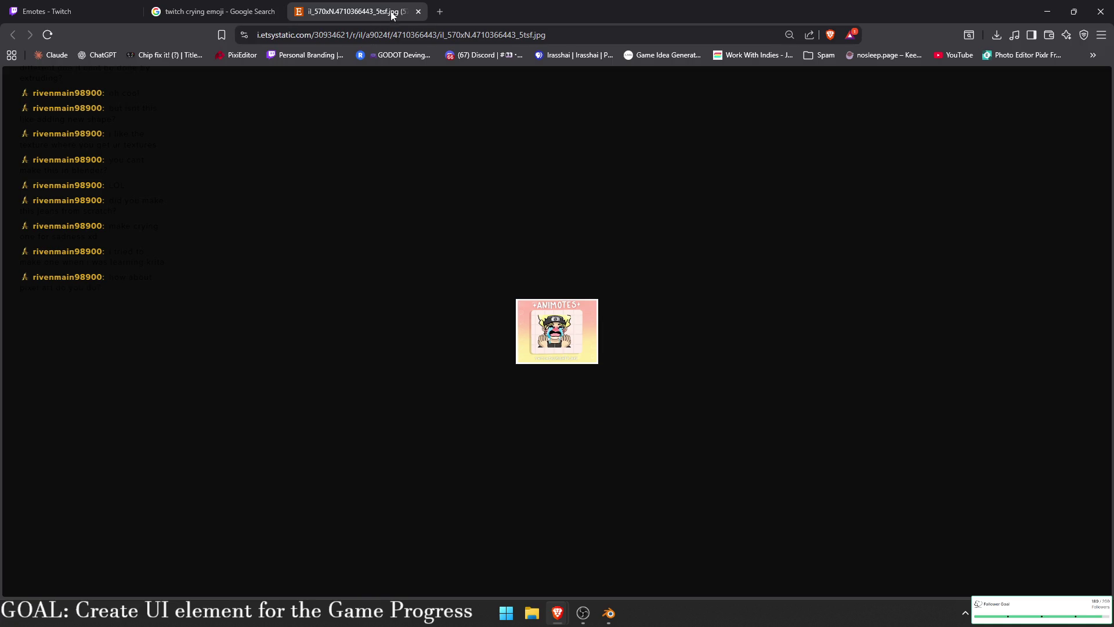
{"action": "left_click", "coordinate": [789, 35]}
{"action": "left_click", "coordinate": [833, 58]}
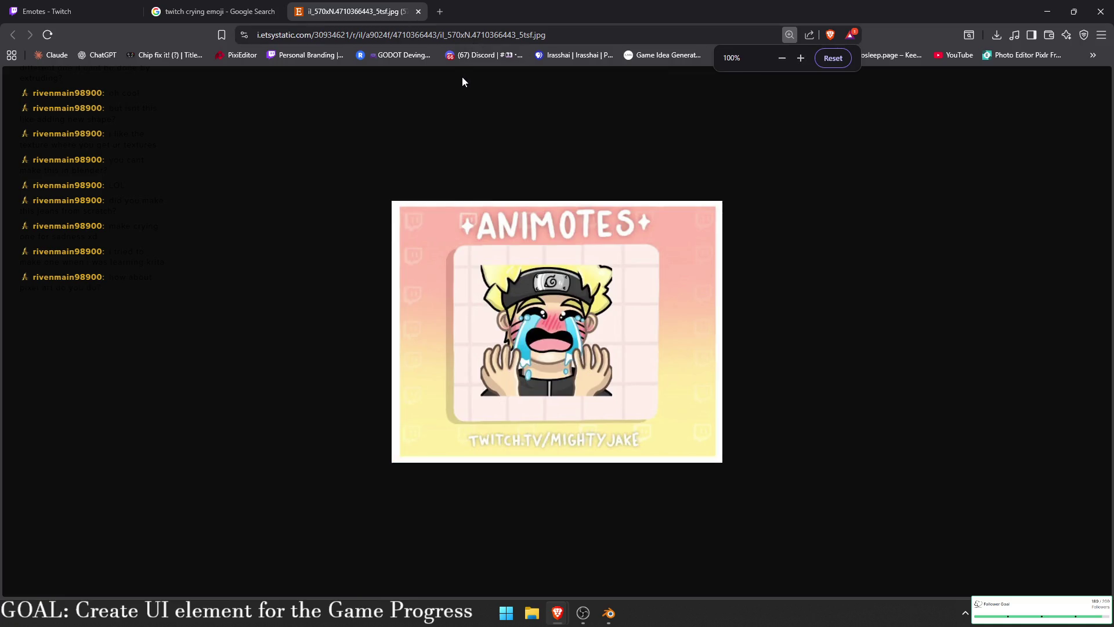
{"action": "left_click", "coordinate": [447, 15]}
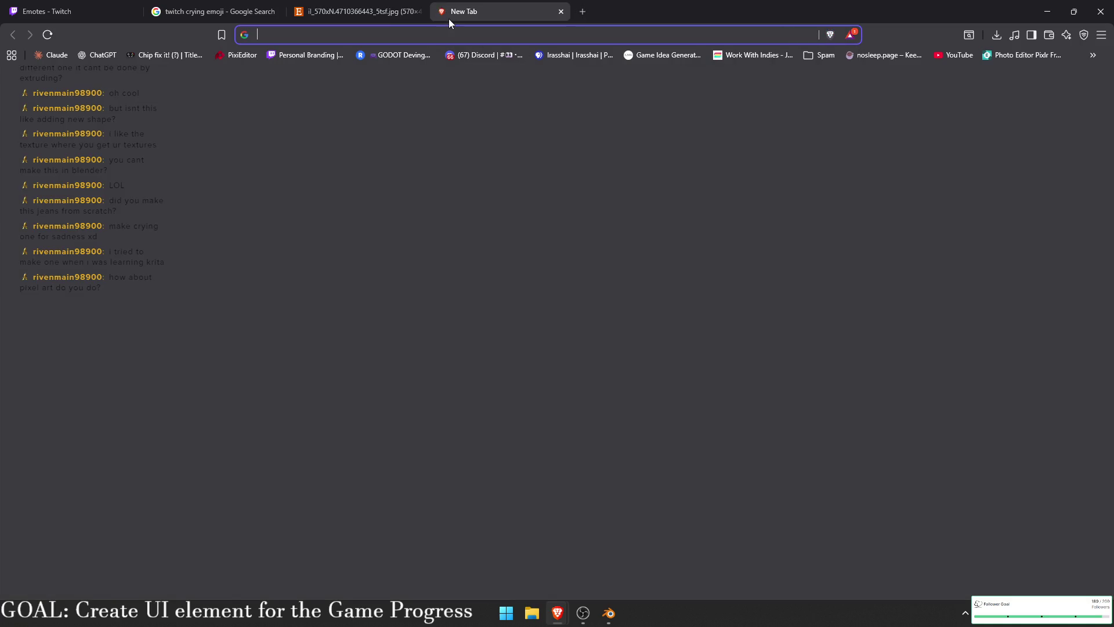
- Open the artist's ArtStation portfolio from the autocompleted address
{"action": "type", "text": "a"}
{"action": "key", "text": "BackSpace"}
{"action": "key", "text": "BackSpace"}
{"action": "type", "text": "art"}
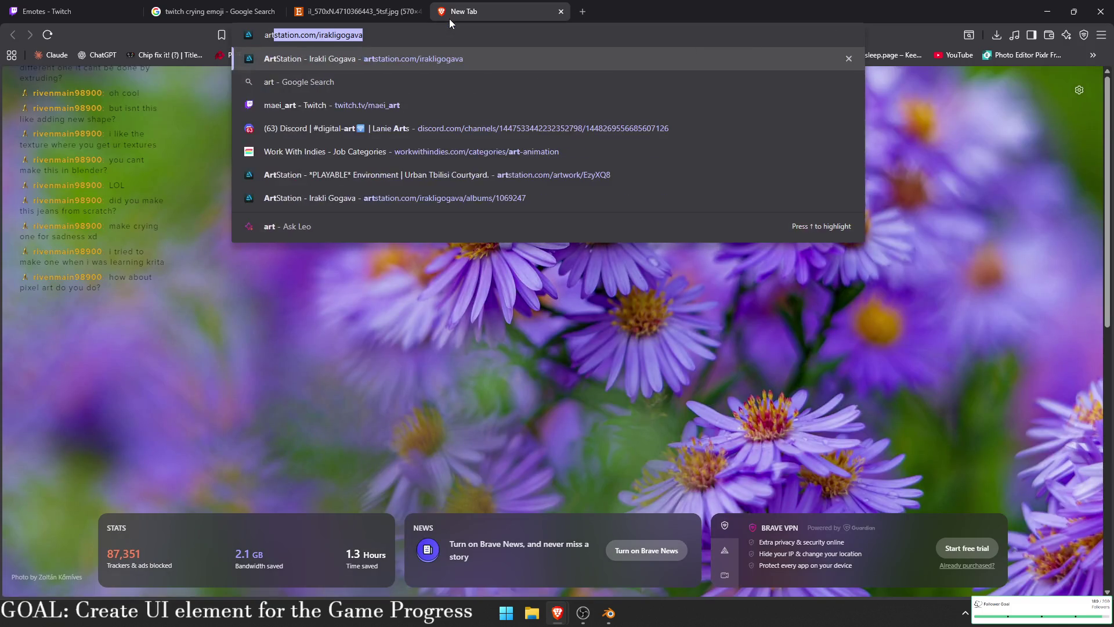
{"action": "key", "text": "Return"}
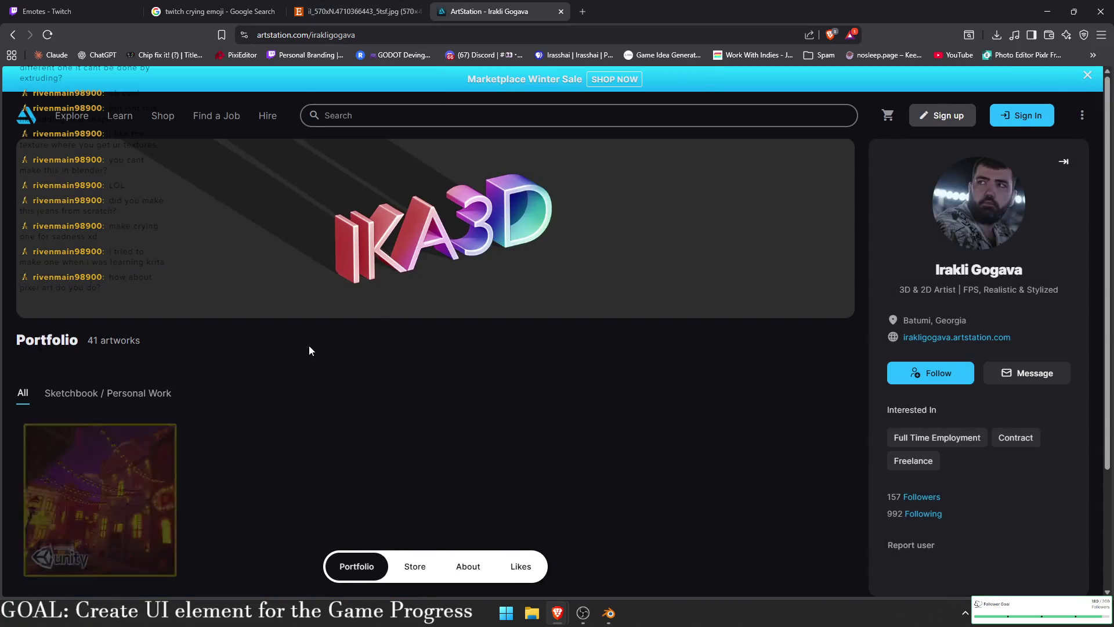
{"action": "scroll", "coordinate": [308, 346], "scroll_direction": "down", "scroll_amount": 2}
- Browse the Sketchbook / Personal Work artworks, then close ArtStation and return to the crying emoji results
{"action": "left_click", "coordinate": [74, 278]}
{"action": "scroll", "coordinate": [721, 304], "scroll_direction": "down", "scroll_amount": 10}
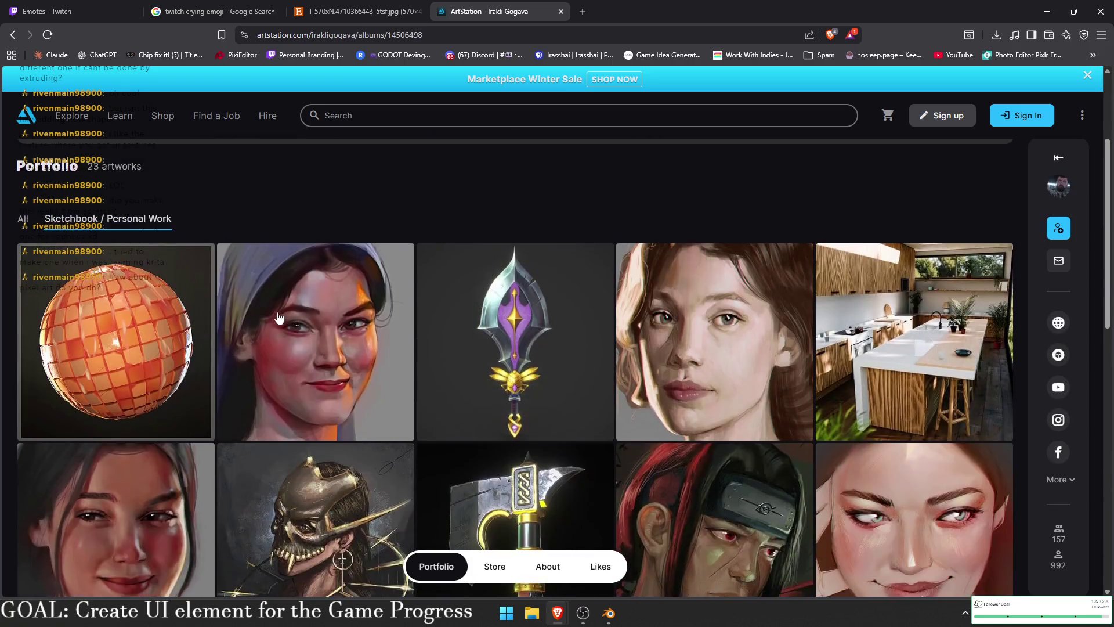
{"action": "scroll", "coordinate": [721, 305], "scroll_direction": "up", "scroll_amount": 3}
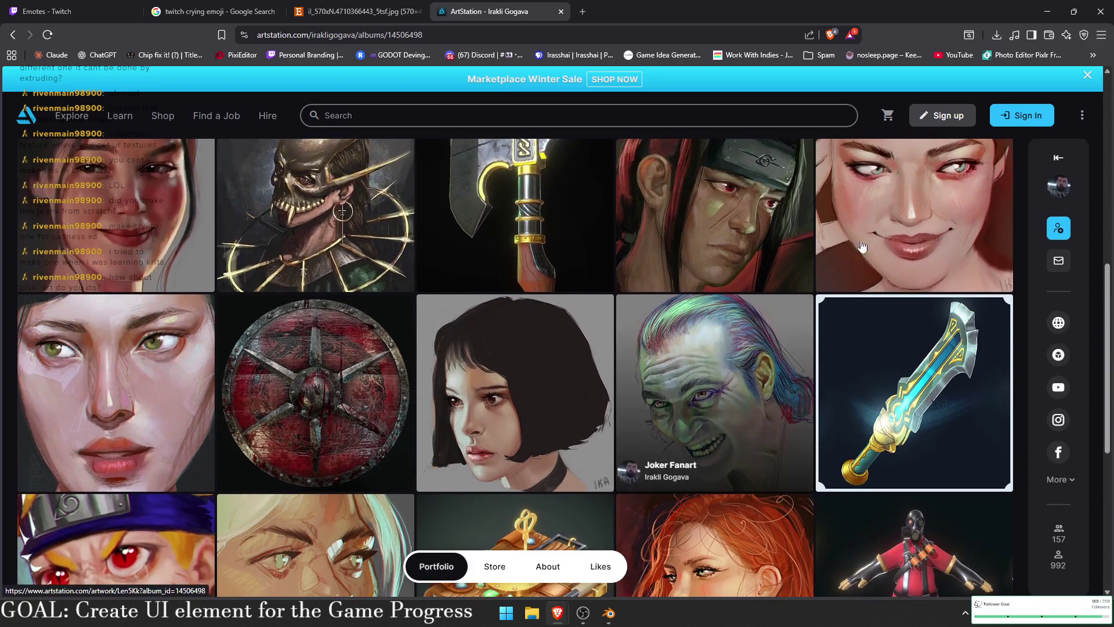
{"action": "scroll", "coordinate": [748, 313], "scroll_direction": "up", "scroll_amount": 2}
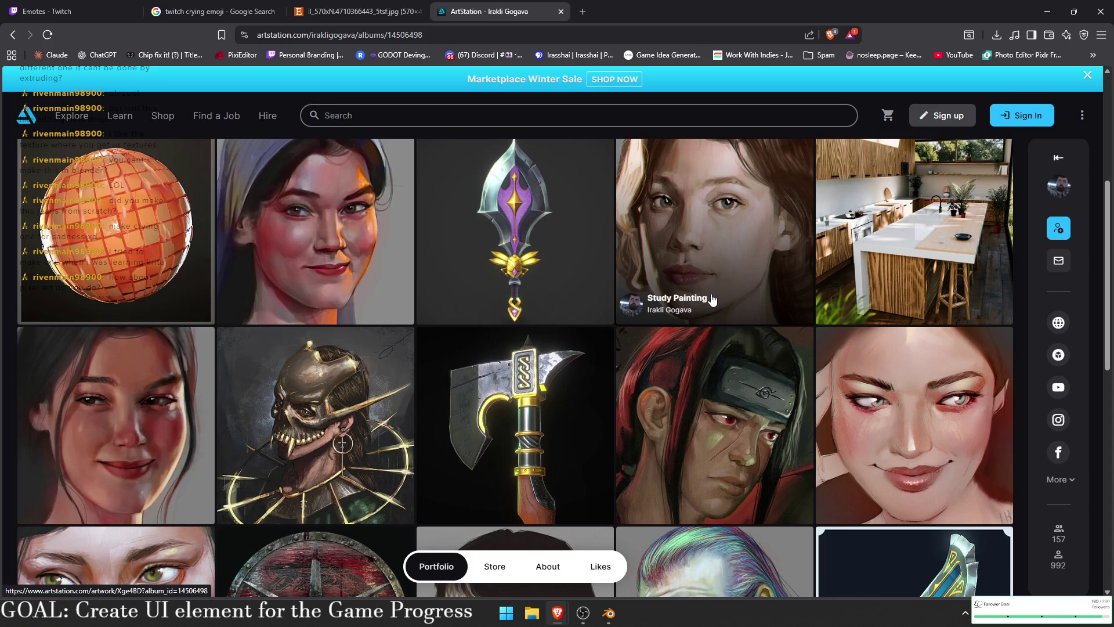
{"action": "scroll", "coordinate": [712, 299], "scroll_direction": "down", "scroll_amount": 7}
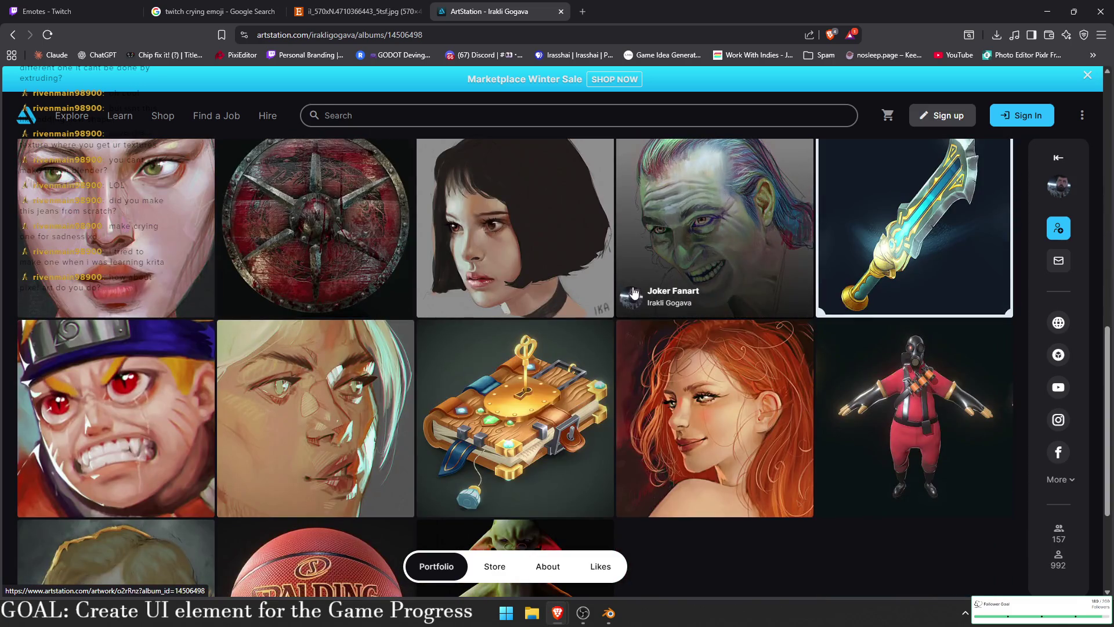
{"action": "scroll", "coordinate": [277, 432], "scroll_direction": "down", "scroll_amount": 2}
{"action": "scroll", "coordinate": [307, 383], "scroll_direction": "up", "scroll_amount": 10}
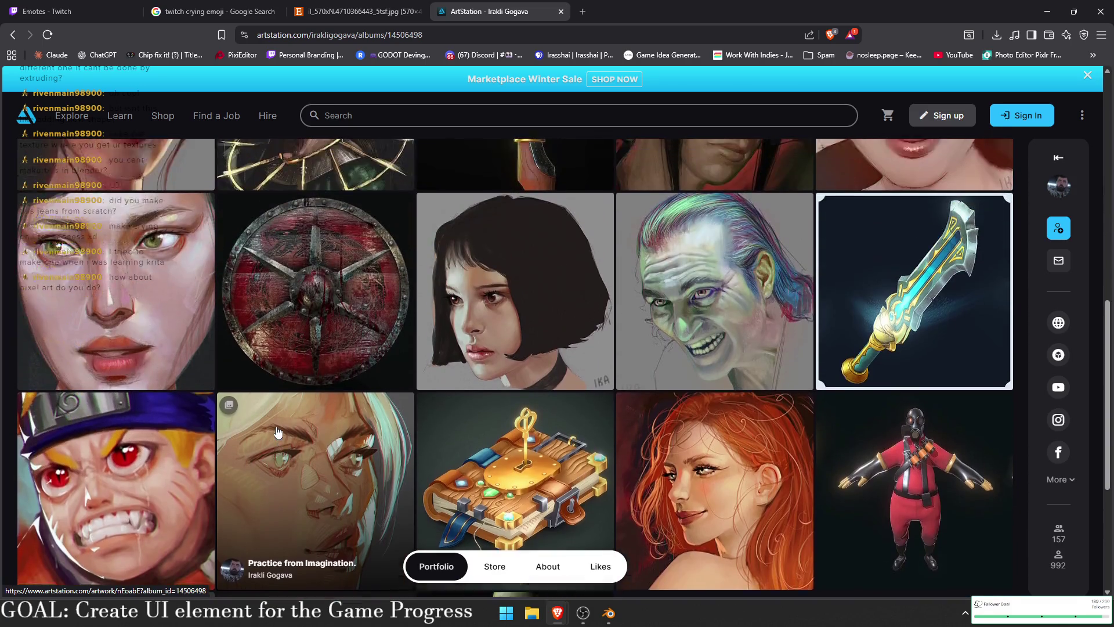
{"action": "left_click", "coordinate": [560, 13]}
{"action": "left_click", "coordinate": [219, 11]}
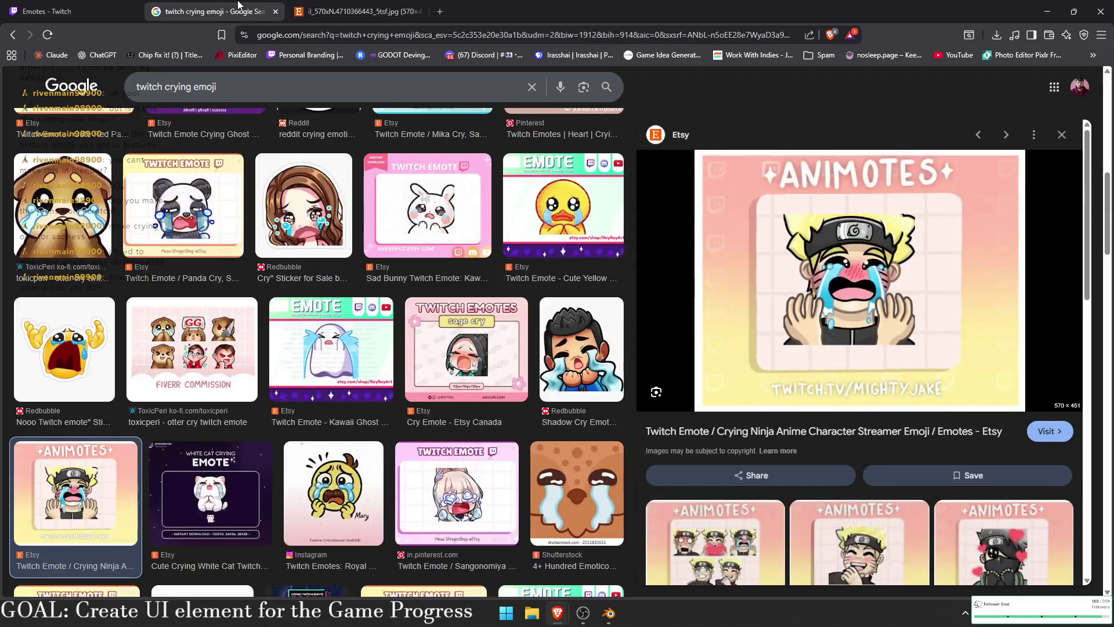
- Bring the YouTube music and Twitch stream windows onto this screen and confirm the OBS DISPLAY source
{"action": "scroll", "coordinate": [476, 272], "scroll_direction": "down", "scroll_amount": 7}
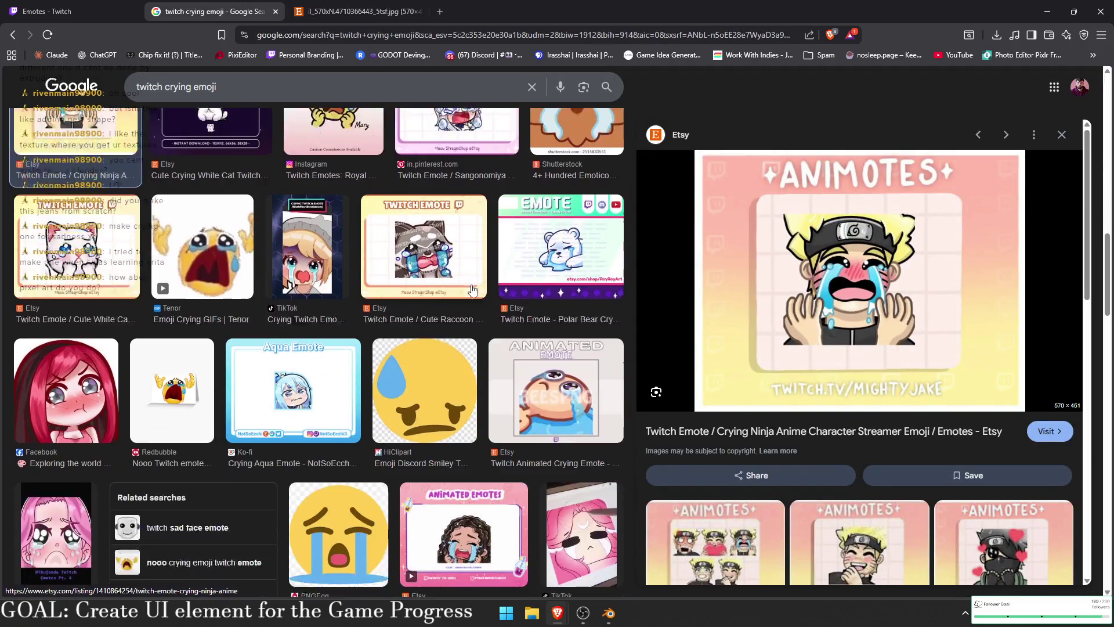
{"action": "mouse_move", "coordinate": [1113, 392]}
{"action": "left_mouse_down"}
{"action": "mouse_move", "coordinate": [423, 181]}
{"action": "mouse_move", "coordinate": [436, 90]}
{"action": "left_mouse_up"}
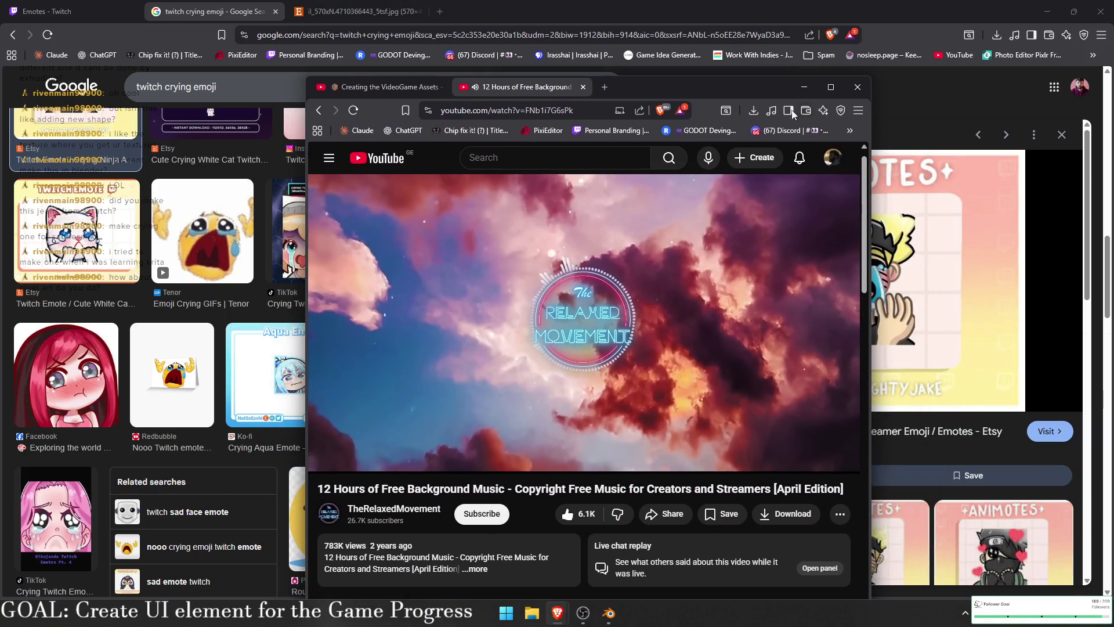
{"action": "left_click_drag", "start_coordinate": [791, 99], "coordinate": [745, 73]}
{"action": "mouse_move", "coordinate": [1113, 138]}
{"action": "left_mouse_down"}
{"action": "mouse_move", "coordinate": [943, 138]}
{"action": "mouse_move", "coordinate": [771, 162]}
{"action": "mouse_move", "coordinate": [502, 216]}
{"action": "mouse_move", "coordinate": [509, 228]}
{"action": "left_mouse_up"}
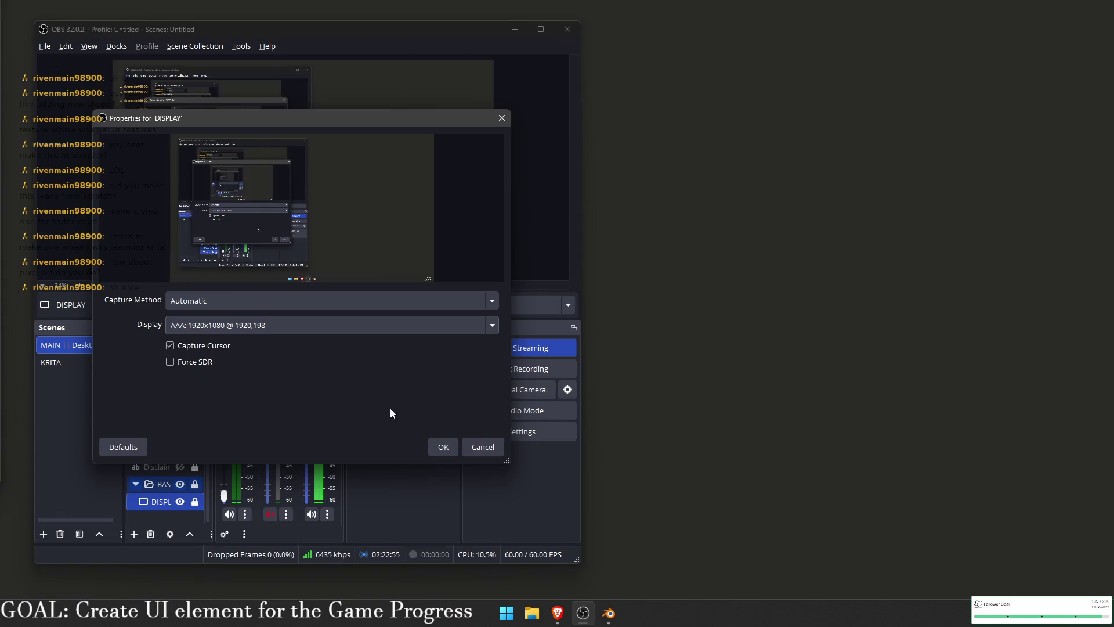
{"action": "left_click", "coordinate": [439, 447]}
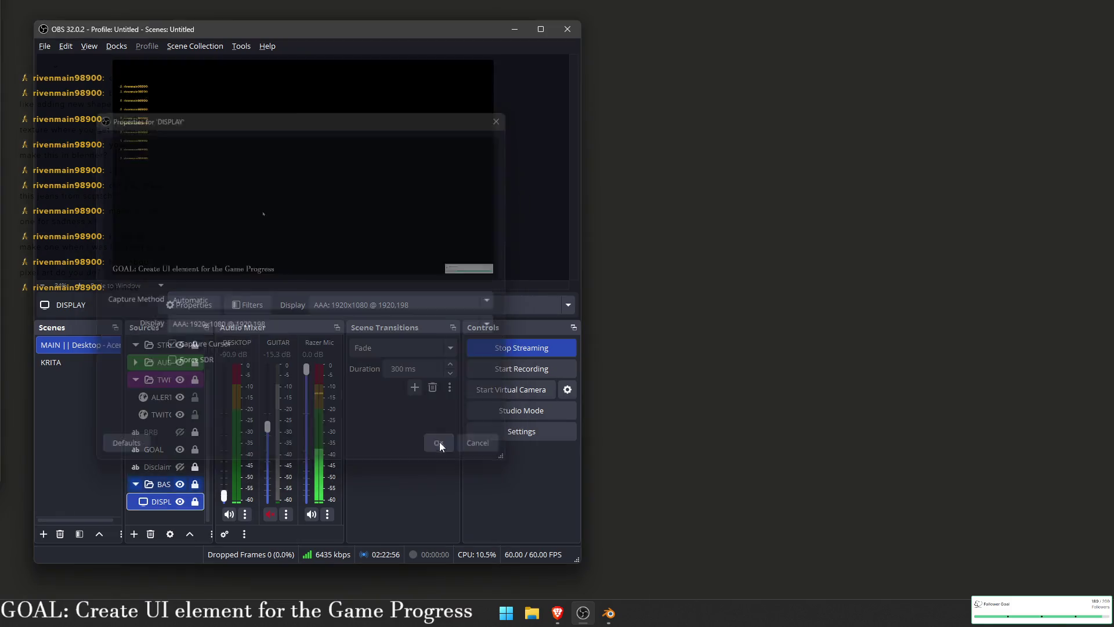
- Move OBS to the other monitor and bring Brave back up maximized with the address bar active
{"action": "left_click_drag", "start_coordinate": [343, 34], "coordinate": [0, 33]}
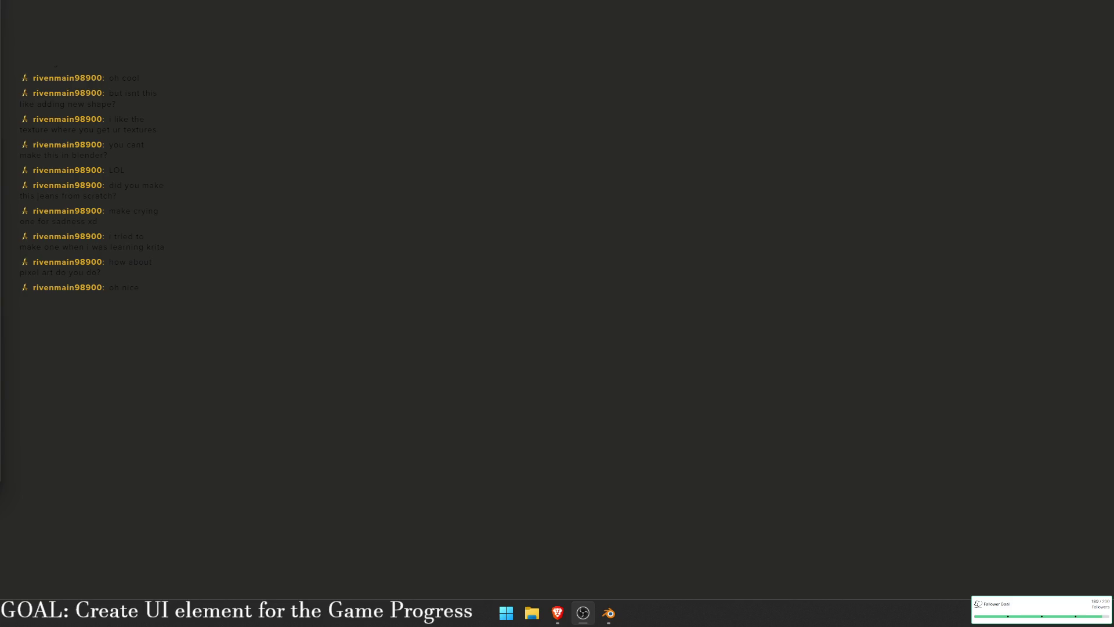
{"action": "key", "text": "alt+Tab"}
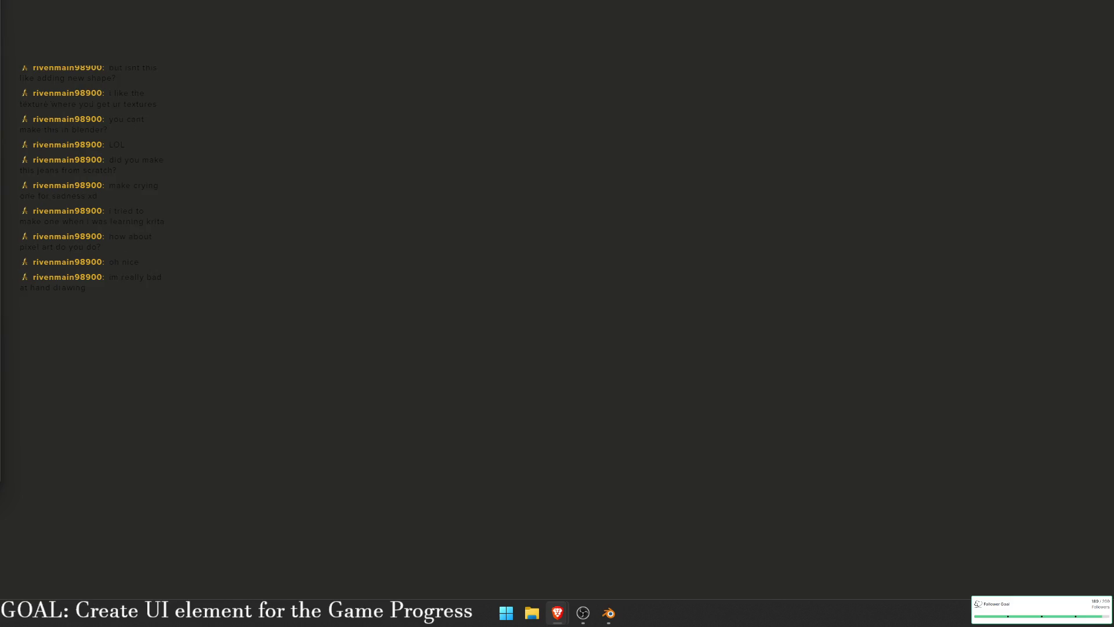
{"action": "key", "text": "alt+Tab"}
{"action": "left_click", "coordinate": [504, 35]}
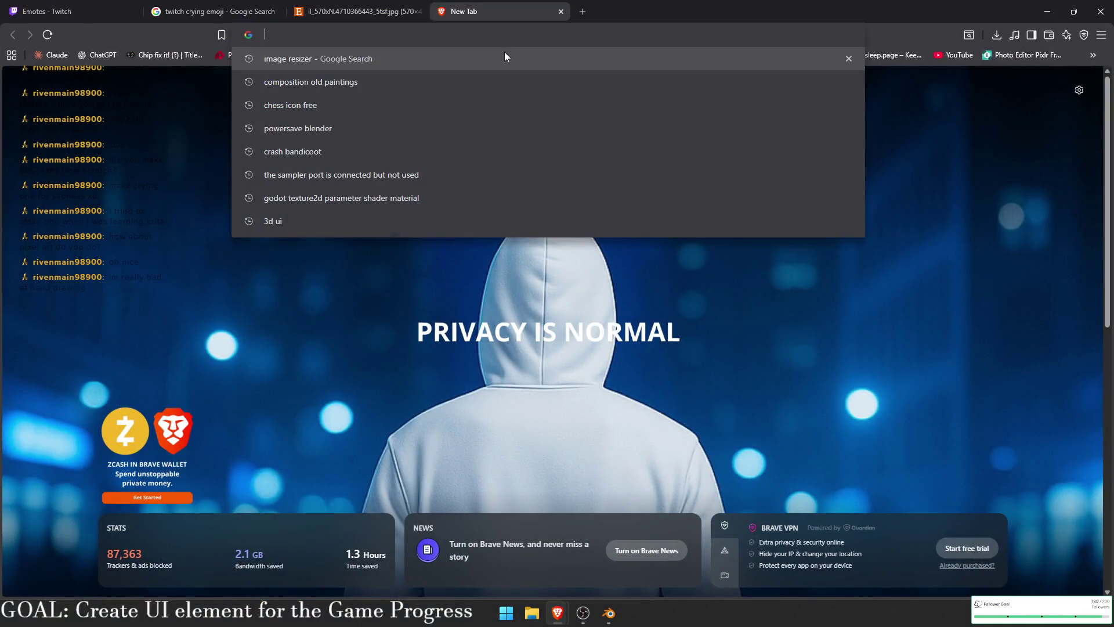
- Back in Brave's new tab, focus the address bar and clear a stray typed character
{"action": "key", "text": "alt+Tab"}
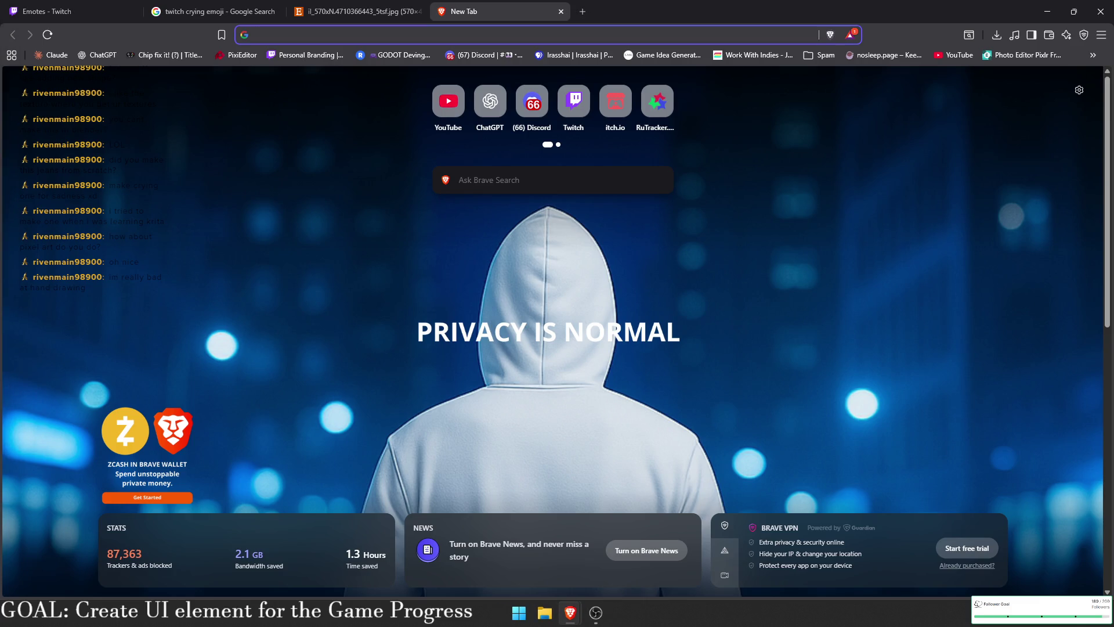
{"action": "key", "text": "alt+Tab"}
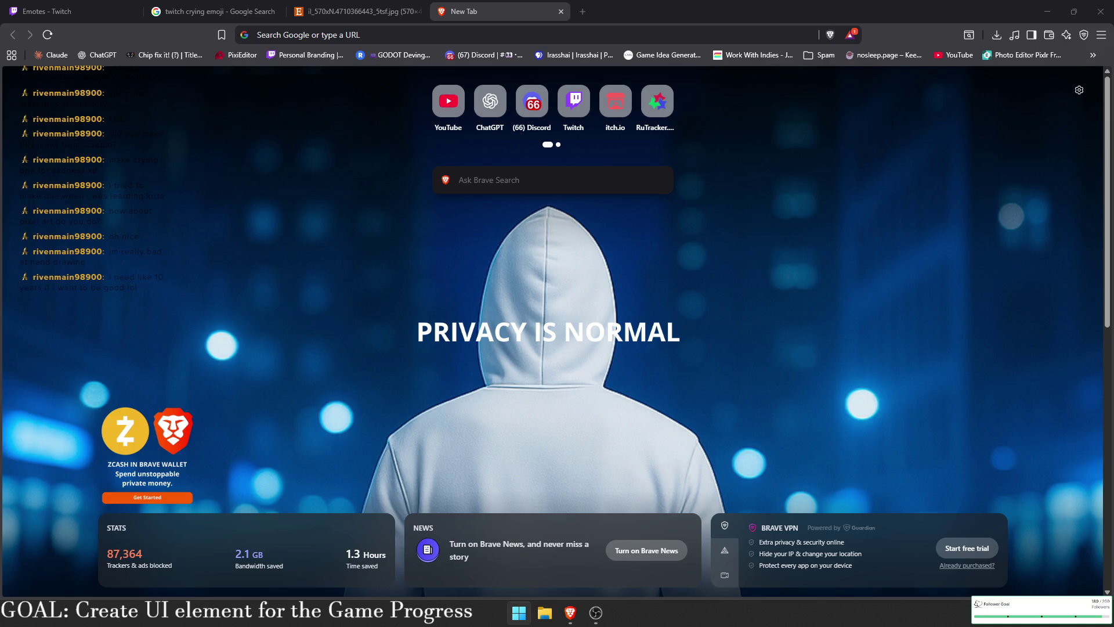
{"action": "left_click", "coordinate": [395, 30]}
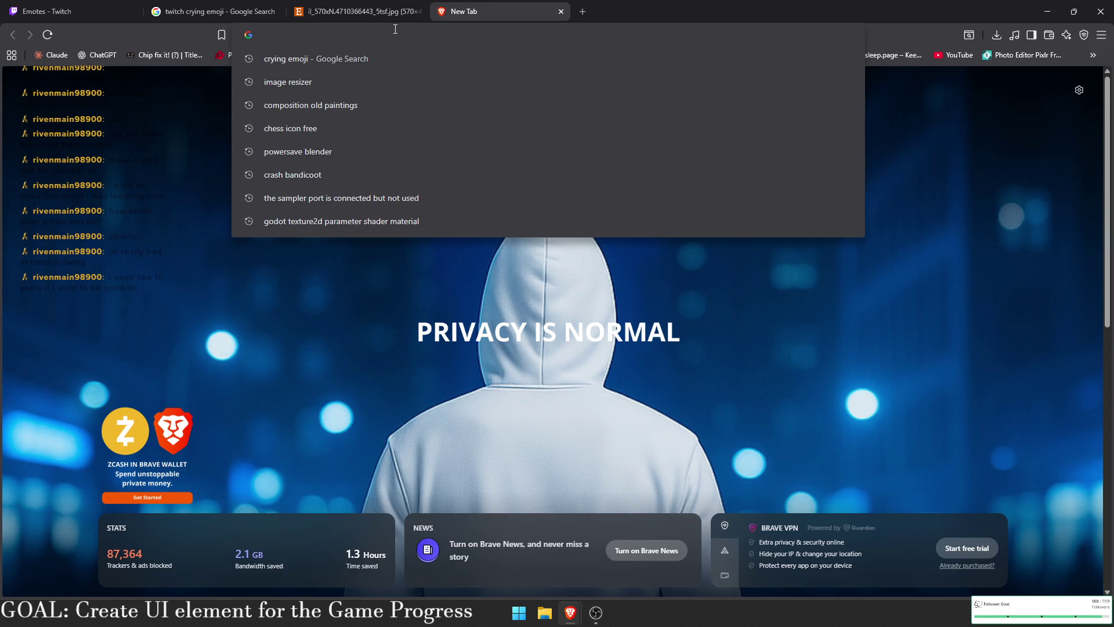
{"action": "type", "text": "t"}
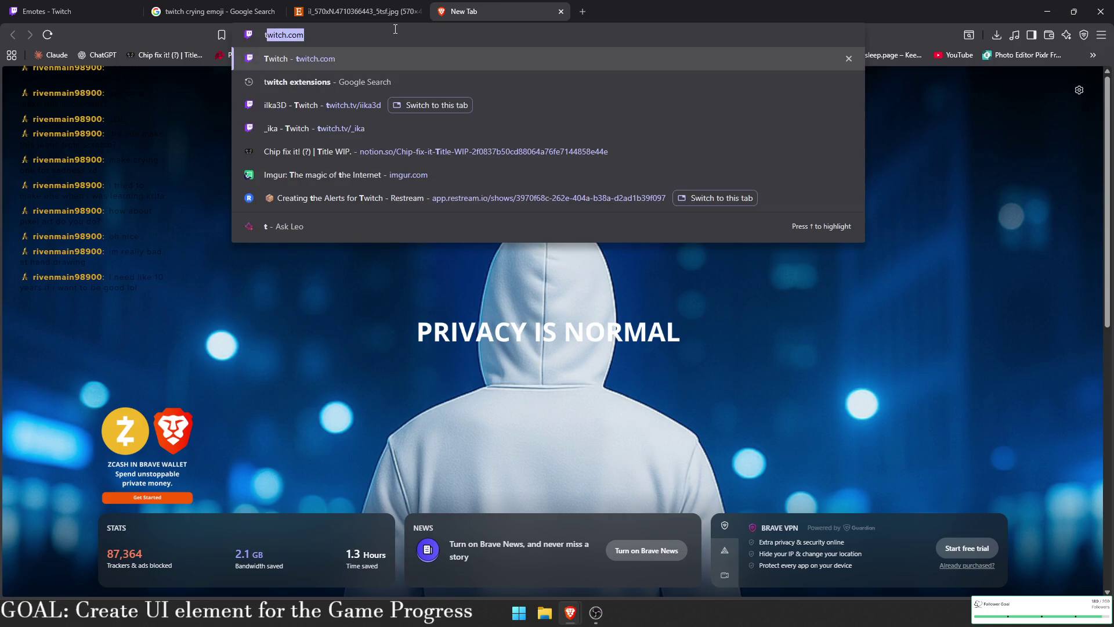
{"action": "key", "text": "Escape"}
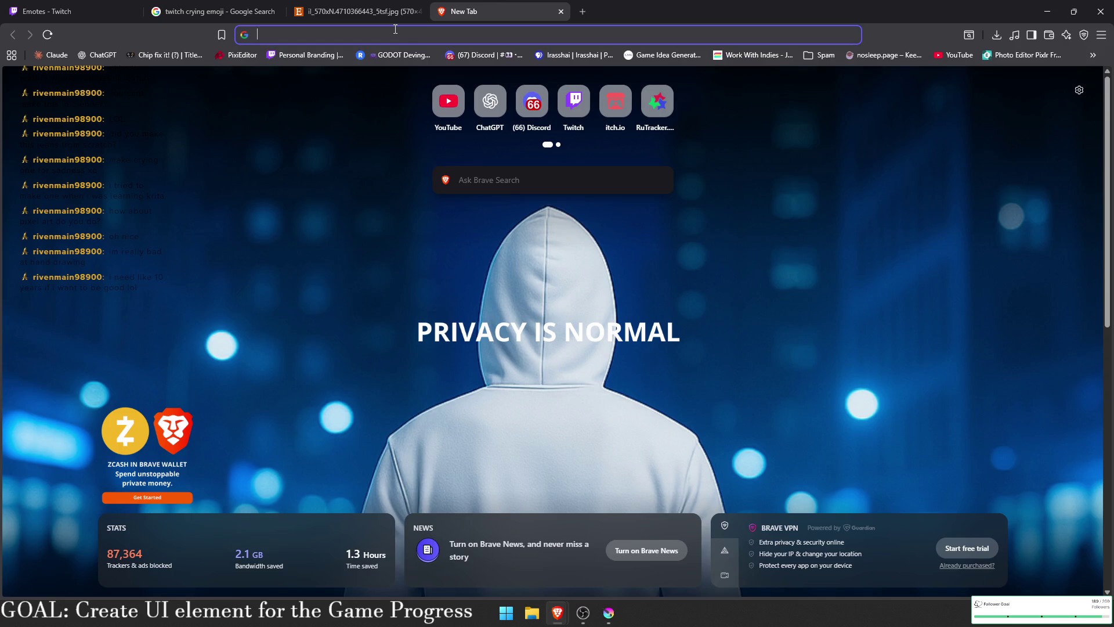
- Search Google Images for 'anime crying face', then refine it to 'anime funny crying face'
{"action": "type", "text": "anime"}
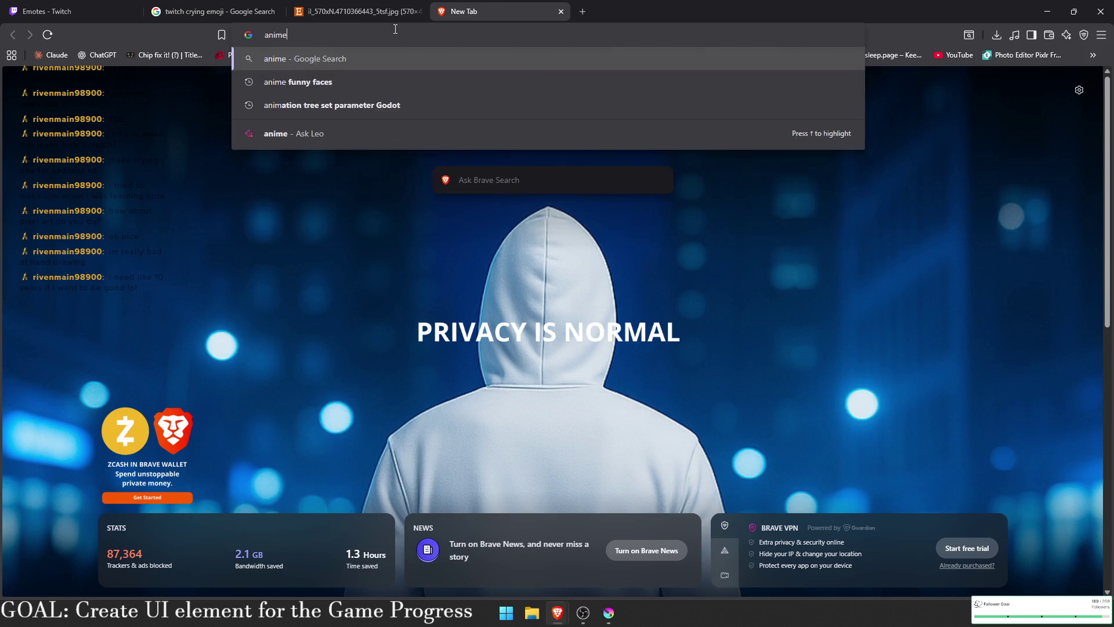
{"action": "type", "text": " crying face"}
{"action": "key", "text": "Return"}
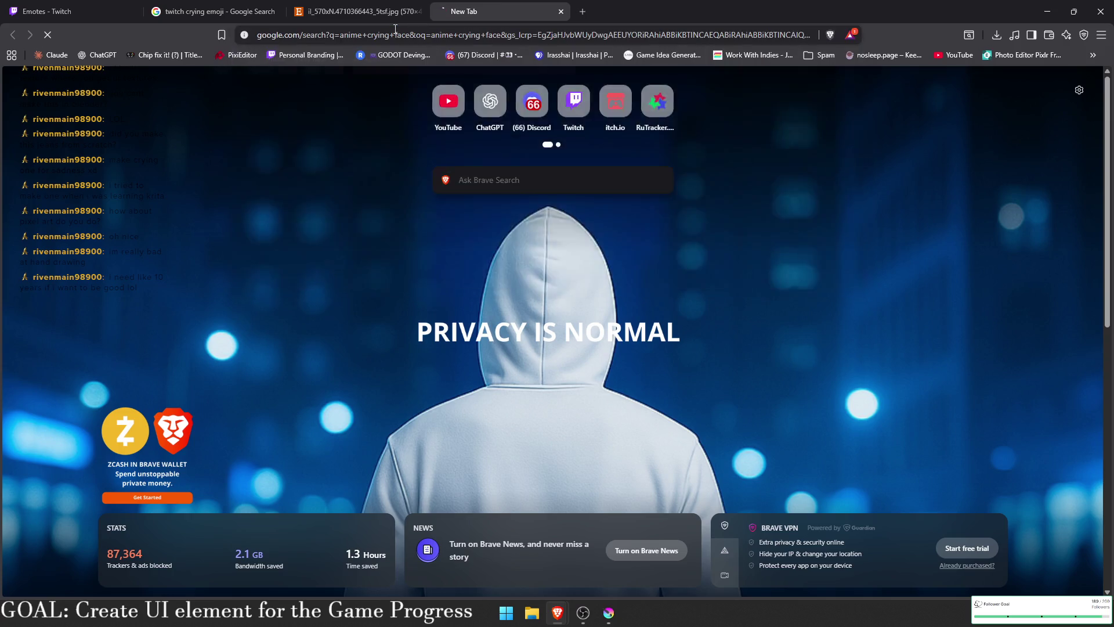
{"action": "left_click", "coordinate": [226, 139]}
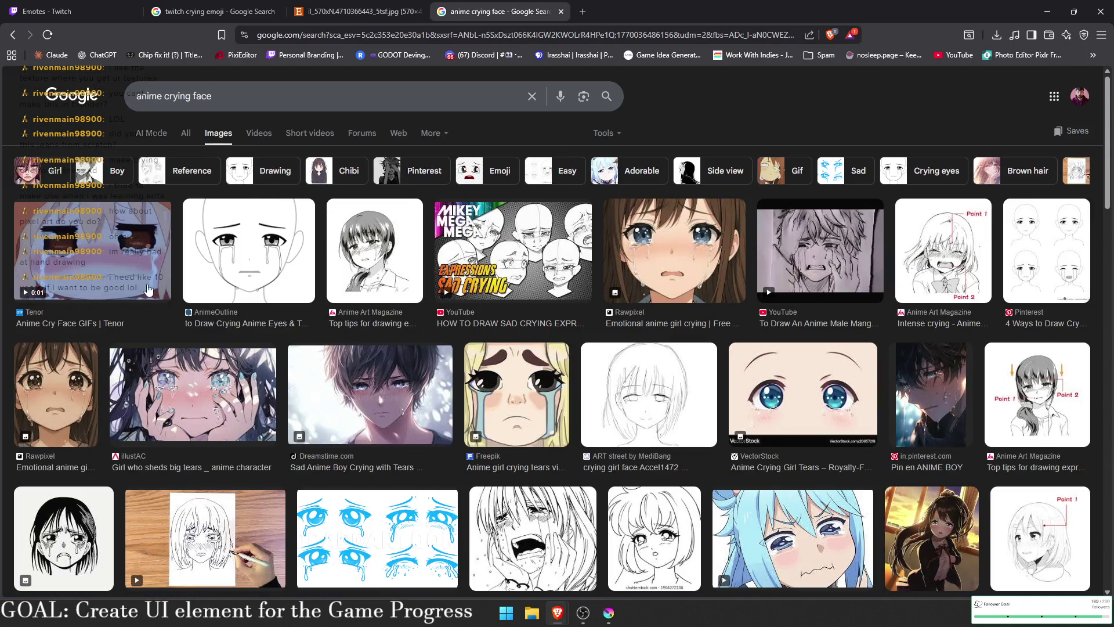
{"action": "scroll", "coordinate": [182, 209], "scroll_direction": "down", "scroll_amount": 3}
{"action": "left_click", "coordinate": [163, 87]}
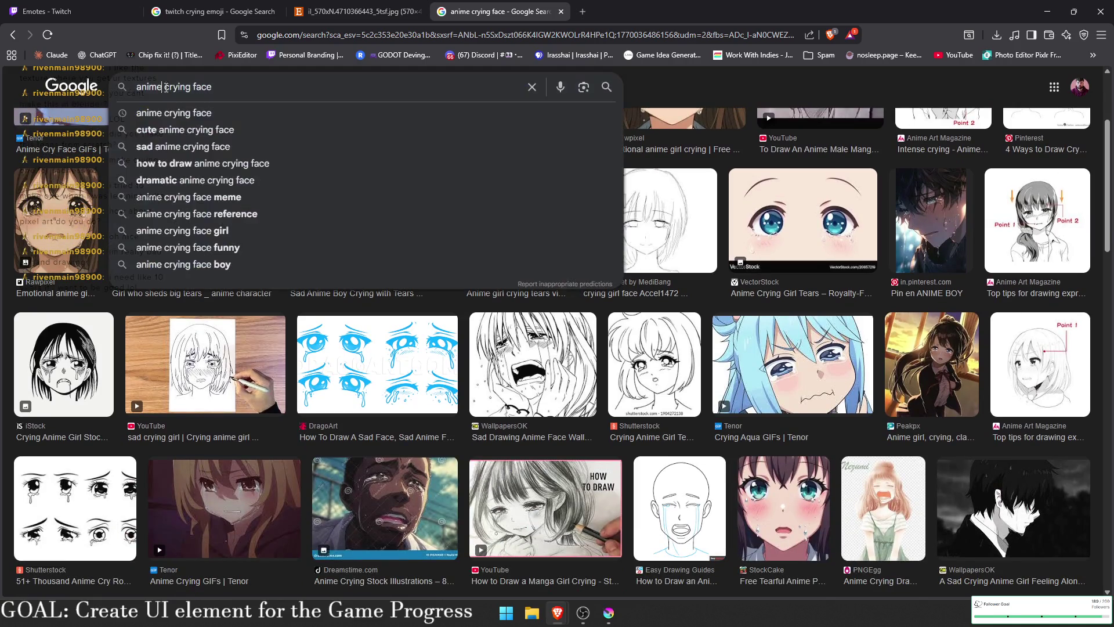
{"action": "type", "text": "funny"}
{"action": "key", "text": "Return"}
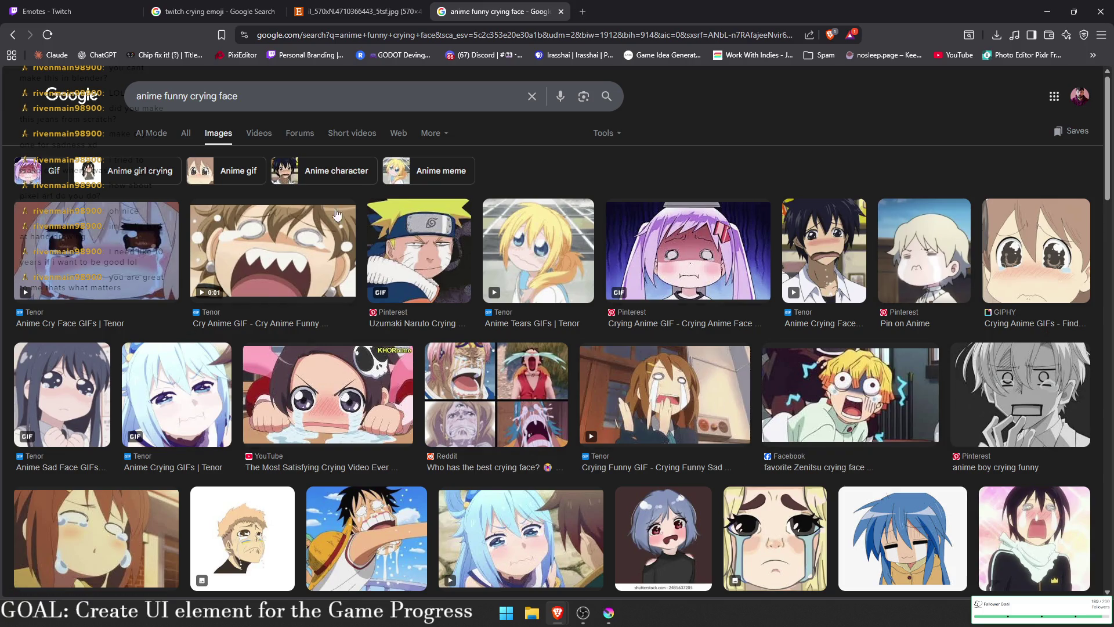
{"action": "scroll", "coordinate": [764, 84], "scroll_direction": "down", "scroll_amount": 1}
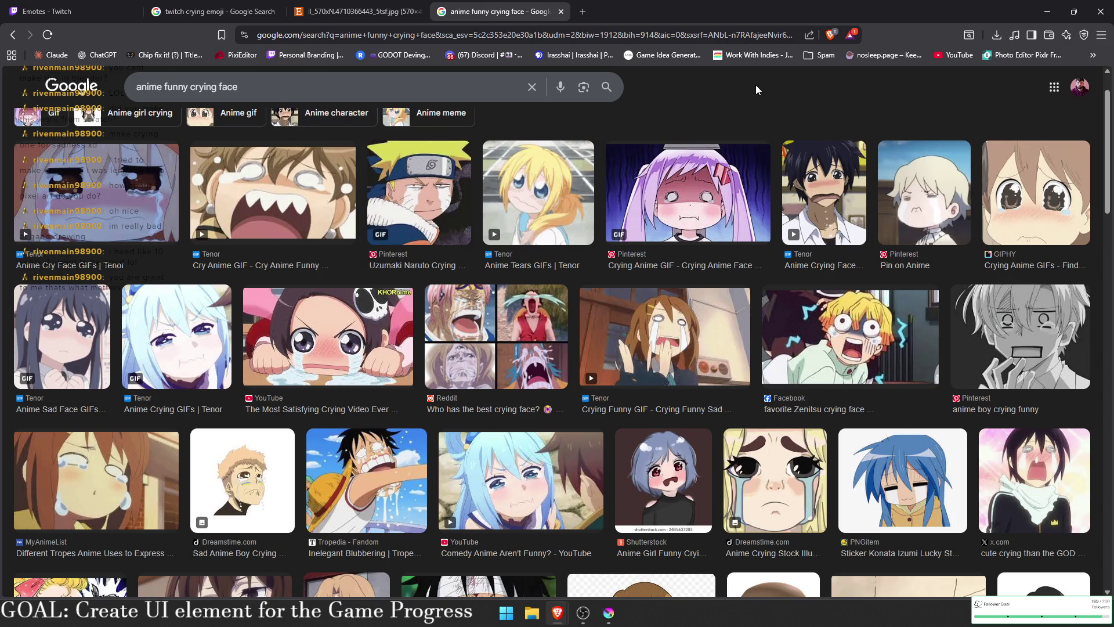
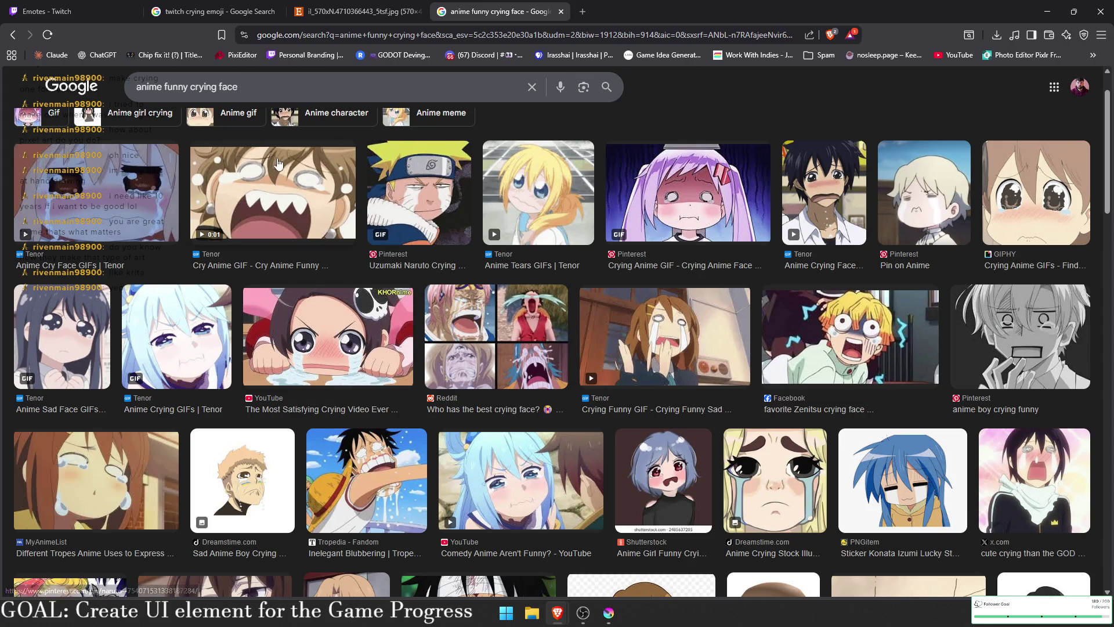
- Replace the search query with 'cat face anime anatomy' and run it in Google Images
{"action": "left_click_drag", "start_coordinate": [239, 87], "coordinate": [116, 97]}
{"action": "triple_click", "coordinate": [210, 90]}
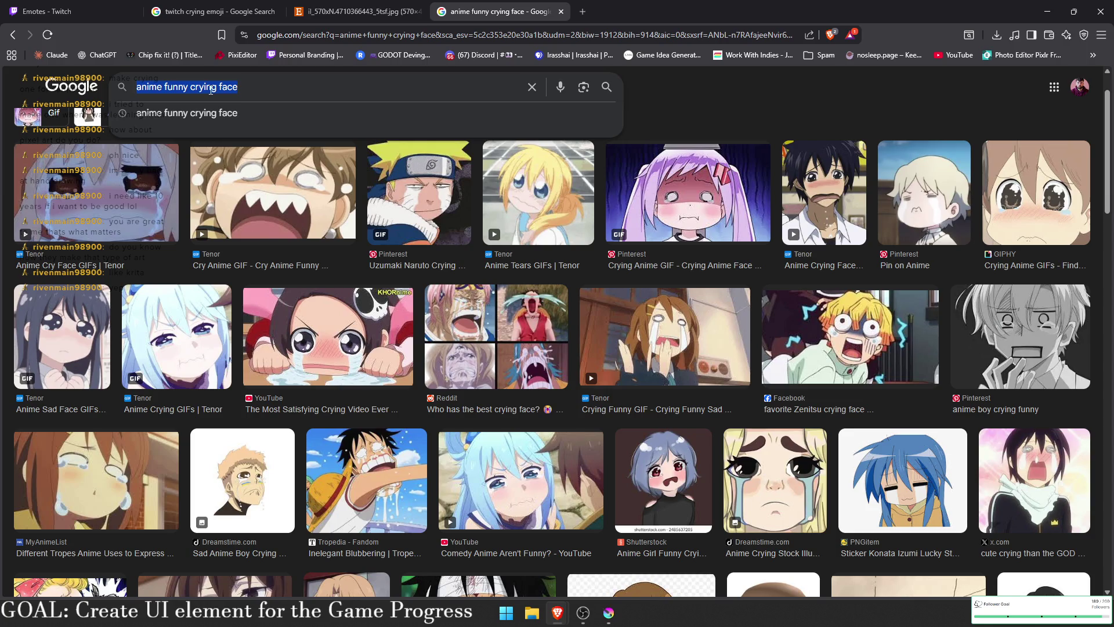
{"action": "key", "text": "BackSpace"}
{"action": "type", "text": "c"}
{"action": "key", "text": "BackSpace"}
{"action": "type", "text": "cat face an"}
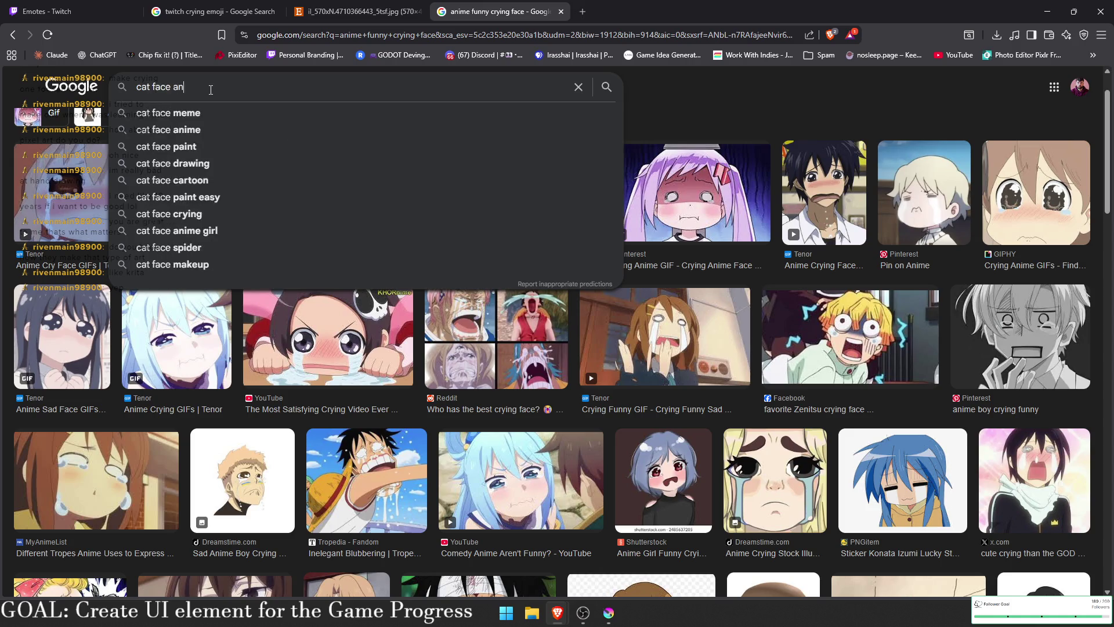
{"action": "type", "text": "ime anatomy"}
{"action": "key", "text": "Return"}
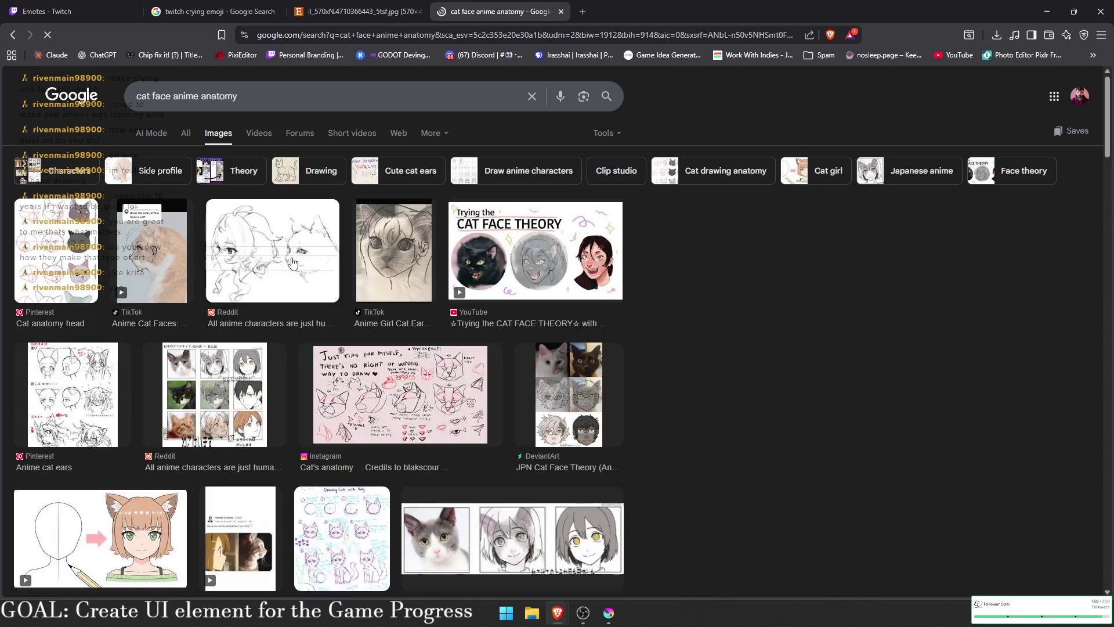
- Preview several results: the Reddit cat-vs-anime face, CAT FACE THEORY, cat ears and head anatomy images
{"action": "left_click", "coordinate": [233, 268]}
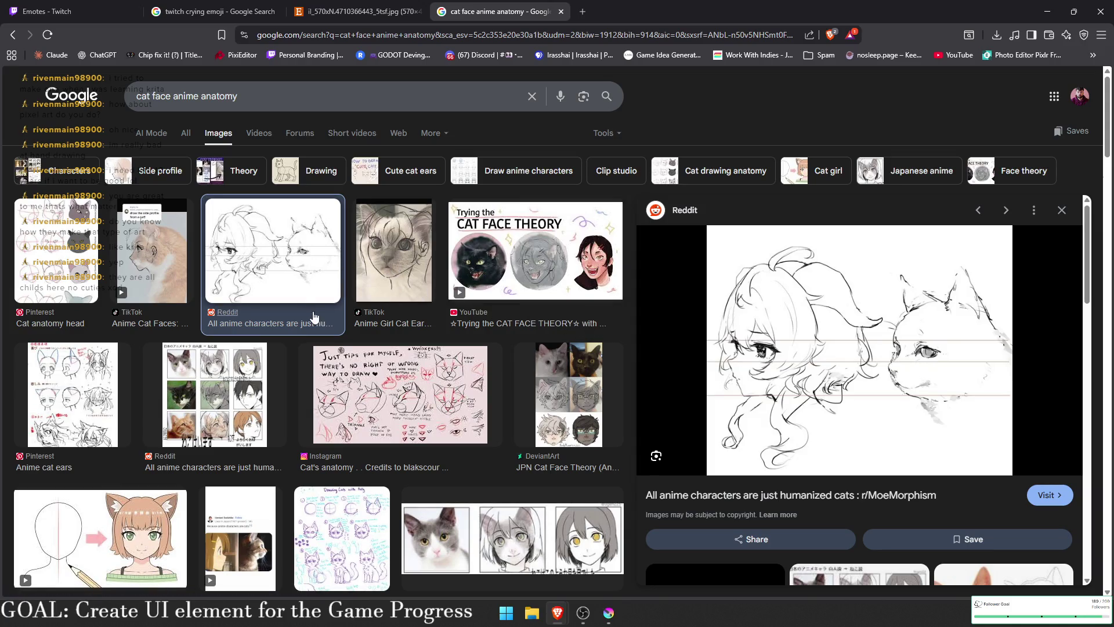
{"action": "left_click", "coordinate": [503, 261]}
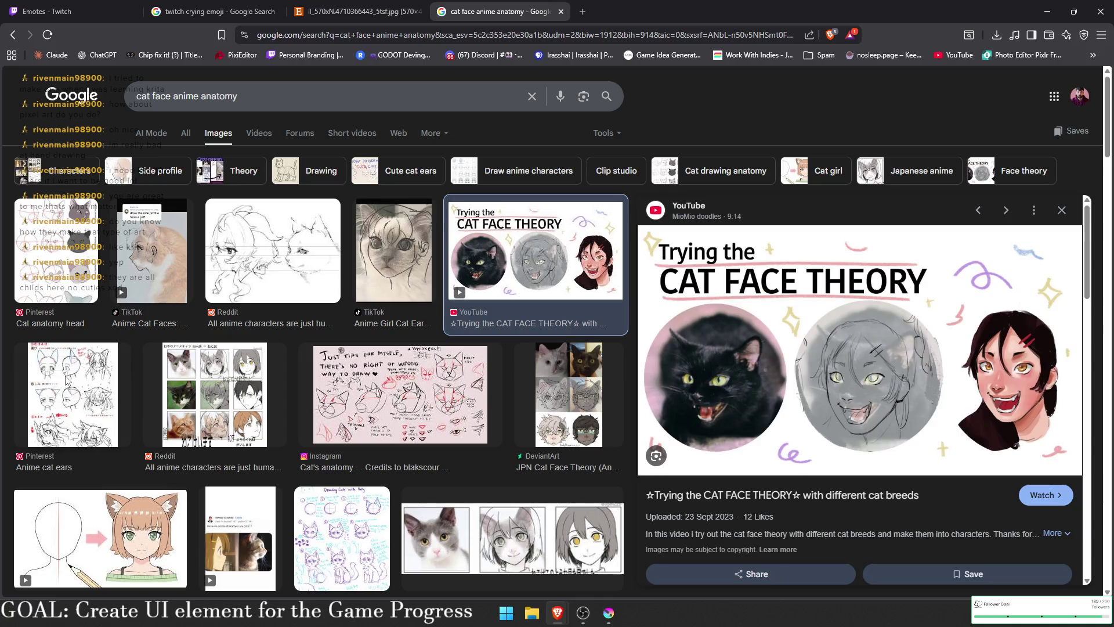
{"action": "left_click", "coordinate": [66, 380]}
{"action": "left_click", "coordinate": [70, 264]}
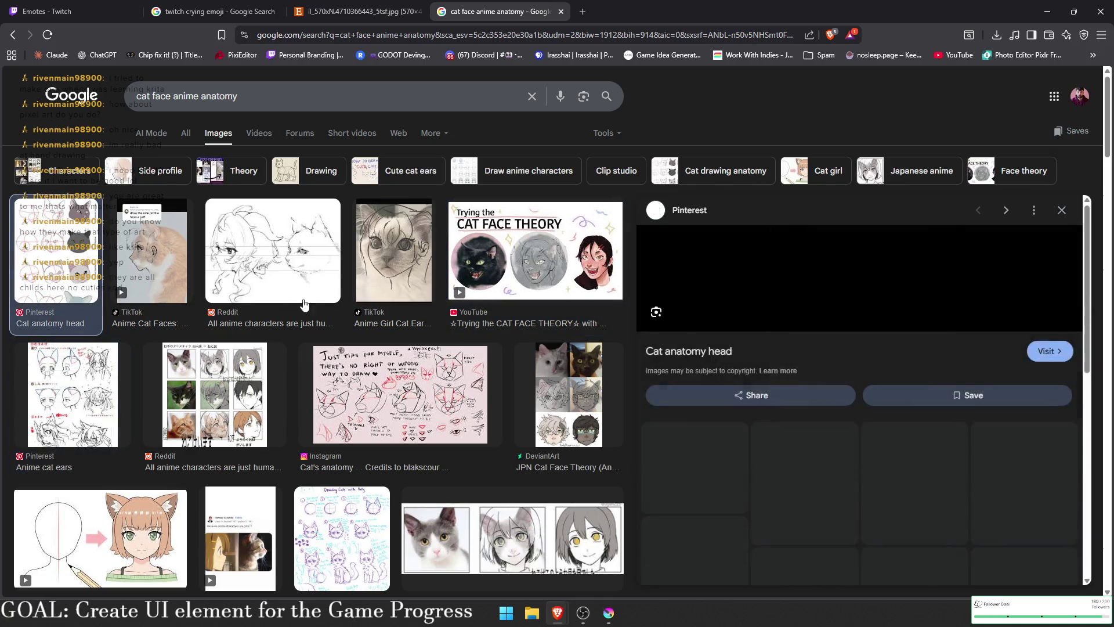
{"action": "scroll", "coordinate": [390, 355], "scroll_direction": "down", "scroll_amount": 4}
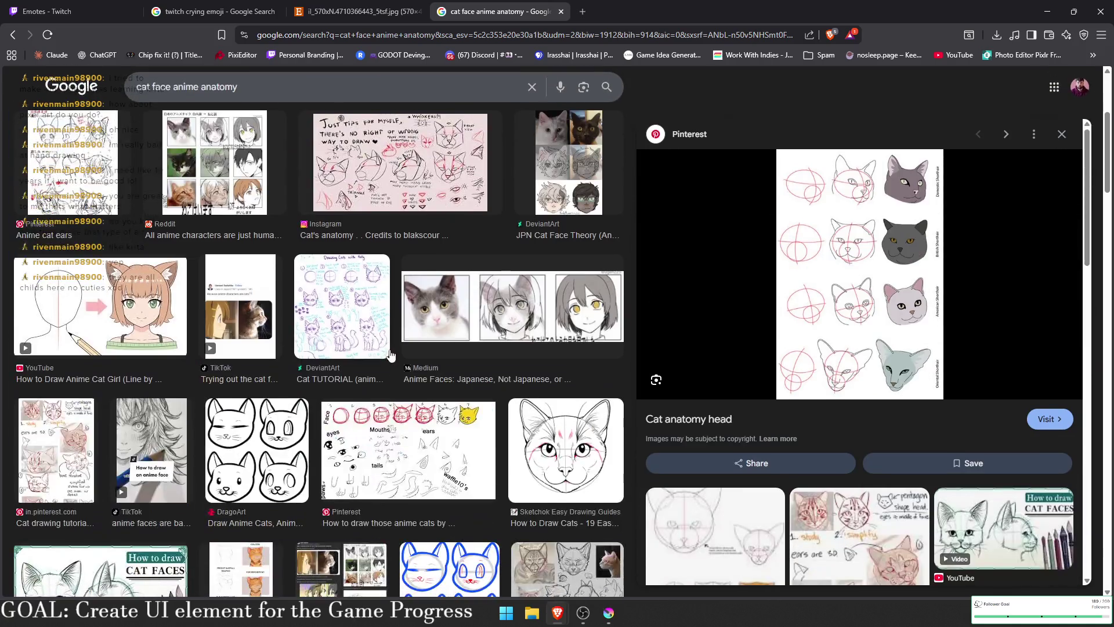
{"action": "scroll", "coordinate": [390, 355], "scroll_direction": "down", "scroll_amount": 5}
{"action": "scroll", "coordinate": [249, 386], "scroll_direction": "up", "scroll_amount": 7}
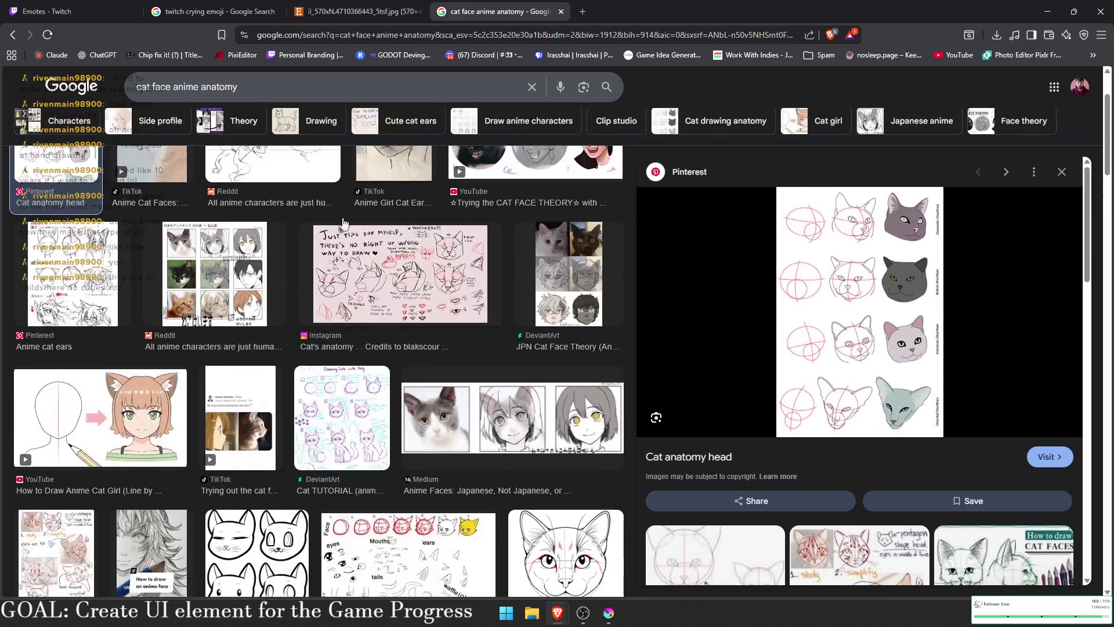
{"action": "scroll", "coordinate": [342, 226], "scroll_direction": "up", "scroll_amount": 2}
{"action": "left_click", "coordinate": [387, 220]}
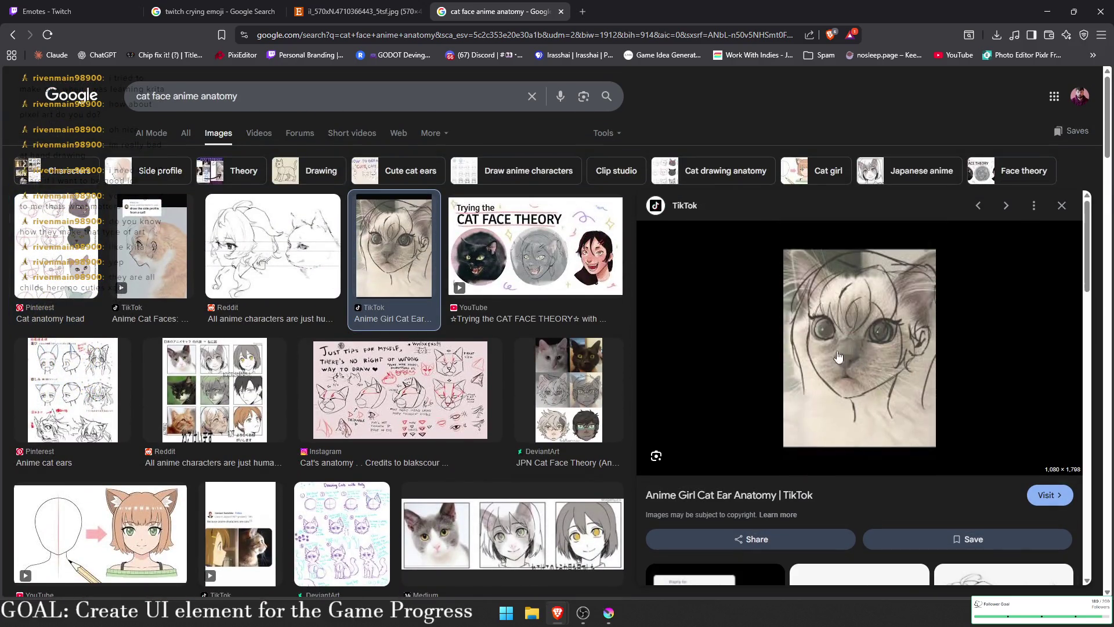
- Close the results tab, minimize Brave and bring up Krita
{"action": "left_click", "coordinate": [561, 12]}
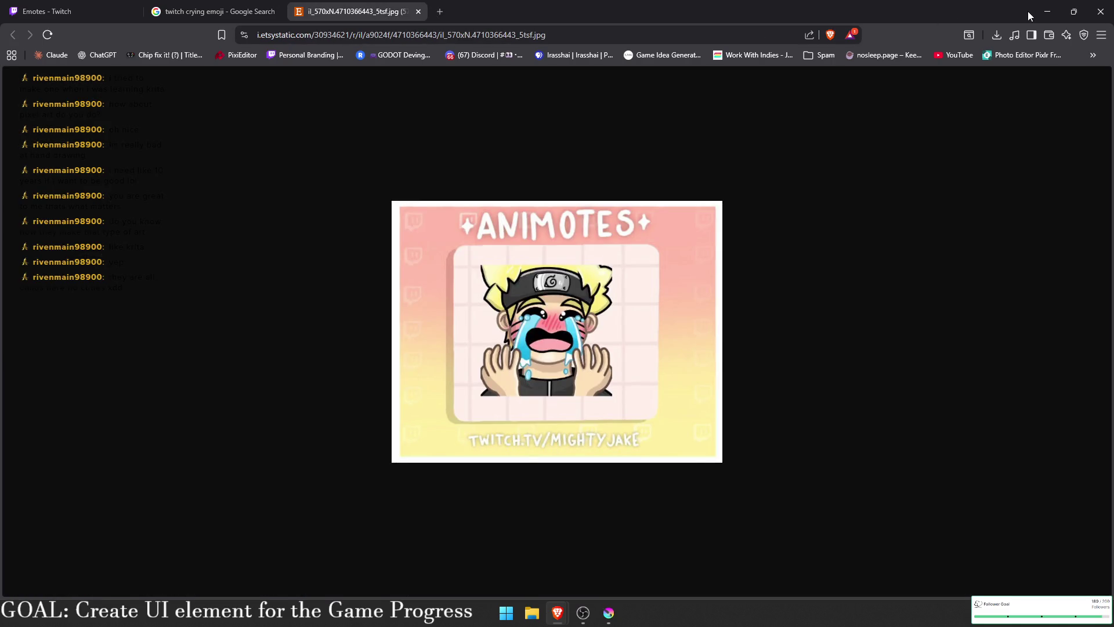
{"action": "left_click", "coordinate": [1047, 11]}
{"action": "left_click", "coordinate": [609, 613]}
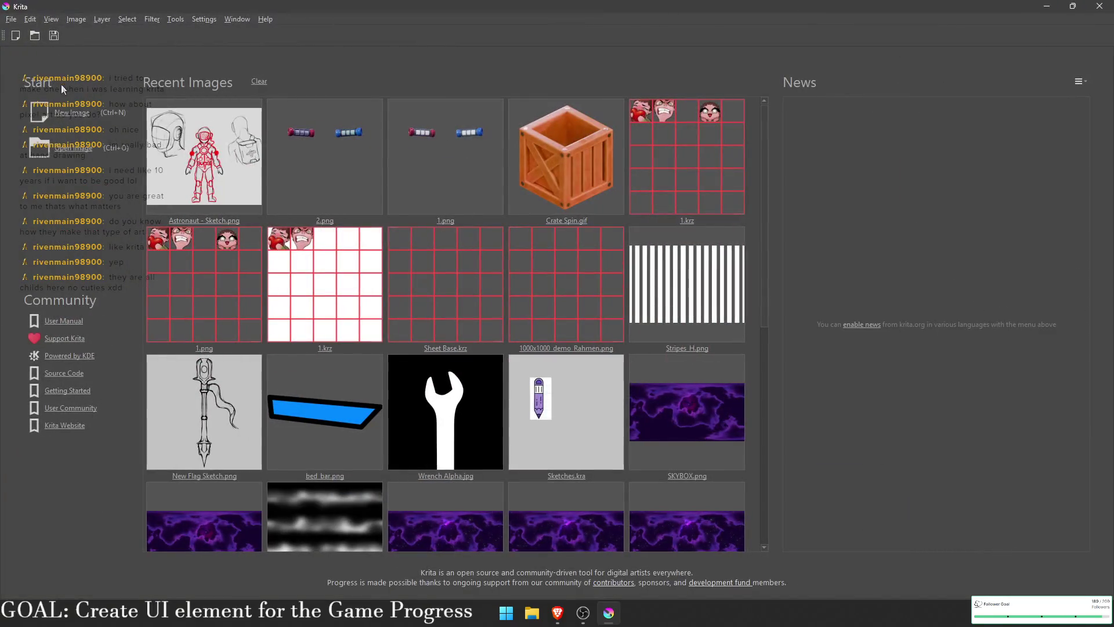
- Cancel the new-image setup and open 1.krz from Krita's recent images
{"action": "left_click", "coordinate": [72, 113]}
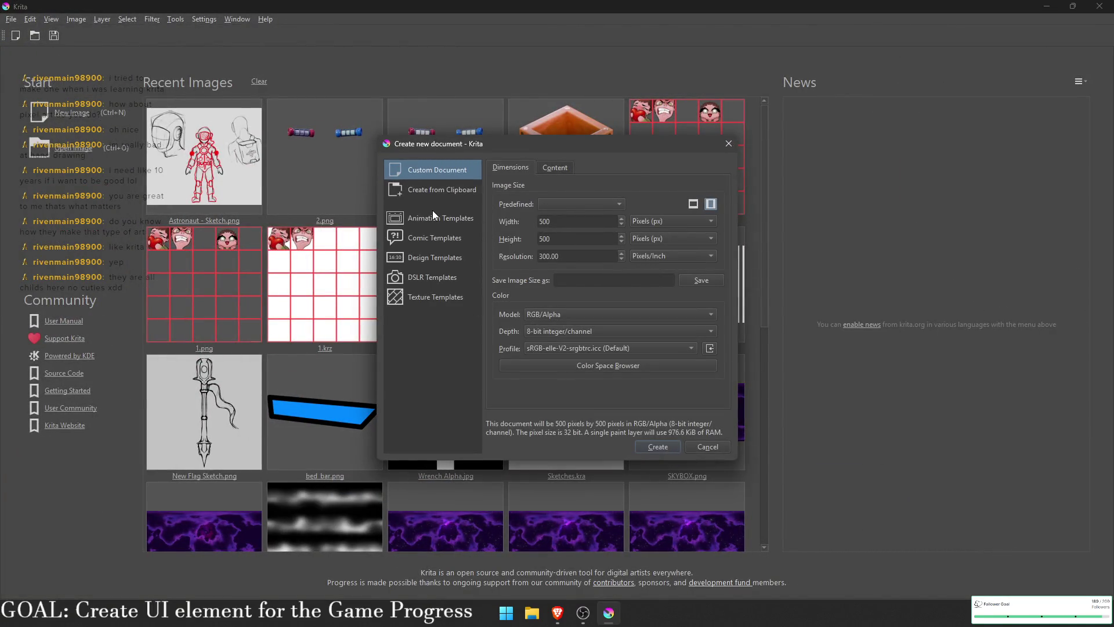
{"action": "key", "text": "Escape"}
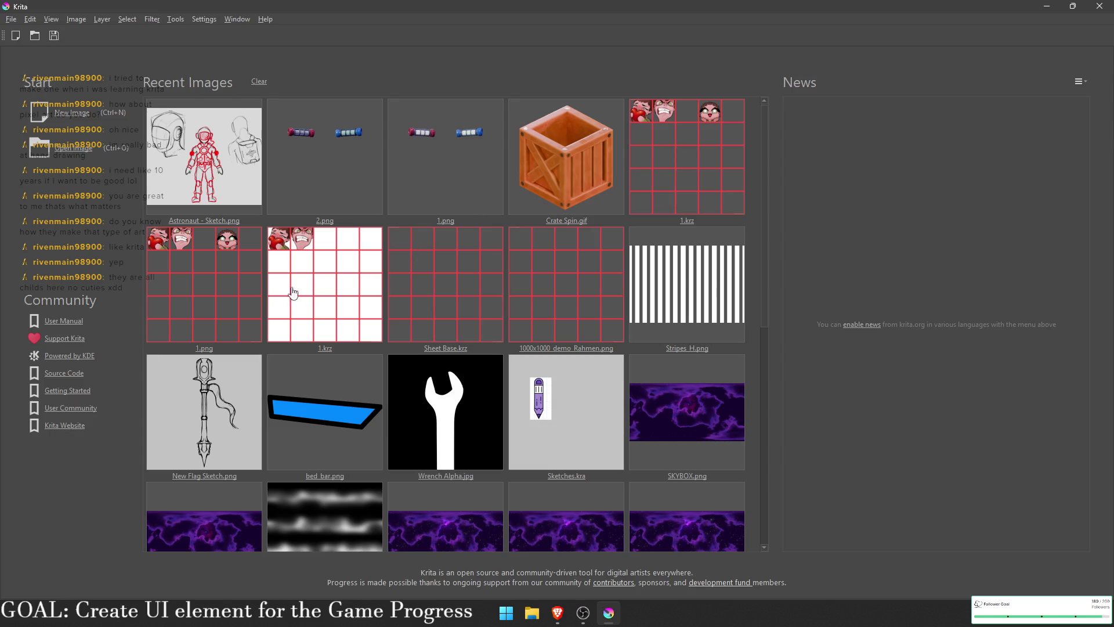
{"action": "left_click", "coordinate": [685, 161]}
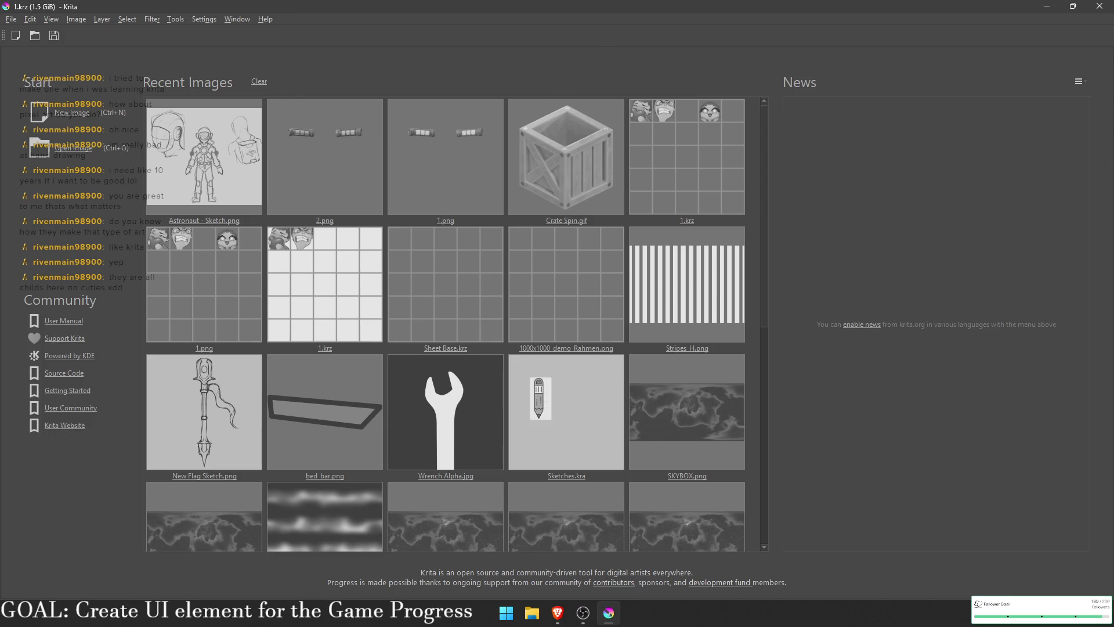
{"action": "key", "text": "alt+Tab"}
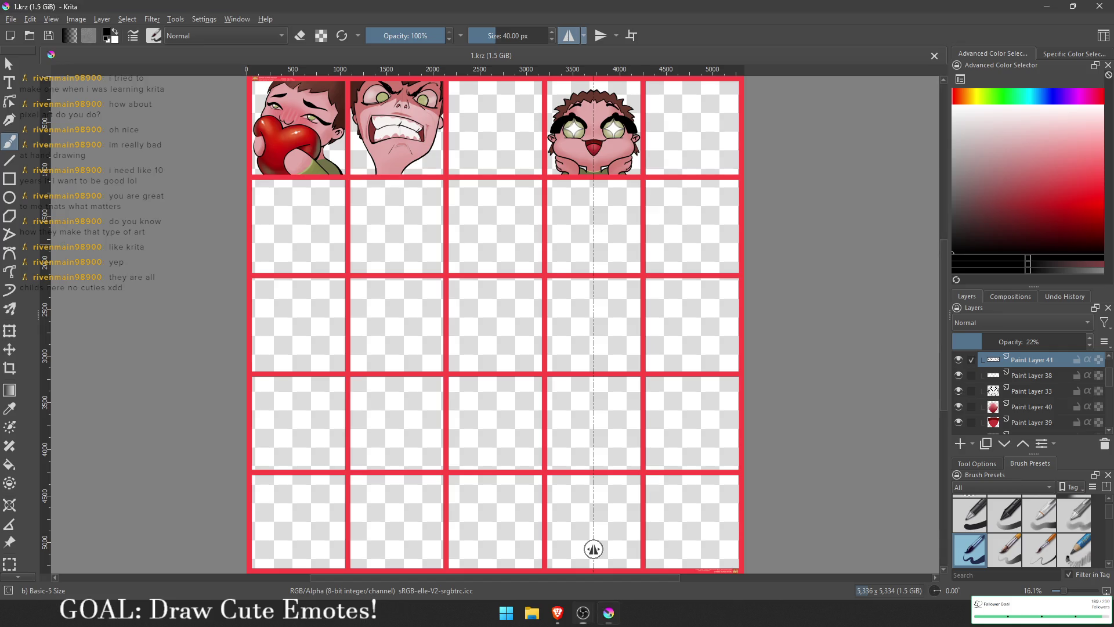
- Zoom in on the top row, collapse the layer groups and hide the Smile and ANGRY layers
{"action": "scroll", "coordinate": [576, 133], "scroll_direction": "up", "scroll_amount": 2}
{"action": "mouse_move", "coordinate": [576, 133]}
{"action": "left_mouse_down"}
{"action": "mouse_move", "coordinate": [667, 184]}
{"action": "mouse_move", "coordinate": [905, 168]}
{"action": "left_mouse_up"}
{"action": "scroll", "coordinate": [441, 319], "scroll_direction": "up", "scroll_amount": 1}
{"action": "left_click_drag", "start_coordinate": [440, 318], "coordinate": [171, 306]}
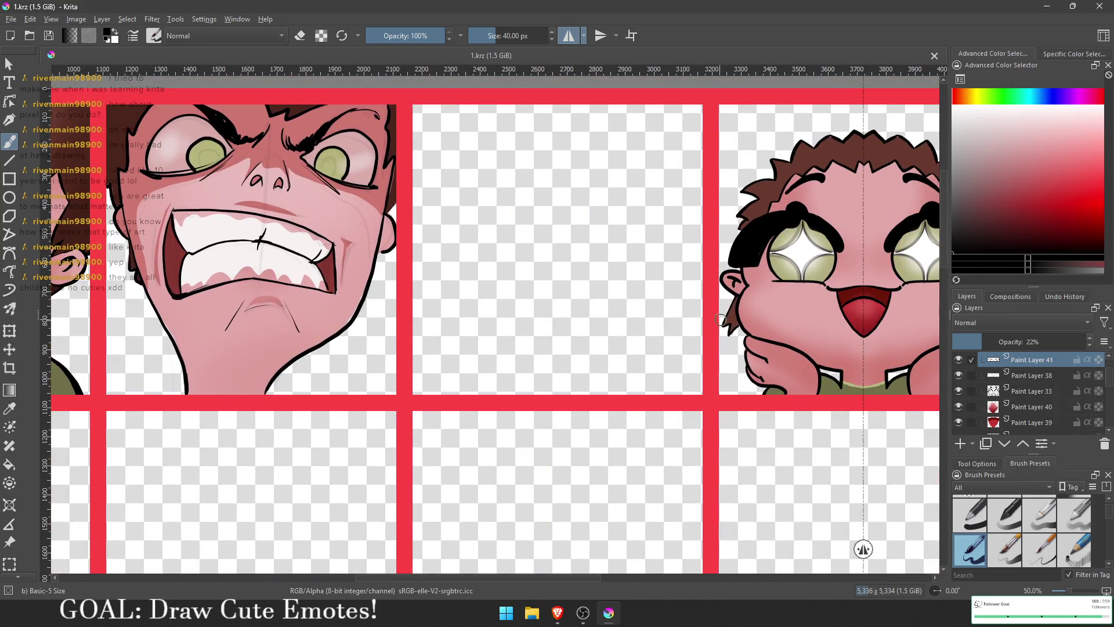
{"action": "left_click", "coordinate": [971, 361]}
{"action": "left_click", "coordinate": [994, 377]}
{"action": "left_click", "coordinate": [999, 381]}
{"action": "left_click", "coordinate": [958, 374]}
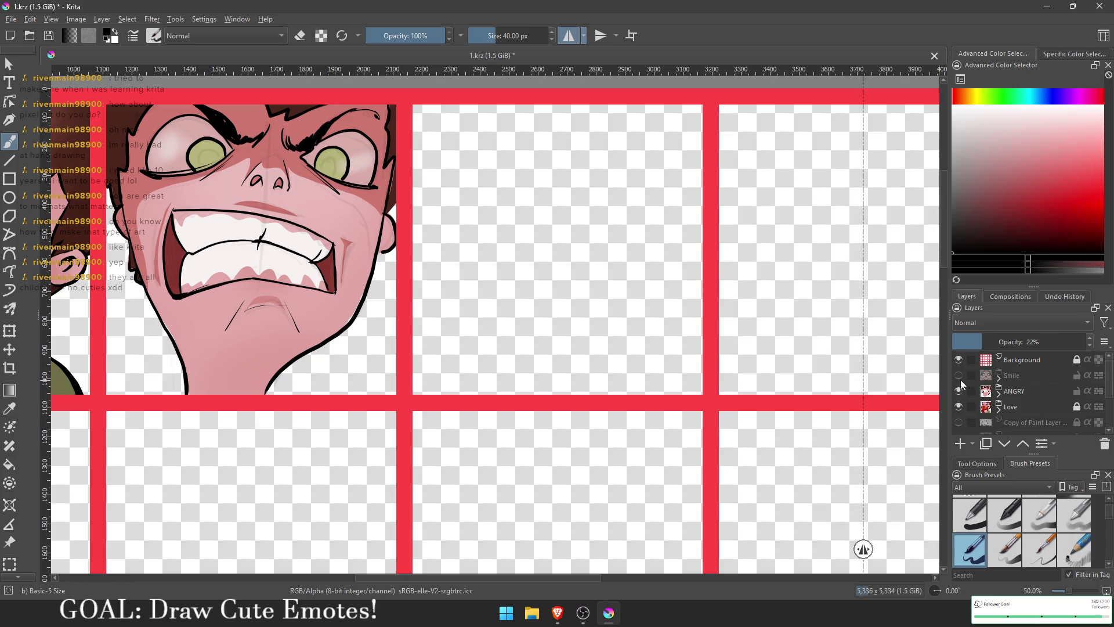
{"action": "left_click", "coordinate": [959, 390]}
- Bring the empty grid cells into view, then show and select the bottom Paint Layer 1
{"action": "scroll", "coordinate": [986, 400], "scroll_direction": "down", "scroll_amount": 3}
{"action": "mouse_move", "coordinate": [441, 387]}
{"action": "left_mouse_down"}
{"action": "mouse_move", "coordinate": [715, 437]}
{"action": "mouse_move", "coordinate": [487, 388]}
{"action": "mouse_move", "coordinate": [532, 350]}
{"action": "mouse_move", "coordinate": [454, 387]}
{"action": "left_mouse_up"}
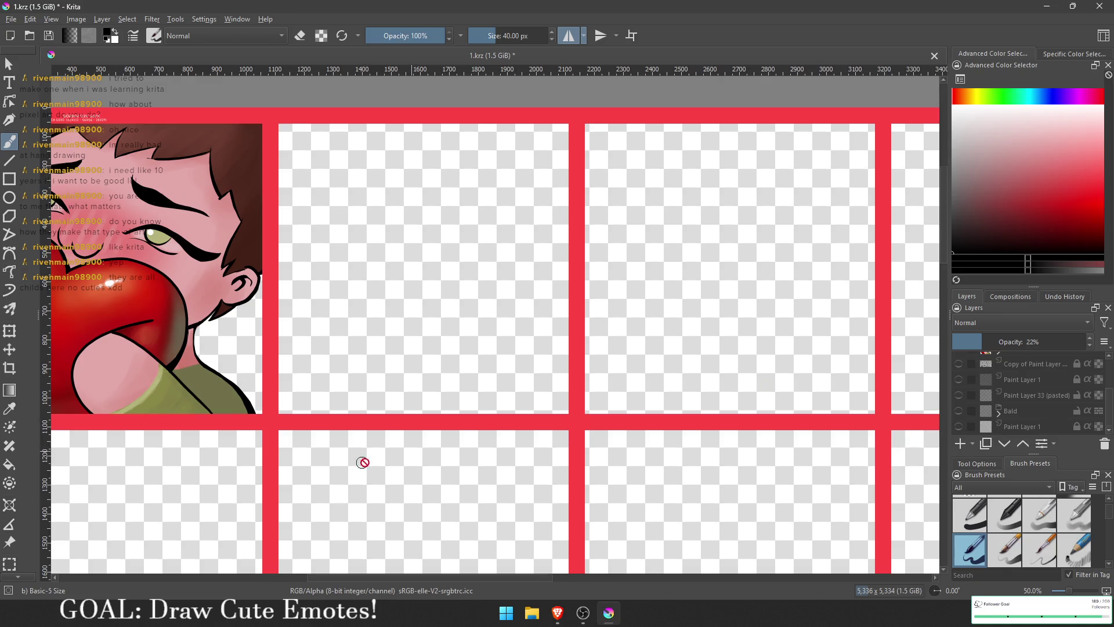
{"action": "left_click_drag", "start_coordinate": [360, 460], "coordinate": [624, 251]}
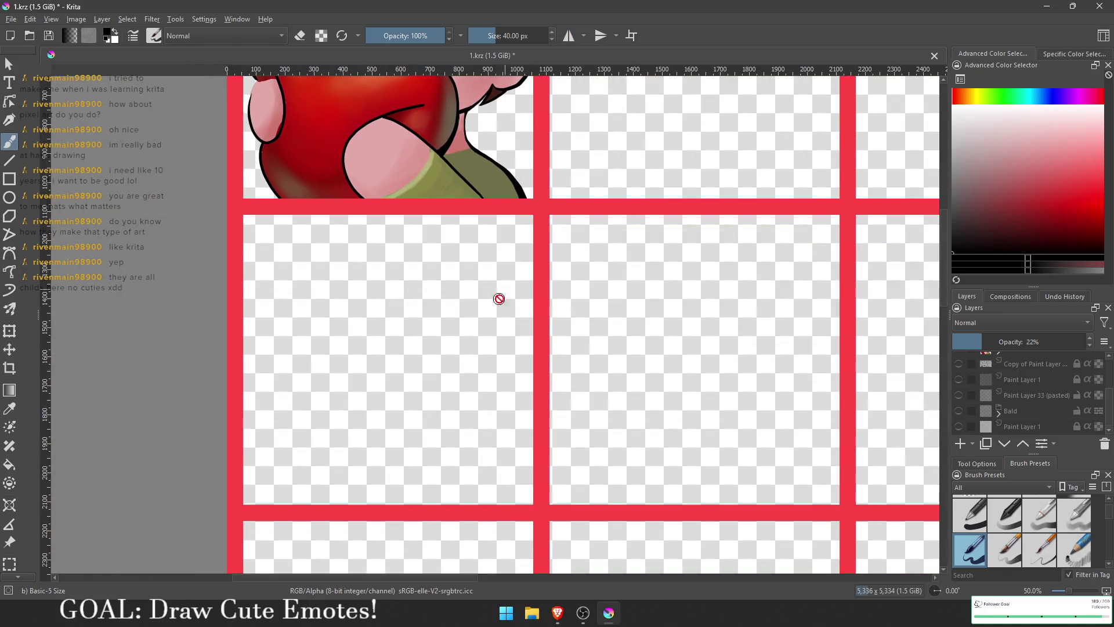
{"action": "left_click_drag", "start_coordinate": [498, 298], "coordinate": [518, 292]}
{"action": "scroll", "coordinate": [1021, 383], "scroll_direction": "up", "scroll_amount": 3}
{"action": "left_click", "coordinate": [1022, 382]}
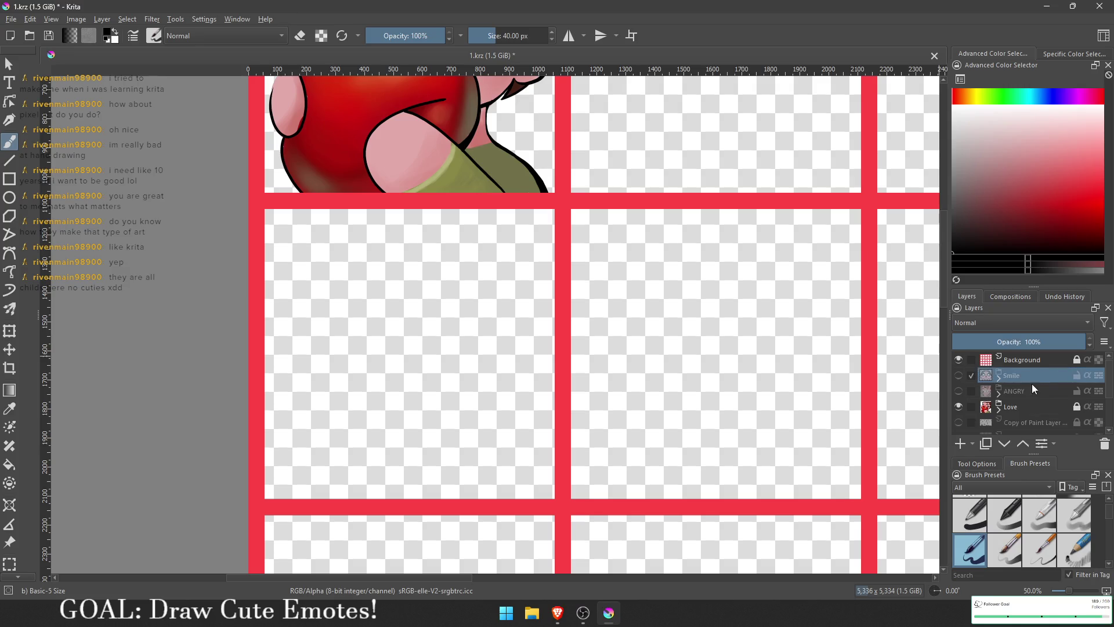
{"action": "scroll", "coordinate": [1001, 407], "scroll_direction": "down", "scroll_amount": 3}
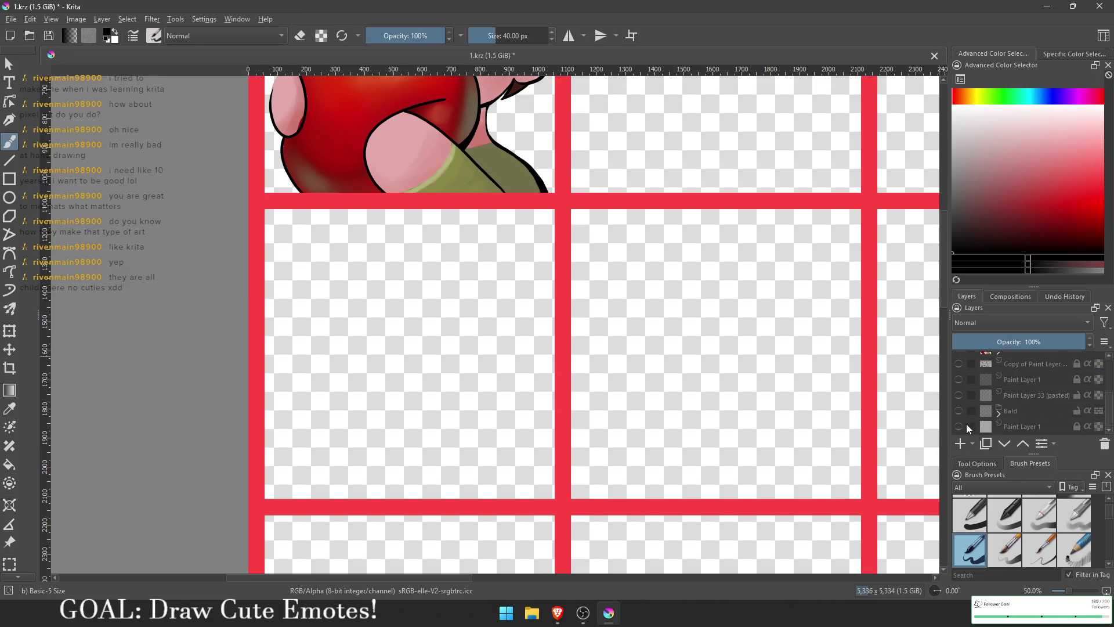
{"action": "left_click", "coordinate": [958, 426]}
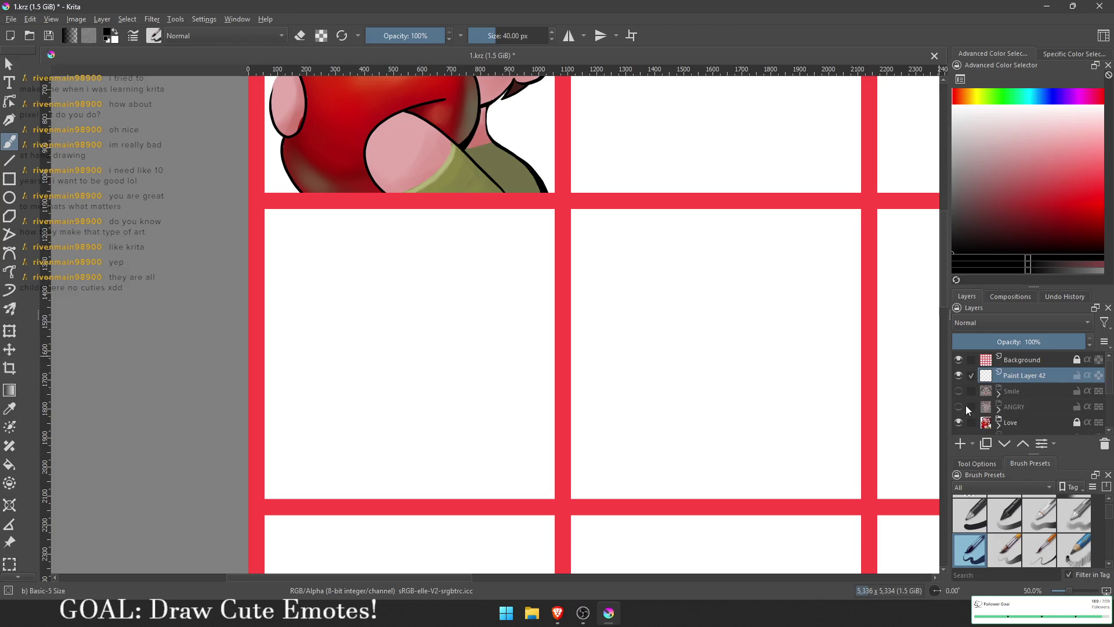
{"action": "left_click", "coordinate": [989, 429]}
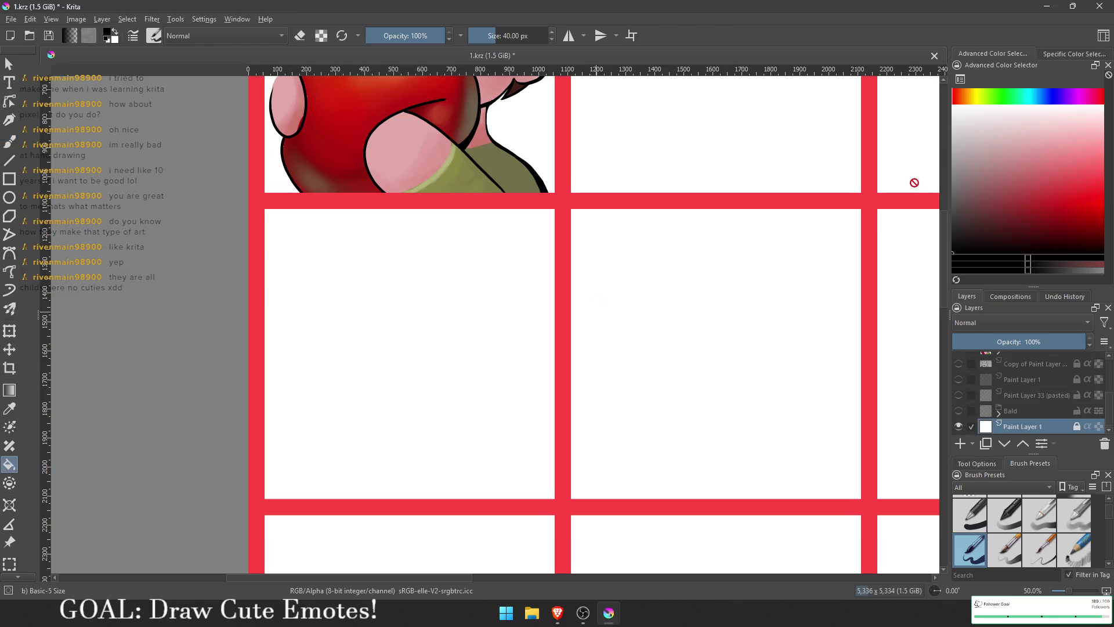
- Unlock Paint Layer 1, flood-fill its white panels grey, relock it, and pick a greyish pink
{"action": "key", "text": "f"}
{"action": "left_click", "coordinate": [952, 167]}
{"action": "left_click", "coordinate": [499, 380]}
{"action": "left_click", "coordinate": [1077, 427]}
{"action": "left_click", "coordinate": [917, 393]}
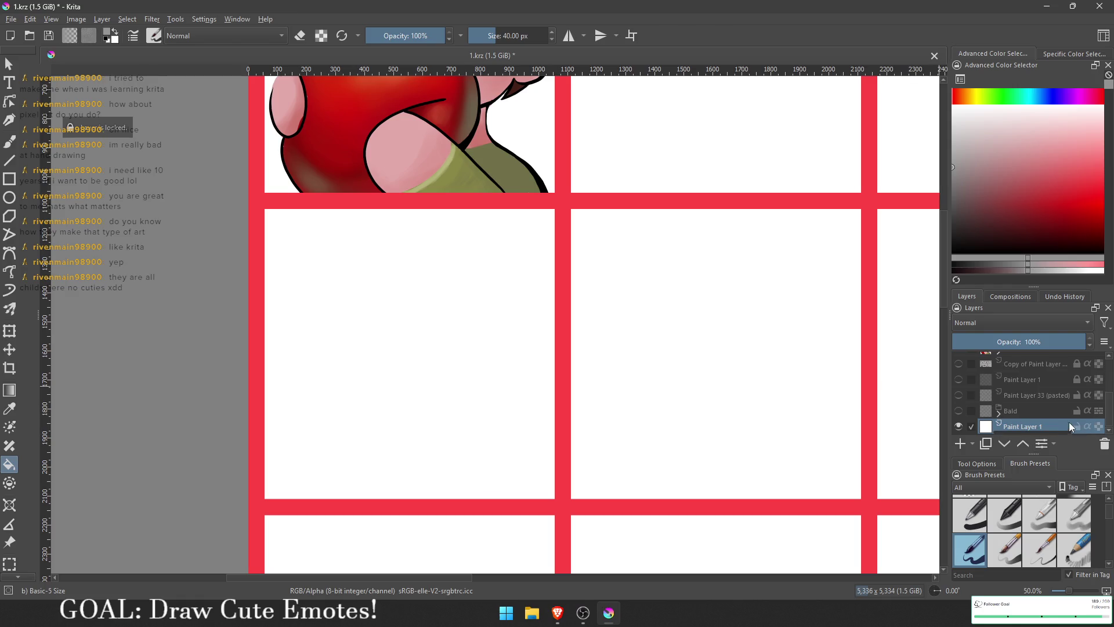
{"action": "left_click", "coordinate": [1077, 427]}
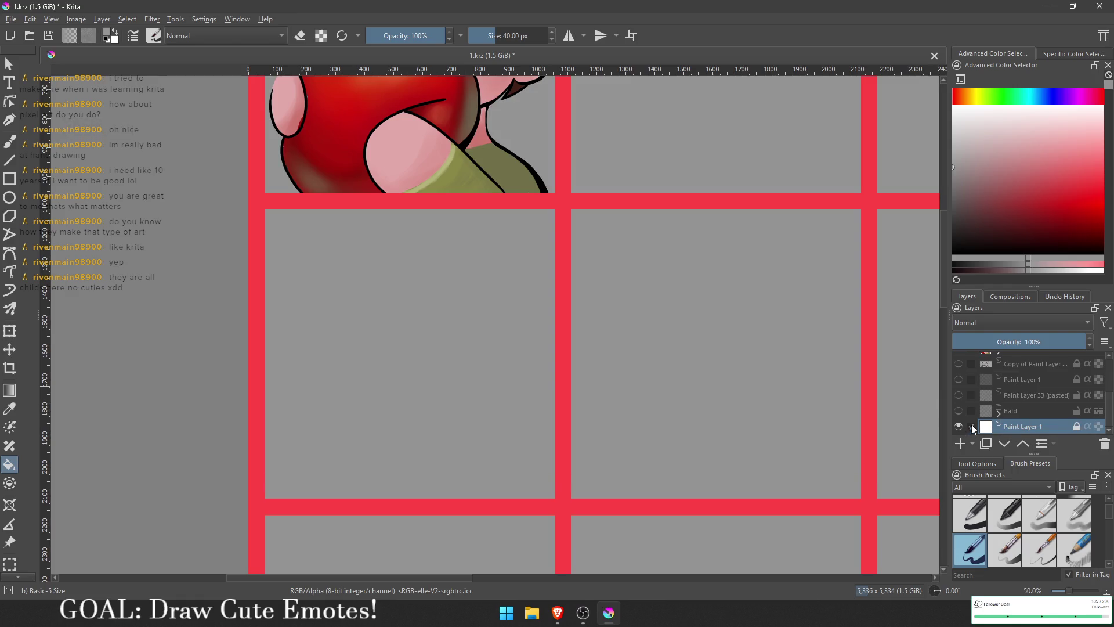
{"action": "left_click", "coordinate": [961, 137]}
{"action": "left_click_drag", "start_coordinate": [961, 139], "coordinate": [939, 156]}
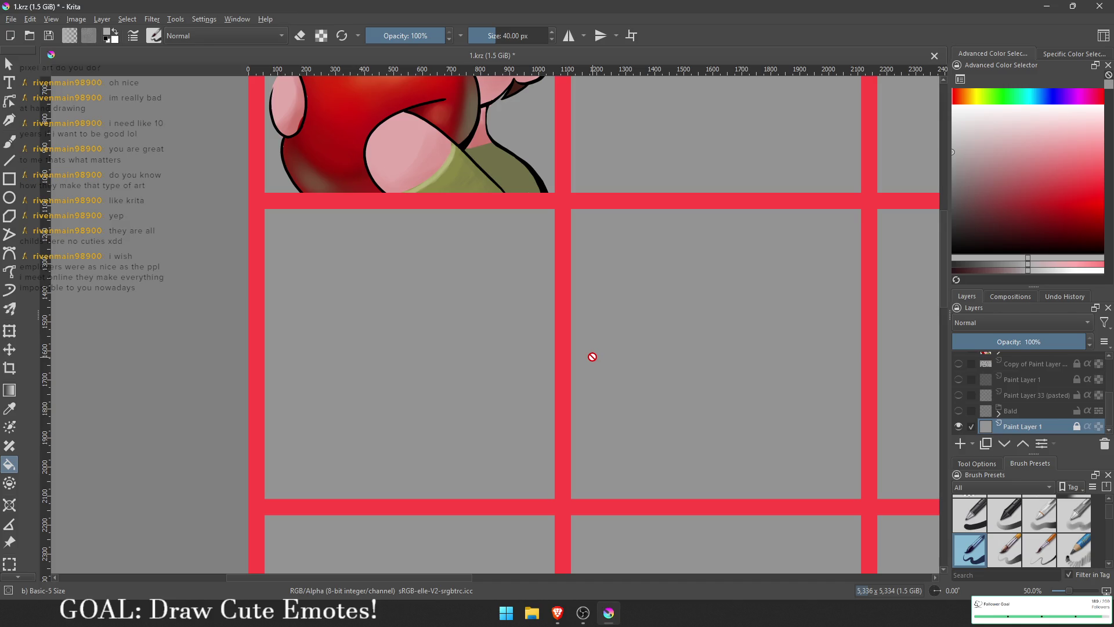
- Add Paint Layer 43 above Paint Layer 42 and quick-group it into Group 44
{"action": "scroll", "coordinate": [1038, 390], "scroll_direction": "up", "scroll_amount": 10}
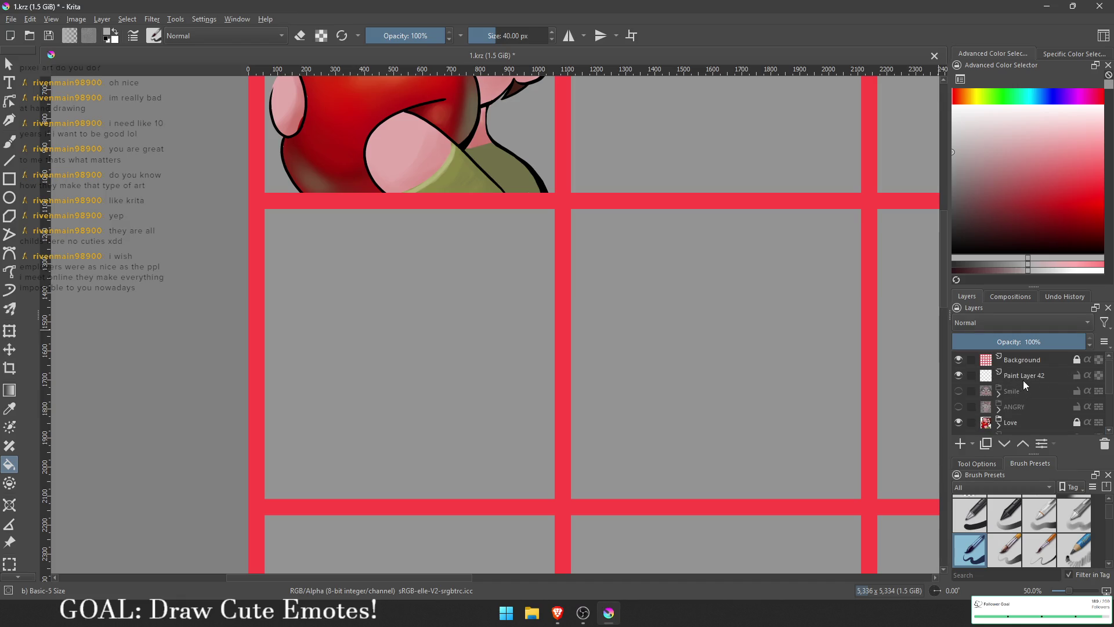
{"action": "left_click", "coordinate": [1021, 377]}
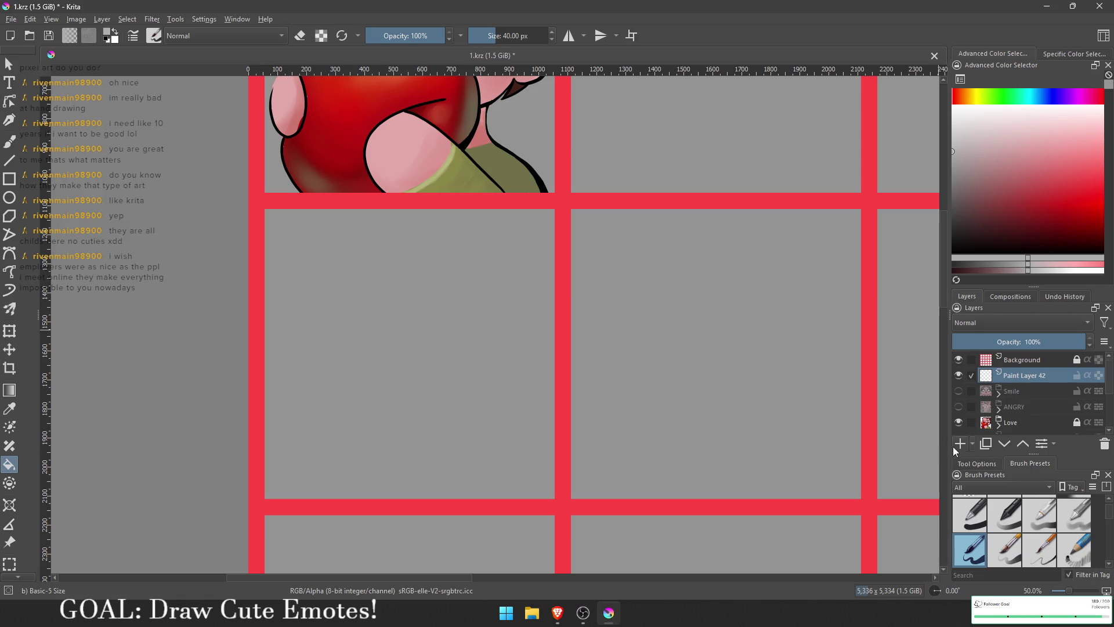
{"action": "left_click", "coordinate": [960, 444]}
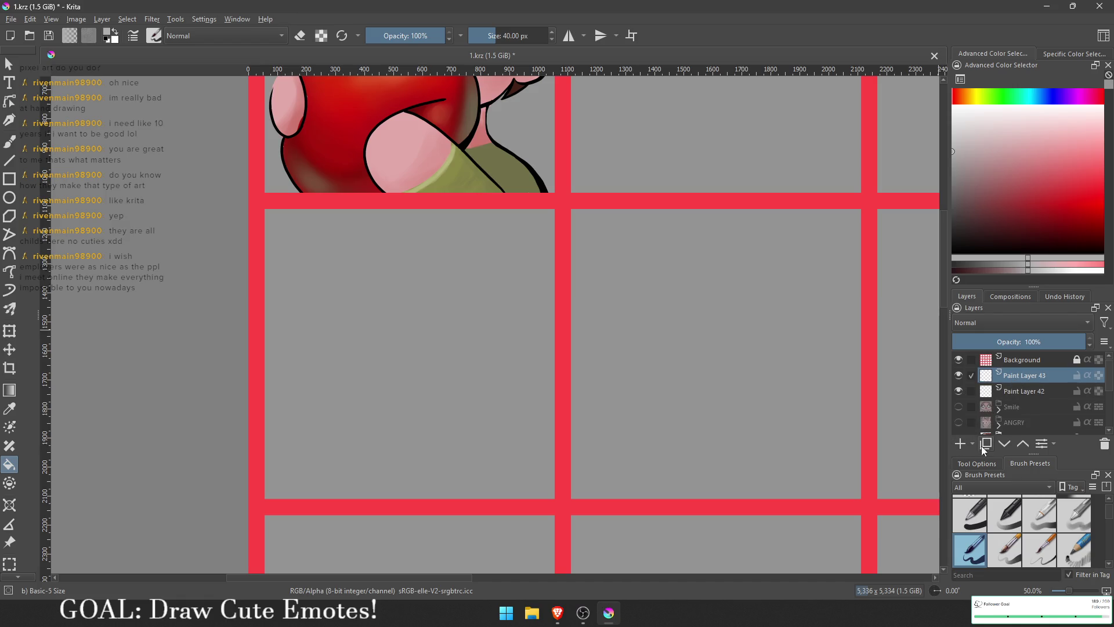
{"action": "right_click", "coordinate": [1022, 377]}
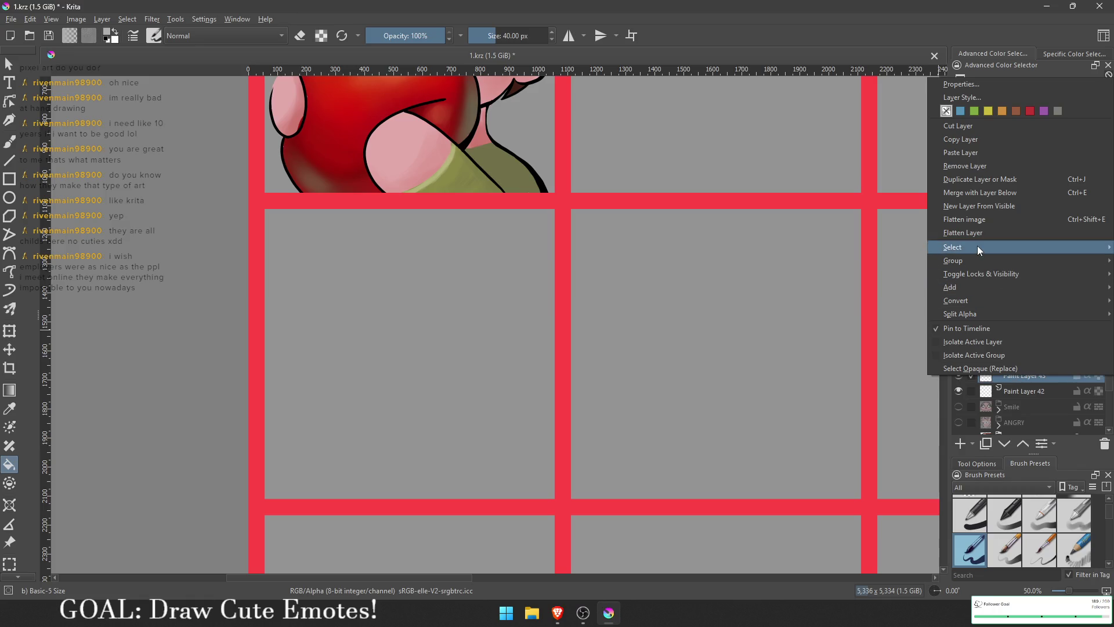
{"action": "mouse_move", "coordinate": [972, 260]}
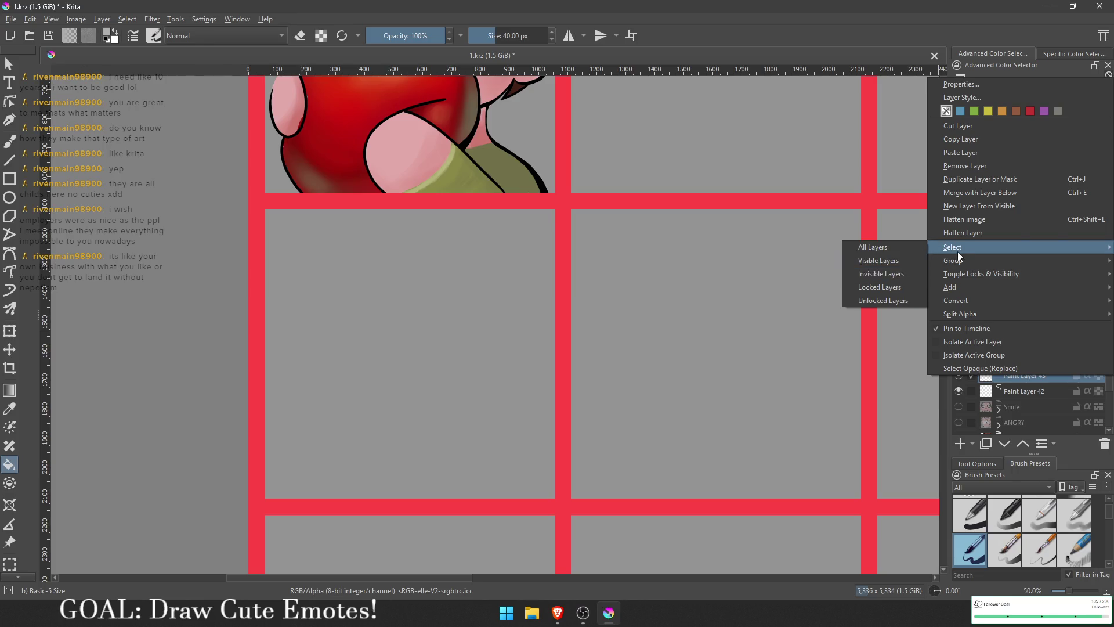
{"action": "mouse_move", "coordinate": [958, 258]}
{"action": "left_click", "coordinate": [895, 263]}
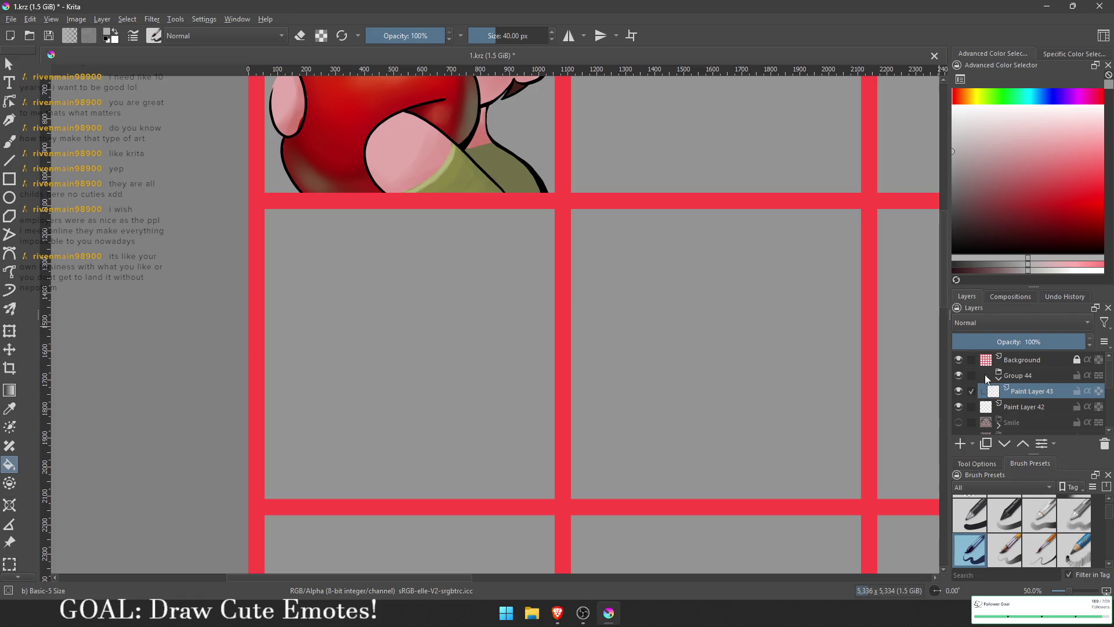
- Rename Group 44 to 'Crying' and reselect Paint Layer 43
{"action": "left_click", "coordinate": [1015, 377]}
{"action": "left_click", "coordinate": [1021, 378]}
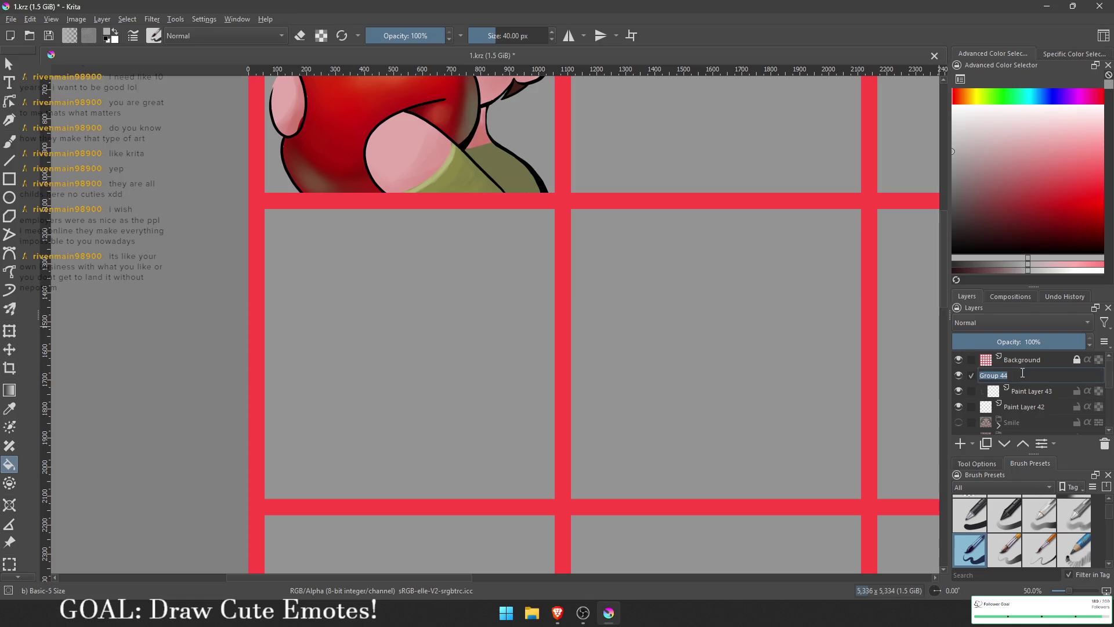
{"action": "type", "text": "N"}
{"action": "key", "text": "BackSpace"}
{"action": "key", "text": "BackSpace"}
{"action": "key", "text": "BackSpace"}
{"action": "type", "text": "rying"}
{"action": "key", "text": "Return"}
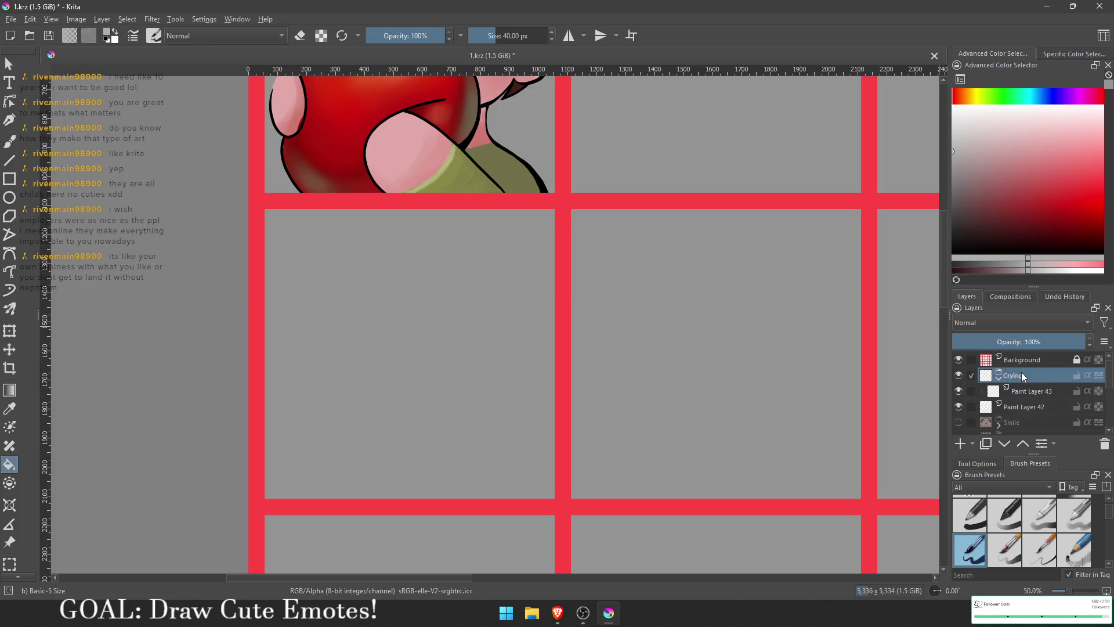
{"action": "left_click", "coordinate": [1035, 395]}
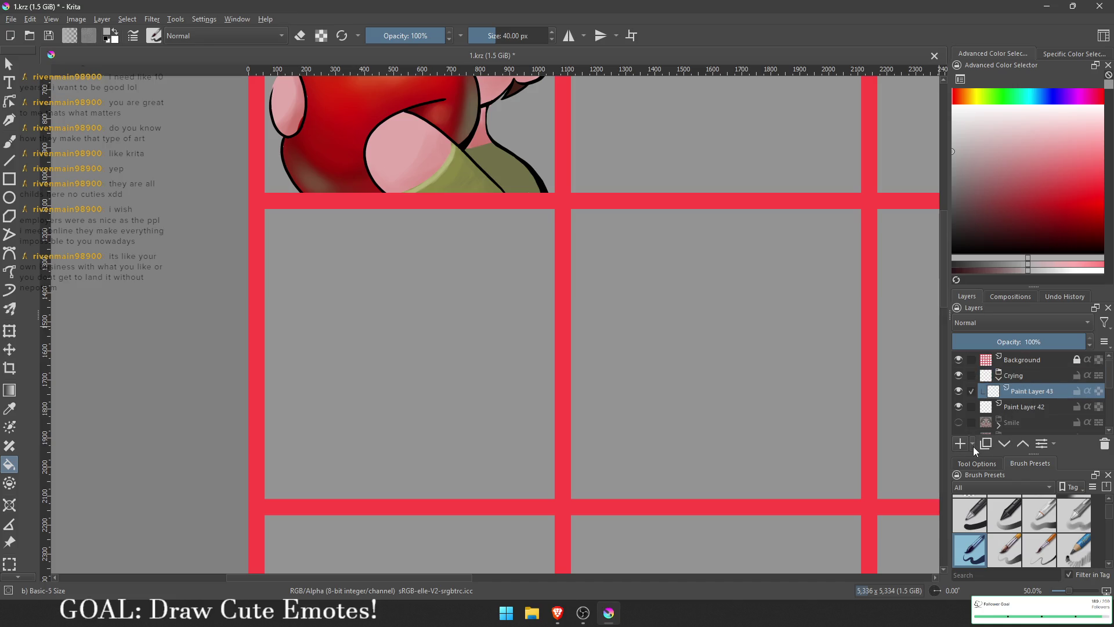
{"action": "scroll", "coordinate": [348, 343], "scroll_direction": "up", "scroll_amount": 1}
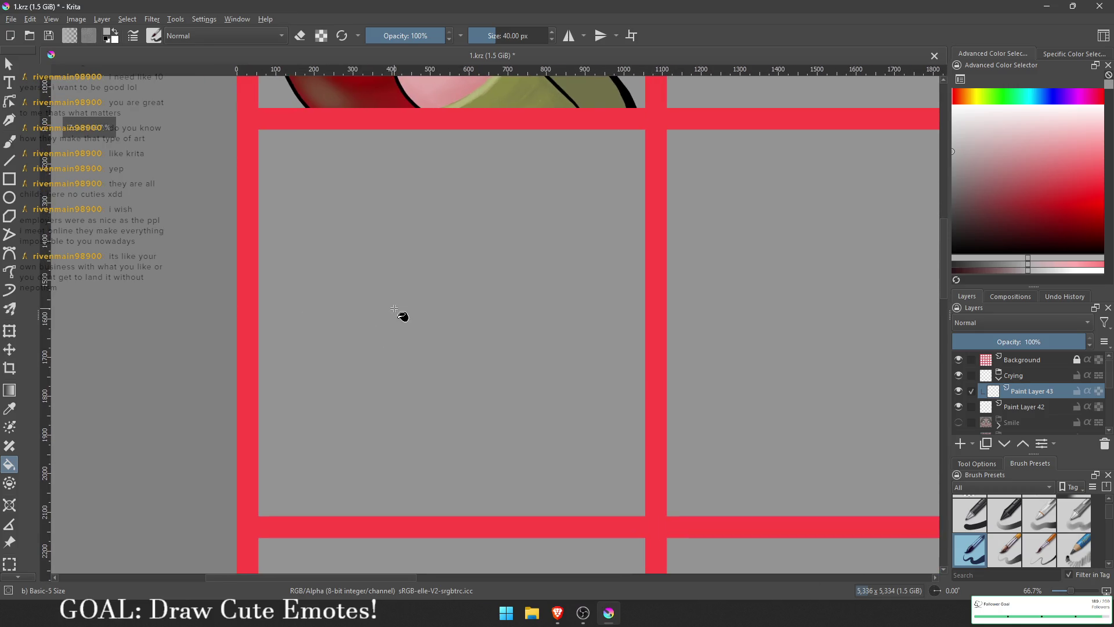
- Sketch two test strokes with the freehand brush and undo them
{"action": "key", "text": "b"}
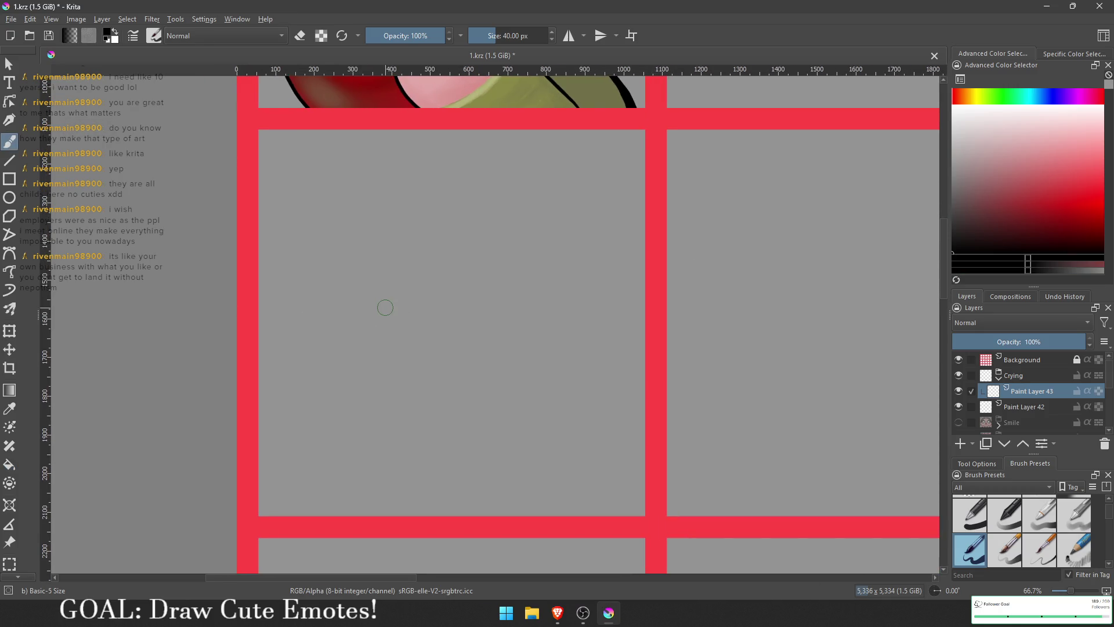
{"action": "left_click_drag", "start_coordinate": [452, 190], "coordinate": [418, 260]}
{"action": "left_click_drag", "start_coordinate": [483, 200], "coordinate": [447, 313]}
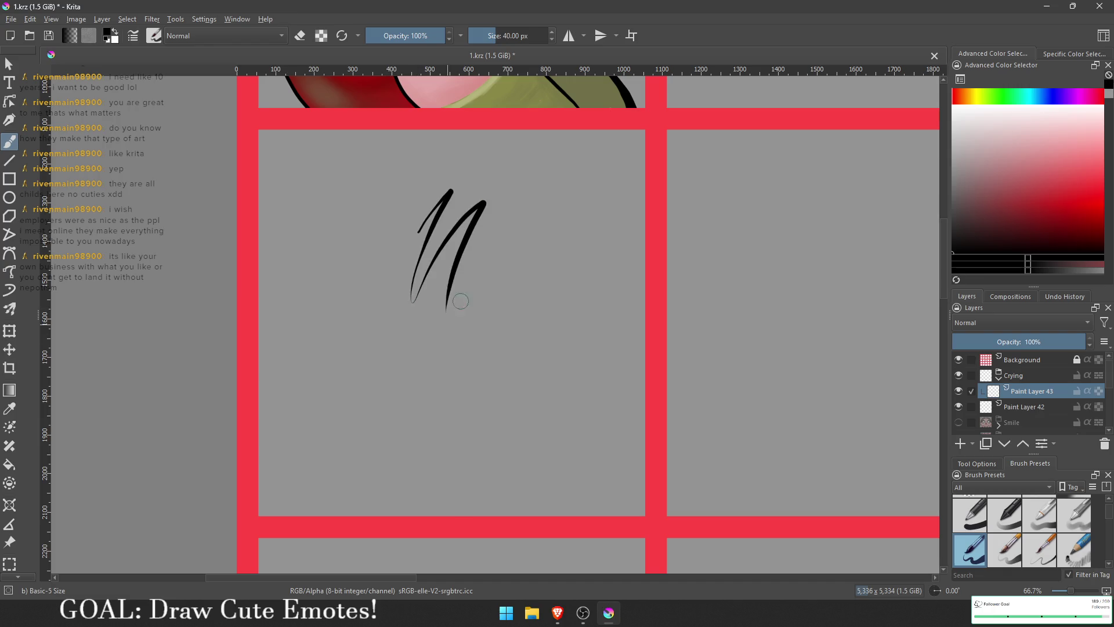
{"action": "key", "text": "ctrl+z"}
{"action": "key", "text": "ctrl+z"}
{"action": "key", "text": "ctrl+z"}
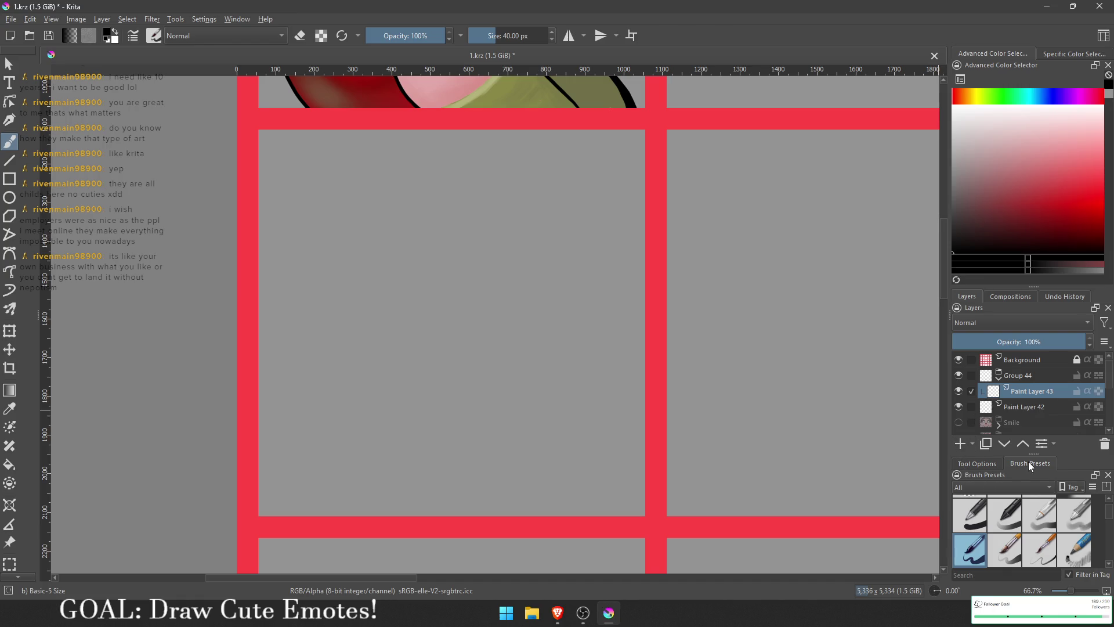
- Move Brush Presets to the front of the dock and resize the layers and preset panels
{"action": "left_click_drag", "start_coordinate": [972, 463], "coordinate": [1020, 458]}
{"action": "left_click_drag", "start_coordinate": [949, 513], "coordinate": [911, 512]}
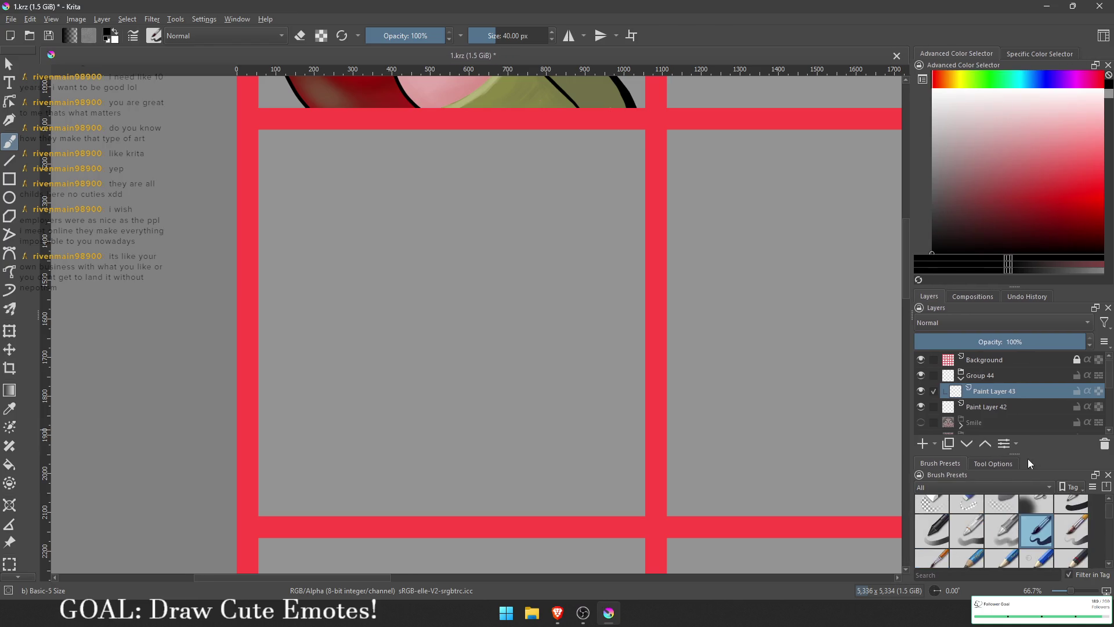
{"action": "left_click_drag", "start_coordinate": [1022, 454], "coordinate": [1019, 415]}
{"action": "left_click_drag", "start_coordinate": [995, 285], "coordinate": [995, 169]}
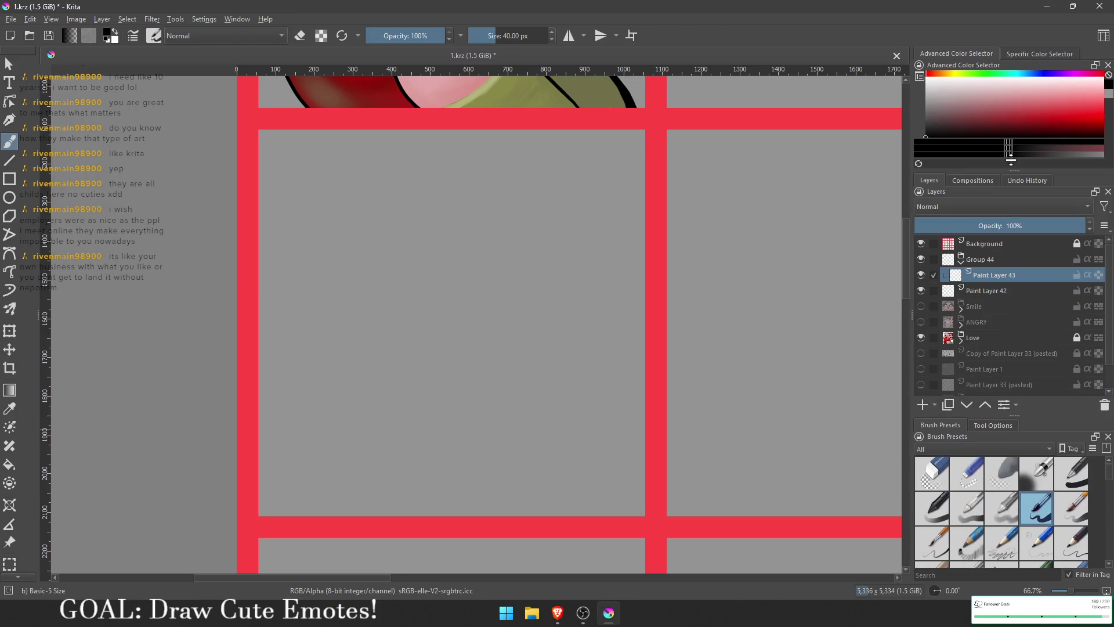
{"action": "left_click_drag", "start_coordinate": [1008, 417], "coordinate": [1007, 351]}
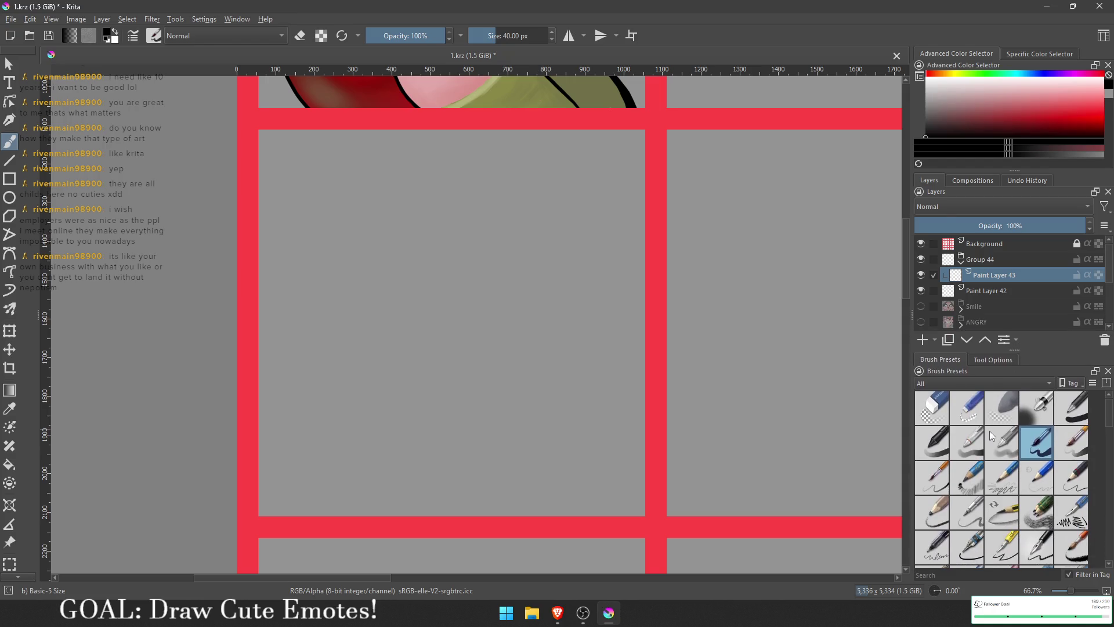
- Select the Pencil 2b preset and save the document
{"action": "left_click", "coordinate": [1002, 478]}
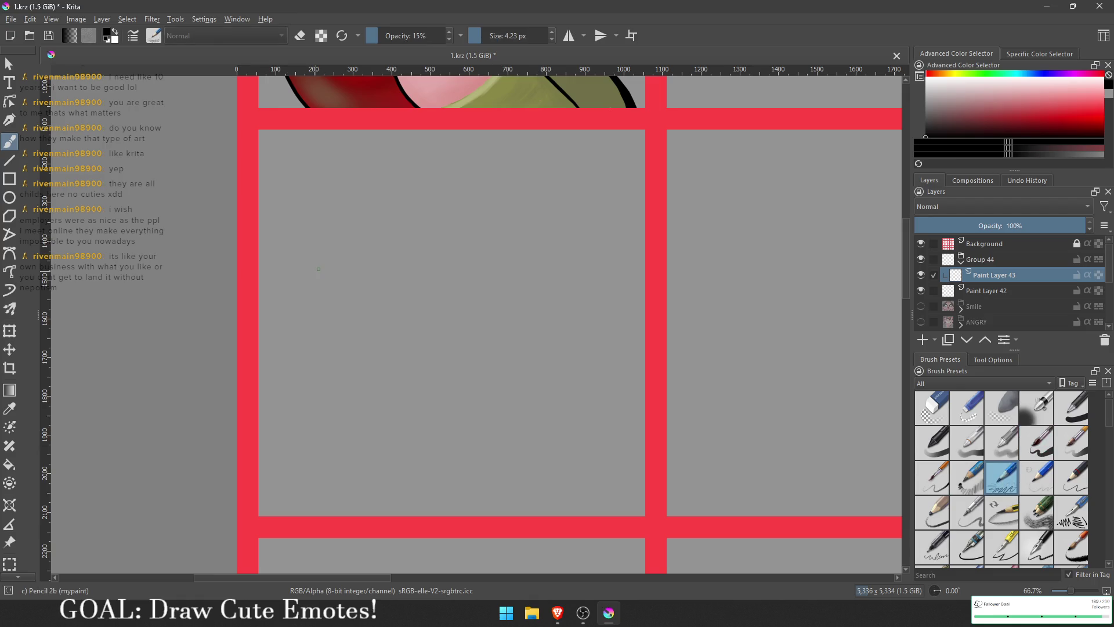
{"action": "key", "text": "ctrl+s"}
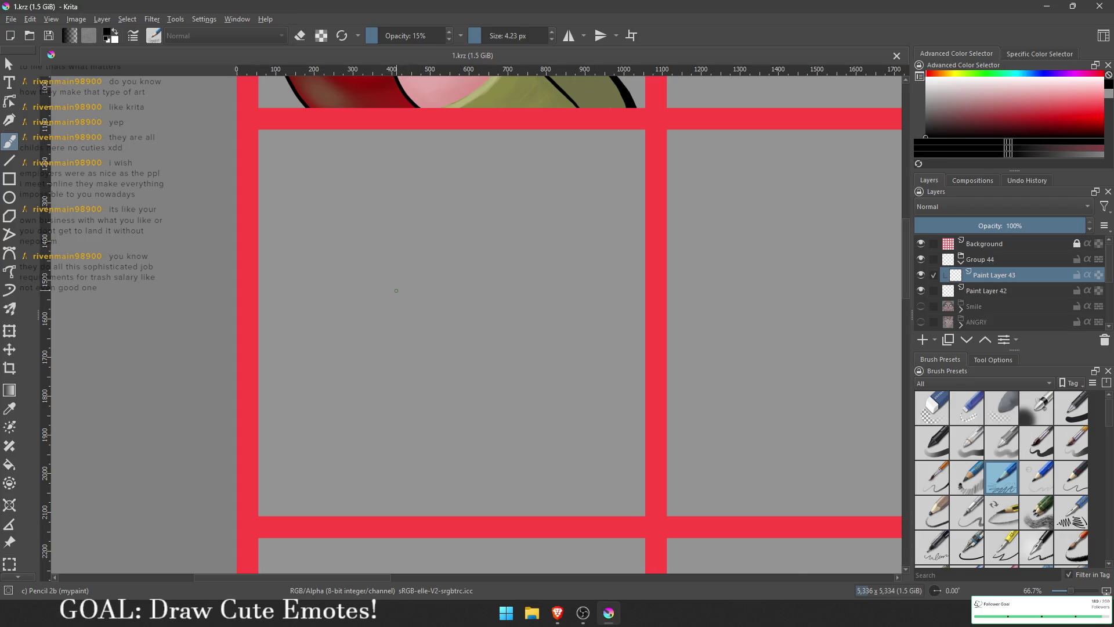
{"action": "scroll", "coordinate": [396, 290], "scroll_direction": "down", "scroll_amount": 1}
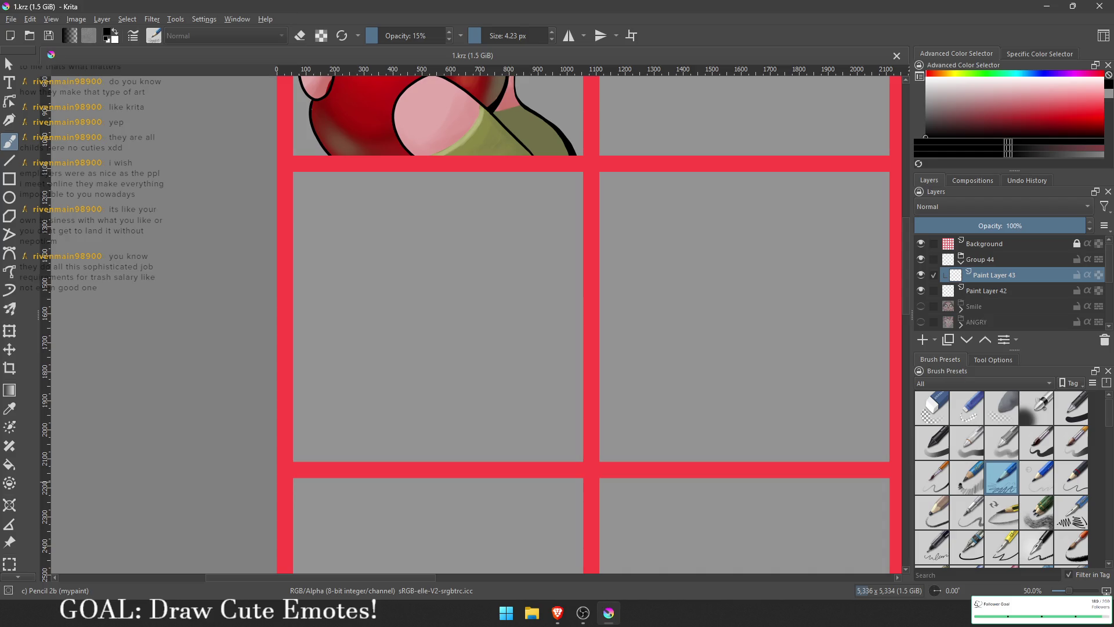
{"action": "key", "text": "alt+Tab"}
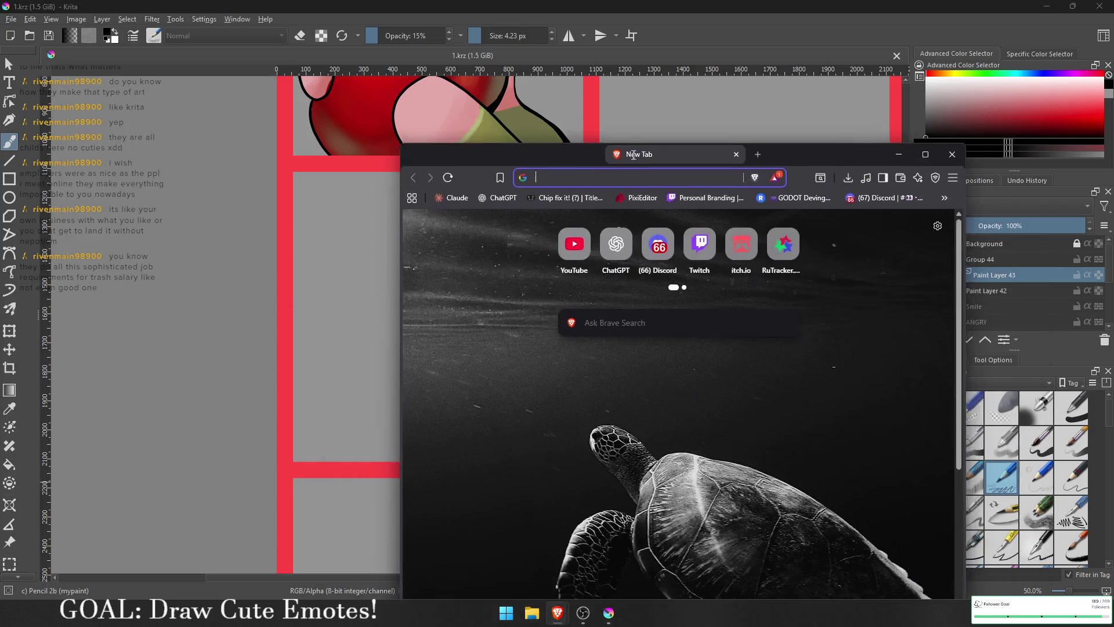
- Search Google Images for 'anime crying face emote'
{"action": "type", "text": "anime cry"}
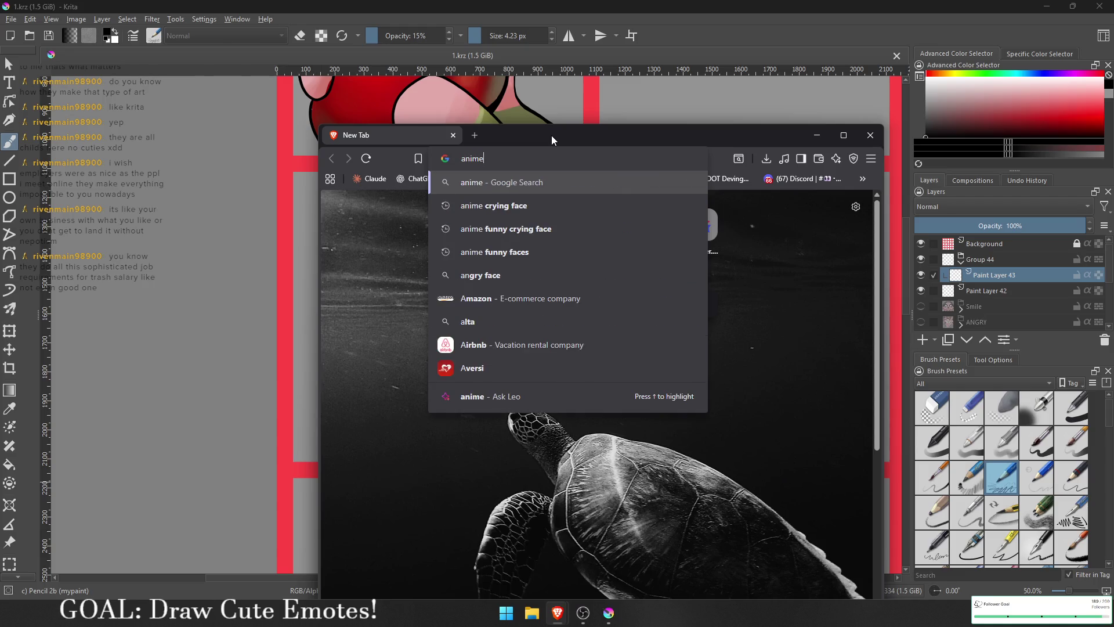
{"action": "key", "text": "Return"}
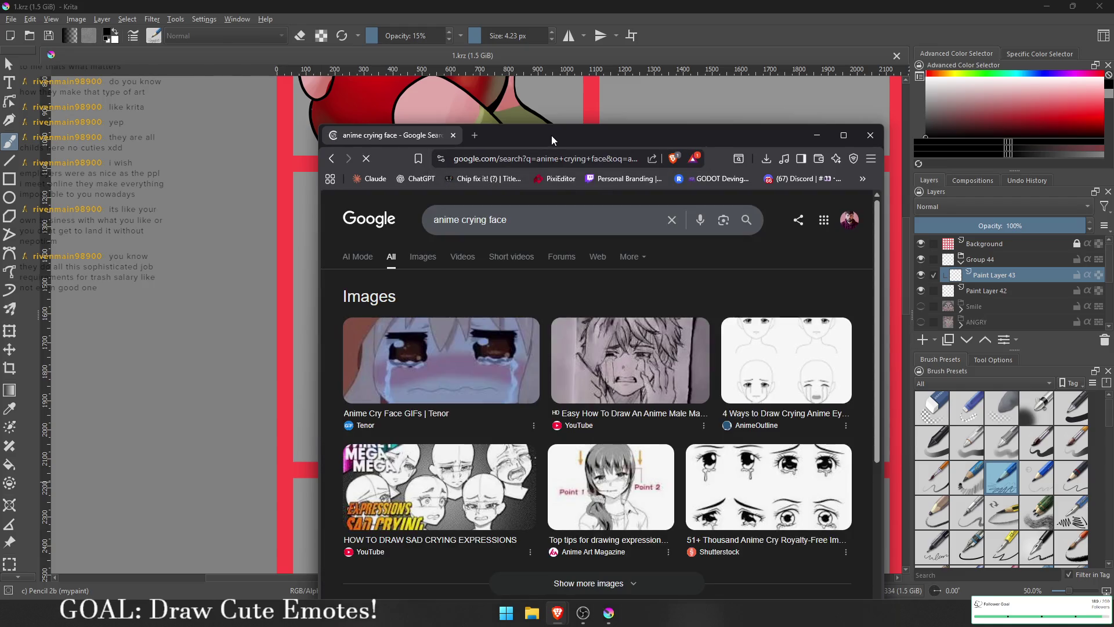
{"action": "left_click", "coordinate": [422, 257]}
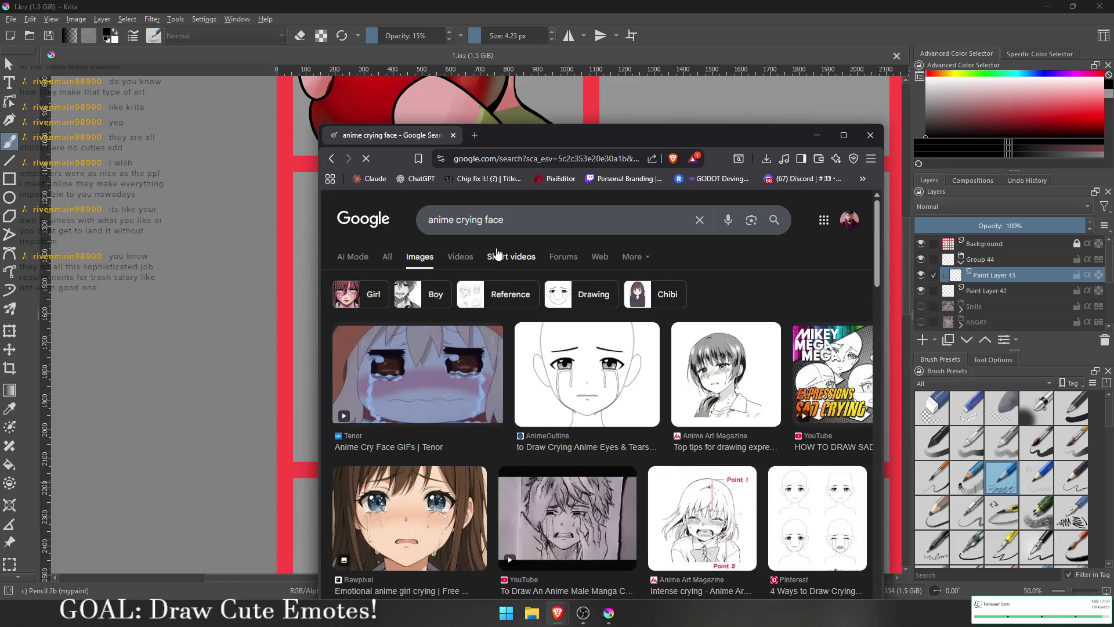
{"action": "left_click", "coordinate": [550, 213]}
{"action": "type", "text": "emote"}
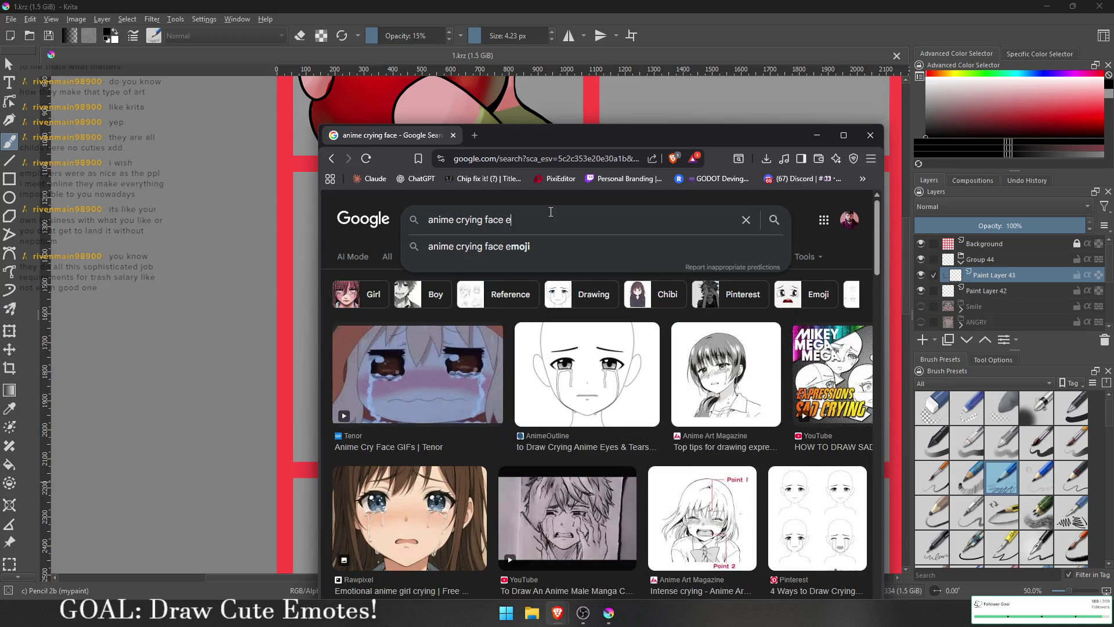
{"action": "key", "text": "Return"}
- Open the ArtStation crying emote image in a new tab
{"action": "scroll", "coordinate": [390, 423], "scroll_direction": "down", "scroll_amount": 2}
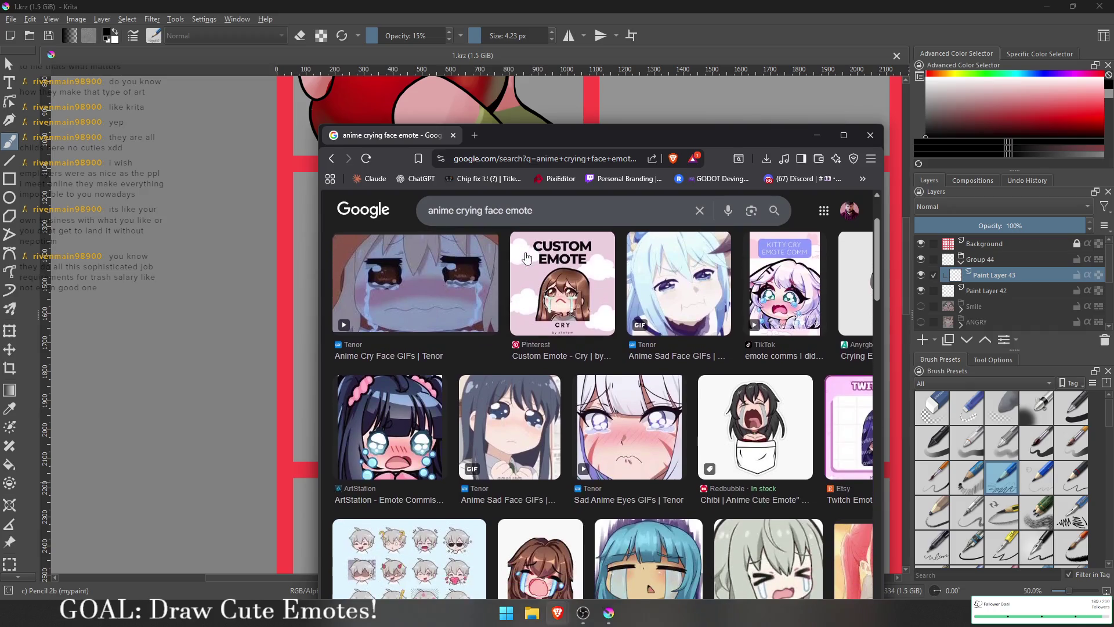
{"action": "left_click", "coordinate": [638, 423]}
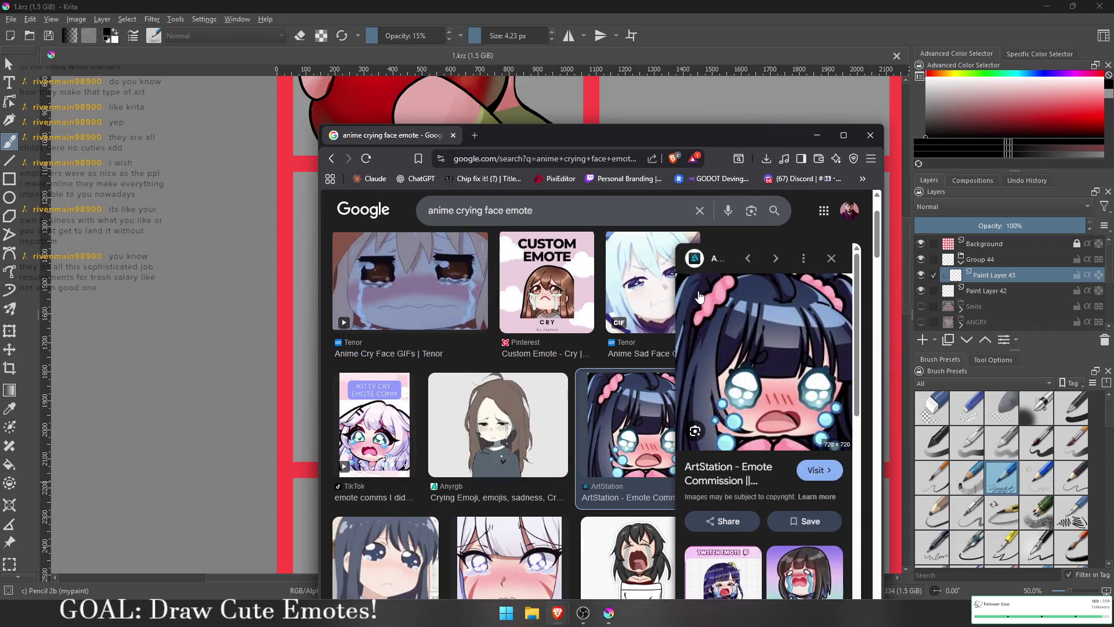
{"action": "scroll", "coordinate": [799, 345], "scroll_direction": "up", "scroll_amount": 2}
{"action": "right_click", "coordinate": [798, 345]}
{"action": "left_click", "coordinate": [880, 209]}
- Preview a related Pinterest emote, then copy the ArtStation crying emote image and minimize Brave
{"action": "scroll", "coordinate": [702, 448], "scroll_direction": "down", "scroll_amount": 5}
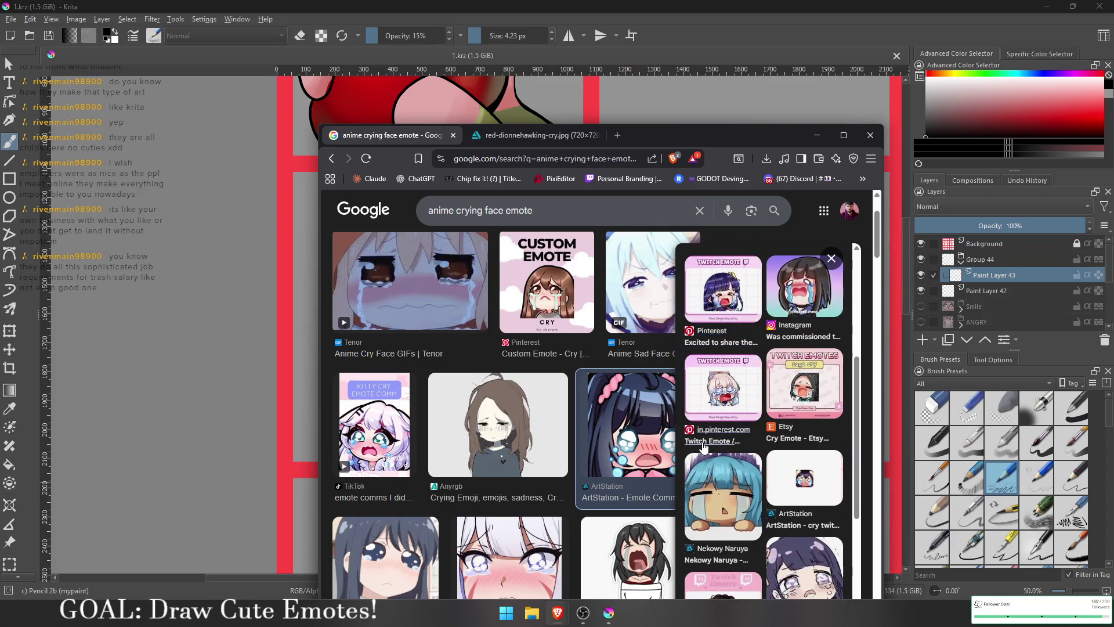
{"action": "scroll", "coordinate": [703, 447], "scroll_direction": "down", "scroll_amount": 3}
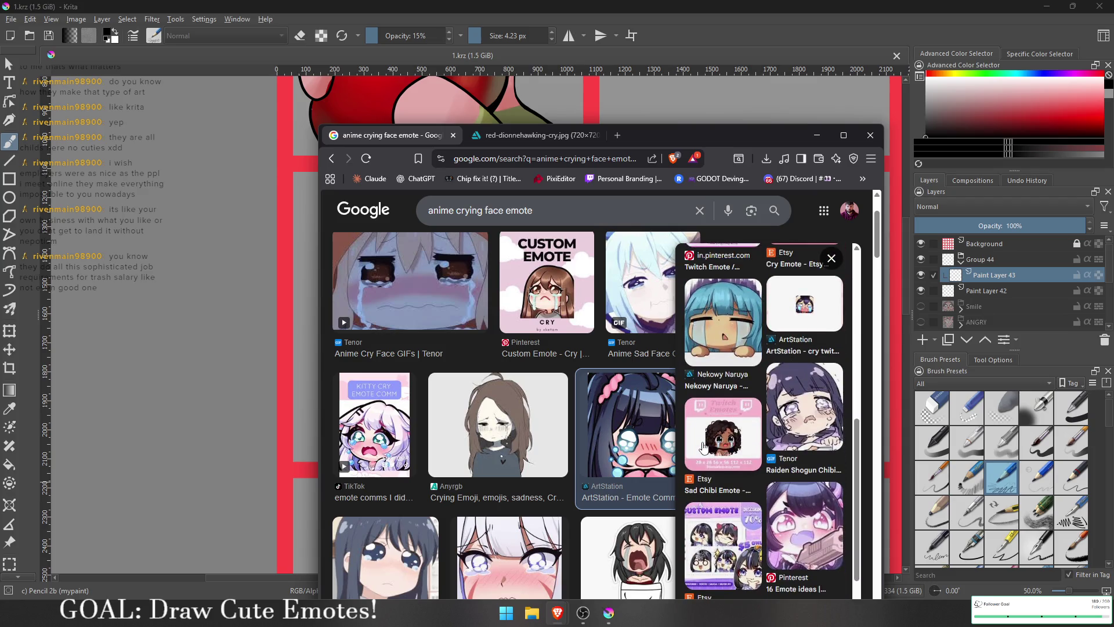
{"action": "left_click", "coordinate": [793, 526]}
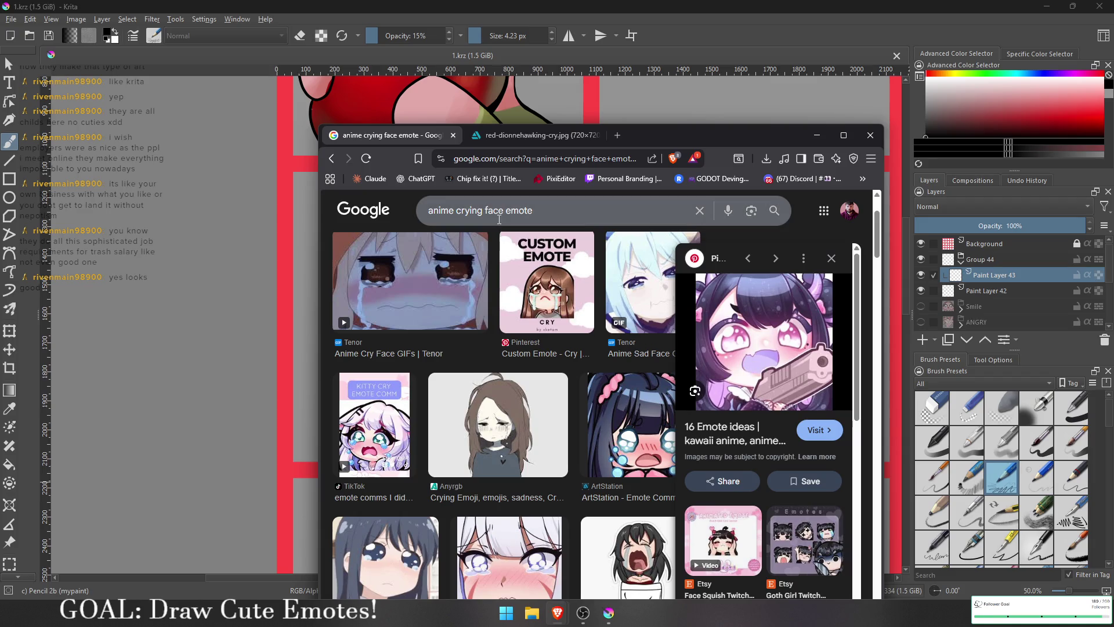
{"action": "left_click", "coordinate": [506, 136]}
{"action": "right_click", "coordinate": [595, 388]}
{"action": "left_click", "coordinate": [657, 441]}
{"action": "left_click", "coordinate": [816, 135]}
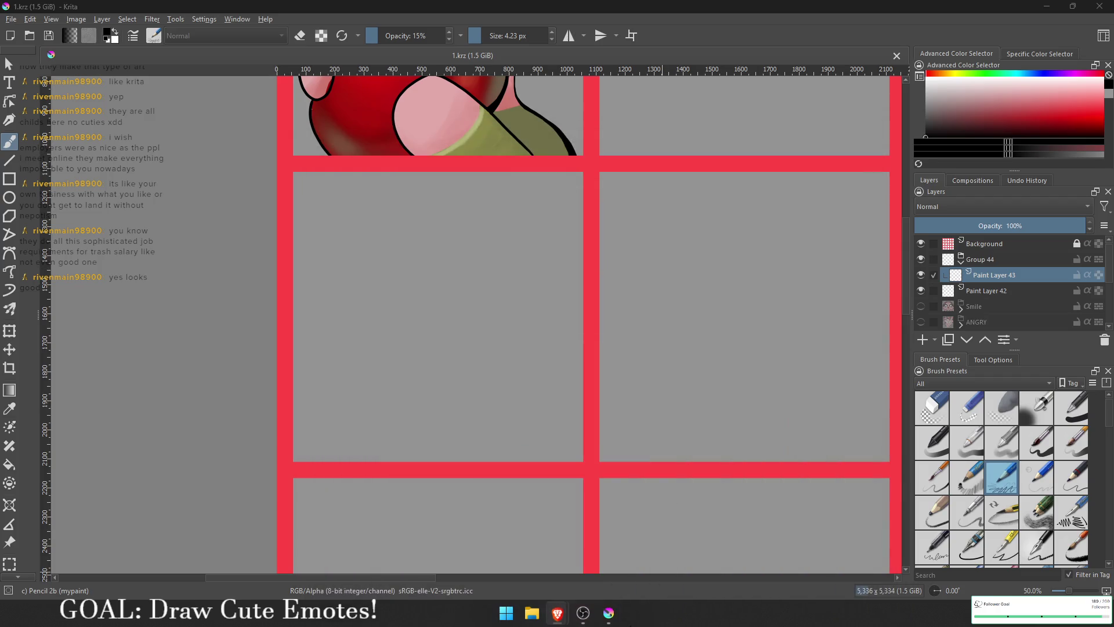
- Search 'pureref' in the Start menu and launch PureRef
{"action": "left_click", "coordinate": [502, 616]}
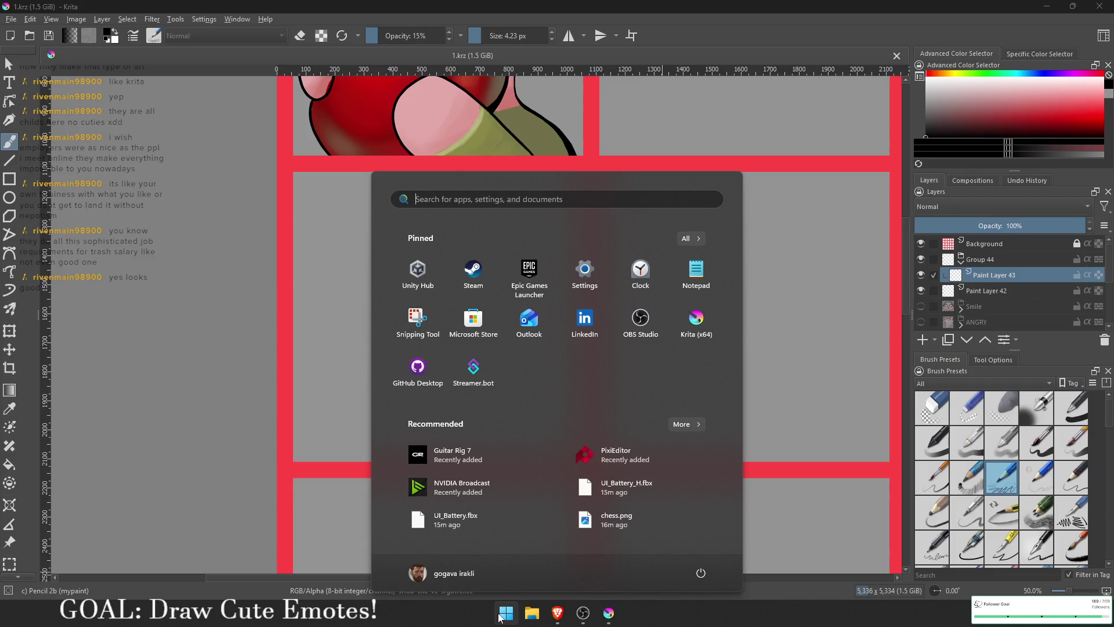
{"action": "type", "text": "pureref"}
{"action": "key", "text": "Return"}
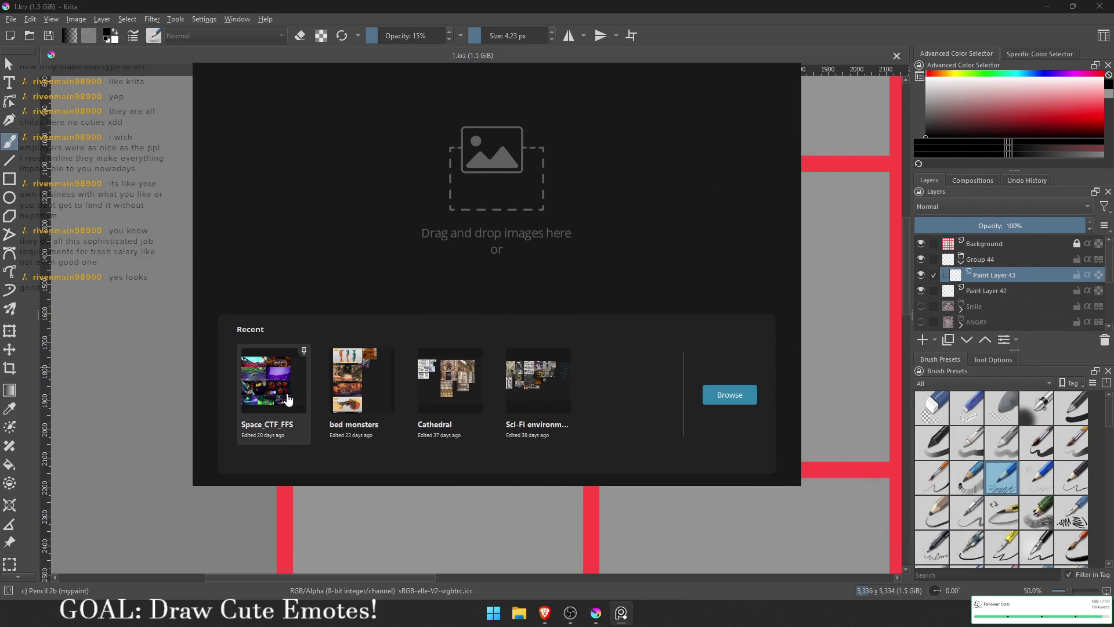
- Start a new empty PureRef board and paste the crying girl reference into it
{"action": "left_click", "coordinate": [287, 394]}
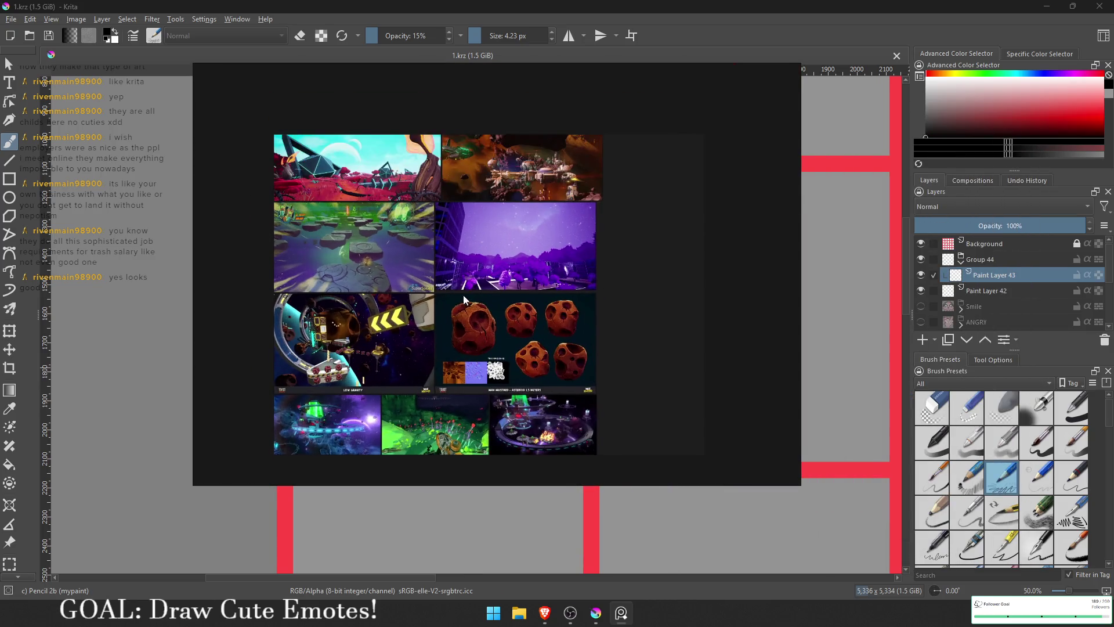
{"action": "scroll", "coordinate": [503, 269], "scroll_direction": "up", "scroll_amount": 2}
{"action": "left_click_drag", "start_coordinate": [744, 227], "coordinate": [713, 266]}
{"action": "right_click", "coordinate": [195, 219]}
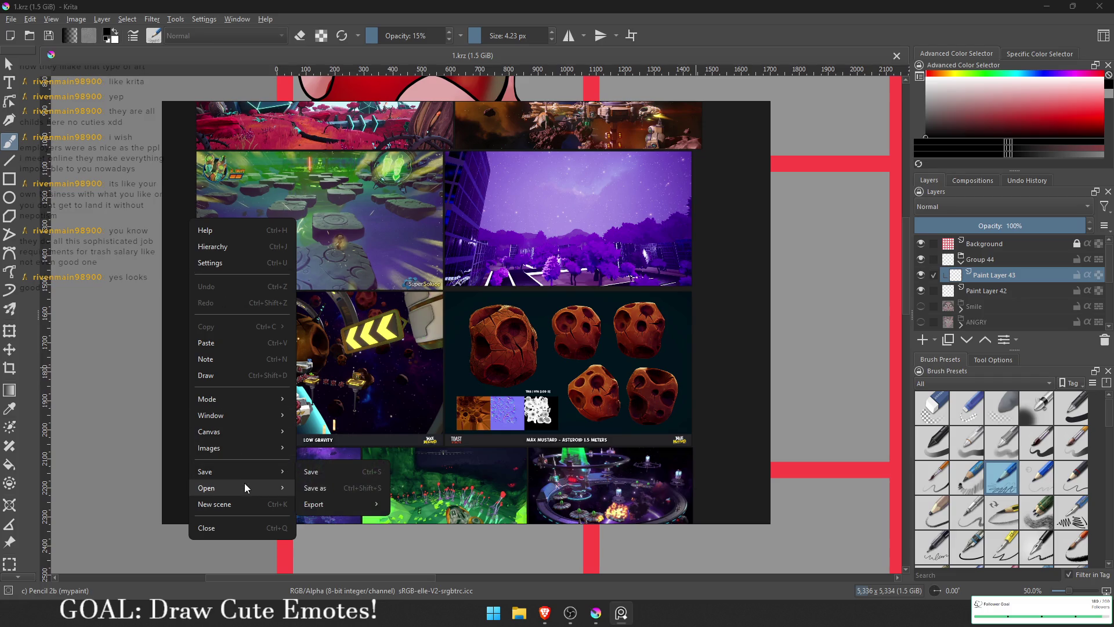
{"action": "mouse_move", "coordinate": [245, 472]}
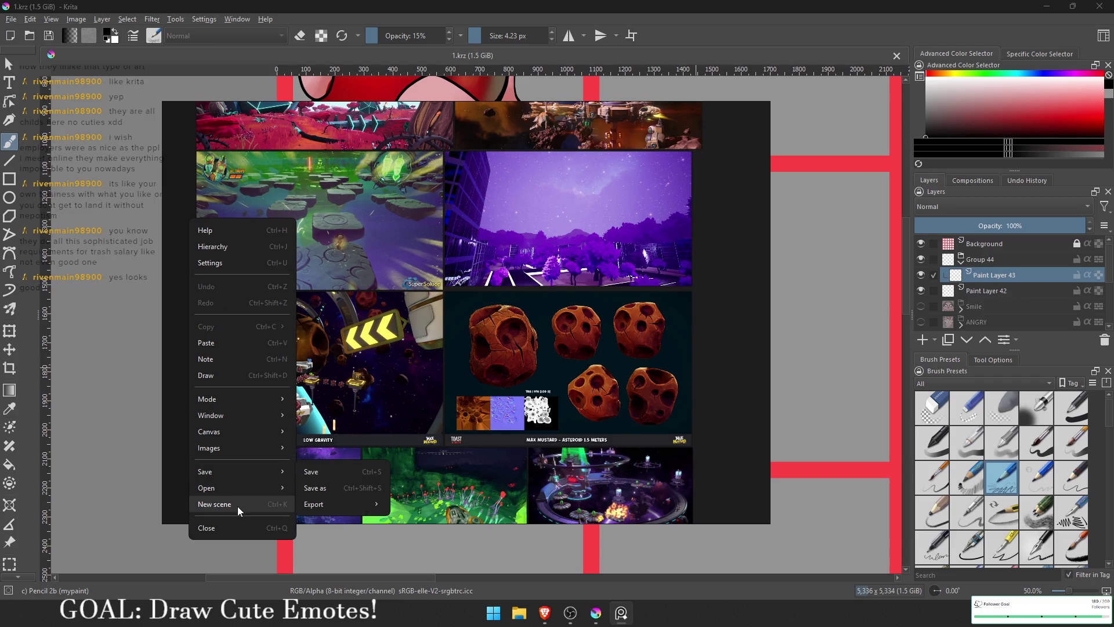
{"action": "left_click", "coordinate": [236, 505]}
{"action": "key", "text": "ctrl+v"}
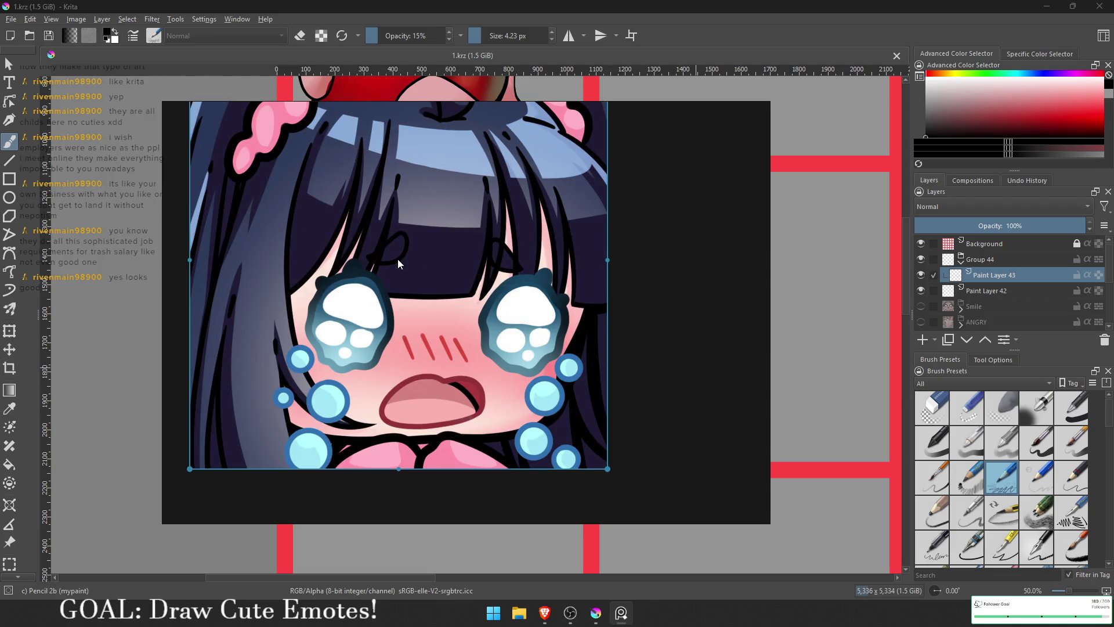
- Shrink and crop the PureRef window tightly around the reference image
{"action": "left_click_drag", "start_coordinate": [401, 257], "coordinate": [432, 306]}
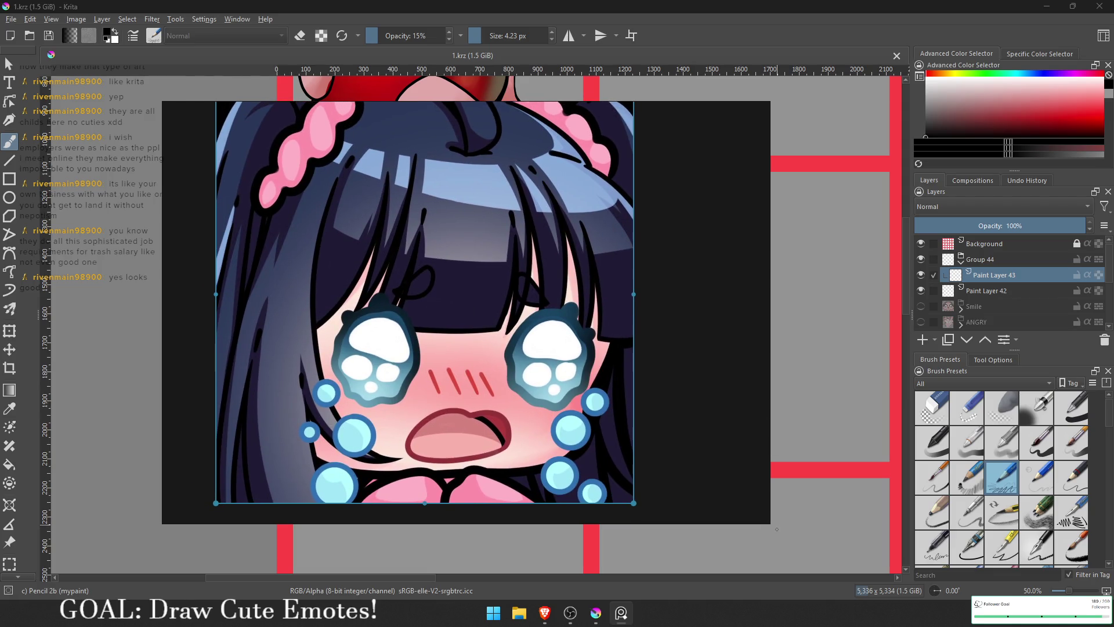
{"action": "left_click_drag", "start_coordinate": [774, 525], "coordinate": [522, 440]}
{"action": "scroll", "coordinate": [319, 287], "scroll_direction": "down", "scroll_amount": 3}
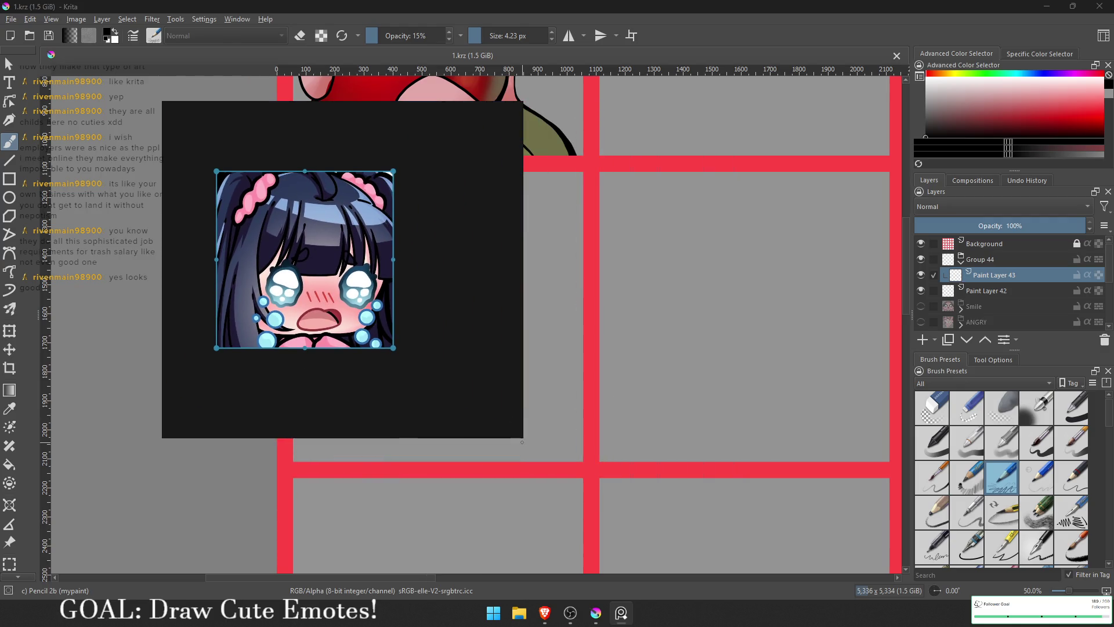
{"action": "mouse_move", "coordinate": [521, 436]}
{"action": "left_mouse_down"}
{"action": "mouse_move", "coordinate": [405, 378]}
{"action": "mouse_move", "coordinate": [406, 361]}
{"action": "left_mouse_up"}
{"action": "mouse_move", "coordinate": [338, 297]}
{"action": "left_mouse_down"}
{"action": "mouse_move", "coordinate": [289, 297]}
{"action": "mouse_move", "coordinate": [307, 266]}
{"action": "mouse_move", "coordinate": [306, 233]}
{"action": "left_mouse_up"}
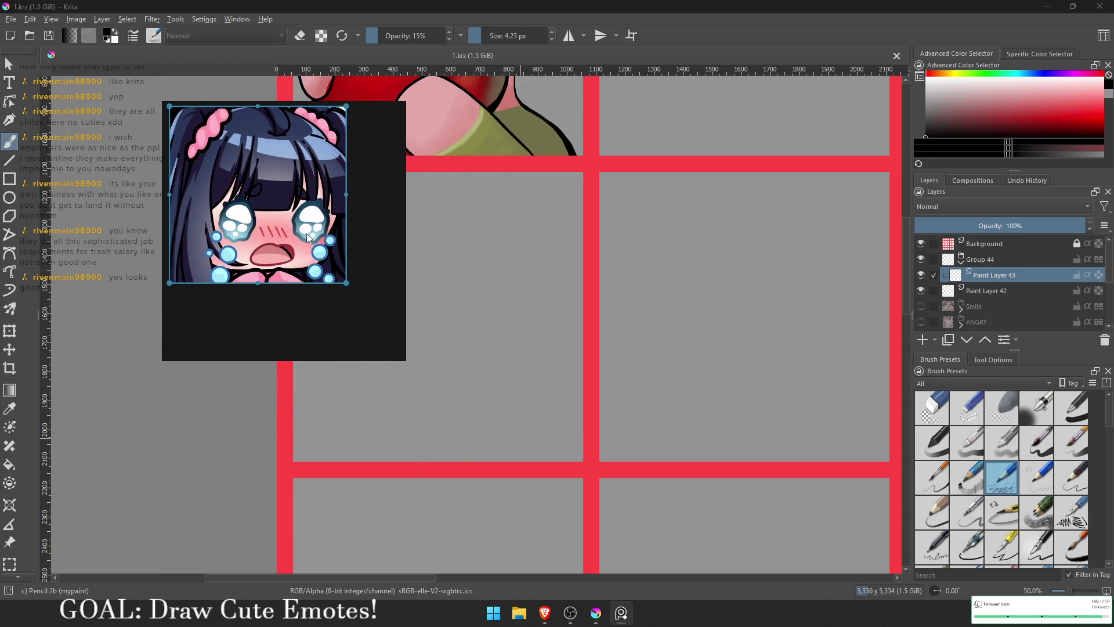
{"action": "left_click_drag", "start_coordinate": [404, 362], "coordinate": [355, 294]}
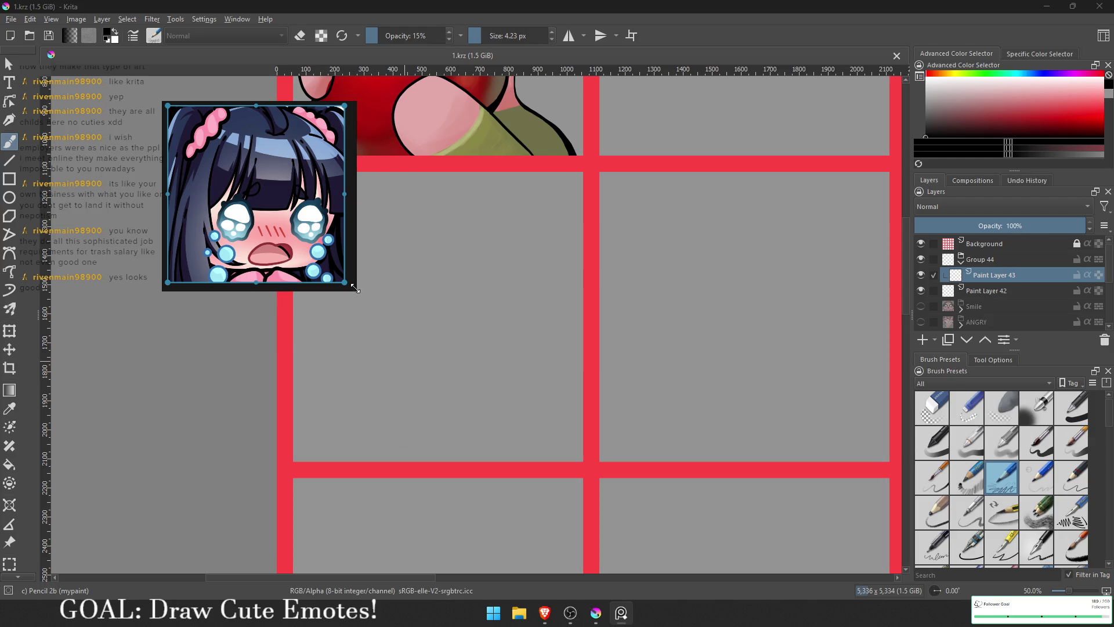
{"action": "left_click_drag", "start_coordinate": [286, 237], "coordinate": [201, 257]}
- Set the reference window to Always on top and move it to the lower-left
{"action": "right_click", "coordinate": [201, 258]}
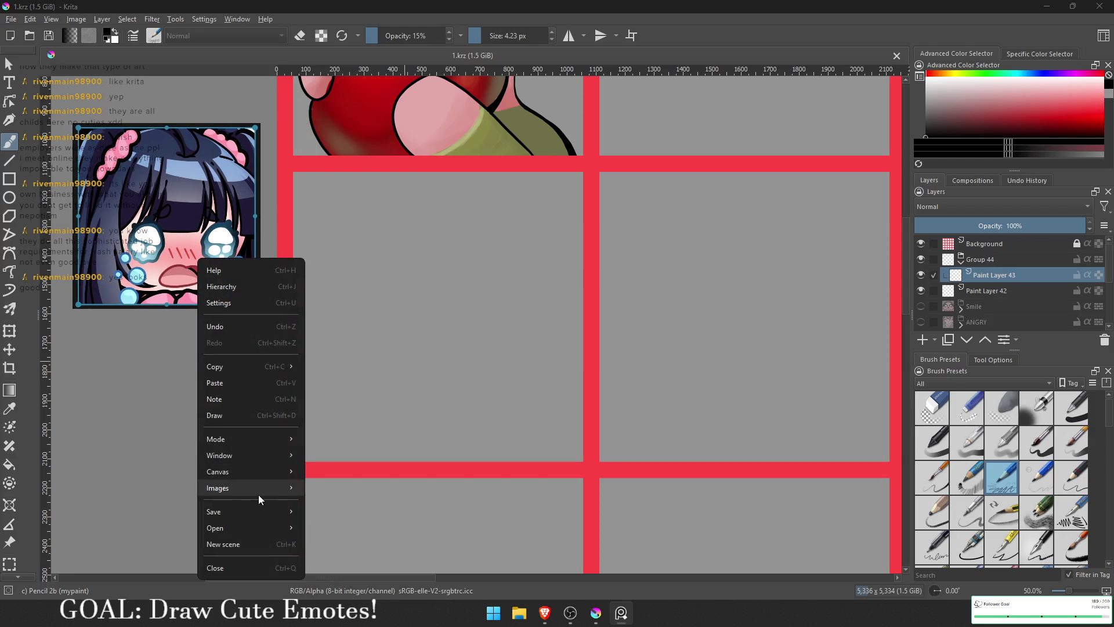
{"action": "mouse_move", "coordinate": [249, 441]}
{"action": "left_click", "coordinate": [357, 489]}
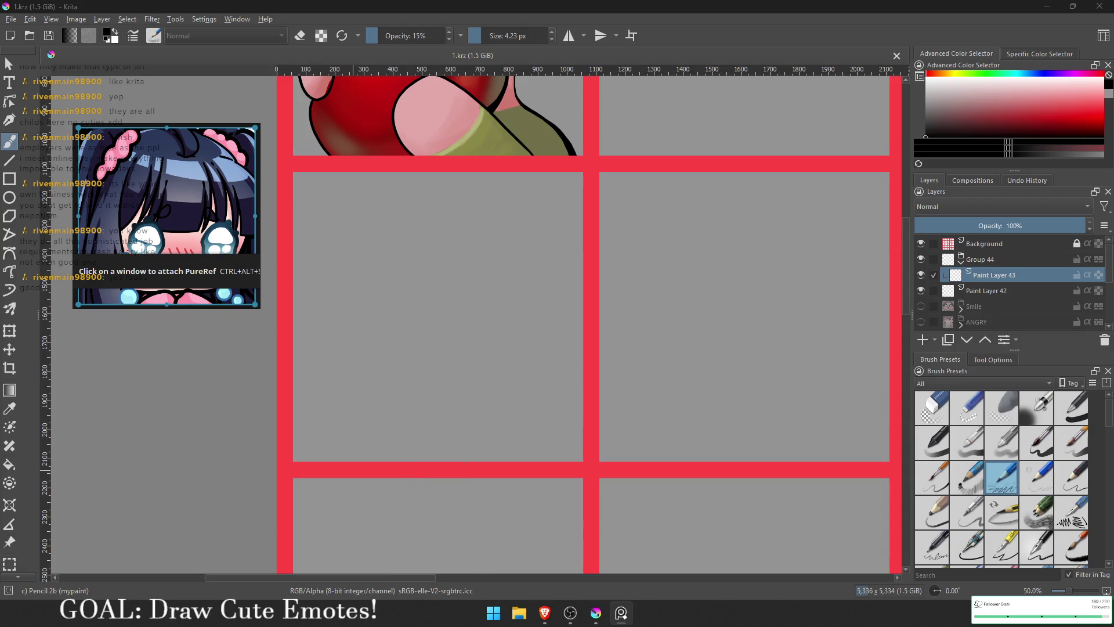
{"action": "right_click", "coordinate": [201, 217]}
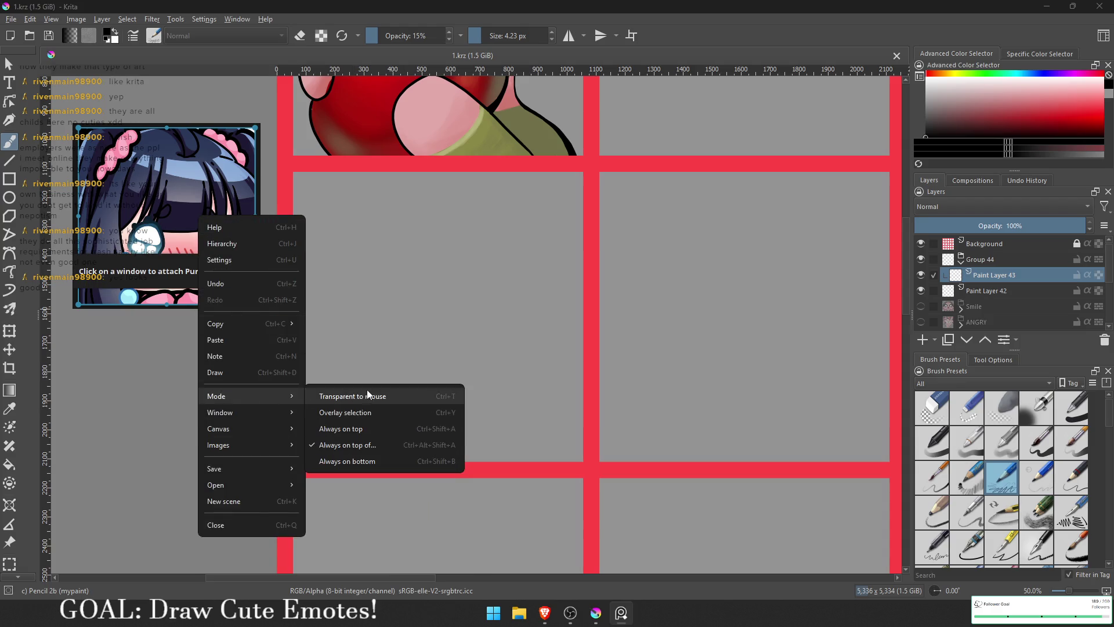
{"action": "left_click", "coordinate": [367, 427]}
{"action": "scroll", "coordinate": [183, 163], "scroll_direction": "down", "scroll_amount": 5}
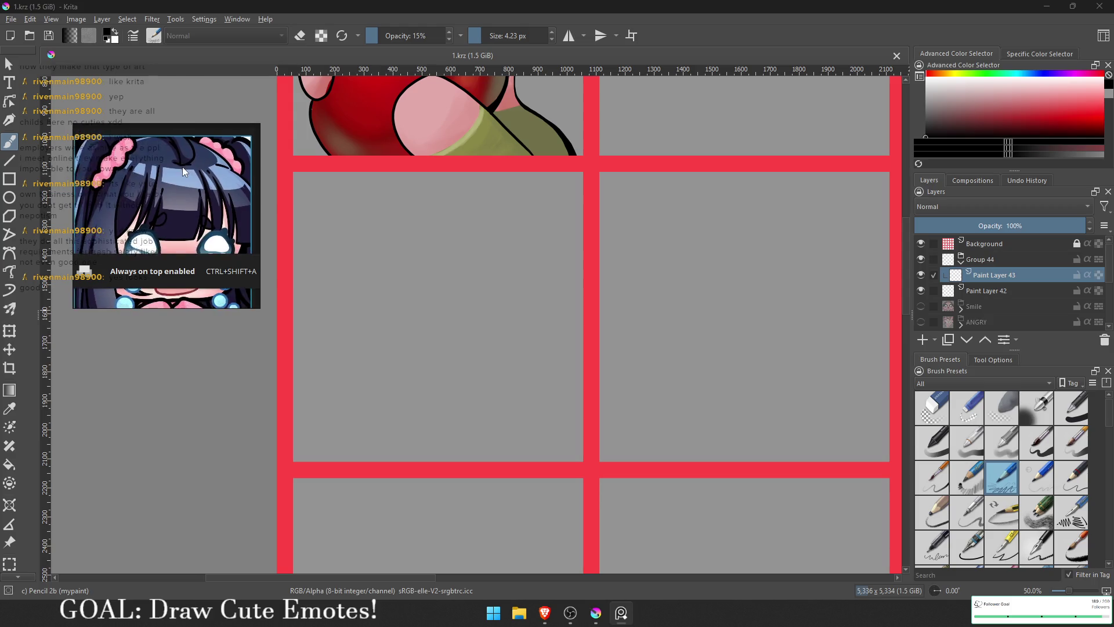
{"action": "mouse_move", "coordinate": [187, 156]}
{"action": "left_mouse_down"}
{"action": "mouse_move", "coordinate": [159, 275]}
{"action": "mouse_move", "coordinate": [167, 405]}
{"action": "left_mouse_up"}
{"action": "mouse_move", "coordinate": [379, 331]}
{"action": "left_mouse_down"}
{"action": "mouse_move", "coordinate": [408, 333]}
{"action": "mouse_move", "coordinate": [402, 325]}
{"action": "left_mouse_up"}
{"action": "scroll", "coordinate": [408, 333], "scroll_direction": "up", "scroll_amount": 1}
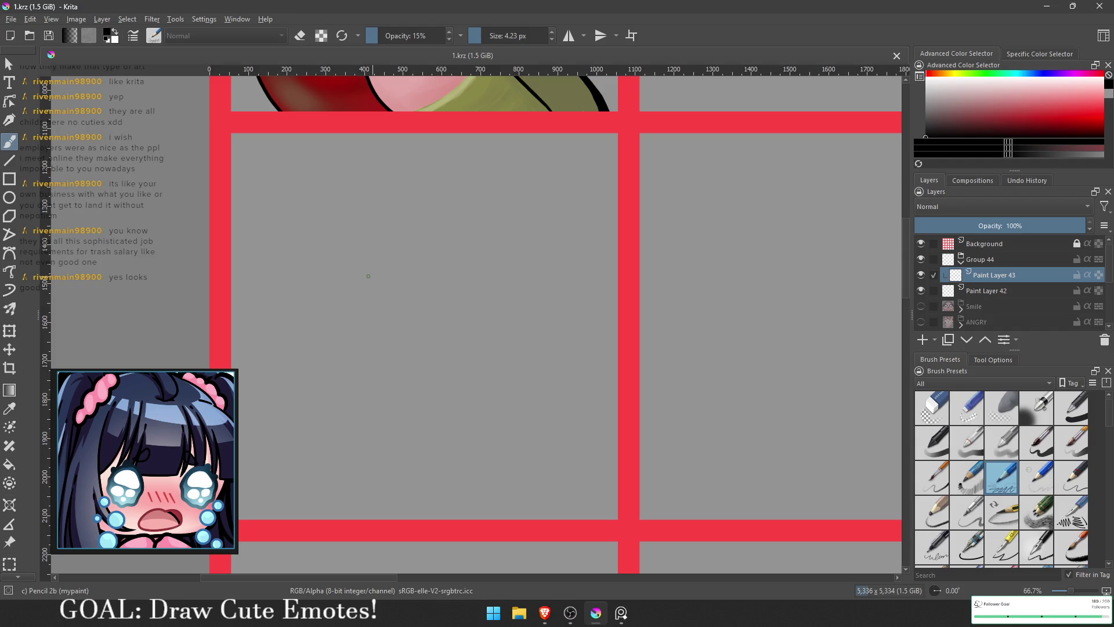
- Sketch the head outline, right eye circle, both cheeks and the shoulder curve below the chin
{"action": "left_click_drag", "start_coordinate": [368, 276], "coordinate": [403, 266]}
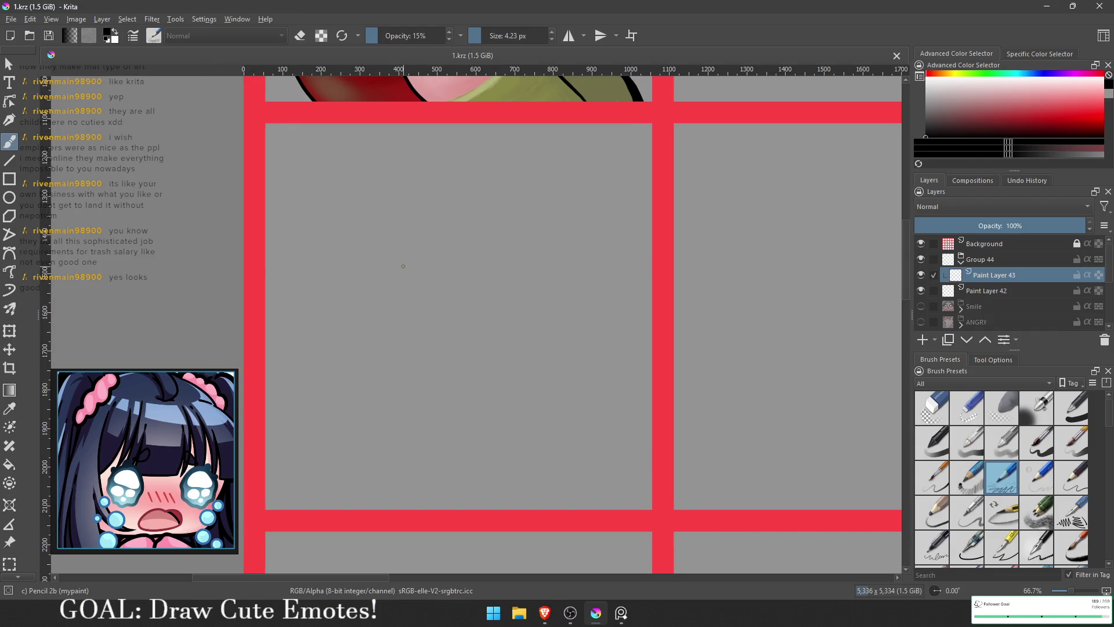
{"action": "mouse_move", "coordinate": [499, 330]}
{"action": "left_mouse_down"}
{"action": "mouse_move", "coordinate": [506, 236]}
{"action": "mouse_move", "coordinate": [482, 434]}
{"action": "left_mouse_up"}
{"action": "left_click_drag", "start_coordinate": [501, 237], "coordinate": [481, 437]}
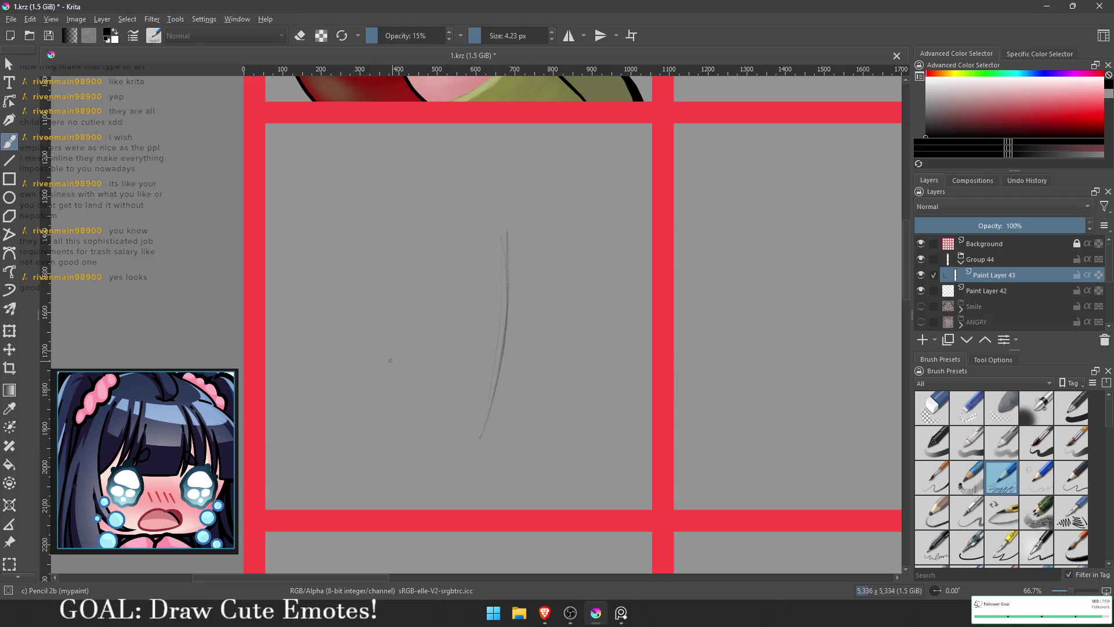
{"action": "left_click_drag", "start_coordinate": [529, 306], "coordinate": [534, 301]}
{"action": "left_click_drag", "start_coordinate": [595, 376], "coordinate": [522, 497]}
{"action": "left_click_drag", "start_coordinate": [337, 403], "coordinate": [358, 477]}
{"action": "left_click_drag", "start_coordinate": [613, 467], "coordinate": [575, 443]}
{"action": "mouse_move", "coordinate": [642, 492]}
{"action": "left_mouse_down"}
{"action": "mouse_move", "coordinate": [518, 467]}
{"action": "mouse_move", "coordinate": [520, 510]}
{"action": "left_mouse_up"}
{"action": "mouse_move", "coordinate": [597, 368]}
{"action": "left_mouse_down"}
{"action": "mouse_move", "coordinate": [576, 437]}
{"action": "mouse_move", "coordinate": [604, 394]}
{"action": "mouse_move", "coordinate": [593, 355]}
{"action": "mouse_move", "coordinate": [638, 262]}
{"action": "mouse_move", "coordinate": [626, 281]}
{"action": "left_mouse_up"}
- Rough in hair strands on both sides, the bangs across the forehead, and the left ear
{"action": "left_click_drag", "start_coordinate": [644, 176], "coordinate": [645, 286]}
{"action": "left_click_drag", "start_coordinate": [629, 225], "coordinate": [629, 277]}
{"action": "mouse_move", "coordinate": [586, 137]}
{"action": "left_mouse_down"}
{"action": "mouse_move", "coordinate": [611, 250]}
{"action": "mouse_move", "coordinate": [643, 297]}
{"action": "left_mouse_up"}
{"action": "mouse_move", "coordinate": [580, 248]}
{"action": "left_mouse_down"}
{"action": "mouse_move", "coordinate": [496, 284]}
{"action": "mouse_move", "coordinate": [393, 235]}
{"action": "left_mouse_up"}
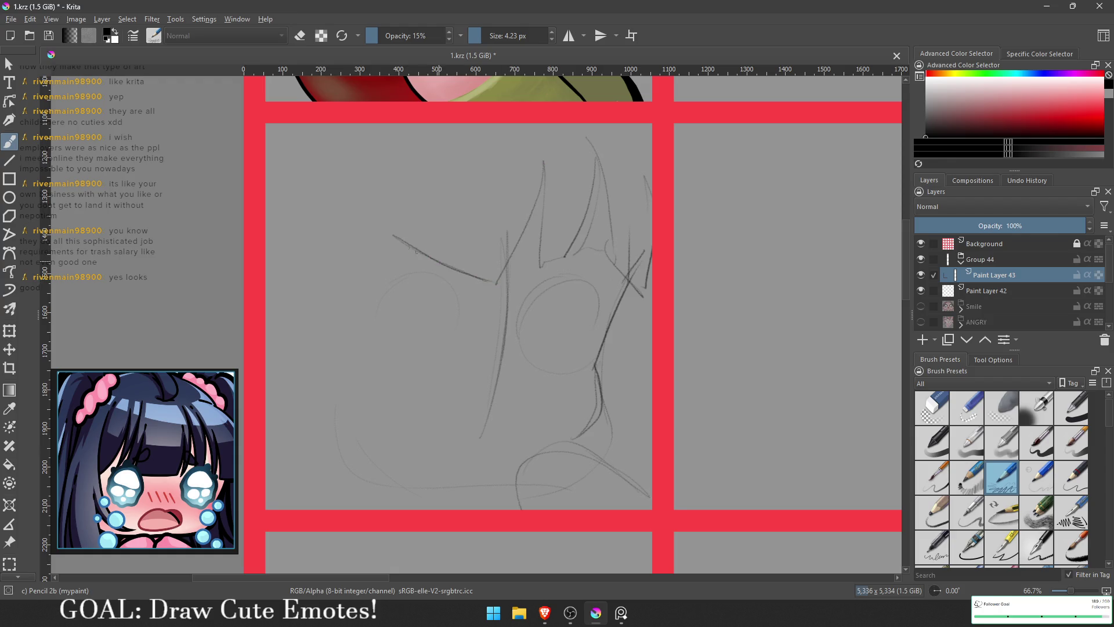
{"action": "mouse_move", "coordinate": [525, 268]}
{"action": "left_mouse_down"}
{"action": "mouse_move", "coordinate": [464, 270]}
{"action": "mouse_move", "coordinate": [399, 174]}
{"action": "mouse_move", "coordinate": [366, 290]}
{"action": "left_mouse_up"}
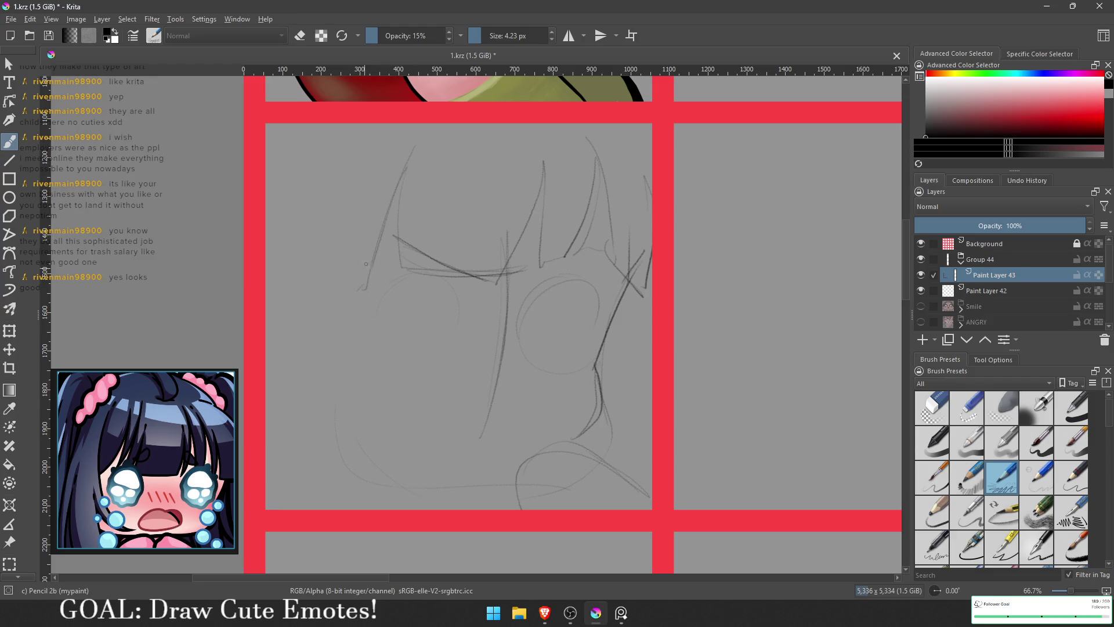
{"action": "left_click_drag", "start_coordinate": [413, 169], "coordinate": [335, 308]}
{"action": "left_click_drag", "start_coordinate": [360, 125], "coordinate": [316, 277]}
{"action": "left_click_drag", "start_coordinate": [316, 203], "coordinate": [288, 289]}
{"action": "mouse_move", "coordinate": [308, 350]}
{"action": "left_mouse_down"}
{"action": "mouse_move", "coordinate": [290, 290]}
{"action": "mouse_move", "coordinate": [323, 294]}
{"action": "mouse_move", "coordinate": [300, 399]}
{"action": "mouse_move", "coordinate": [342, 453]}
{"action": "mouse_move", "coordinate": [383, 473]}
{"action": "left_mouse_up"}
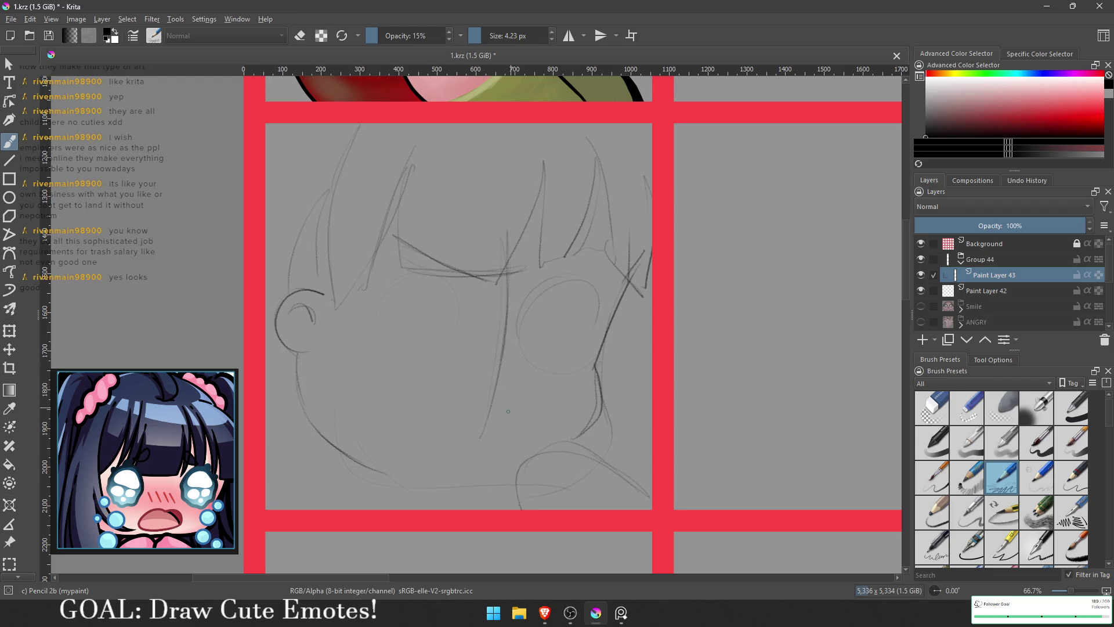
- Mark the nose, the open mouth oval and the brows above both eyes
{"action": "left_click_drag", "start_coordinate": [486, 397], "coordinate": [509, 391]}
{"action": "mouse_move", "coordinate": [508, 445]}
{"action": "left_mouse_down"}
{"action": "mouse_move", "coordinate": [416, 439]}
{"action": "mouse_move", "coordinate": [532, 424]}
{"action": "mouse_move", "coordinate": [504, 449]}
{"action": "left_mouse_up"}
{"action": "mouse_move", "coordinate": [437, 387]}
{"action": "left_mouse_down"}
{"action": "mouse_move", "coordinate": [519, 390]}
{"action": "mouse_move", "coordinate": [532, 423]}
{"action": "mouse_move", "coordinate": [522, 429]}
{"action": "left_mouse_up"}
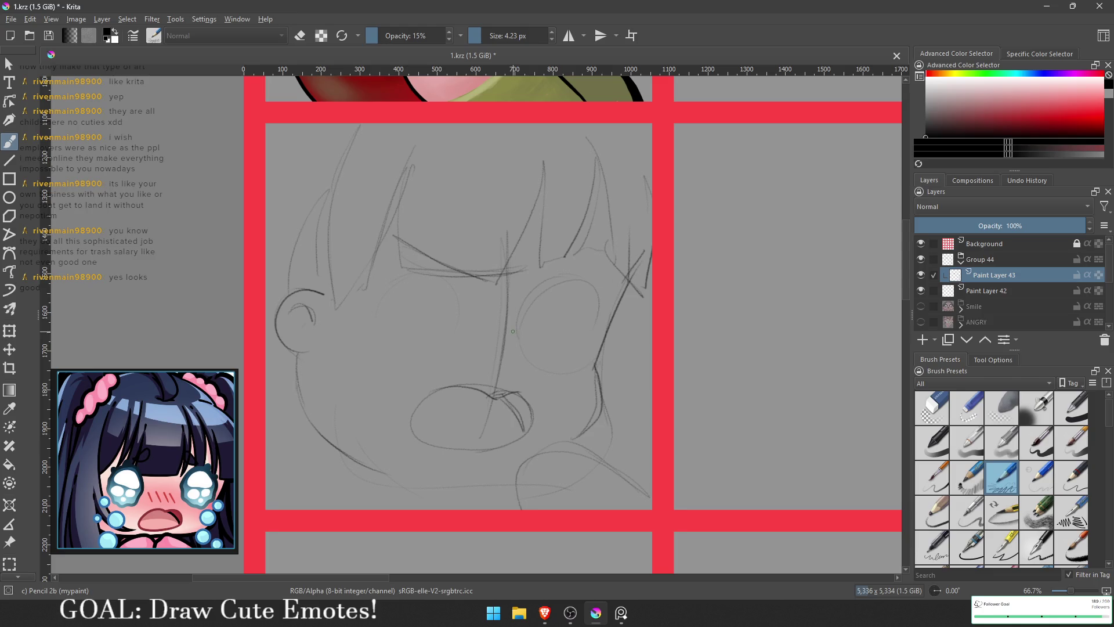
{"action": "mouse_move", "coordinate": [518, 316]}
{"action": "left_mouse_down"}
{"action": "mouse_move", "coordinate": [559, 277]}
{"action": "mouse_move", "coordinate": [598, 286]}
{"action": "mouse_move", "coordinate": [573, 250]}
{"action": "mouse_move", "coordinate": [592, 283]}
{"action": "left_mouse_up"}
{"action": "mouse_move", "coordinate": [474, 245]}
{"action": "left_mouse_down"}
{"action": "mouse_move", "coordinate": [470, 261]}
{"action": "mouse_move", "coordinate": [484, 231]}
{"action": "mouse_move", "coordinate": [473, 262]}
{"action": "mouse_move", "coordinate": [430, 255]}
{"action": "left_mouse_up"}
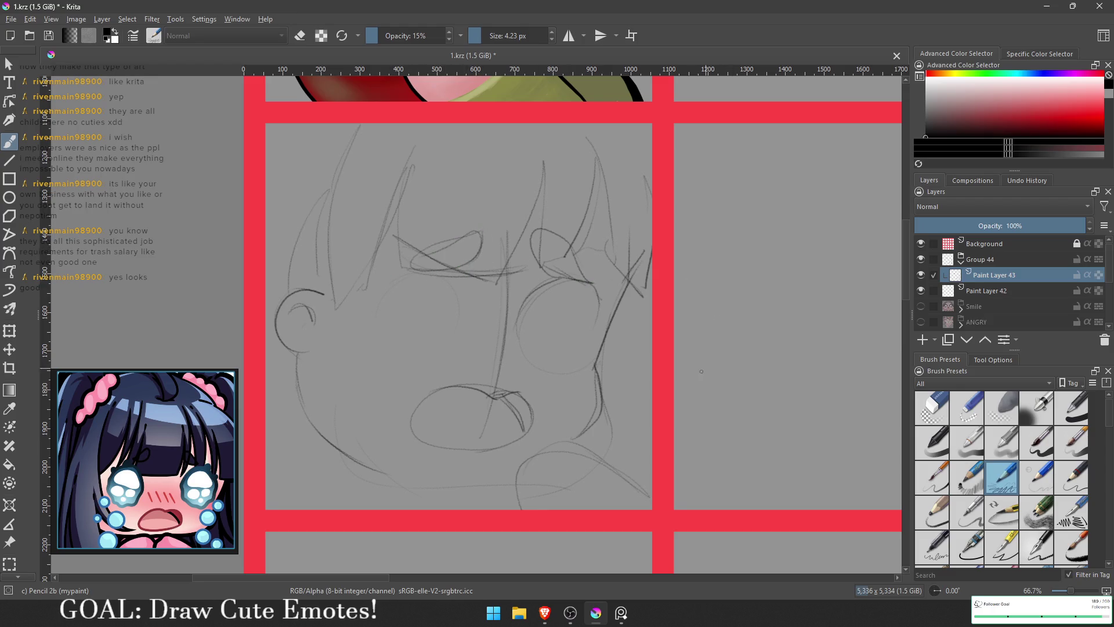
{"action": "scroll", "coordinate": [748, 393], "scroll_direction": "down", "scroll_amount": 3}
- At 50% zoom, firm up the lower jaw, right shoulder, both cheek lines and the chin
{"action": "scroll", "coordinate": [749, 393], "scroll_direction": "up", "scroll_amount": 2}
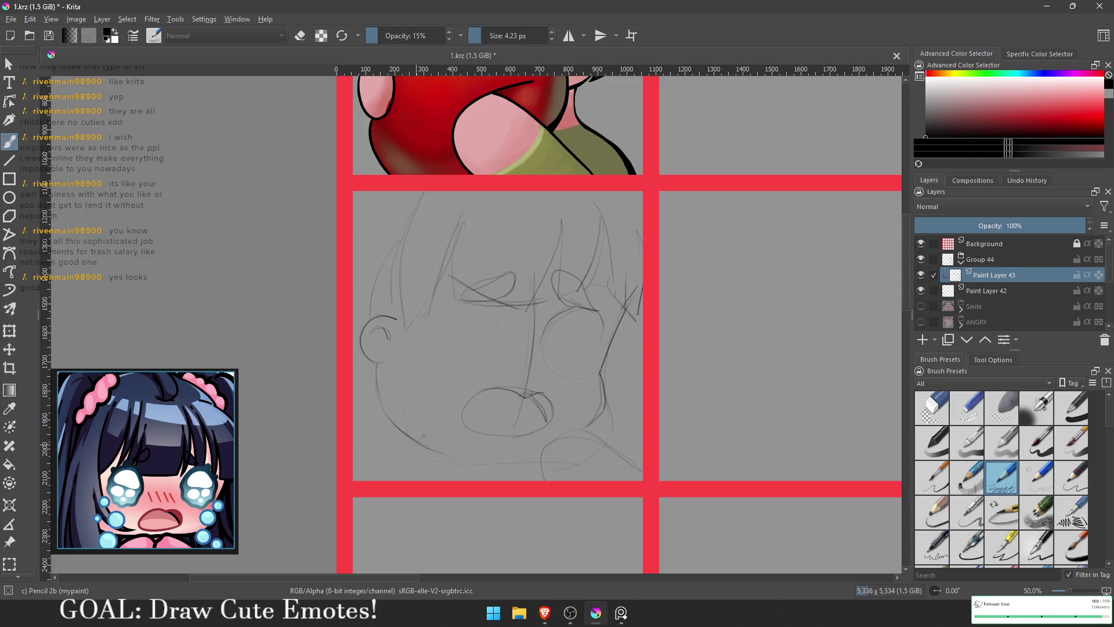
{"action": "mouse_move", "coordinate": [385, 481]}
{"action": "left_mouse_down"}
{"action": "mouse_move", "coordinate": [435, 432]}
{"action": "mouse_move", "coordinate": [406, 449]}
{"action": "mouse_move", "coordinate": [440, 430]}
{"action": "mouse_move", "coordinate": [467, 458]}
{"action": "mouse_move", "coordinate": [469, 479]}
{"action": "left_mouse_up"}
{"action": "left_click_drag", "start_coordinate": [464, 436], "coordinate": [471, 478]}
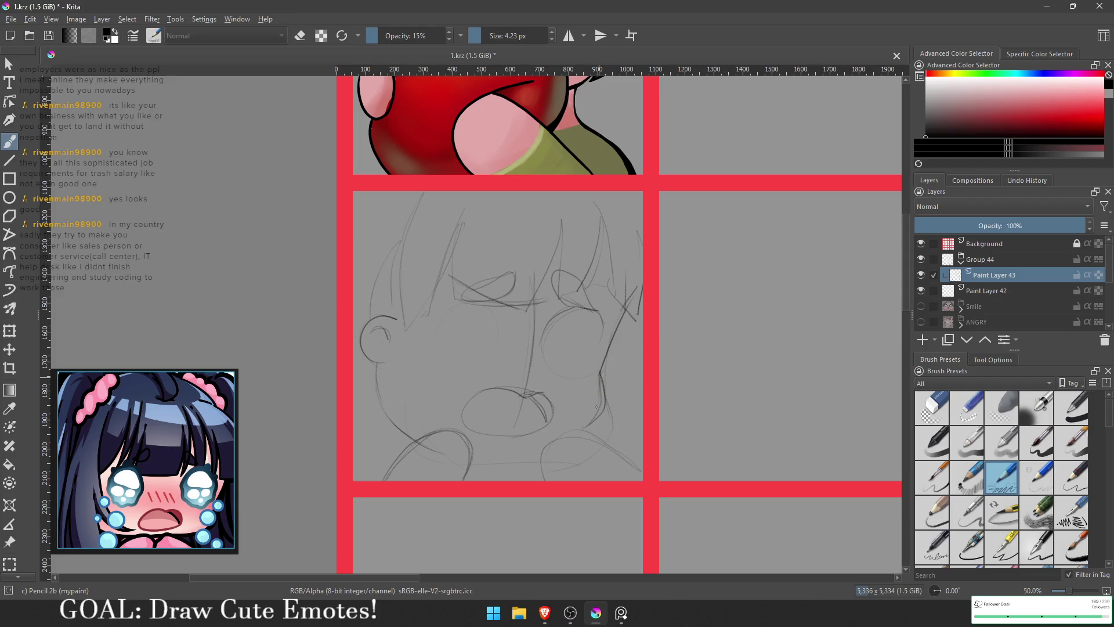
{"action": "mouse_move", "coordinate": [582, 423]}
{"action": "left_mouse_down"}
{"action": "mouse_move", "coordinate": [595, 396]}
{"action": "mouse_move", "coordinate": [583, 421]}
{"action": "left_mouse_up"}
{"action": "mouse_move", "coordinate": [614, 341]}
{"action": "left_mouse_down"}
{"action": "mouse_move", "coordinate": [600, 371]}
{"action": "mouse_move", "coordinate": [601, 360]}
{"action": "left_mouse_up"}
{"action": "left_click_drag", "start_coordinate": [630, 306], "coordinate": [611, 340]}
{"action": "mouse_move", "coordinate": [519, 460]}
{"action": "left_mouse_down"}
{"action": "mouse_move", "coordinate": [474, 464]}
{"action": "mouse_move", "coordinate": [543, 453]}
{"action": "left_mouse_up"}
{"action": "mouse_move", "coordinate": [406, 441]}
{"action": "left_mouse_down"}
{"action": "mouse_move", "coordinate": [385, 423]}
{"action": "mouse_move", "coordinate": [375, 370]}
{"action": "left_mouse_up"}
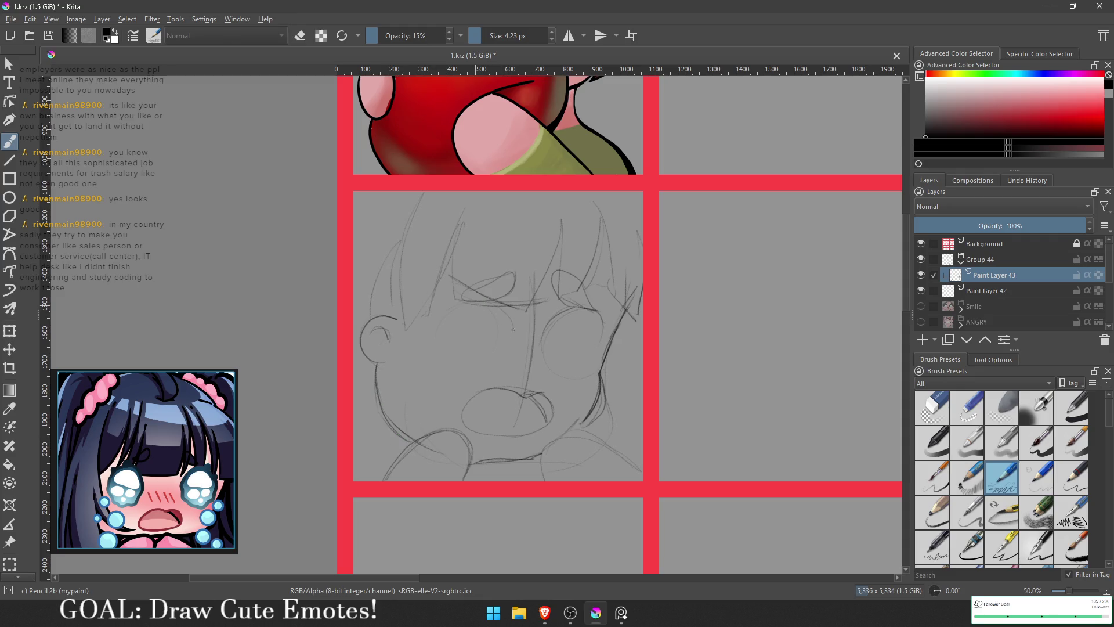
- Retrace the left and right eye circles darker, toggling the eraser with E
{"action": "mouse_move", "coordinate": [511, 307]}
{"action": "left_mouse_down"}
{"action": "mouse_move", "coordinate": [516, 341]}
{"action": "mouse_move", "coordinate": [502, 364]}
{"action": "mouse_move", "coordinate": [584, 311]}
{"action": "left_mouse_up"}
{"action": "key", "text": "e"}
{"action": "key", "text": "e"}
{"action": "mouse_move", "coordinate": [452, 308]}
{"action": "left_mouse_down"}
{"action": "mouse_move", "coordinate": [436, 365]}
{"action": "mouse_move", "coordinate": [499, 348]}
{"action": "mouse_move", "coordinate": [456, 308]}
{"action": "left_mouse_up"}
{"action": "mouse_move", "coordinate": [565, 372]}
{"action": "left_mouse_down"}
{"action": "mouse_move", "coordinate": [606, 362]}
{"action": "mouse_move", "coordinate": [580, 325]}
{"action": "mouse_move", "coordinate": [598, 374]}
{"action": "mouse_move", "coordinate": [565, 362]}
{"action": "left_mouse_up"}
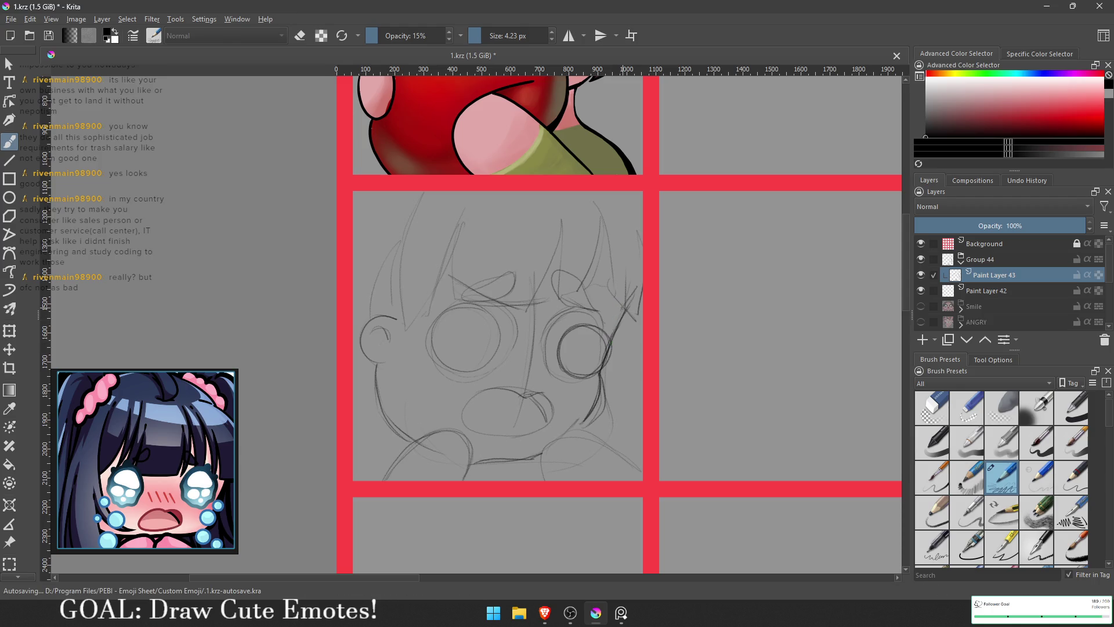
{"action": "key", "text": "e"}
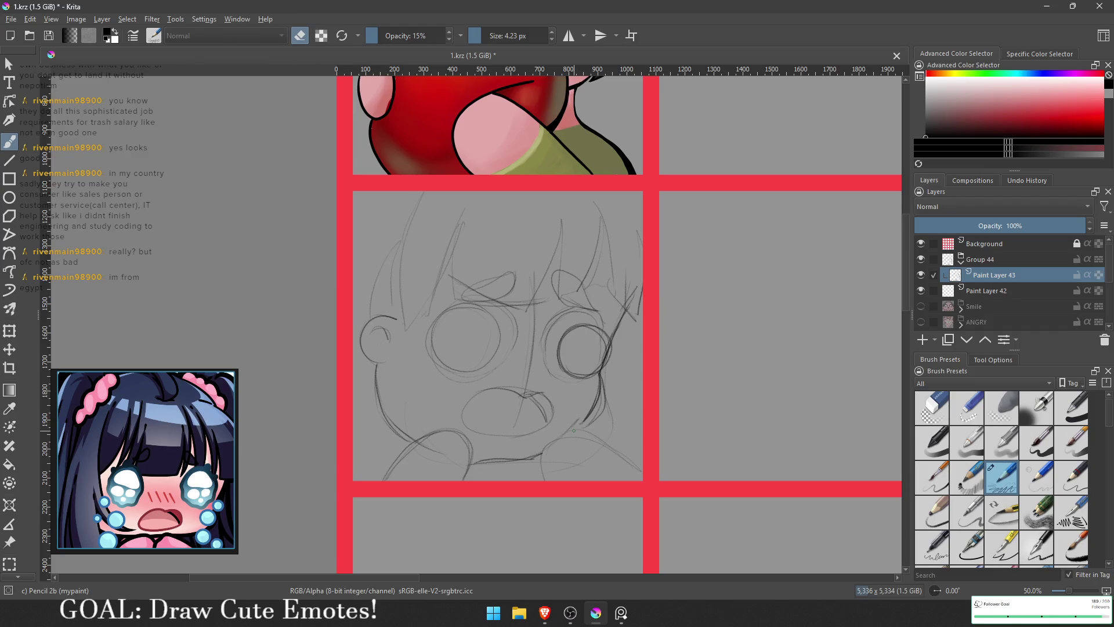
- Add and darken strokes around the right eye and along the curve below it
{"action": "key", "text": "e"}
{"action": "key", "text": "e"}
{"action": "key", "text": "e"}
{"action": "mouse_move", "coordinate": [611, 346]}
{"action": "left_mouse_down"}
{"action": "mouse_move", "coordinate": [599, 322]}
{"action": "mouse_move", "coordinate": [558, 333]}
{"action": "mouse_move", "coordinate": [601, 375]}
{"action": "mouse_move", "coordinate": [552, 379]}
{"action": "left_mouse_up"}
{"action": "key", "text": "e"}
{"action": "key", "text": "e"}
{"action": "mouse_move", "coordinate": [563, 332]}
{"action": "left_mouse_down"}
{"action": "mouse_move", "coordinate": [548, 359]}
{"action": "mouse_move", "coordinate": [590, 322]}
{"action": "mouse_move", "coordinate": [612, 344]}
{"action": "mouse_move", "coordinate": [556, 378]}
{"action": "mouse_move", "coordinate": [603, 325]}
{"action": "mouse_move", "coordinate": [607, 355]}
{"action": "left_mouse_up"}
{"action": "mouse_move", "coordinate": [626, 315]}
{"action": "left_mouse_down"}
{"action": "mouse_move", "coordinate": [602, 381]}
{"action": "mouse_move", "coordinate": [610, 344]}
{"action": "mouse_move", "coordinate": [603, 362]}
{"action": "left_mouse_up"}
{"action": "key", "text": "e"}
{"action": "key", "text": "e"}
{"action": "left_click_drag", "start_coordinate": [627, 308], "coordinate": [595, 432]}
{"action": "left_click_drag", "start_coordinate": [603, 377], "coordinate": [598, 425]}
{"action": "left_click_drag", "start_coordinate": [602, 404], "coordinate": [589, 431]}
{"action": "left_click_drag", "start_coordinate": [603, 395], "coordinate": [599, 420]}
{"action": "key", "text": "e"}
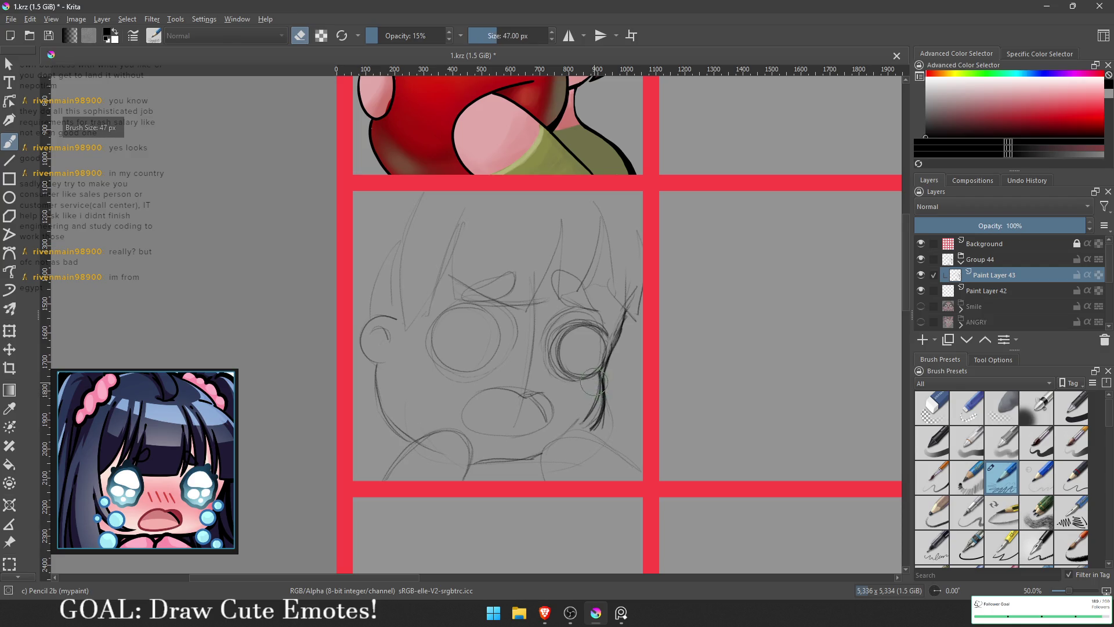
- Erase the right eye's outer edge, shrink the brush to 15 px, and retrace the cheek and eye arcs
{"action": "mouse_move", "coordinate": [592, 382]}
{"action": "left_mouse_down"}
{"action": "mouse_move", "coordinate": [620, 314]}
{"action": "mouse_move", "coordinate": [601, 389]}
{"action": "left_mouse_up"}
{"action": "key", "text": "bracketleft"}
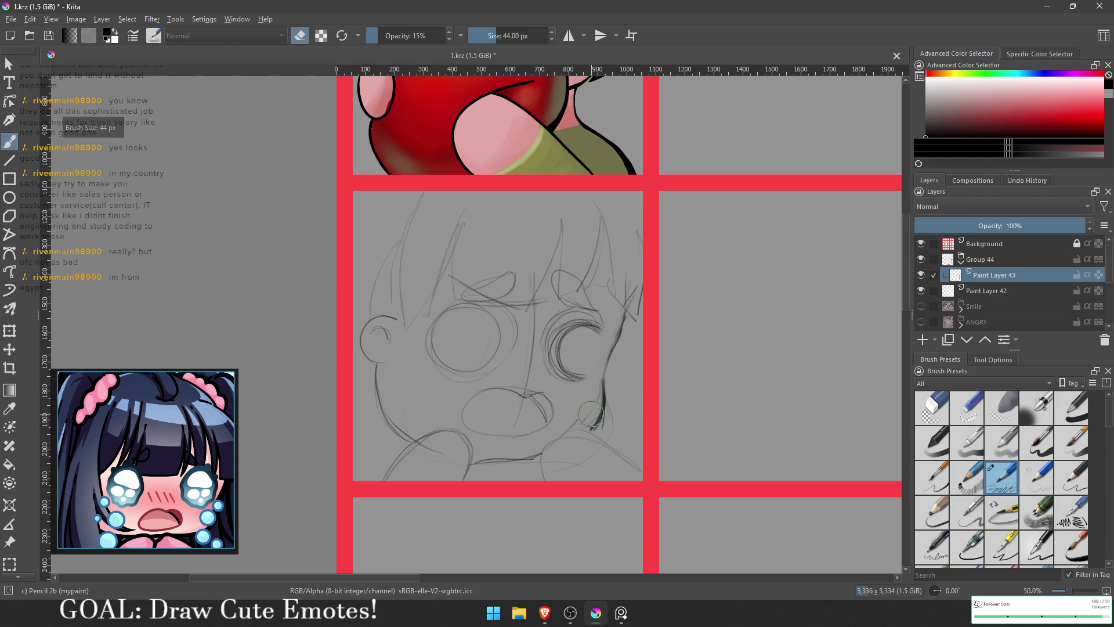
{"action": "key", "text": "bracketleft"}
{"action": "key", "text": "bracketleft"}
{"action": "key", "text": "bracketleft"}
{"action": "key", "text": "e"}
{"action": "left_click_drag", "start_coordinate": [592, 410], "coordinate": [626, 302]}
{"action": "key", "text": "e"}
{"action": "mouse_move", "coordinate": [567, 362]}
{"action": "left_mouse_down"}
{"action": "mouse_move", "coordinate": [557, 335]}
{"action": "mouse_move", "coordinate": [562, 371]}
{"action": "mouse_move", "coordinate": [561, 334]}
{"action": "mouse_move", "coordinate": [557, 353]}
{"action": "left_mouse_up"}
{"action": "mouse_move", "coordinate": [563, 314]}
{"action": "left_mouse_down"}
{"action": "mouse_move", "coordinate": [578, 322]}
{"action": "mouse_move", "coordinate": [562, 349]}
{"action": "mouse_move", "coordinate": [584, 369]}
{"action": "left_mouse_up"}
{"action": "key", "text": "e"}
{"action": "mouse_move", "coordinate": [561, 321]}
{"action": "left_mouse_down"}
{"action": "mouse_move", "coordinate": [572, 314]}
{"action": "mouse_move", "coordinate": [590, 329]}
{"action": "left_mouse_up"}
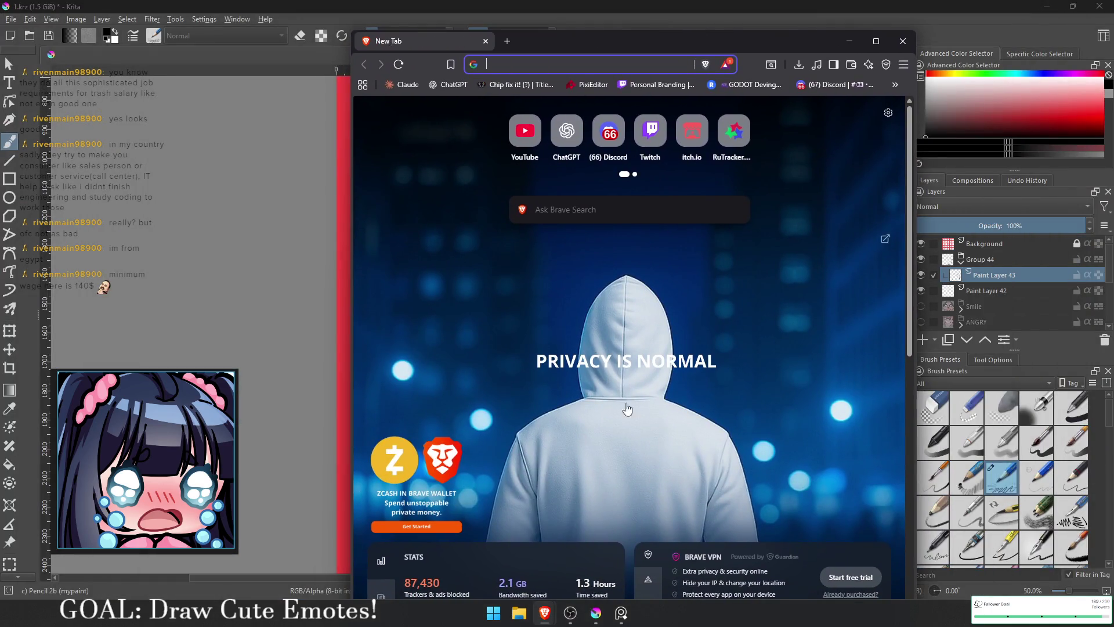
- Search 'Minimum wage in georgia', highlight the $7.50 USD figure, then return to Krita
{"action": "type", "text": "Minimum wage in georgia"}
{"action": "key", "text": "Return"}
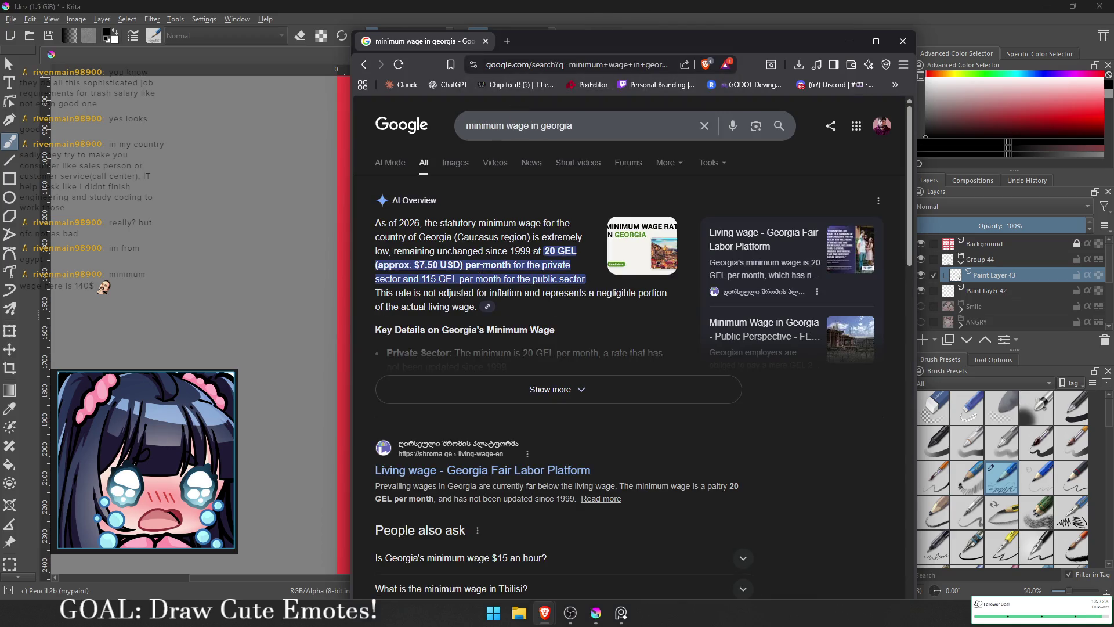
{"action": "left_click_drag", "start_coordinate": [414, 265], "coordinate": [460, 265]}
{"action": "left_click", "coordinate": [464, 266]}
{"action": "left_click_drag", "start_coordinate": [464, 267], "coordinate": [411, 265]}
{"action": "left_click_drag", "start_coordinate": [410, 265], "coordinate": [436, 266]}
{"action": "mouse_move", "coordinate": [590, 46]}
{"action": "left_mouse_down"}
{"action": "mouse_move", "coordinate": [579, 34]}
{"action": "mouse_move", "coordinate": [339, 116]}
{"action": "mouse_move", "coordinate": [534, 102]}
{"action": "left_mouse_up"}
{"action": "key", "text": "alt+Tab"}
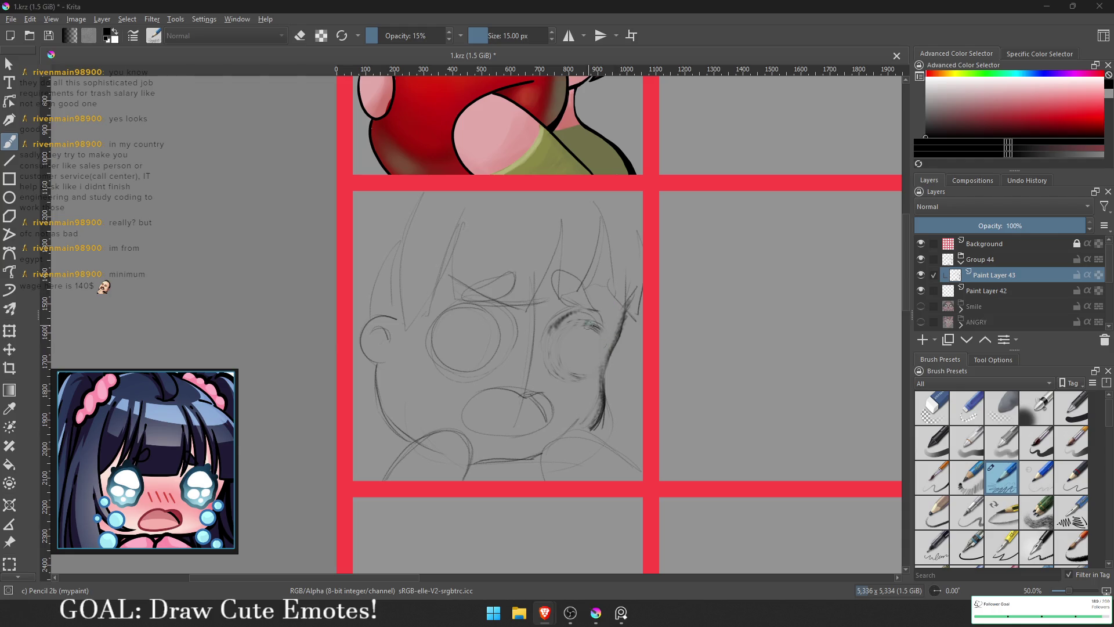
- Add a dark stroke on the right eye, toggle the eraser on and off, then return to Brave
{"action": "mouse_move", "coordinate": [598, 334]}
{"action": "left_mouse_down"}
{"action": "mouse_move", "coordinate": [575, 319]}
{"action": "mouse_move", "coordinate": [589, 324]}
{"action": "mouse_move", "coordinate": [541, 333]}
{"action": "mouse_move", "coordinate": [603, 338]}
{"action": "mouse_move", "coordinate": [592, 316]}
{"action": "mouse_move", "coordinate": [568, 316]}
{"action": "left_mouse_up"}
{"action": "key", "text": "e"}
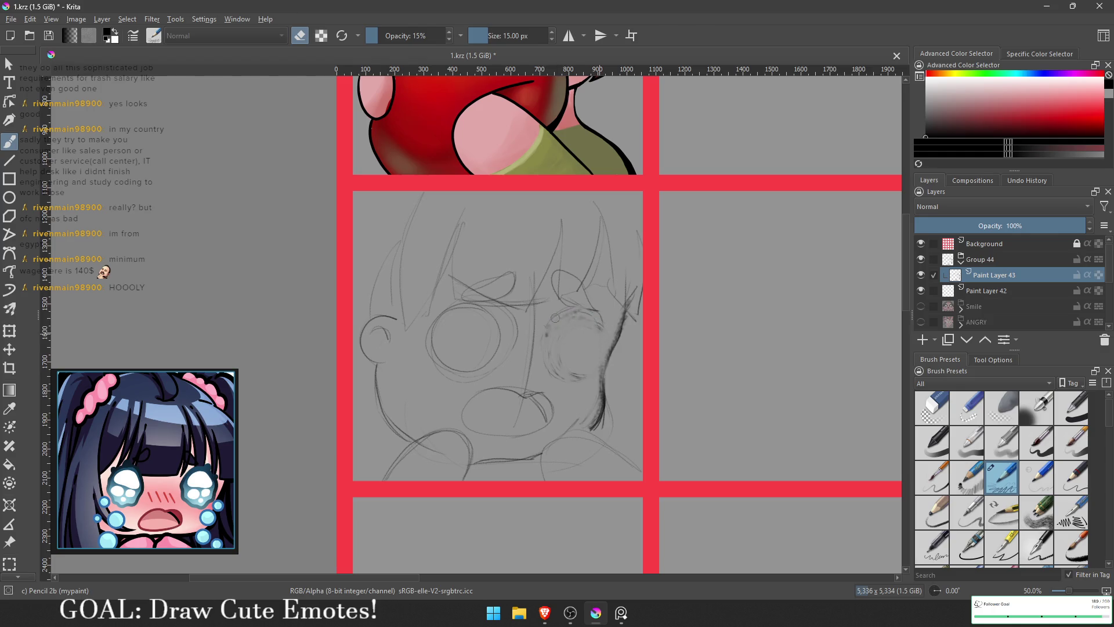
{"action": "key", "text": "e"}
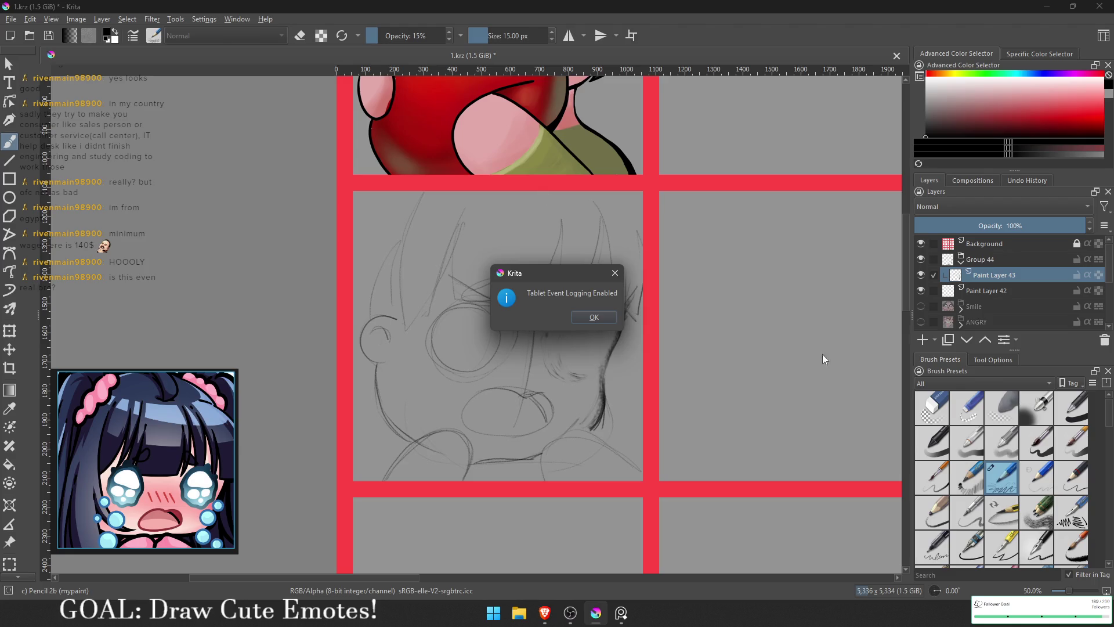
{"action": "key", "text": "alt+Tab"}
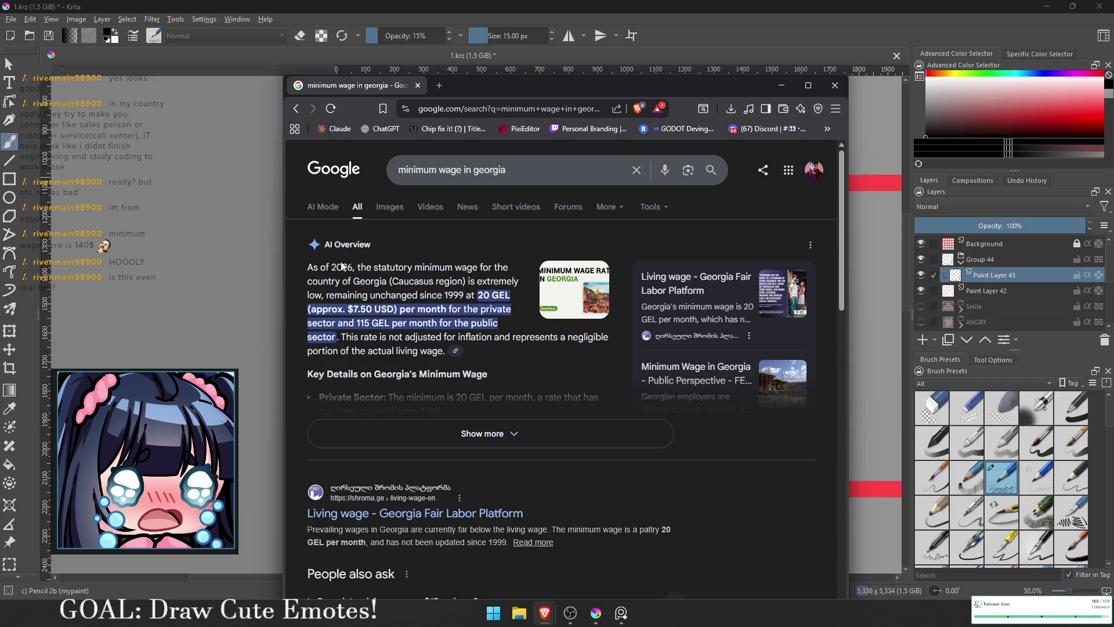
- Highlight the AI Overview lines on Georgia's 20 GEL statutory minimum wage, unchanged since 1999
{"action": "left_click_drag", "start_coordinate": [367, 266], "coordinate": [412, 269]}
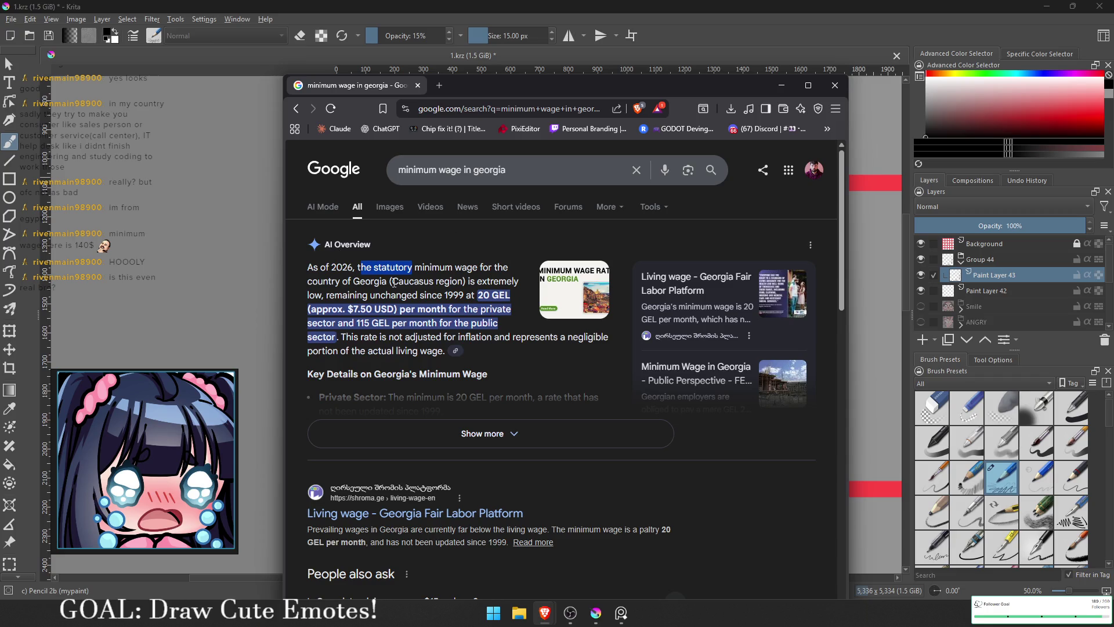
{"action": "left_click_drag", "start_coordinate": [308, 280], "coordinate": [458, 281]}
{"action": "left_click", "coordinate": [480, 296]}
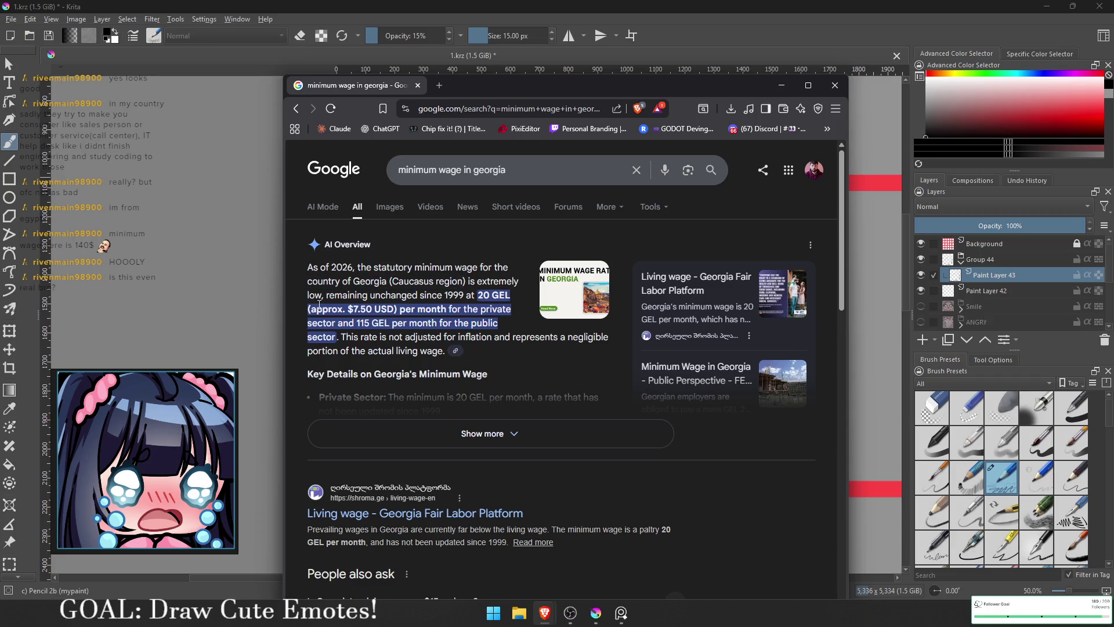
{"action": "mouse_move", "coordinate": [326, 296]}
{"action": "left_mouse_down"}
{"action": "mouse_move", "coordinate": [380, 310]}
{"action": "mouse_move", "coordinate": [468, 295]}
{"action": "left_mouse_up"}
{"action": "left_click", "coordinate": [468, 295]}
{"action": "left_click_drag", "start_coordinate": [355, 310], "coordinate": [375, 296]}
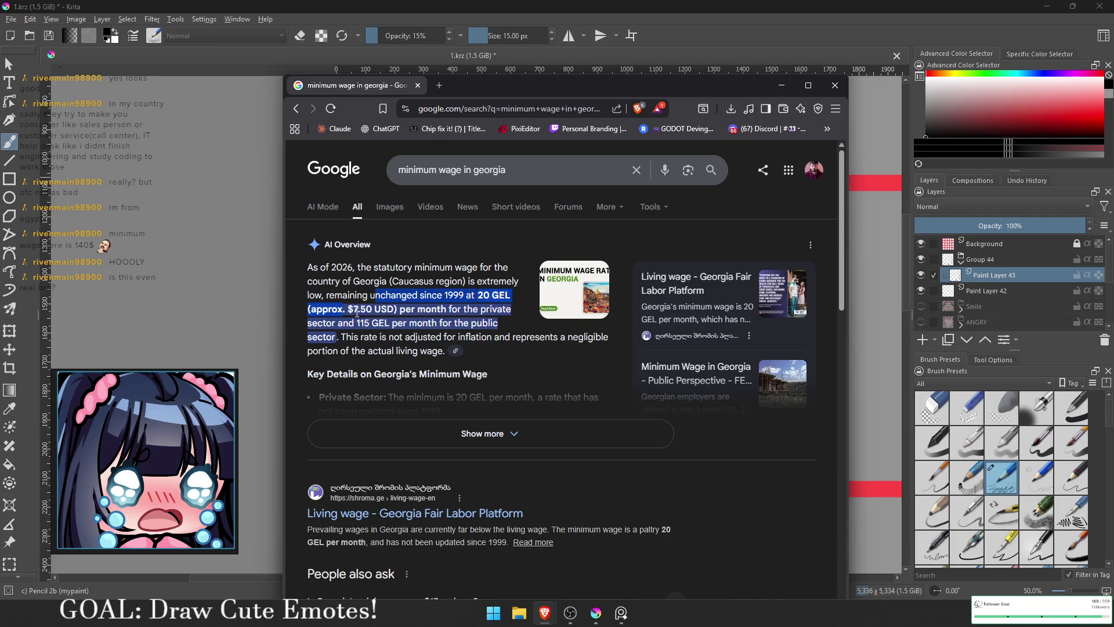
{"action": "left_click", "coordinate": [356, 311]}
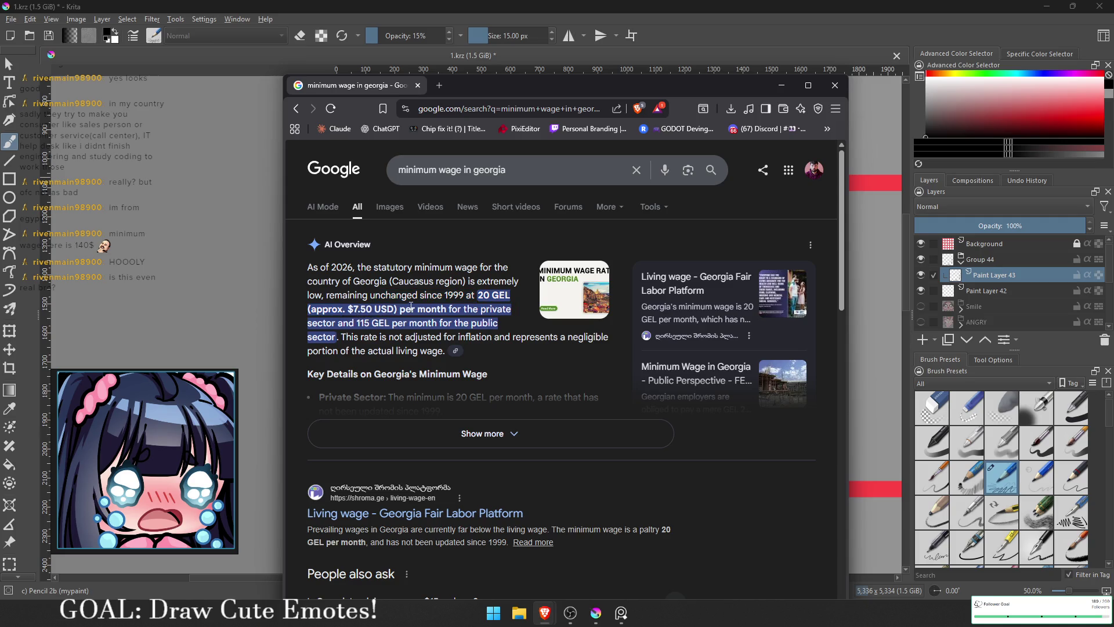
- Scroll through the search results and drag the Brave window aside to reveal Krita
{"action": "scroll", "coordinate": [403, 285], "scroll_direction": "down", "scroll_amount": 1}
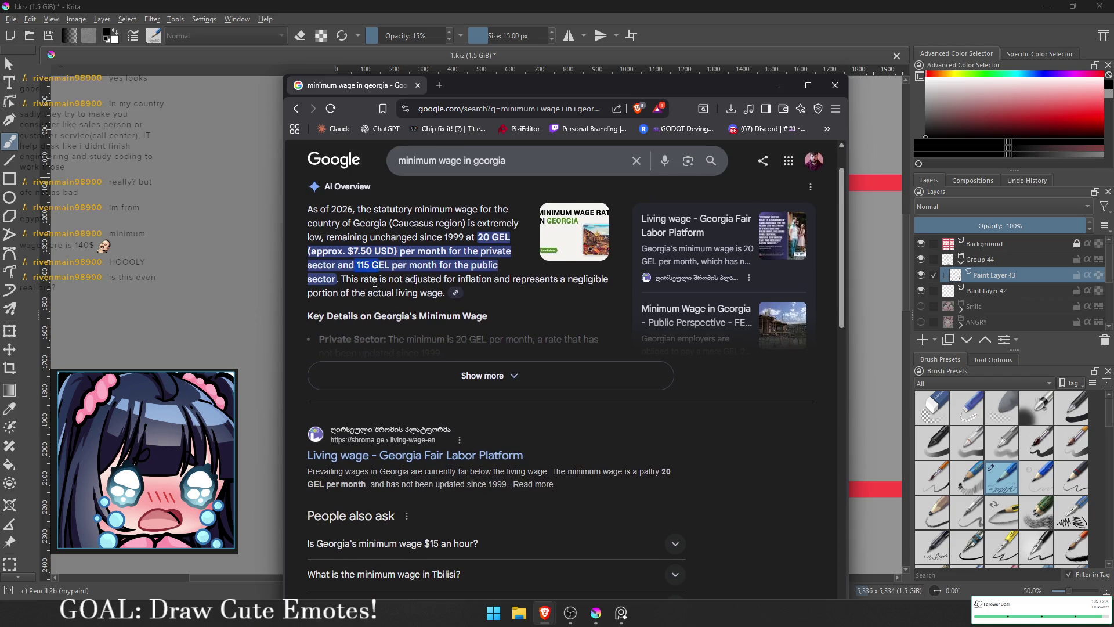
{"action": "scroll", "coordinate": [370, 280], "scroll_direction": "down", "scroll_amount": 7}
{"action": "left_click", "coordinate": [511, 109]}
{"action": "mouse_move", "coordinate": [541, 108]}
{"action": "left_mouse_down"}
{"action": "mouse_move", "coordinate": [561, 108]}
{"action": "mouse_move", "coordinate": [384, 121]}
{"action": "mouse_move", "coordinate": [407, 91]}
{"action": "mouse_move", "coordinate": [477, 61]}
{"action": "left_mouse_up"}
{"action": "scroll", "coordinate": [336, 242], "scroll_direction": "down", "scroll_amount": 2}
{"action": "scroll", "coordinate": [423, 207], "scroll_direction": "up", "scroll_amount": 5}
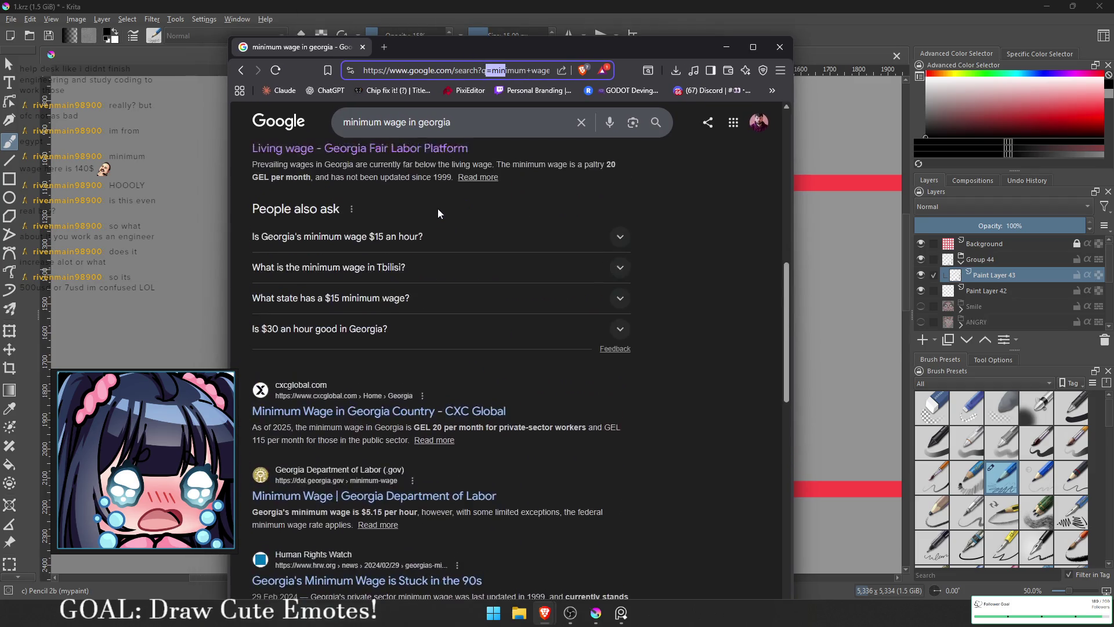
{"action": "scroll", "coordinate": [423, 207], "scroll_direction": "up", "scroll_amount": 2}
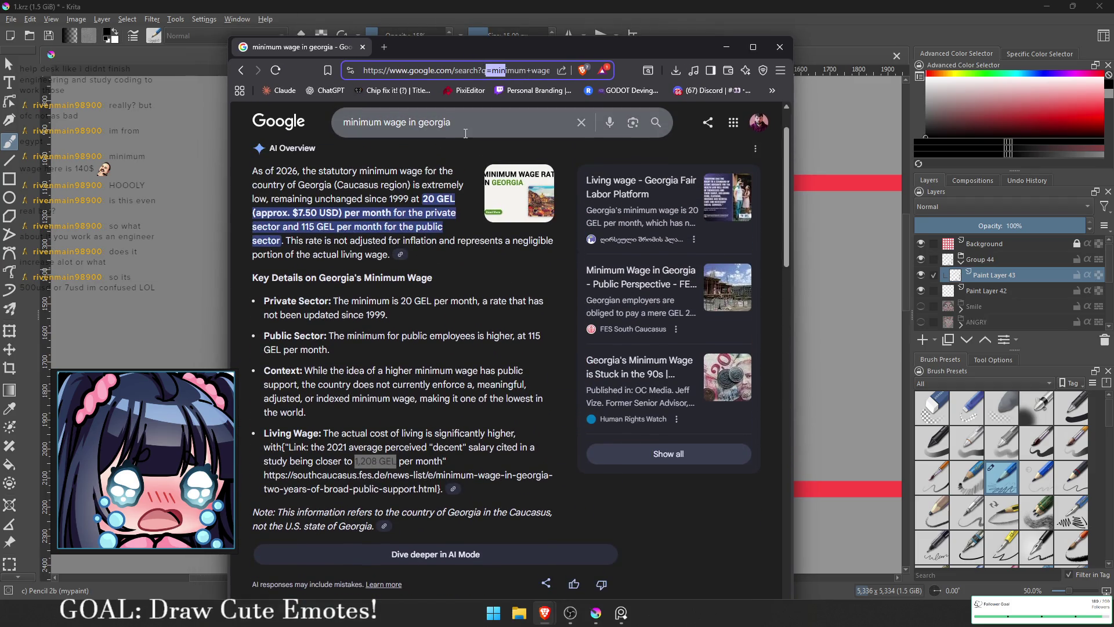
{"action": "mouse_move", "coordinate": [504, 50]}
{"action": "left_mouse_down"}
{"action": "mouse_move", "coordinate": [435, 78]}
{"action": "mouse_move", "coordinate": [574, 45]}
{"action": "mouse_move", "coordinate": [49, 174]}
{"action": "mouse_move", "coordinate": [547, 44]}
{"action": "mouse_move", "coordinate": [0, 44]}
{"action": "left_mouse_up"}
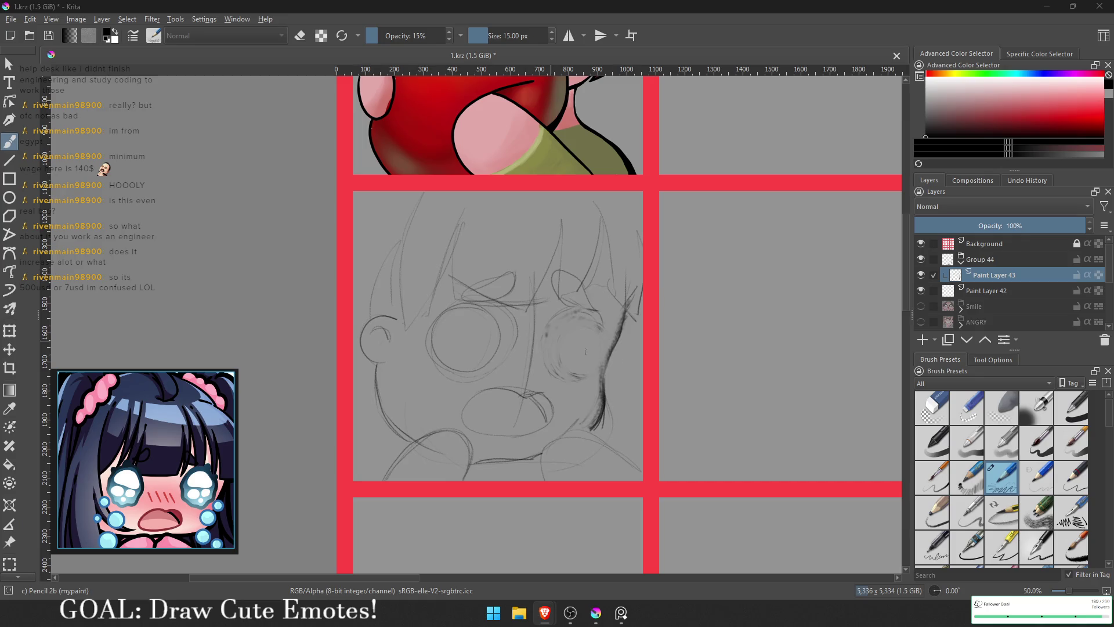
- Shade the right eye and draw a tear loop under the left eye with a streak down the cheek
{"action": "left_click_drag", "start_coordinate": [528, 348], "coordinate": [512, 341]}
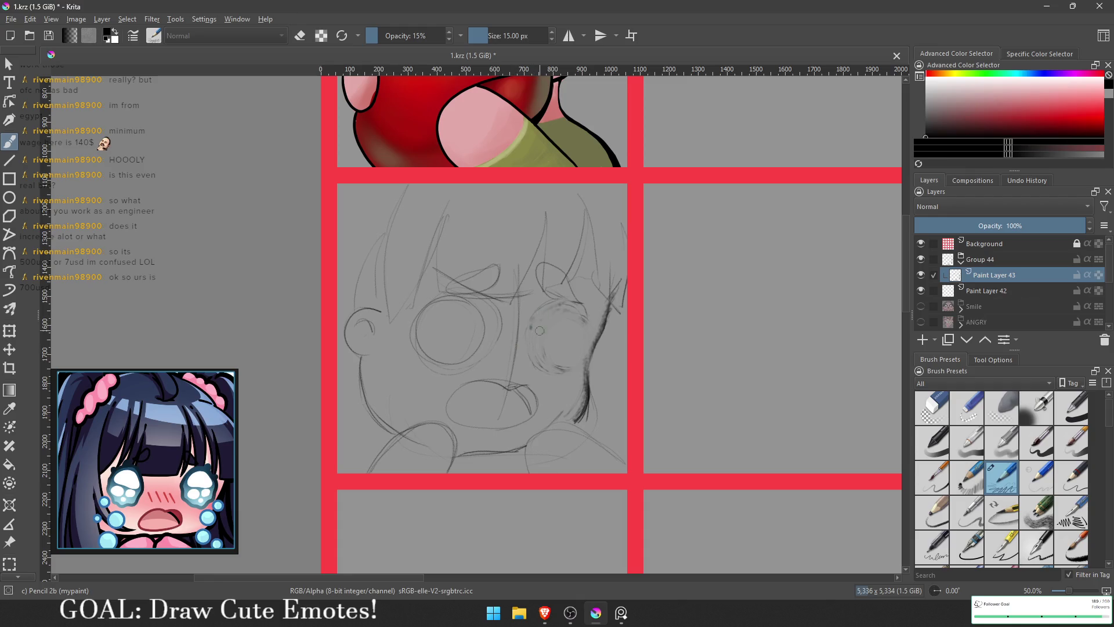
{"action": "mouse_move", "coordinate": [529, 319]}
{"action": "left_mouse_down"}
{"action": "mouse_move", "coordinate": [525, 334]}
{"action": "mouse_move", "coordinate": [587, 332]}
{"action": "mouse_move", "coordinate": [589, 353]}
{"action": "mouse_move", "coordinate": [563, 367]}
{"action": "left_mouse_up"}
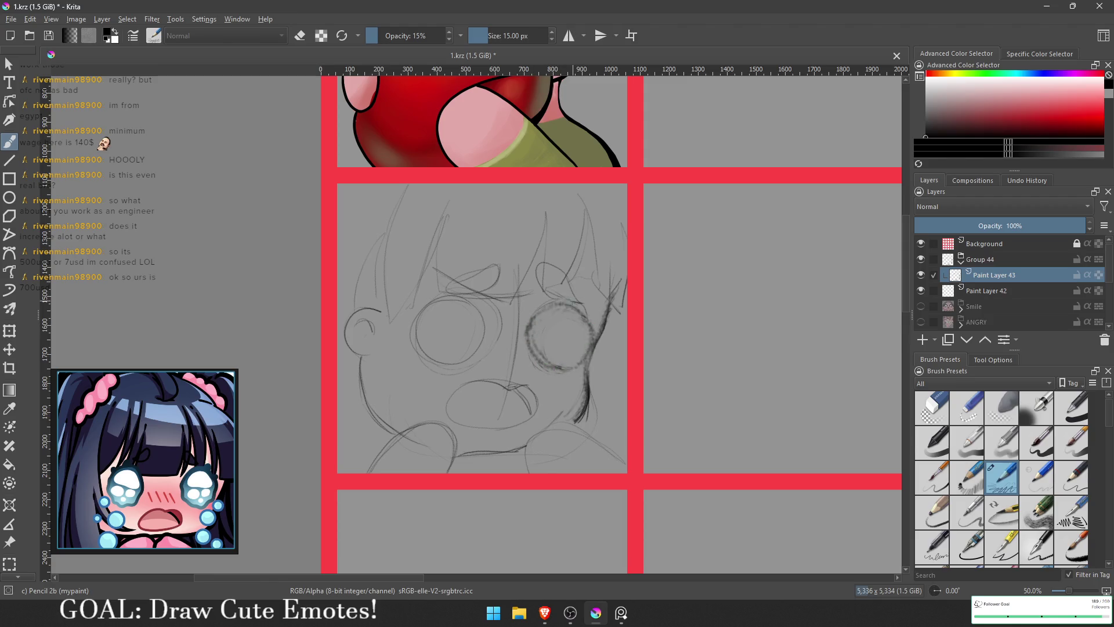
{"action": "left_click_drag", "start_coordinate": [426, 308], "coordinate": [458, 290]}
{"action": "left_click_drag", "start_coordinate": [406, 354], "coordinate": [359, 461]}
{"action": "left_click_drag", "start_coordinate": [441, 371], "coordinate": [450, 364]}
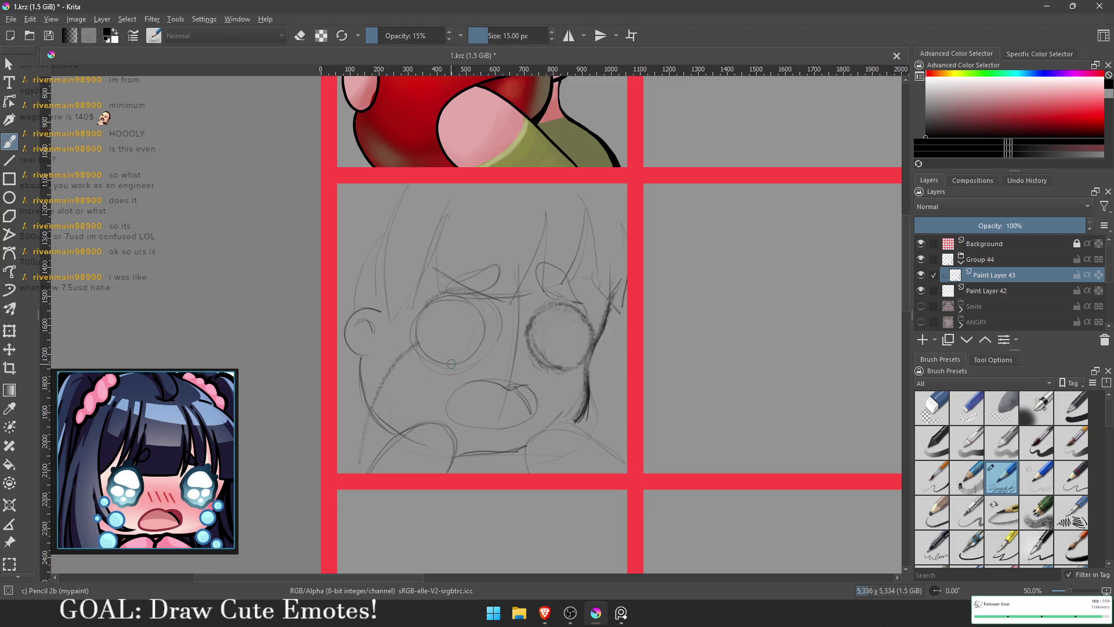
{"action": "mouse_move", "coordinate": [417, 424]}
{"action": "left_mouse_down"}
{"action": "mouse_move", "coordinate": [447, 366]}
{"action": "mouse_move", "coordinate": [442, 345]}
{"action": "mouse_move", "coordinate": [409, 334]}
{"action": "mouse_move", "coordinate": [447, 343]}
{"action": "mouse_move", "coordinate": [423, 408]}
{"action": "left_mouse_up"}
{"action": "left_click_drag", "start_coordinate": [451, 350], "coordinate": [472, 363]}
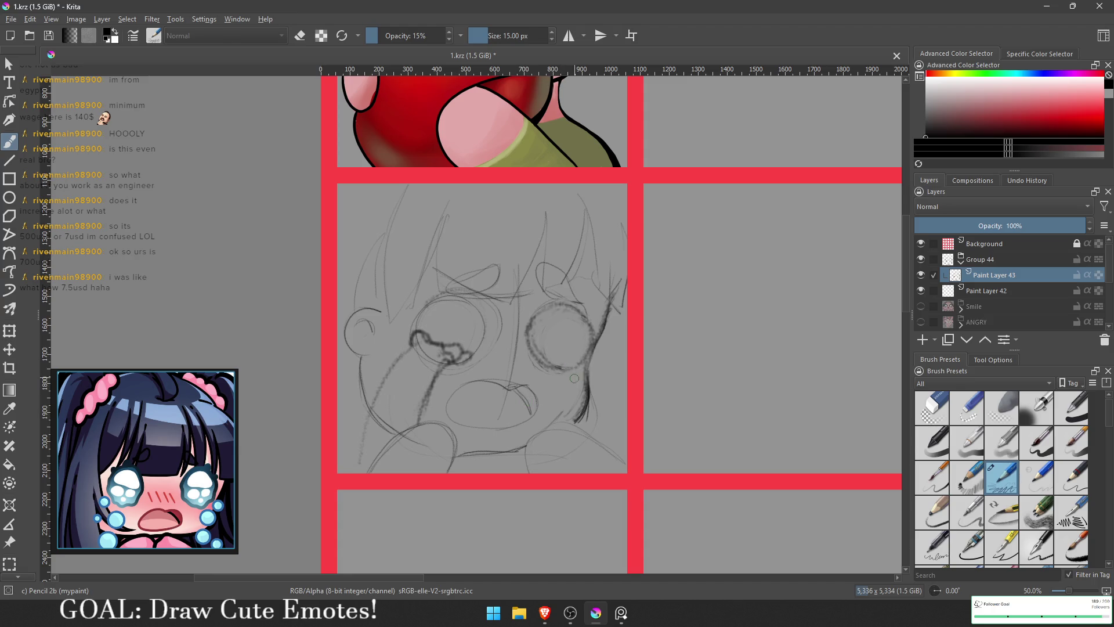
- Darken the right eye's edges, sketch a tear streak below it, deepen the left tear, then switch to Brave
{"action": "mouse_move", "coordinate": [562, 370]}
{"action": "left_mouse_down"}
{"action": "mouse_move", "coordinate": [554, 364]}
{"action": "mouse_move", "coordinate": [588, 354]}
{"action": "mouse_move", "coordinate": [609, 447]}
{"action": "mouse_move", "coordinate": [590, 369]}
{"action": "left_mouse_up"}
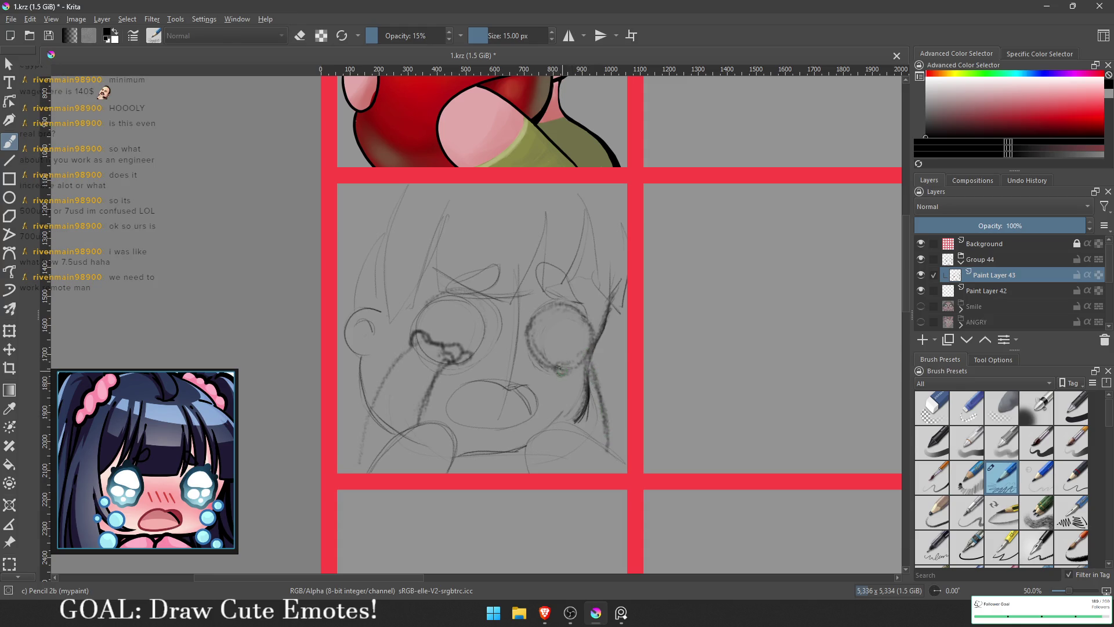
{"action": "mouse_move", "coordinate": [557, 374]}
{"action": "left_mouse_down"}
{"action": "mouse_move", "coordinate": [566, 422]}
{"action": "mouse_move", "coordinate": [558, 370]}
{"action": "mouse_move", "coordinate": [606, 436]}
{"action": "left_mouse_up"}
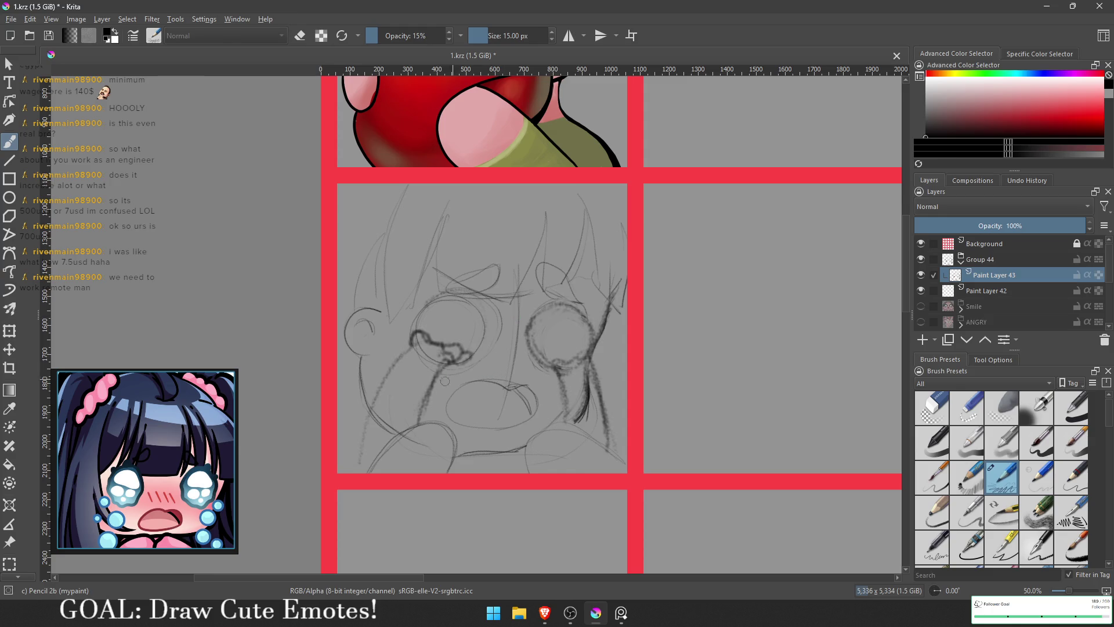
{"action": "left_click_drag", "start_coordinate": [428, 384], "coordinate": [420, 424]}
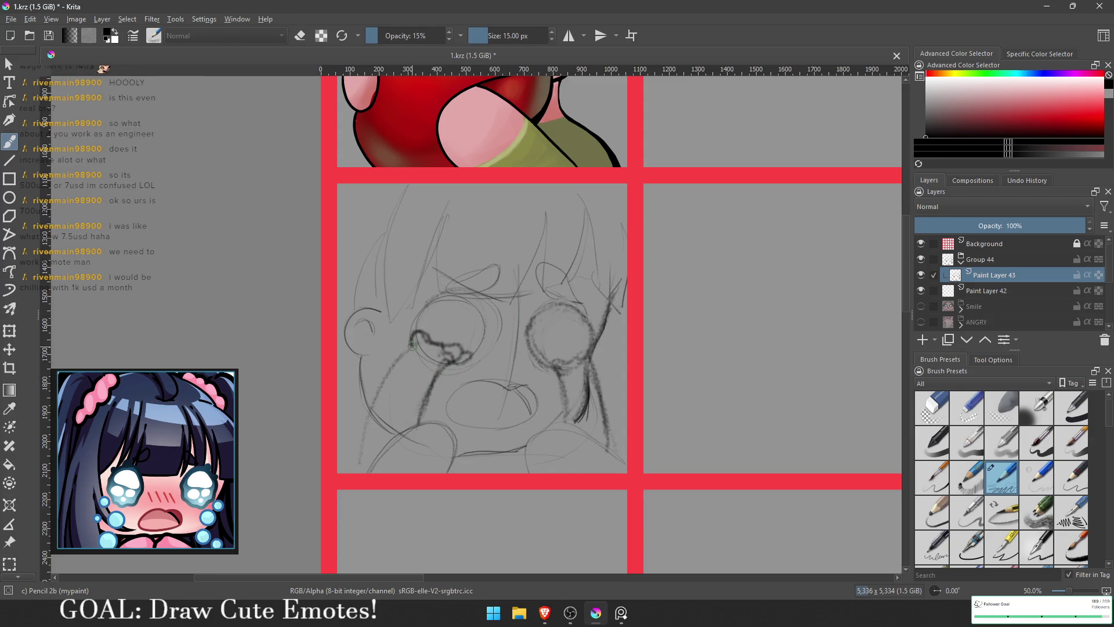
{"action": "mouse_move", "coordinate": [380, 378]}
{"action": "left_mouse_down"}
{"action": "mouse_move", "coordinate": [352, 462]}
{"action": "mouse_move", "coordinate": [381, 383]}
{"action": "left_mouse_up"}
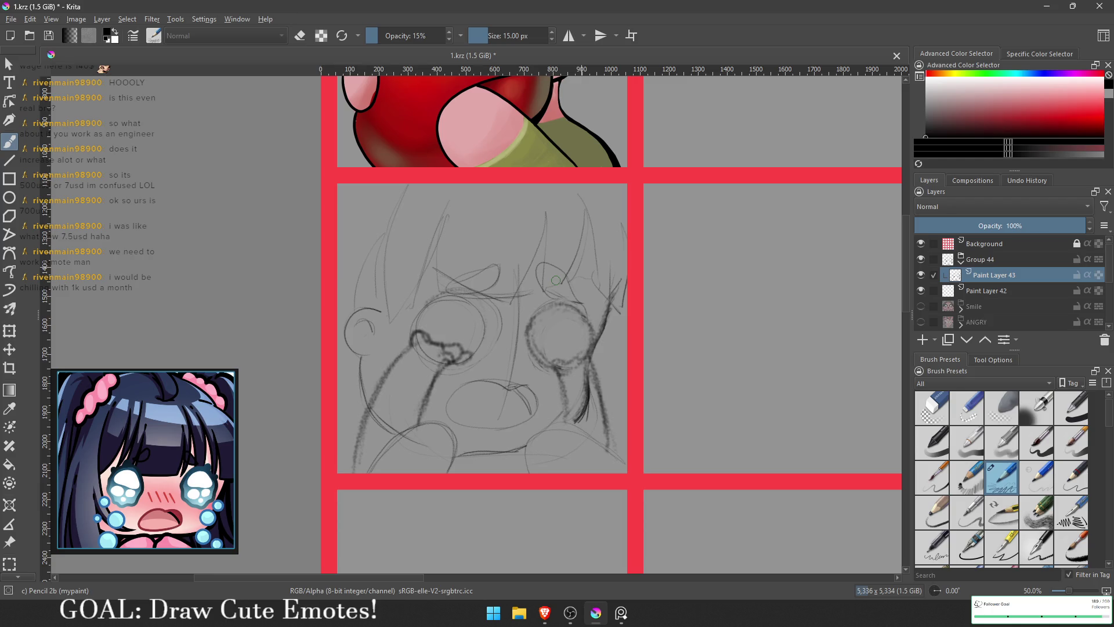
{"action": "mouse_move", "coordinate": [525, 350]}
{"action": "left_mouse_down"}
{"action": "mouse_move", "coordinate": [539, 318]}
{"action": "mouse_move", "coordinate": [577, 314]}
{"action": "left_mouse_up"}
{"action": "key", "text": "alt+Tab"}
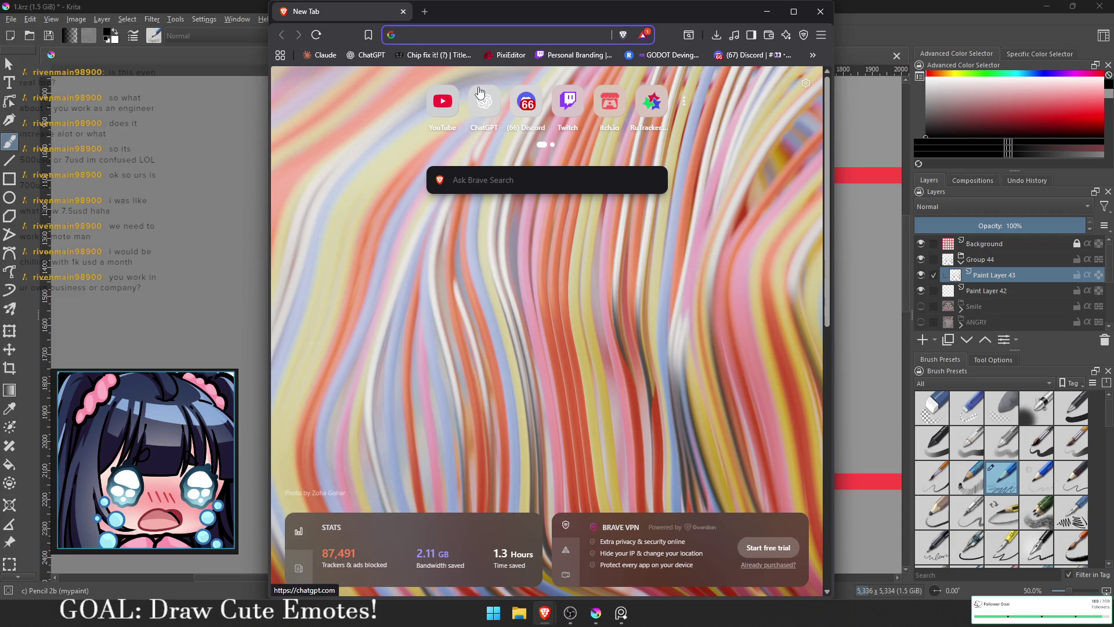
- Dismiss Brave's address-bar suggestions and bring the Krita canvas back to the front
{"action": "left_click", "coordinate": [510, 40]}
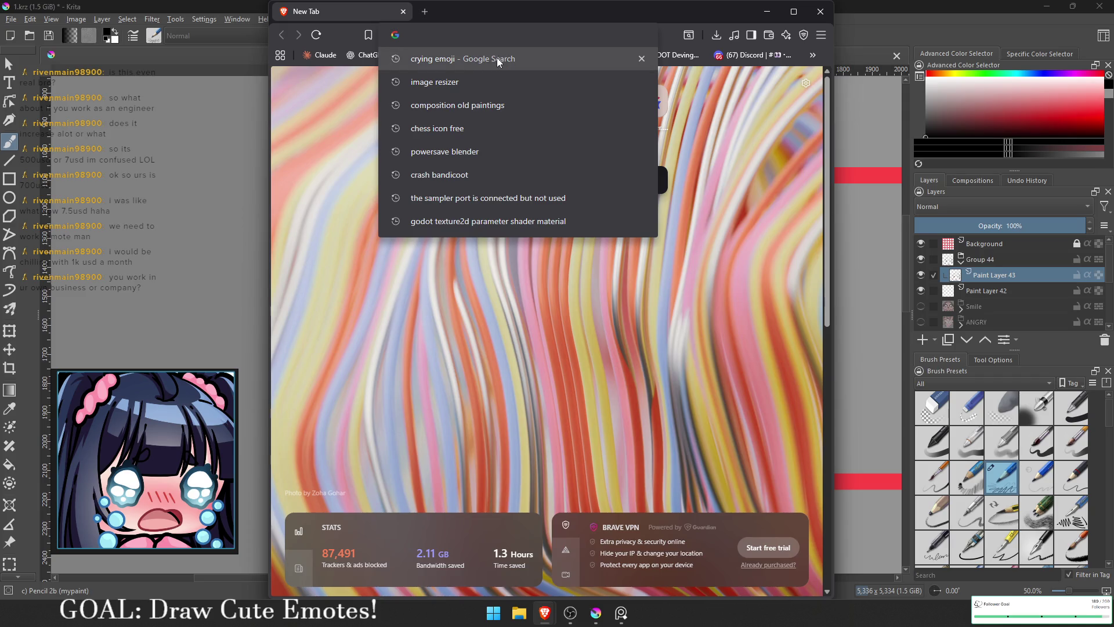
{"action": "left_click", "coordinate": [485, 14]}
{"action": "left_click", "coordinate": [4, 57]}
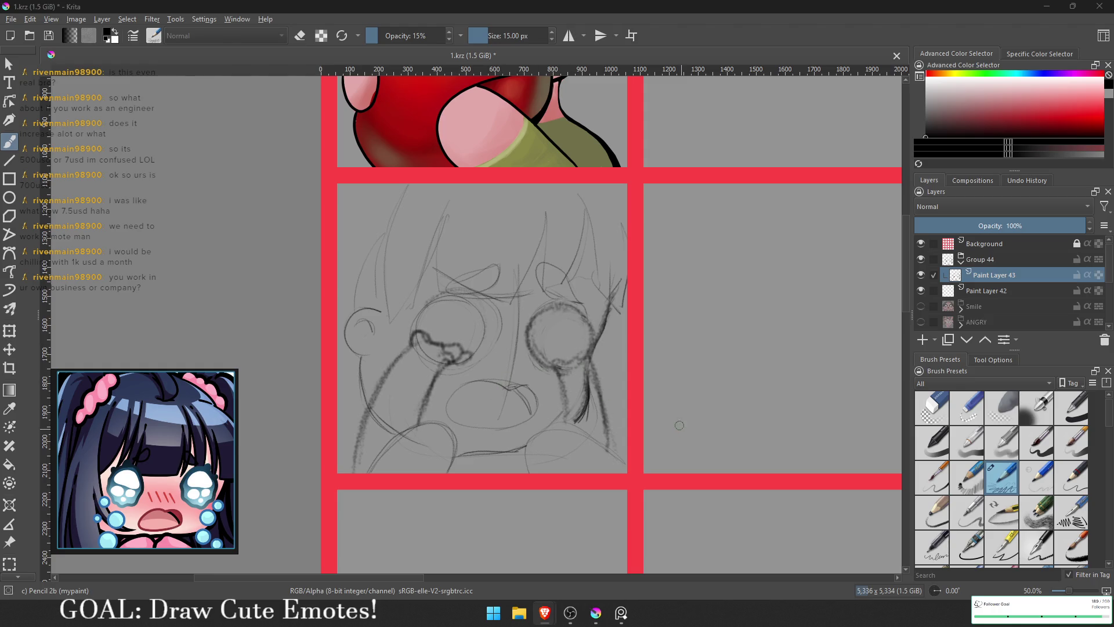
- Shrink the brush to 9 px, fade Paint Layer 43 to 25%, add Paint Layer 45 and pick Pencil-3 Large 4B
{"action": "scroll", "coordinate": [736, 329], "scroll_direction": "up", "scroll_amount": 1}
{"action": "key", "text": "bracketleft"}
{"action": "key", "text": "bracketleft"}
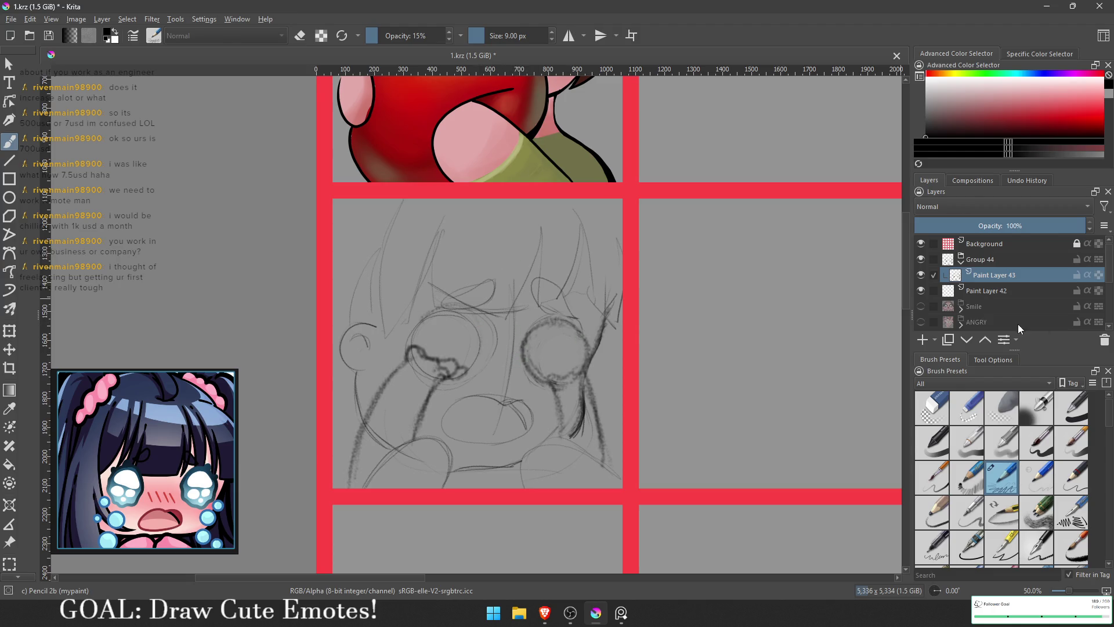
{"action": "left_click_drag", "start_coordinate": [1033, 228], "coordinate": [954, 226]}
{"action": "left_click", "coordinate": [958, 226]}
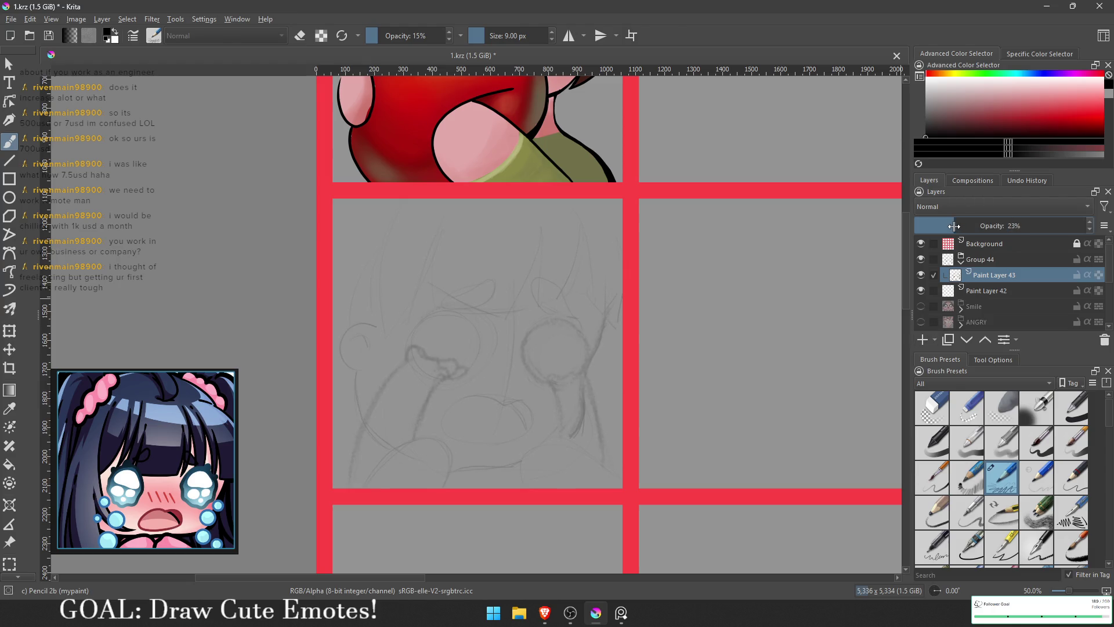
{"action": "left_click", "coordinate": [921, 341]}
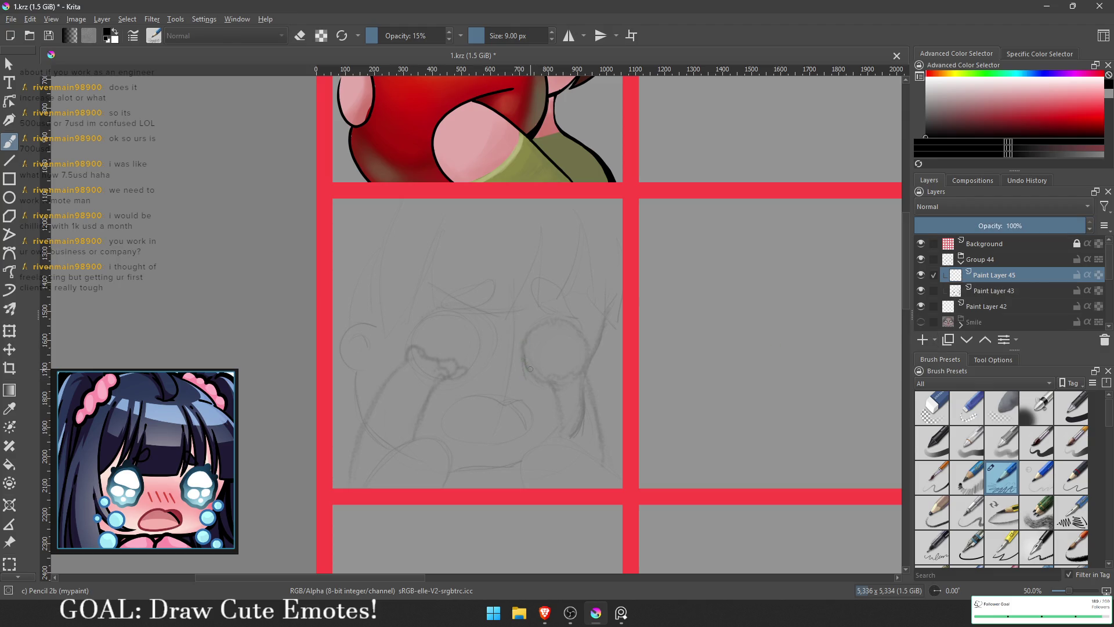
{"action": "left_click", "coordinate": [931, 467]}
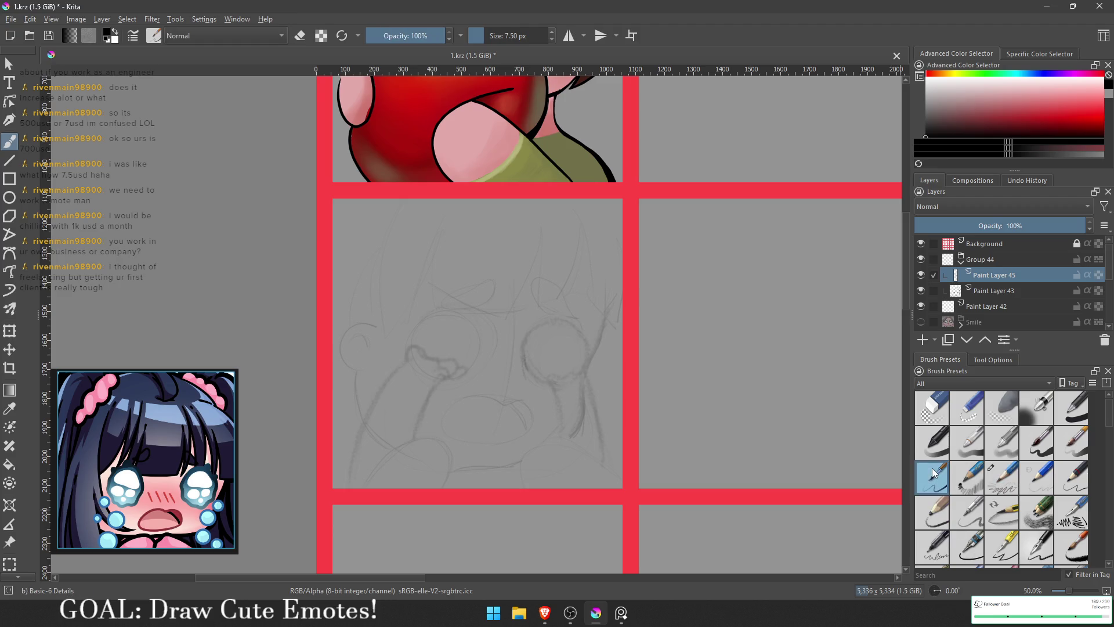
{"action": "left_click", "coordinate": [933, 510]}
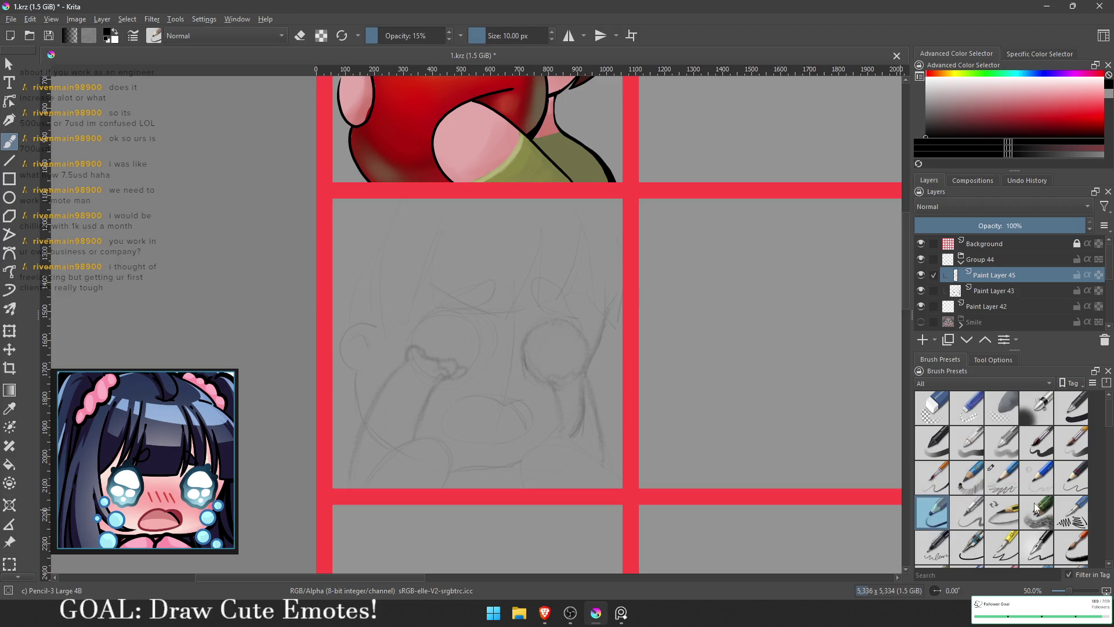
- Ink the loop shapes of both eyes and the hair strands above the eyes and near the right ear
{"action": "mouse_move", "coordinate": [537, 380]}
{"action": "left_mouse_down"}
{"action": "mouse_move", "coordinate": [528, 328]}
{"action": "mouse_move", "coordinate": [570, 321]}
{"action": "mouse_move", "coordinate": [588, 358]}
{"action": "left_mouse_up"}
{"action": "mouse_move", "coordinate": [570, 319]}
{"action": "left_mouse_down"}
{"action": "mouse_move", "coordinate": [536, 293]}
{"action": "mouse_move", "coordinate": [561, 285]}
{"action": "mouse_move", "coordinate": [573, 310]}
{"action": "left_mouse_up"}
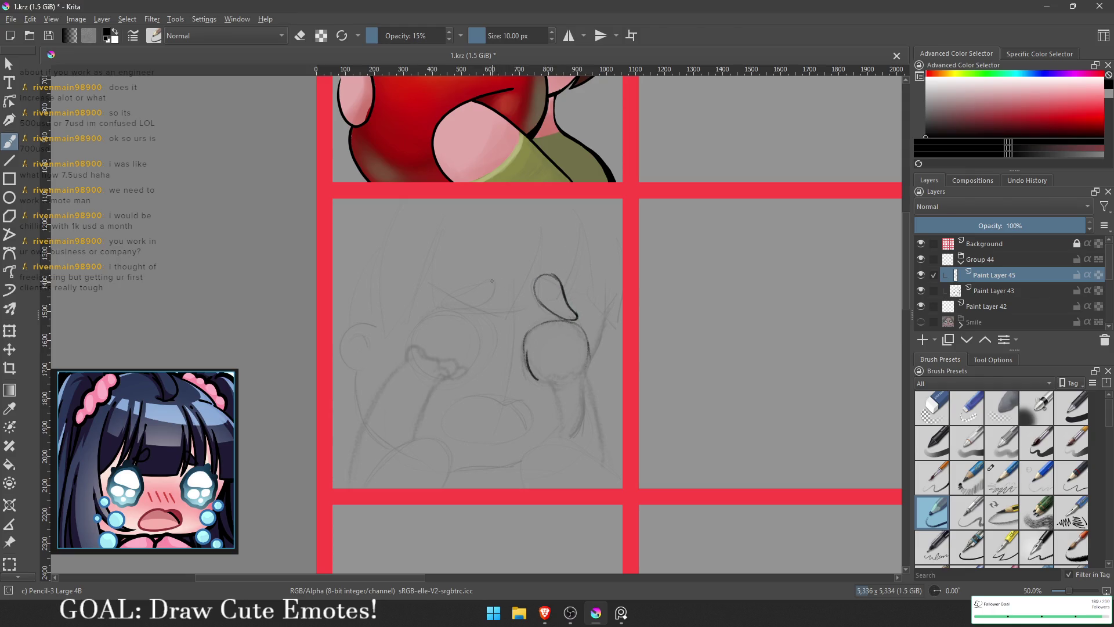
{"action": "mouse_move", "coordinate": [492, 274]}
{"action": "left_mouse_down"}
{"action": "mouse_move", "coordinate": [493, 309]}
{"action": "mouse_move", "coordinate": [442, 310]}
{"action": "mouse_move", "coordinate": [434, 298]}
{"action": "mouse_move", "coordinate": [492, 275]}
{"action": "left_mouse_up"}
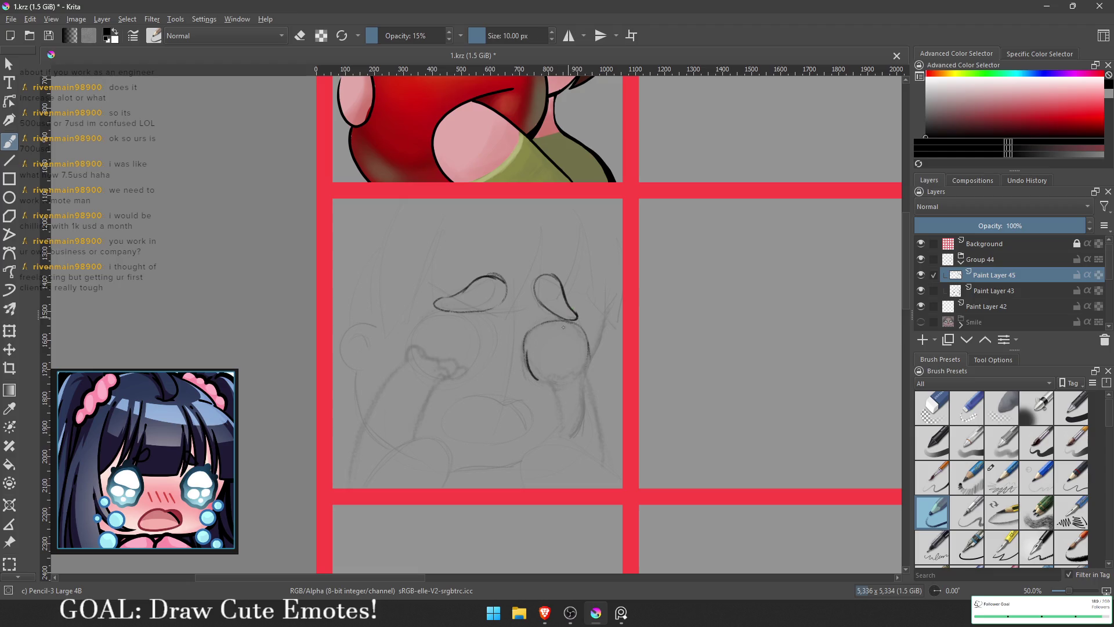
{"action": "key", "text": "e"}
{"action": "key", "text": "e"}
{"action": "mouse_move", "coordinate": [503, 302]}
{"action": "left_mouse_down"}
{"action": "mouse_move", "coordinate": [537, 287]}
{"action": "mouse_move", "coordinate": [546, 237]}
{"action": "mouse_move", "coordinate": [572, 277]}
{"action": "mouse_move", "coordinate": [569, 301]}
{"action": "left_mouse_up"}
{"action": "left_click_drag", "start_coordinate": [568, 261], "coordinate": [551, 241]}
{"action": "left_click_drag", "start_coordinate": [565, 297], "coordinate": [578, 307]}
{"action": "mouse_move", "coordinate": [582, 229]}
{"action": "left_mouse_down"}
{"action": "mouse_move", "coordinate": [596, 256]}
{"action": "mouse_move", "coordinate": [583, 299]}
{"action": "mouse_move", "coordinate": [606, 310]}
{"action": "mouse_move", "coordinate": [615, 244]}
{"action": "left_mouse_up"}
{"action": "mouse_move", "coordinate": [593, 200]}
{"action": "left_mouse_down"}
{"action": "mouse_move", "coordinate": [622, 261]}
{"action": "mouse_move", "coordinate": [622, 250]}
{"action": "left_mouse_up"}
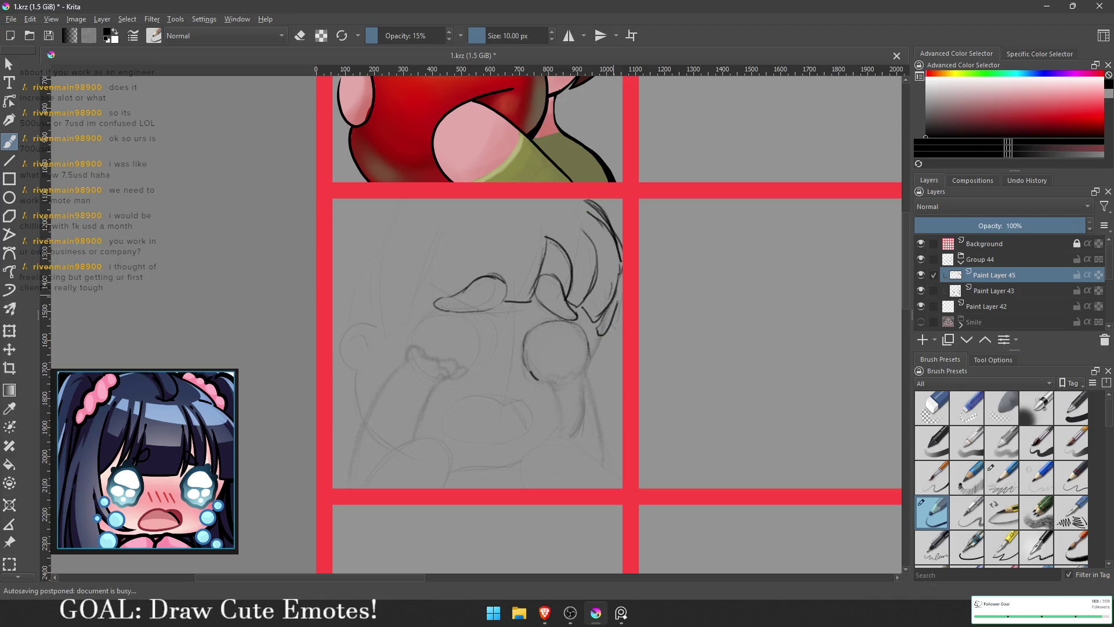
- Sample black from the line art and draw hair curves and the right side of the face
{"action": "left_click", "coordinate": [603, 326], "text": "ctrl"}
{"action": "mouse_move", "coordinate": [603, 325]}
{"action": "left_mouse_down"}
{"action": "mouse_move", "coordinate": [603, 338]}
{"action": "mouse_move", "coordinate": [622, 281]}
{"action": "mouse_move", "coordinate": [620, 315]}
{"action": "mouse_move", "coordinate": [590, 356]}
{"action": "left_mouse_up"}
{"action": "left_click", "coordinate": [601, 329], "text": "ctrl"}
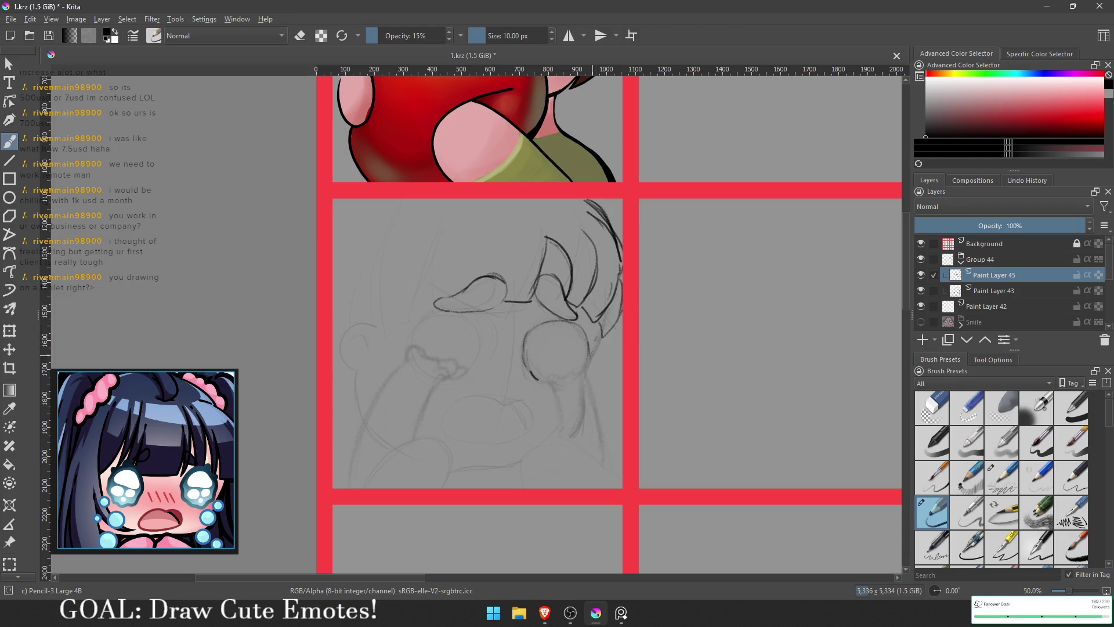
{"action": "left_click_drag", "start_coordinate": [600, 339], "coordinate": [578, 432]}
{"action": "left_click_drag", "start_coordinate": [594, 376], "coordinate": [590, 404]}
{"action": "left_click_drag", "start_coordinate": [606, 335], "coordinate": [585, 408]}
- Search Google for 'drawing monitor'
{"action": "mouse_move", "coordinate": [57, 548]}
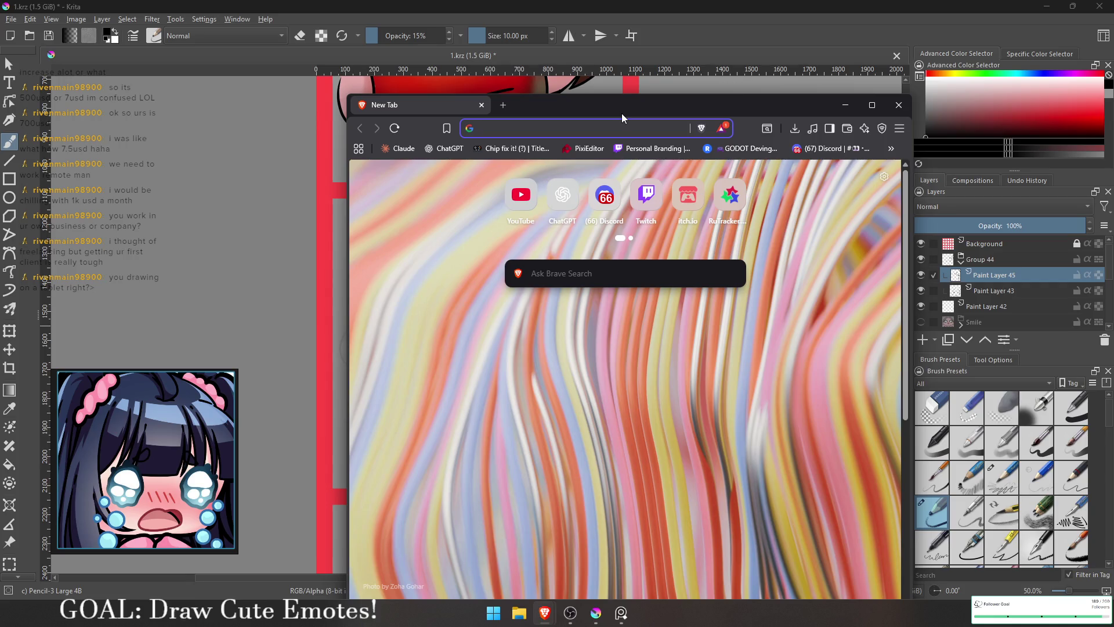
{"action": "type", "text": "drawing monitor"}
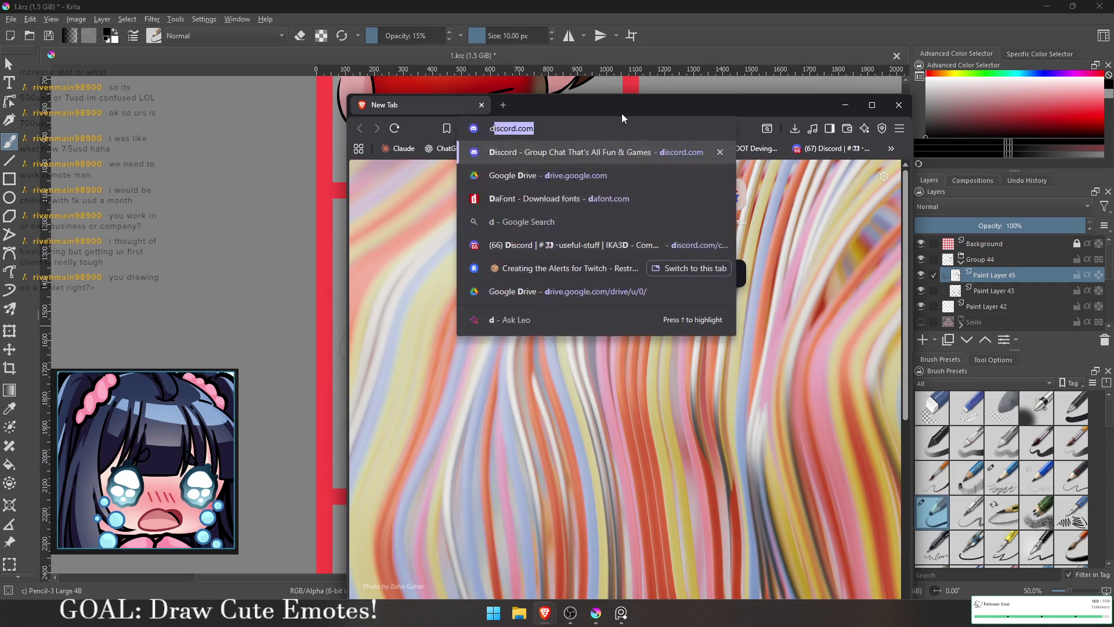
{"action": "key", "text": "Return"}
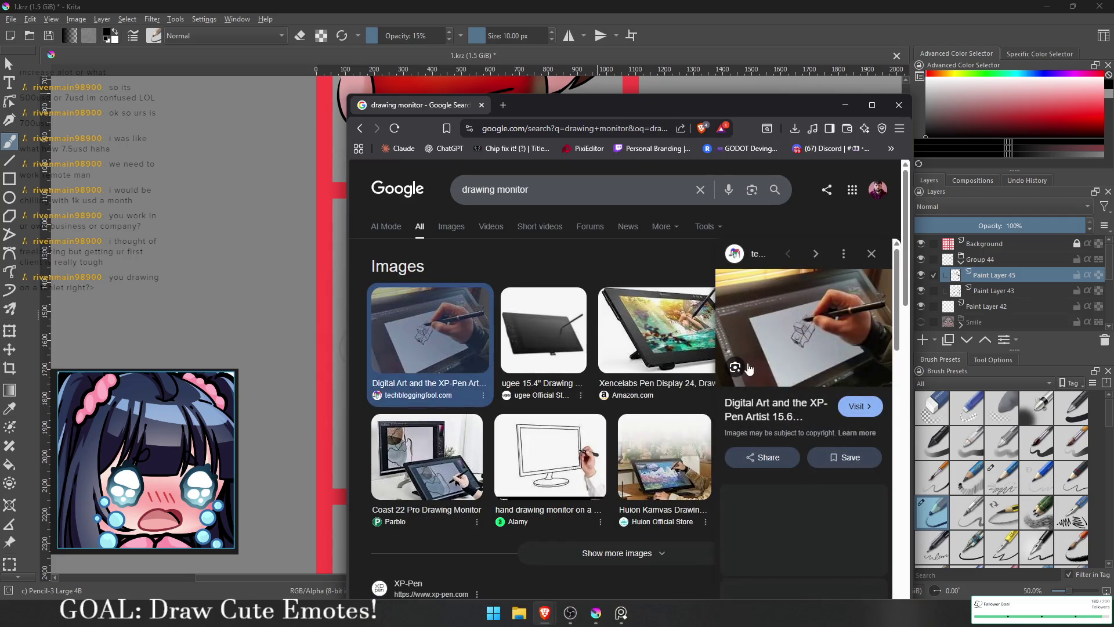
- Replace the query with 'xp pen 22 pro' and view the image results
{"action": "key", "text": "slash"}
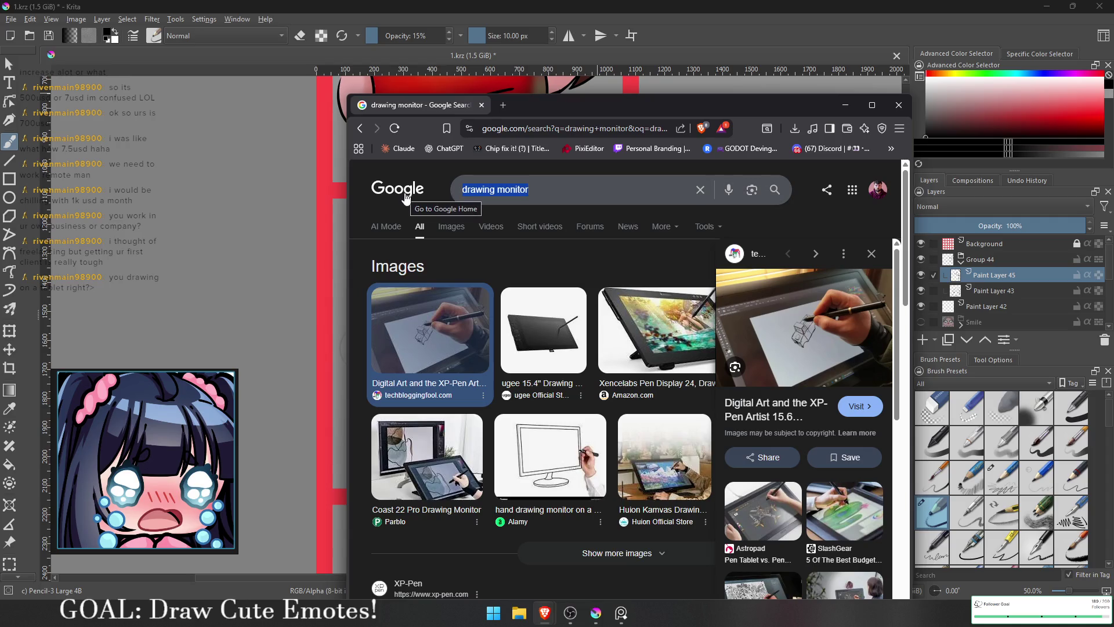
{"action": "type", "text": "xpp"}
{"action": "key", "text": "BackSpace"}
{"action": "type", "text": "pen 22"}
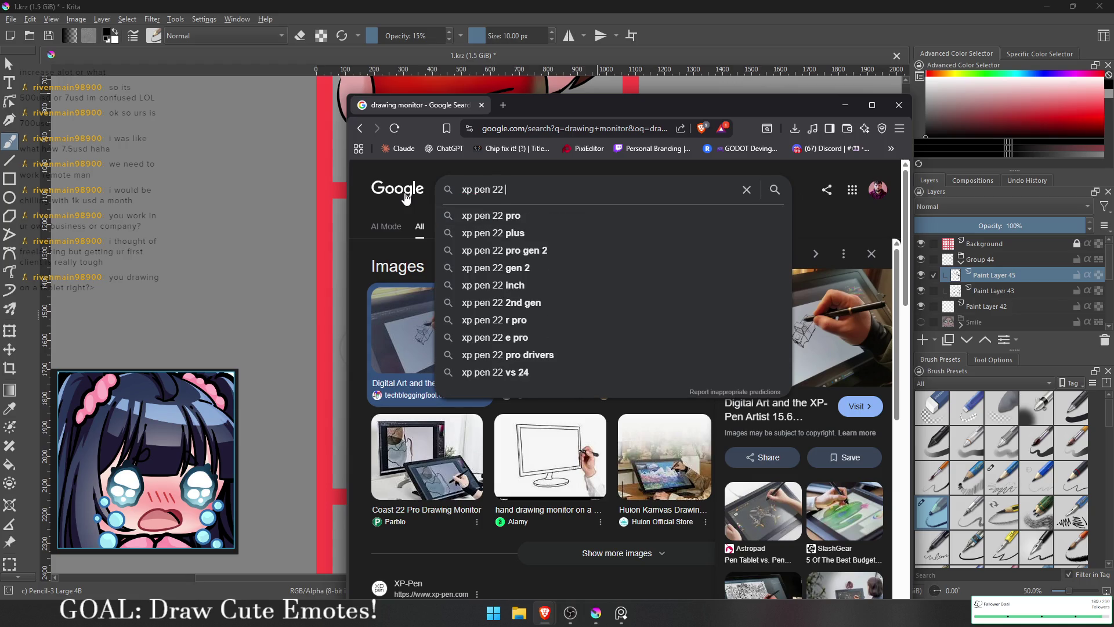
{"action": "type", "text": " pro"}
{"action": "key", "text": "Return"}
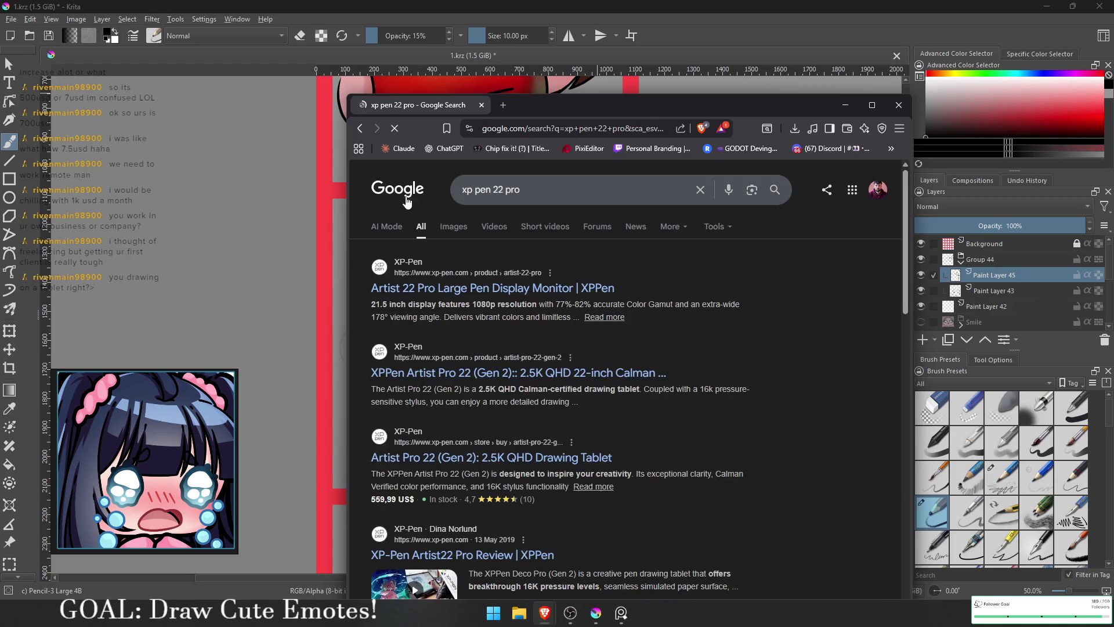
{"action": "left_click", "coordinate": [453, 226]}
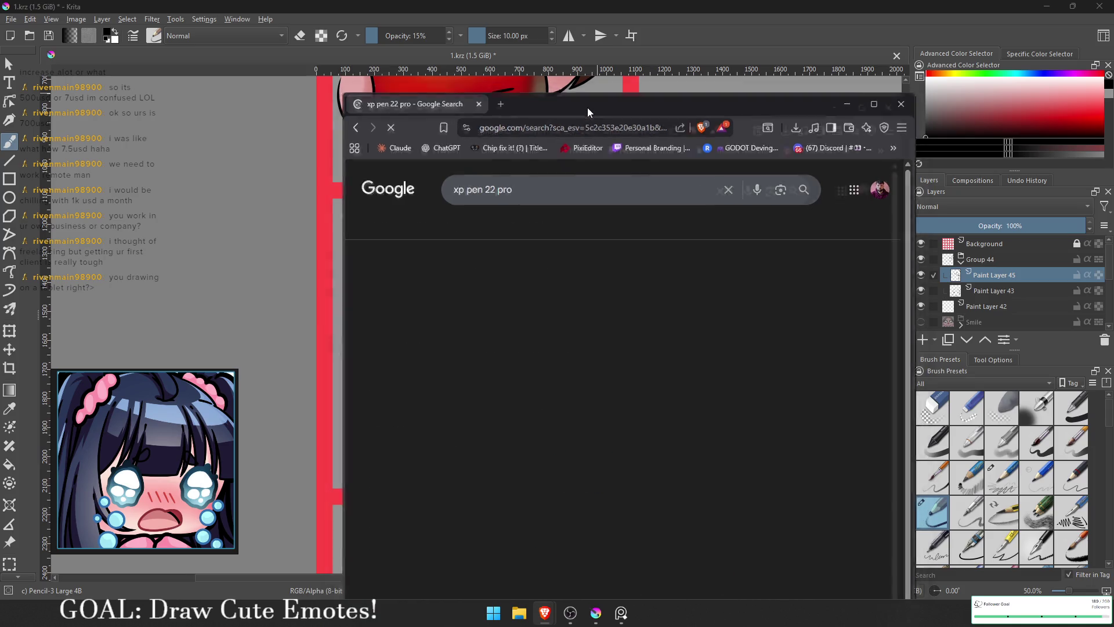
- Maximize Brave, preview the Artist 22 Pro display image, then minimize the browser
{"action": "double_click", "coordinate": [587, 107]}
{"action": "left_click", "coordinate": [259, 250]}
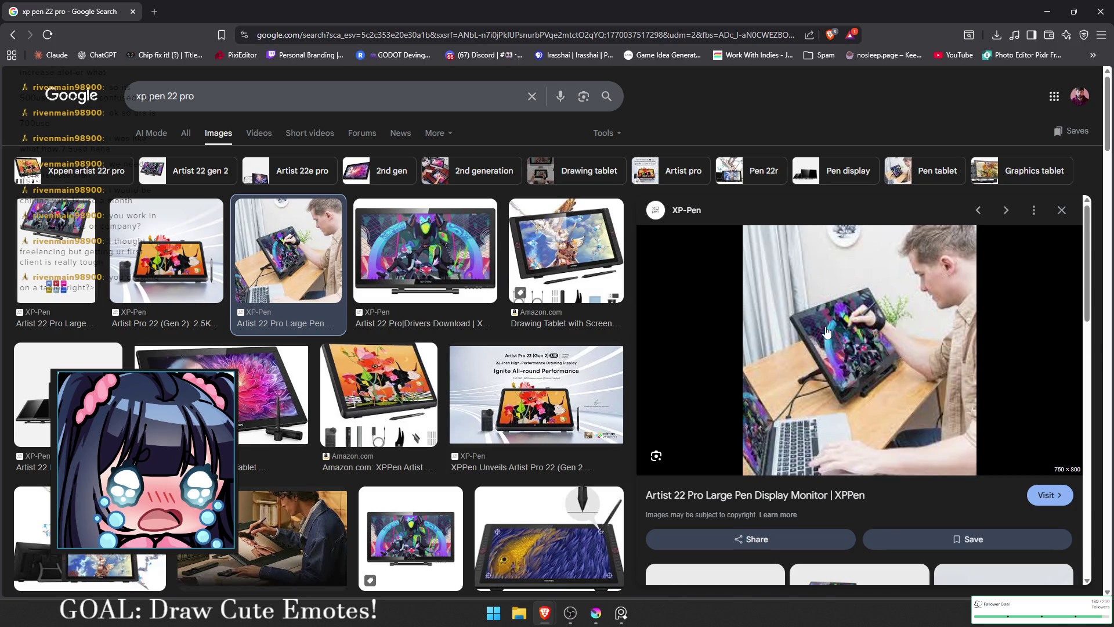
{"action": "left_click", "coordinate": [1101, 12]}
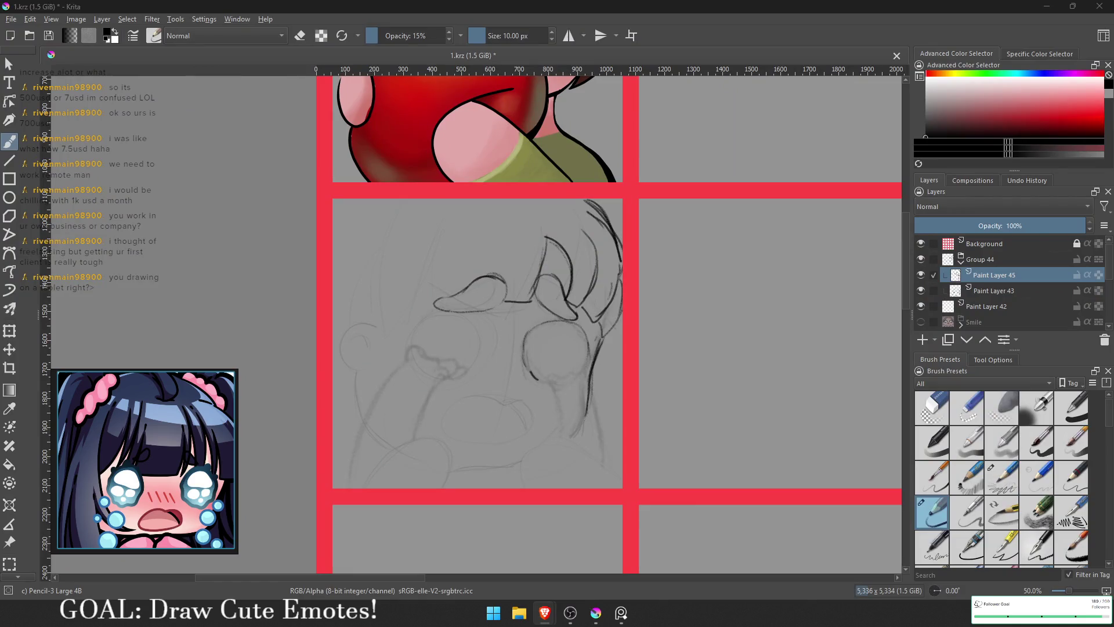
- Darken the left eye outline and the right eye with its tear shape and arm below
{"action": "left_click", "coordinate": [459, 293]}
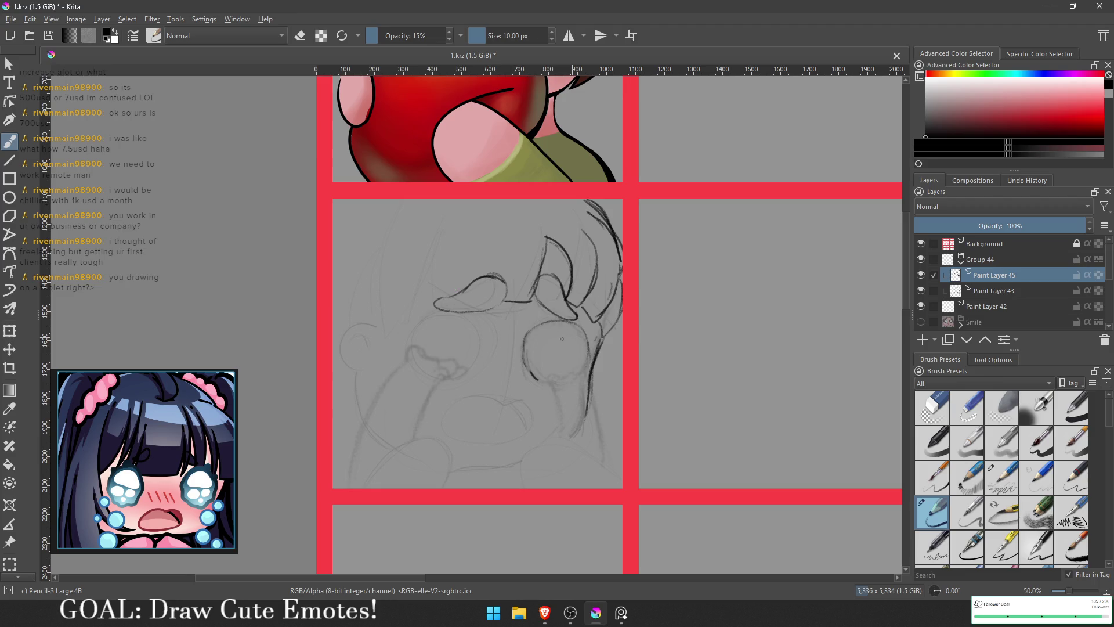
{"action": "mouse_move", "coordinate": [484, 323]}
{"action": "left_mouse_down"}
{"action": "mouse_move", "coordinate": [485, 346]}
{"action": "mouse_move", "coordinate": [422, 357]}
{"action": "mouse_move", "coordinate": [424, 369]}
{"action": "mouse_move", "coordinate": [451, 376]}
{"action": "mouse_move", "coordinate": [483, 348]}
{"action": "mouse_move", "coordinate": [468, 305]}
{"action": "mouse_move", "coordinate": [484, 316]}
{"action": "mouse_move", "coordinate": [465, 373]}
{"action": "mouse_move", "coordinate": [483, 314]}
{"action": "mouse_move", "coordinate": [486, 351]}
{"action": "left_mouse_up"}
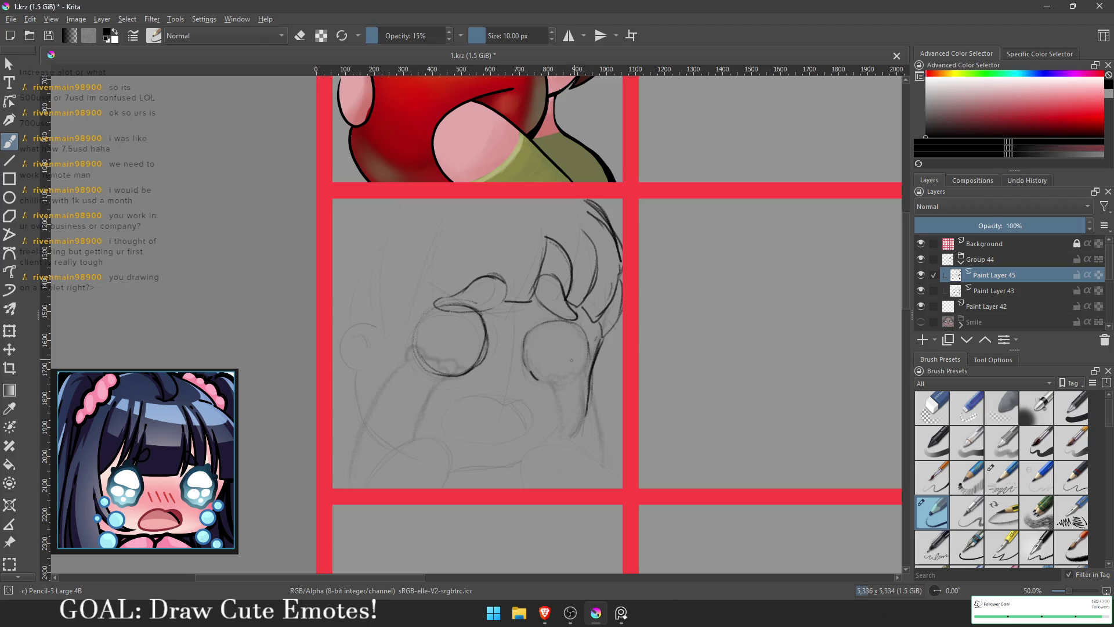
{"action": "mouse_move", "coordinate": [525, 338]}
{"action": "left_mouse_down"}
{"action": "mouse_move", "coordinate": [524, 363]}
{"action": "mouse_move", "coordinate": [547, 319]}
{"action": "left_mouse_up"}
{"action": "mouse_move", "coordinate": [541, 322]}
{"action": "left_mouse_down"}
{"action": "mouse_move", "coordinate": [571, 325]}
{"action": "mouse_move", "coordinate": [577, 352]}
{"action": "mouse_move", "coordinate": [536, 343]}
{"action": "mouse_move", "coordinate": [548, 342]}
{"action": "mouse_move", "coordinate": [538, 362]}
{"action": "mouse_move", "coordinate": [547, 348]}
{"action": "mouse_move", "coordinate": [574, 364]}
{"action": "mouse_move", "coordinate": [552, 371]}
{"action": "mouse_move", "coordinate": [583, 369]}
{"action": "mouse_move", "coordinate": [586, 478]}
{"action": "left_mouse_up"}
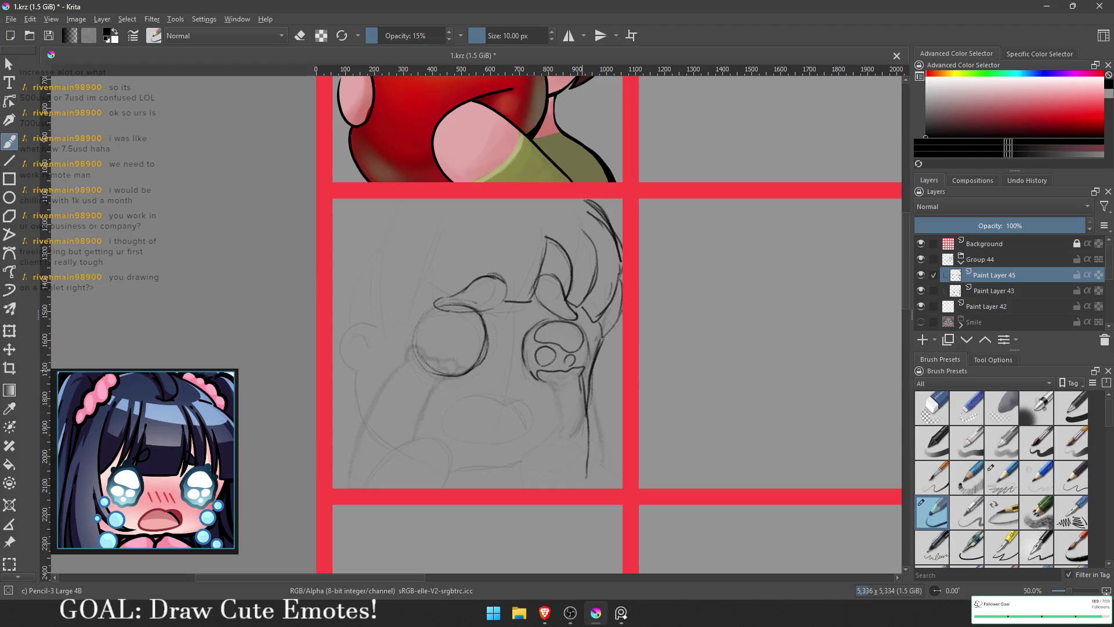
{"action": "left_click_drag", "start_coordinate": [548, 378], "coordinate": [541, 477]}
- Trace the left eye's lower edge, its reaching arm and tear loop, and the mouth's top curve
{"action": "left_click_drag", "start_coordinate": [586, 443], "coordinate": [586, 466]}
{"action": "mouse_move", "coordinate": [438, 375]}
{"action": "left_mouse_down"}
{"action": "mouse_move", "coordinate": [472, 364]}
{"action": "mouse_move", "coordinate": [409, 342]}
{"action": "mouse_move", "coordinate": [339, 481]}
{"action": "left_mouse_up"}
{"action": "mouse_move", "coordinate": [454, 371]}
{"action": "left_mouse_down"}
{"action": "mouse_move", "coordinate": [432, 397]}
{"action": "mouse_move", "coordinate": [400, 486]}
{"action": "left_mouse_up"}
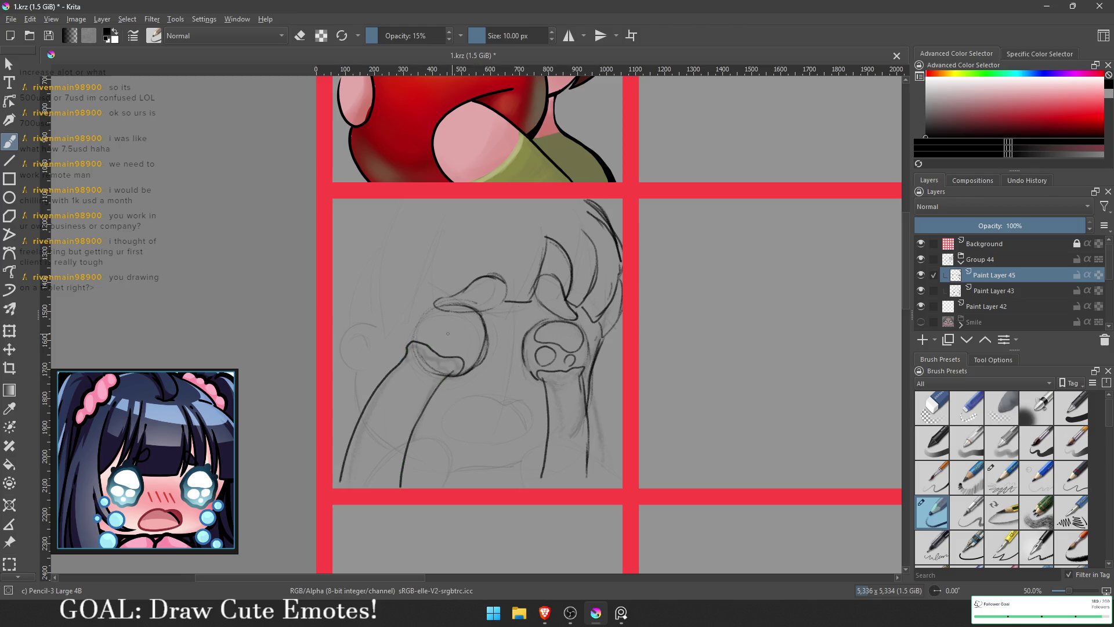
{"action": "mouse_move", "coordinate": [432, 325]}
{"action": "left_mouse_down"}
{"action": "mouse_move", "coordinate": [475, 319]}
{"action": "mouse_move", "coordinate": [439, 334]}
{"action": "mouse_move", "coordinate": [430, 326]}
{"action": "mouse_move", "coordinate": [429, 344]}
{"action": "mouse_move", "coordinate": [454, 347]}
{"action": "mouse_move", "coordinate": [459, 336]}
{"action": "left_mouse_up"}
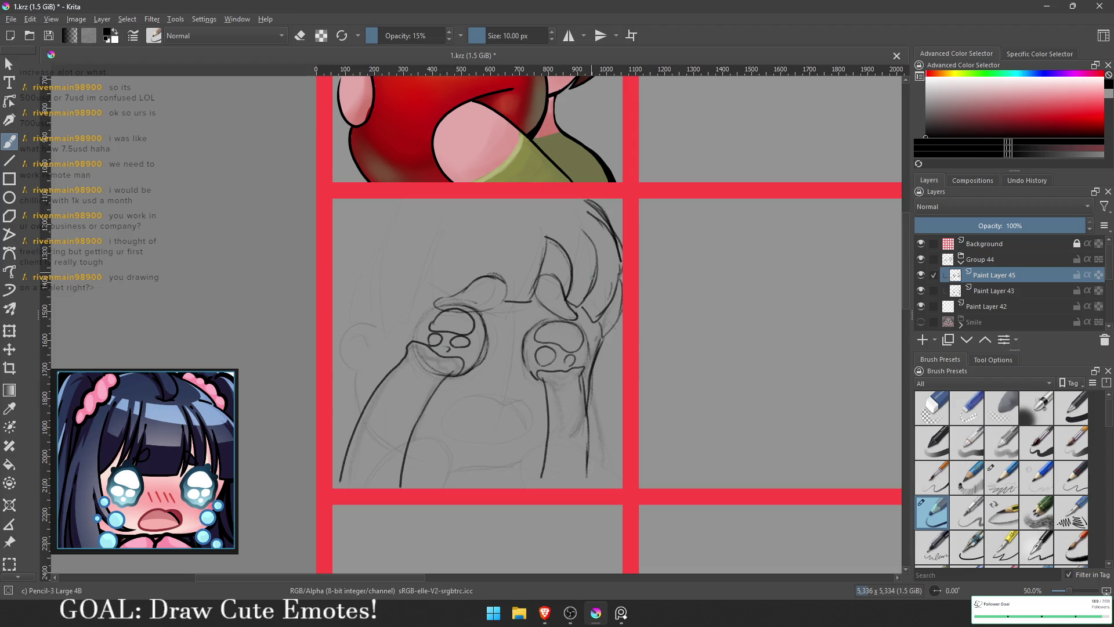
{"action": "left_click_drag", "start_coordinate": [571, 354], "coordinate": [569, 354]}
{"action": "mouse_move", "coordinate": [494, 400]}
{"action": "left_mouse_down"}
{"action": "mouse_move", "coordinate": [522, 400]}
{"action": "mouse_move", "coordinate": [528, 430]}
{"action": "mouse_move", "coordinate": [504, 444]}
{"action": "mouse_move", "coordinate": [439, 422]}
{"action": "mouse_move", "coordinate": [483, 397]}
{"action": "left_mouse_up"}
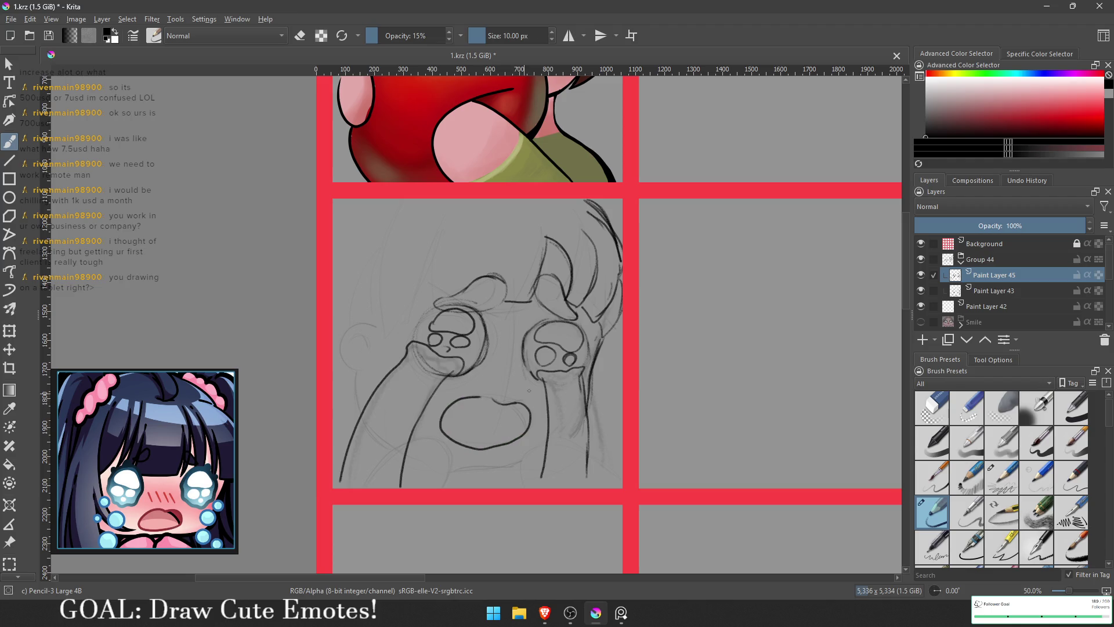
- Undo the oval mouth, redraw it open with a drip, and sketch lines beneath it
{"action": "key", "text": "ctrl+z"}
{"action": "mouse_move", "coordinate": [520, 402]}
{"action": "left_mouse_down"}
{"action": "mouse_move", "coordinate": [513, 439]}
{"action": "mouse_move", "coordinate": [493, 450]}
{"action": "mouse_move", "coordinate": [451, 439]}
{"action": "mouse_move", "coordinate": [496, 400]}
{"action": "mouse_move", "coordinate": [530, 428]}
{"action": "left_mouse_up"}
{"action": "key", "text": "ctrl+z"}
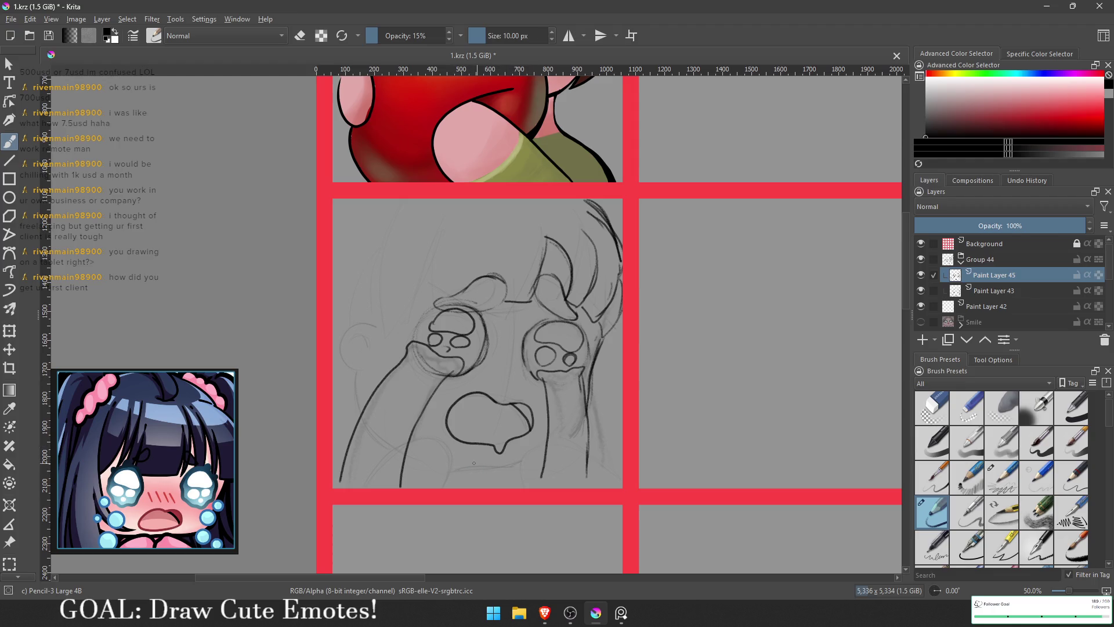
{"action": "left_click_drag", "start_coordinate": [458, 471], "coordinate": [491, 476]}
{"action": "mouse_move", "coordinate": [486, 473]}
{"action": "left_mouse_down"}
{"action": "mouse_move", "coordinate": [507, 475]}
{"action": "mouse_move", "coordinate": [546, 451]}
{"action": "left_mouse_up"}
{"action": "mouse_move", "coordinate": [546, 452]}
{"action": "left_mouse_down"}
{"action": "mouse_move", "coordinate": [516, 473]}
{"action": "mouse_move", "coordinate": [483, 475]}
{"action": "left_mouse_up"}
- Darken the left cheek outline, the arm's left edge and the ear's inner curl
{"action": "left_click_drag", "start_coordinate": [358, 361], "coordinate": [367, 388]}
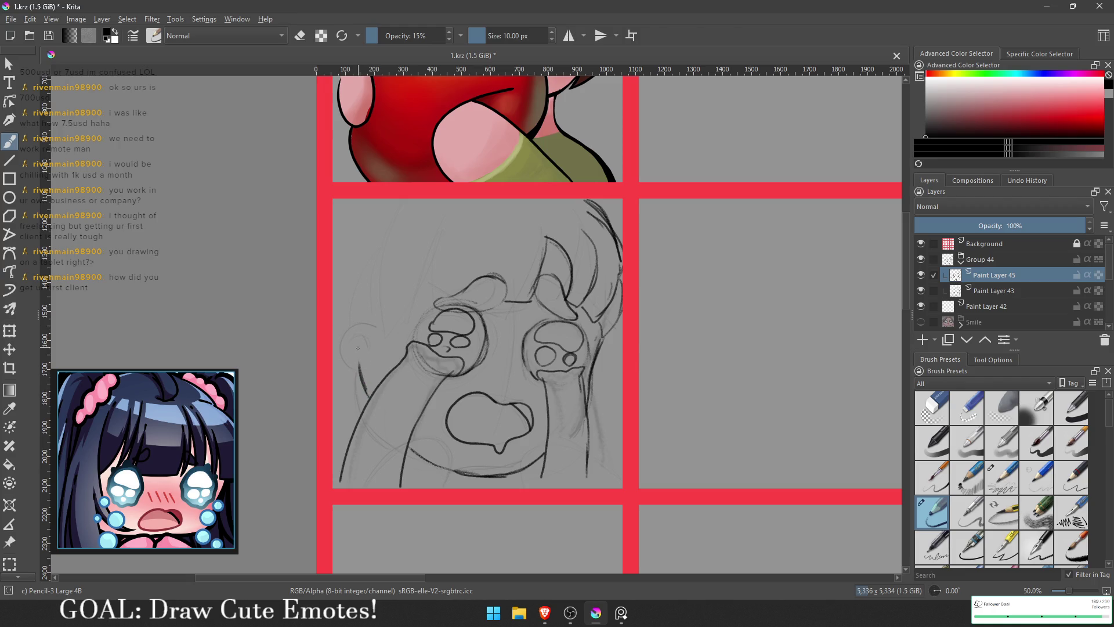
{"action": "mouse_move", "coordinate": [351, 354]}
{"action": "left_mouse_down"}
{"action": "mouse_move", "coordinate": [361, 367]}
{"action": "mouse_move", "coordinate": [348, 355]}
{"action": "mouse_move", "coordinate": [356, 322]}
{"action": "mouse_move", "coordinate": [368, 320]}
{"action": "mouse_move", "coordinate": [345, 345]}
{"action": "mouse_move", "coordinate": [358, 364]}
{"action": "left_mouse_up"}
{"action": "mouse_move", "coordinate": [363, 337]}
{"action": "left_mouse_down"}
{"action": "mouse_move", "coordinate": [364, 346]}
{"action": "mouse_move", "coordinate": [383, 334]}
{"action": "left_mouse_up"}
- Draw the left cheek line under the hair, the left side strand and the first bang strands
{"action": "left_click_drag", "start_coordinate": [371, 288], "coordinate": [388, 335]}
{"action": "mouse_move", "coordinate": [408, 275]}
{"action": "left_mouse_down"}
{"action": "mouse_move", "coordinate": [384, 336]}
{"action": "mouse_move", "coordinate": [399, 306]}
{"action": "left_mouse_up"}
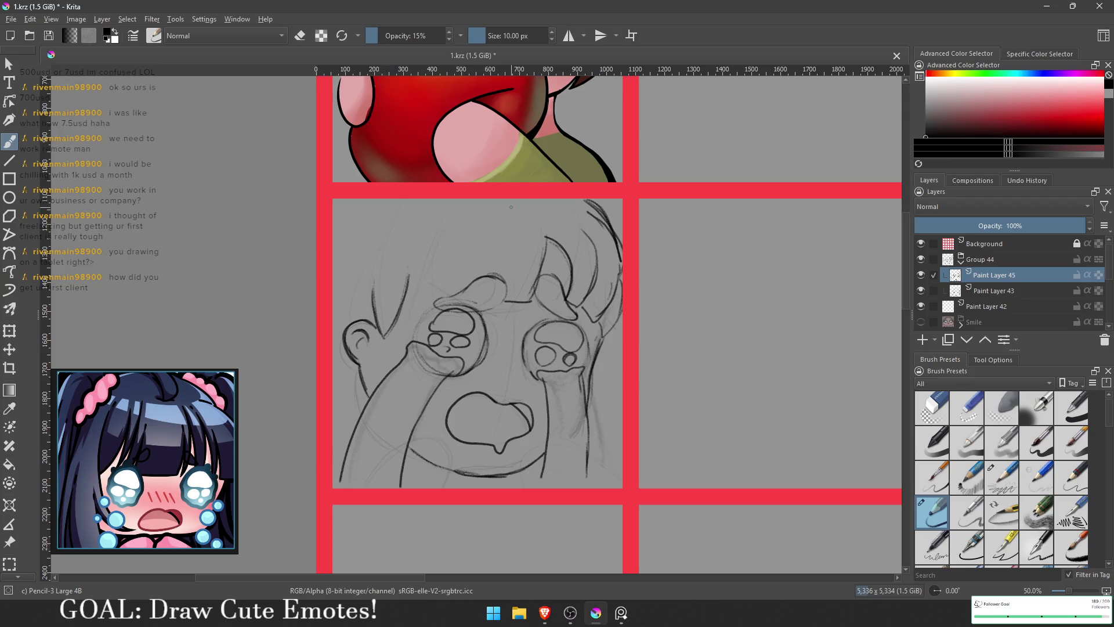
{"action": "left_click_drag", "start_coordinate": [408, 265], "coordinate": [419, 306]}
{"action": "mouse_move", "coordinate": [407, 253]}
{"action": "left_mouse_down"}
{"action": "mouse_move", "coordinate": [417, 304]}
{"action": "mouse_move", "coordinate": [449, 296]}
{"action": "left_mouse_up"}
{"action": "left_click_drag", "start_coordinate": [418, 306], "coordinate": [447, 288]}
{"action": "left_click_drag", "start_coordinate": [456, 234], "coordinate": [446, 274]}
- Continue the bangs across the forehead, add right-side hair strands, and erase a stray mark
{"action": "mouse_move", "coordinate": [456, 233]}
{"action": "left_mouse_down"}
{"action": "mouse_move", "coordinate": [485, 295]}
{"action": "mouse_move", "coordinate": [520, 301]}
{"action": "mouse_move", "coordinate": [500, 201]}
{"action": "left_mouse_up"}
{"action": "mouse_move", "coordinate": [502, 231]}
{"action": "left_mouse_down"}
{"action": "mouse_move", "coordinate": [510, 299]}
{"action": "mouse_move", "coordinate": [501, 302]}
{"action": "mouse_move", "coordinate": [529, 300]}
{"action": "left_mouse_up"}
{"action": "left_click_drag", "start_coordinate": [545, 261], "coordinate": [525, 300]}
{"action": "mouse_move", "coordinate": [537, 203]}
{"action": "left_mouse_down"}
{"action": "mouse_move", "coordinate": [548, 260]}
{"action": "mouse_move", "coordinate": [545, 249]}
{"action": "mouse_move", "coordinate": [595, 255]}
{"action": "mouse_move", "coordinate": [583, 309]}
{"action": "left_mouse_up"}
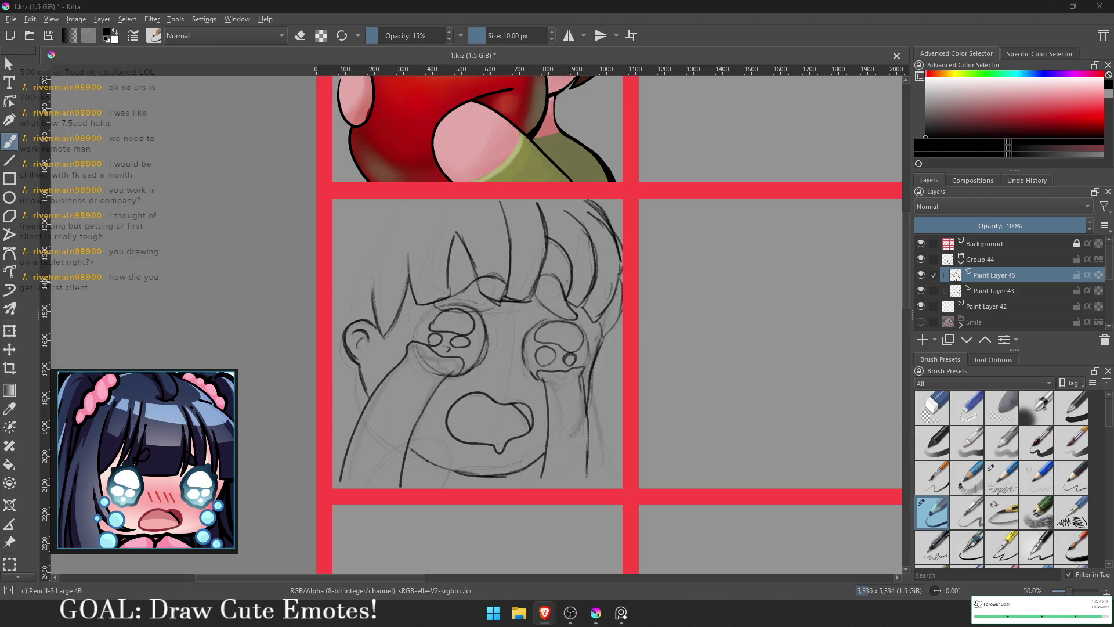
{"action": "mouse_move", "coordinate": [572, 270]}
{"action": "left_mouse_down"}
{"action": "mouse_move", "coordinate": [567, 290]}
{"action": "mouse_move", "coordinate": [559, 239]}
{"action": "mouse_move", "coordinate": [568, 291]}
{"action": "left_mouse_up"}
{"action": "key", "text": "e"}
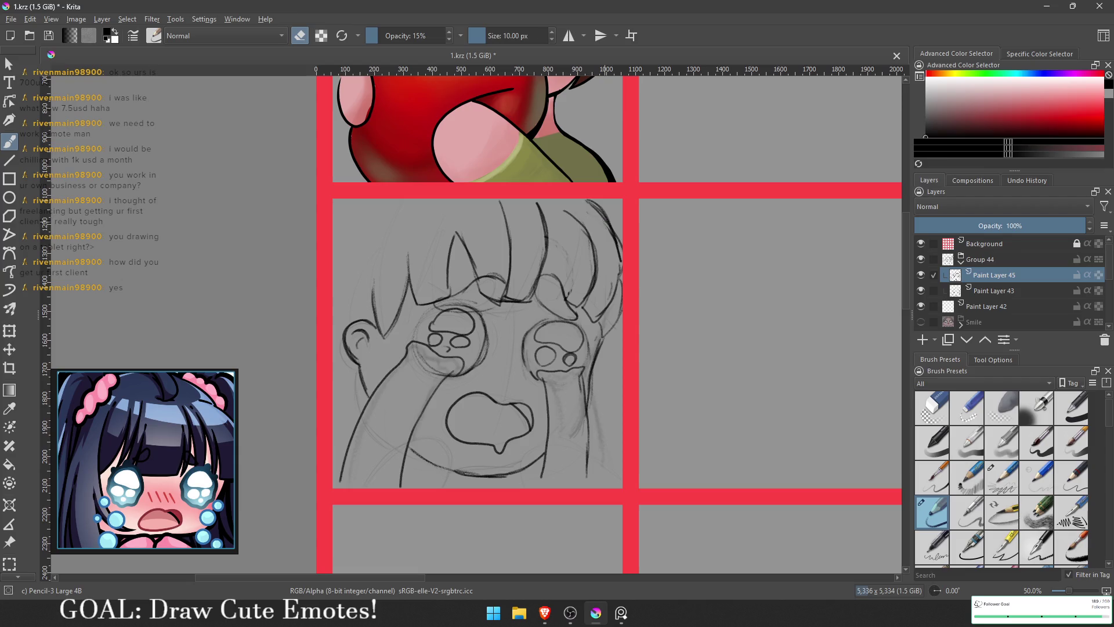
- Erase stray lines on the right hair and bangs, then redraw the bangs' lower edge cleanly
{"action": "left_click_drag", "start_coordinate": [591, 205], "coordinate": [602, 219]}
{"action": "key", "text": "e"}
{"action": "key", "text": "e"}
{"action": "mouse_move", "coordinate": [496, 299]}
{"action": "left_mouse_down"}
{"action": "mouse_move", "coordinate": [467, 249]}
{"action": "mouse_move", "coordinate": [477, 293]}
{"action": "mouse_move", "coordinate": [503, 309]}
{"action": "mouse_move", "coordinate": [459, 235]}
{"action": "left_mouse_up"}
{"action": "key", "text": "e"}
{"action": "key", "text": "e"}
{"action": "left_click_drag", "start_coordinate": [515, 297], "coordinate": [504, 301]}
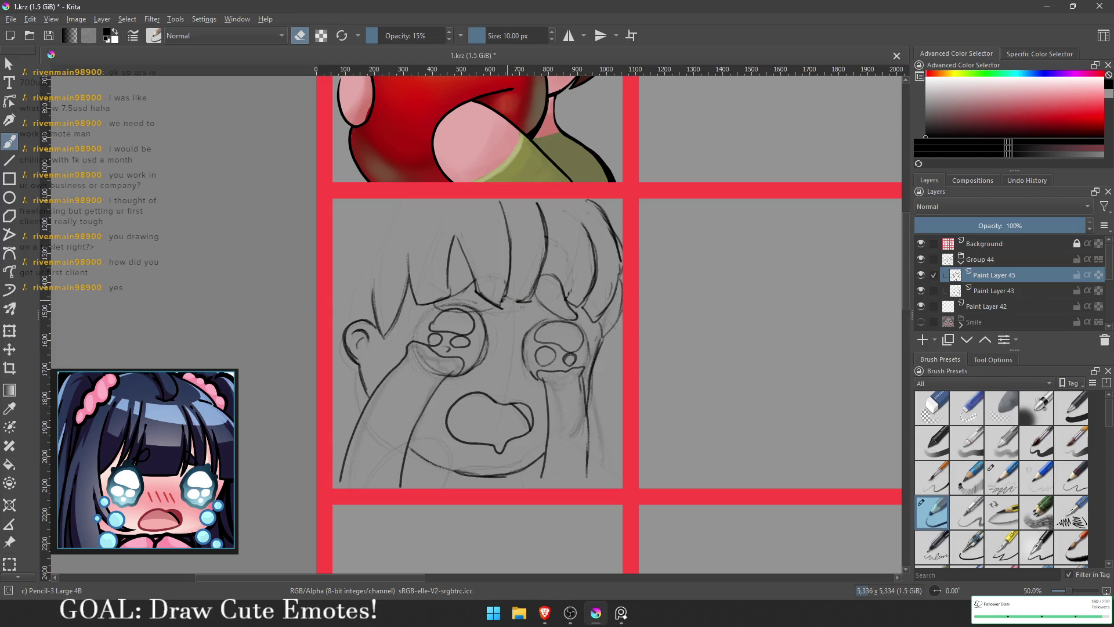
{"action": "key", "text": "e"}
{"action": "mouse_move", "coordinate": [505, 300]}
{"action": "left_mouse_down"}
{"action": "mouse_move", "coordinate": [537, 286]}
{"action": "mouse_move", "coordinate": [543, 207]}
{"action": "left_mouse_up"}
- Erase and lighten several hair lines on the right side of the bangs
{"action": "key", "text": "e"}
{"action": "left_click_drag", "start_coordinate": [546, 246], "coordinate": [542, 279]}
{"action": "left_click_drag", "start_coordinate": [537, 205], "coordinate": [533, 293]}
{"action": "left_click_drag", "start_coordinate": [547, 213], "coordinate": [559, 261]}
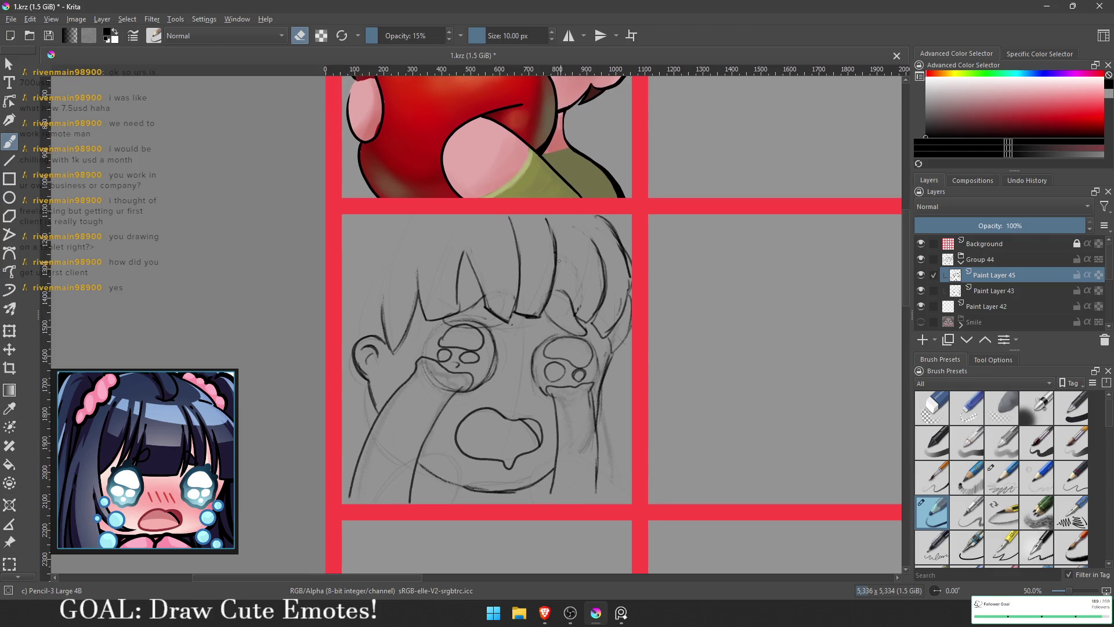
{"action": "key", "text": "e"}
- Add upper lids over both eyes, the lower left cheek outline and the top-left hair curve
{"action": "mouse_move", "coordinate": [462, 323]}
{"action": "left_mouse_down"}
{"action": "mouse_move", "coordinate": [441, 328]}
{"action": "mouse_move", "coordinate": [468, 324]}
{"action": "mouse_move", "coordinate": [473, 296]}
{"action": "mouse_move", "coordinate": [445, 316]}
{"action": "left_mouse_up"}
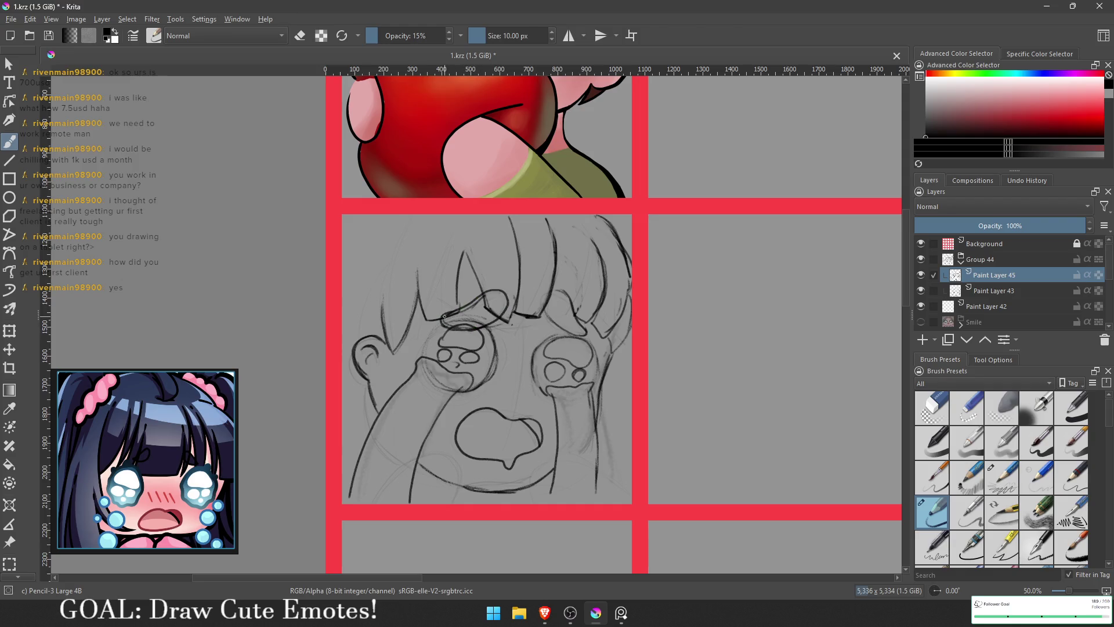
{"action": "mouse_move", "coordinate": [574, 333]}
{"action": "left_mouse_down"}
{"action": "mouse_move", "coordinate": [545, 297]}
{"action": "mouse_move", "coordinate": [571, 290]}
{"action": "mouse_move", "coordinate": [568, 308]}
{"action": "mouse_move", "coordinate": [589, 339]}
{"action": "left_mouse_up"}
{"action": "left_click_drag", "start_coordinate": [362, 321], "coordinate": [383, 334]}
{"action": "mouse_move", "coordinate": [363, 383]}
{"action": "left_mouse_down"}
{"action": "mouse_move", "coordinate": [395, 428]}
{"action": "mouse_move", "coordinate": [368, 407]}
{"action": "left_mouse_up"}
{"action": "left_click_drag", "start_coordinate": [382, 231], "coordinate": [363, 261]}
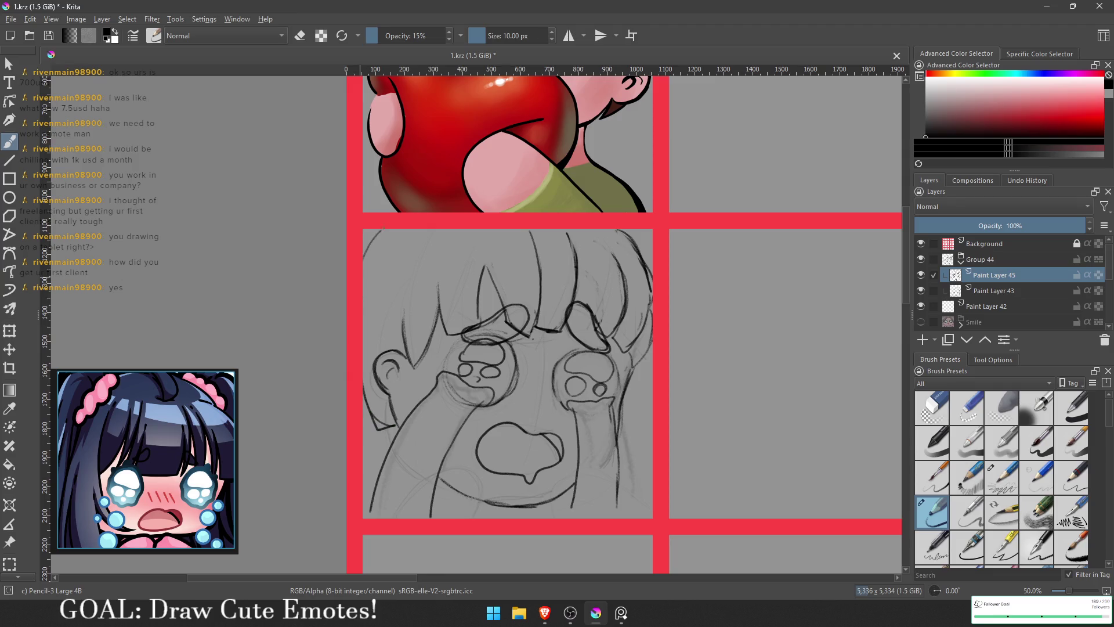
- Add strokes under the chin and draw the right edge of the hair and cheek
{"action": "left_click_drag", "start_coordinate": [536, 243], "coordinate": [500, 191]}
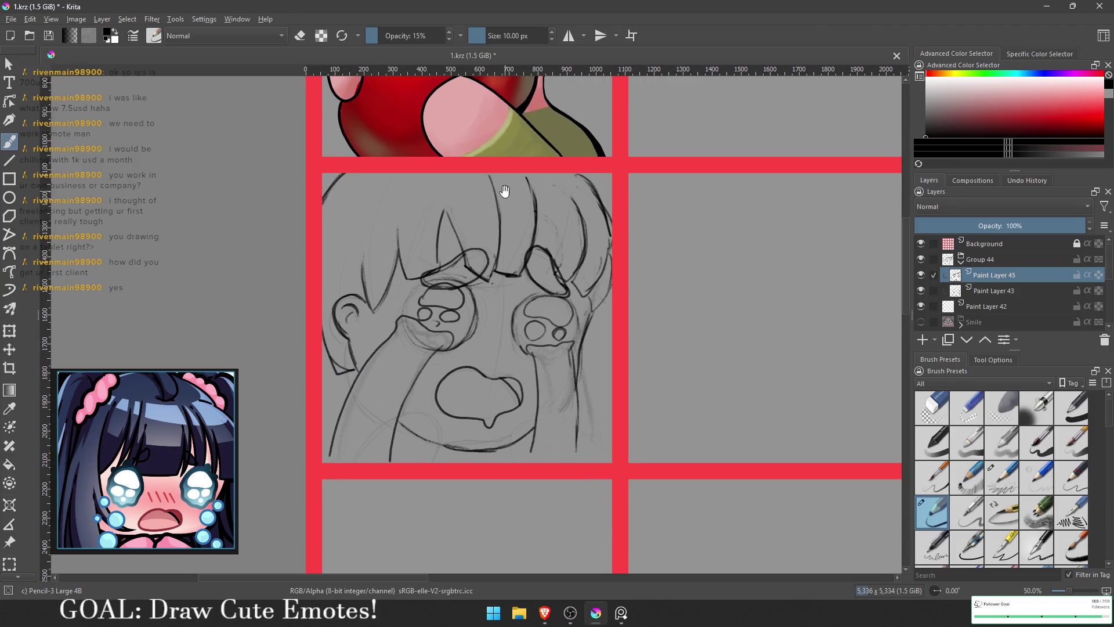
{"action": "left_click_drag", "start_coordinate": [495, 449], "coordinate": [487, 460]}
{"action": "left_click_drag", "start_coordinate": [413, 424], "coordinate": [403, 462]}
{"action": "mouse_move", "coordinate": [545, 422]}
{"action": "left_mouse_down"}
{"action": "mouse_move", "coordinate": [551, 453]}
{"action": "mouse_move", "coordinate": [527, 448]}
{"action": "left_mouse_up"}
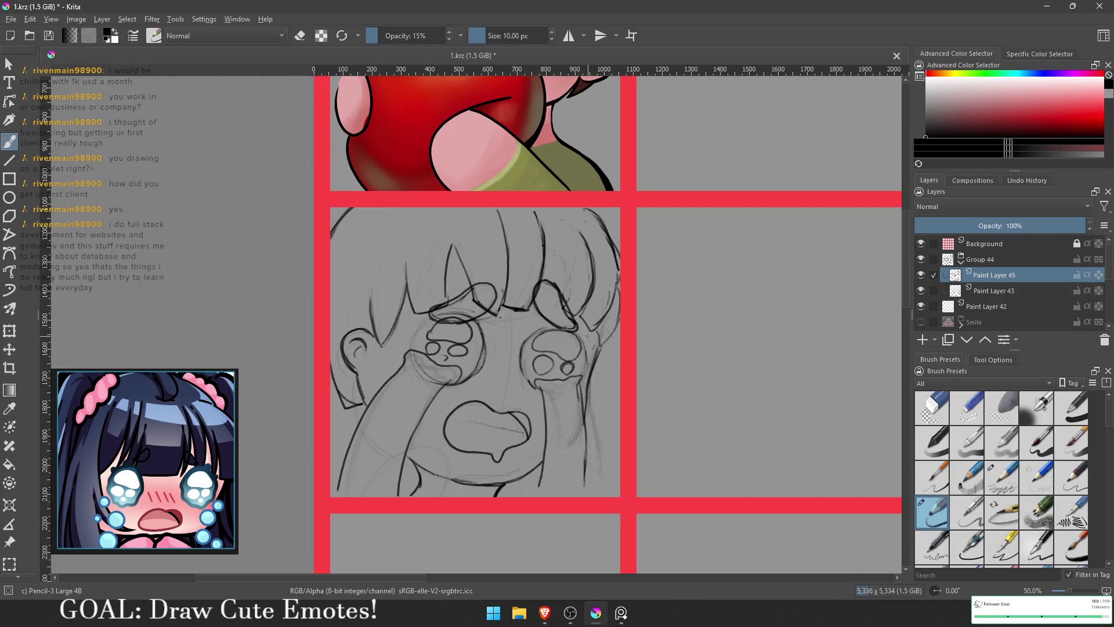
{"action": "mouse_move", "coordinate": [596, 355]}
{"action": "left_mouse_down"}
{"action": "mouse_move", "coordinate": [618, 338]}
{"action": "mouse_move", "coordinate": [585, 395]}
{"action": "left_mouse_up"}
- Lower Paint Layer 45's opacity, add Paint Layer 46 above it, and pick a solid basic inking brush
{"action": "key", "text": "minus"}
{"action": "key", "text": "minus"}
{"action": "key", "text": "minus"}
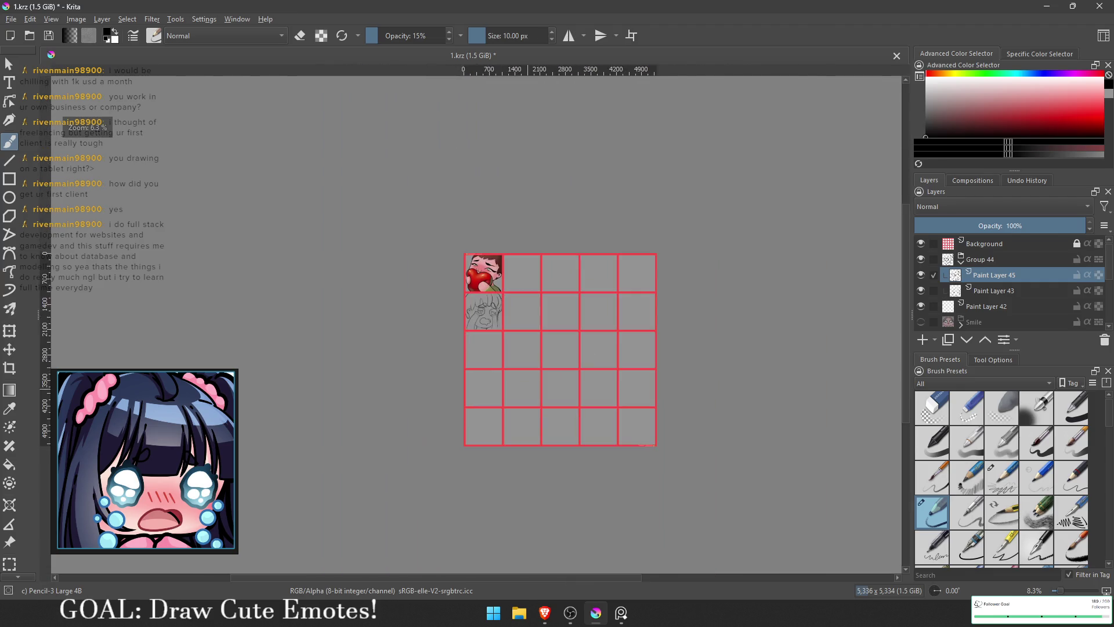
{"action": "scroll", "coordinate": [619, 286], "scroll_direction": "up", "scroll_amount": 4}
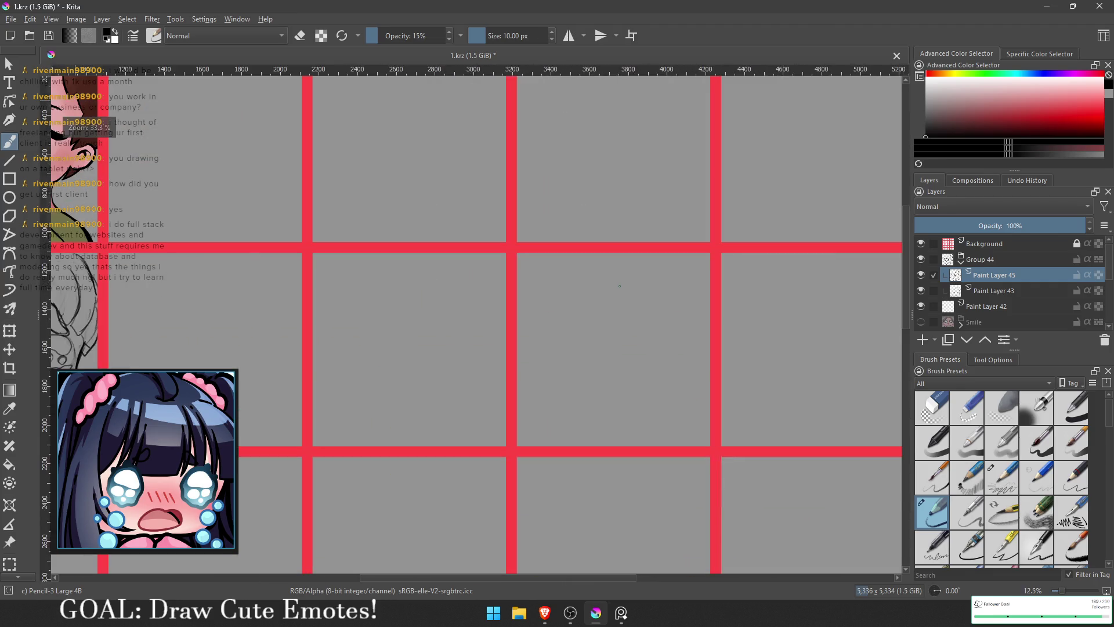
{"action": "mouse_move", "coordinate": [623, 275]}
{"action": "left_mouse_down"}
{"action": "mouse_move", "coordinate": [638, 313]}
{"action": "mouse_move", "coordinate": [756, 288]}
{"action": "left_mouse_up"}
{"action": "scroll", "coordinate": [686, 296], "scroll_direction": "up", "scroll_amount": 1}
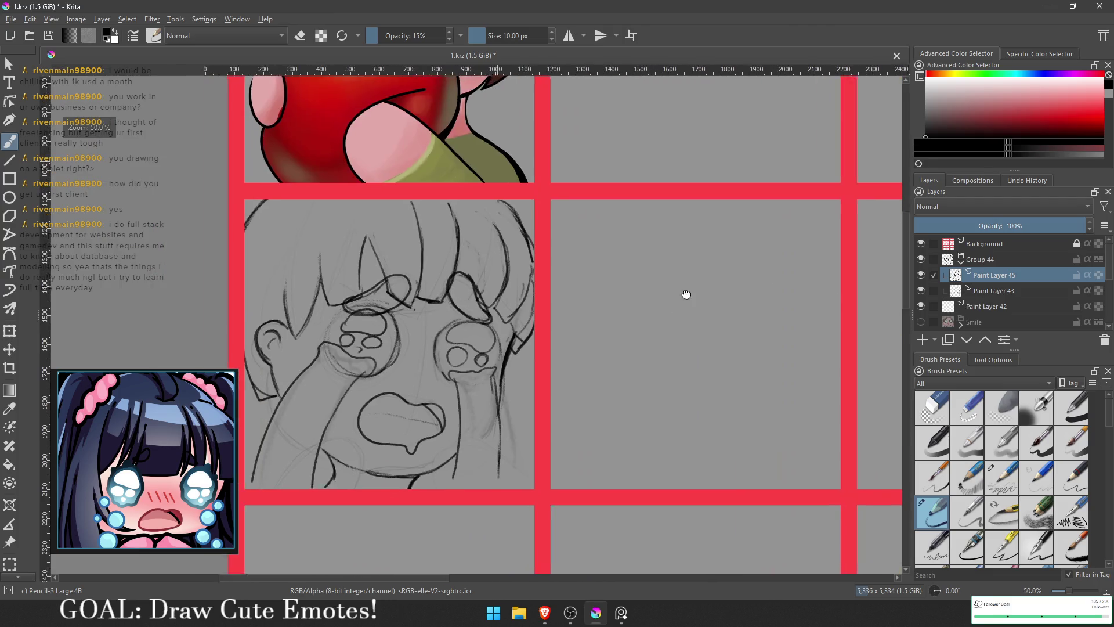
{"action": "left_click_drag", "start_coordinate": [687, 296], "coordinate": [732, 286]}
{"action": "left_click", "coordinate": [983, 292]}
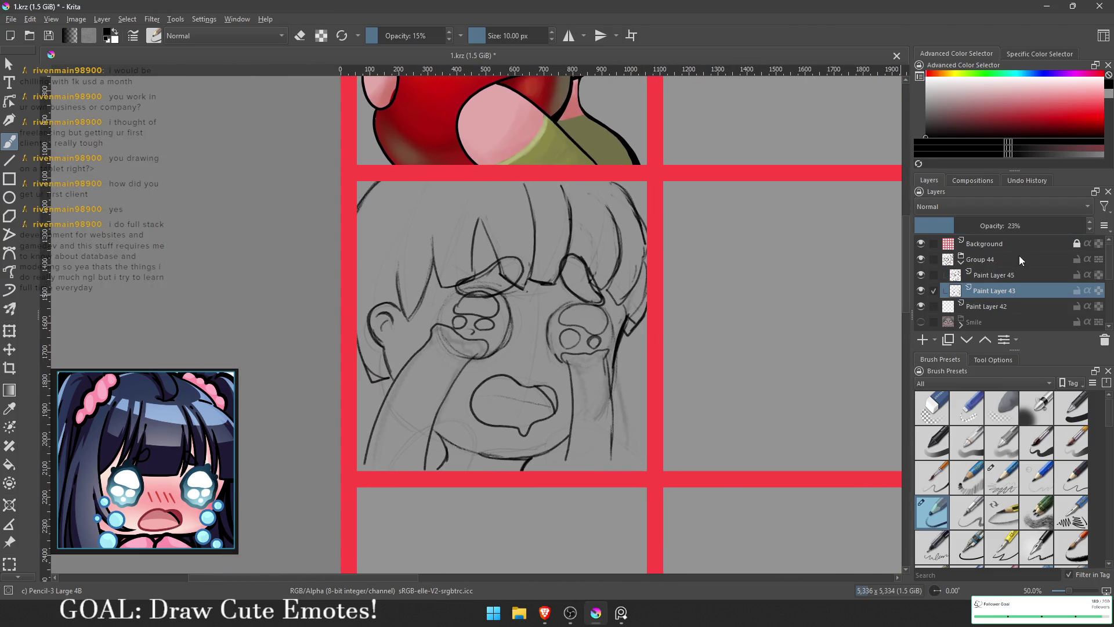
{"action": "left_click", "coordinate": [999, 275]}
{"action": "left_click_drag", "start_coordinate": [1017, 225], "coordinate": [980, 225]}
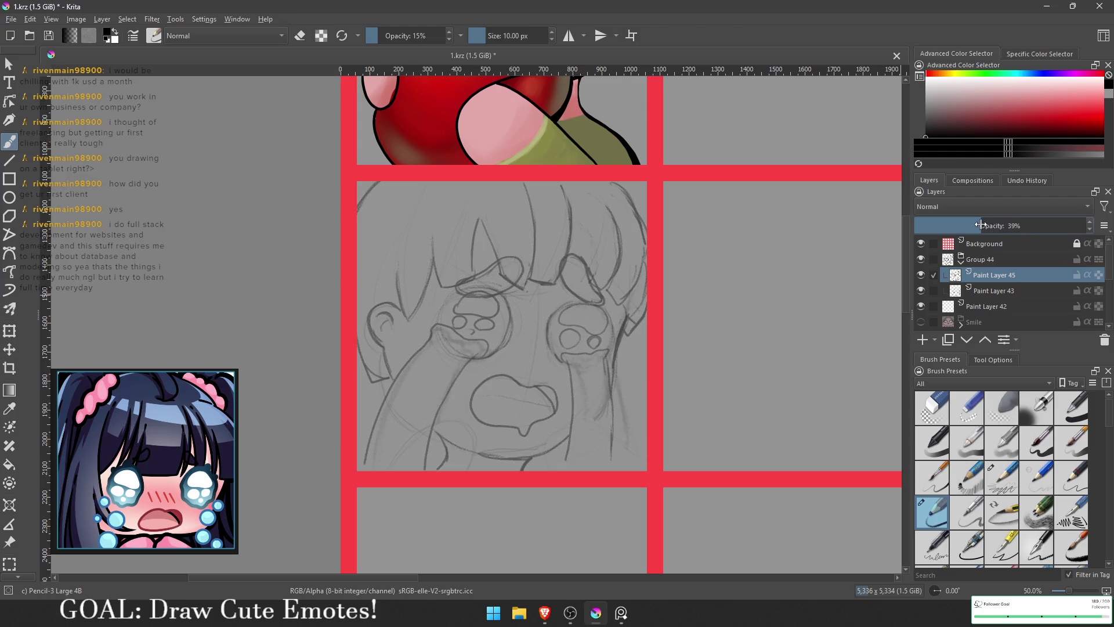
{"action": "left_click", "coordinate": [923, 342]}
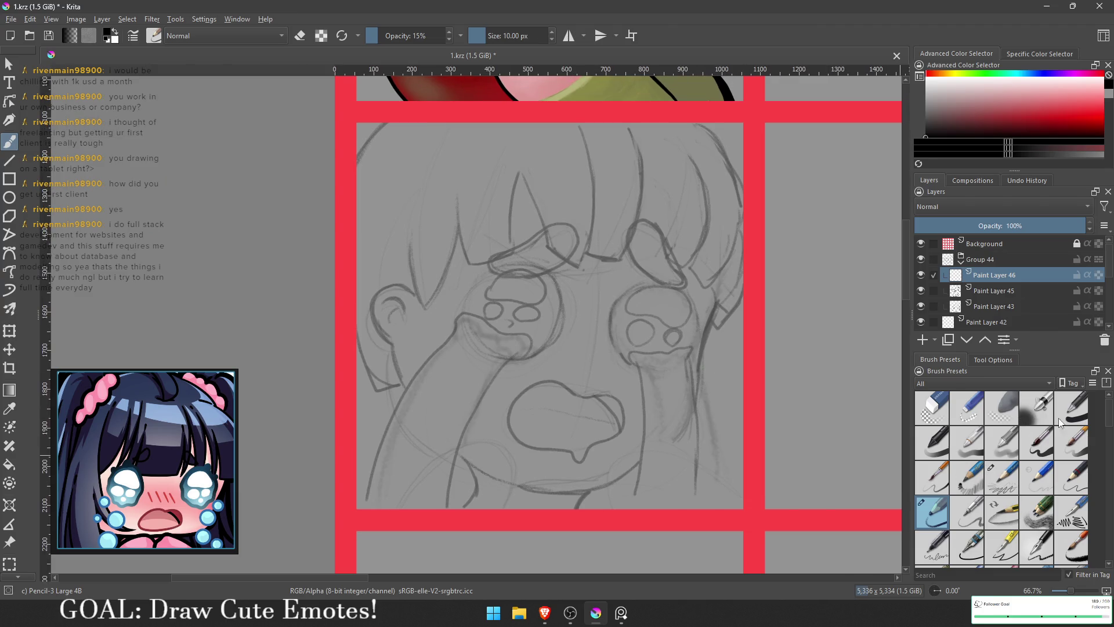
{"action": "left_click", "coordinate": [1035, 441]}
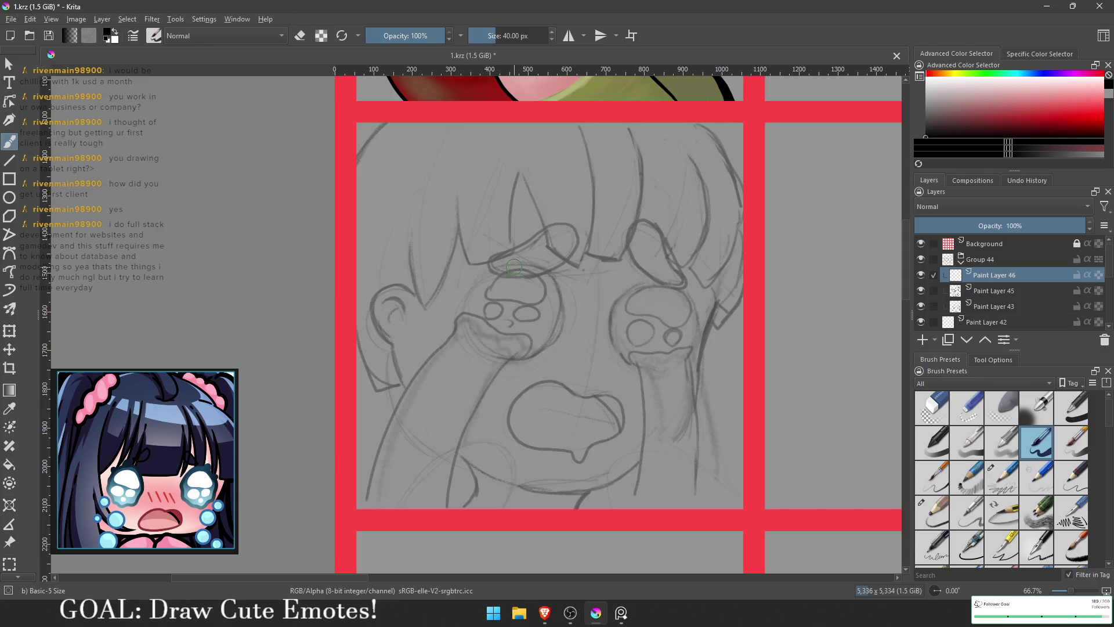
- Try black ink strokes for the face outline, hair hook and right arm edge, undoing each one
{"action": "scroll", "coordinate": [638, 360], "scroll_direction": "right", "scroll_amount": 3}
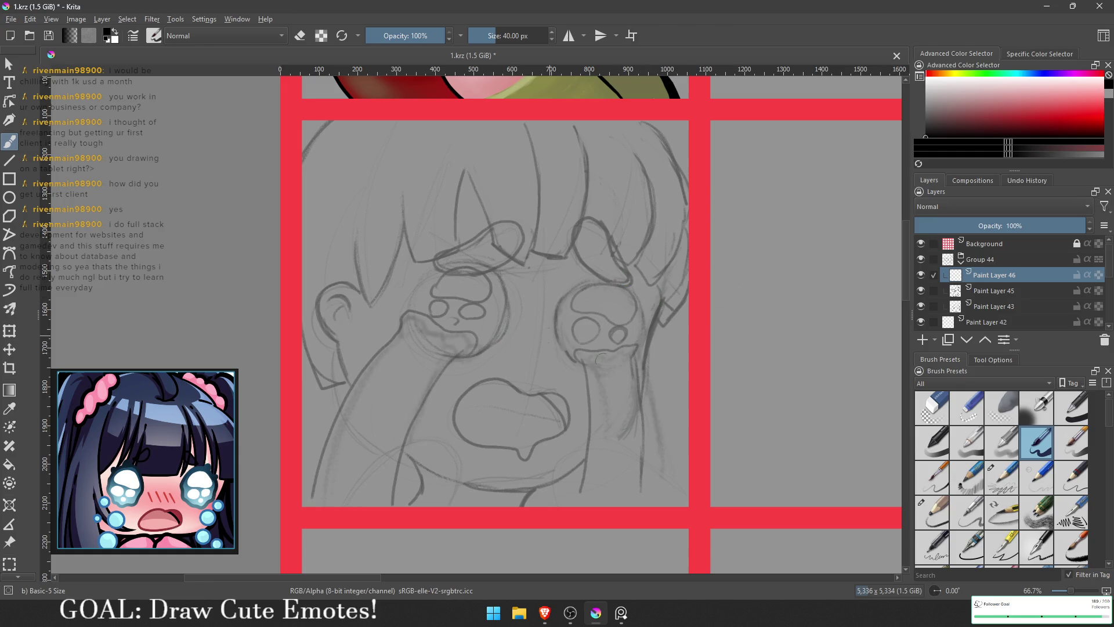
{"action": "scroll", "coordinate": [549, 284], "scroll_direction": "up", "scroll_amount": 2}
{"action": "scroll", "coordinate": [550, 284], "scroll_direction": "down", "scroll_amount": 2}
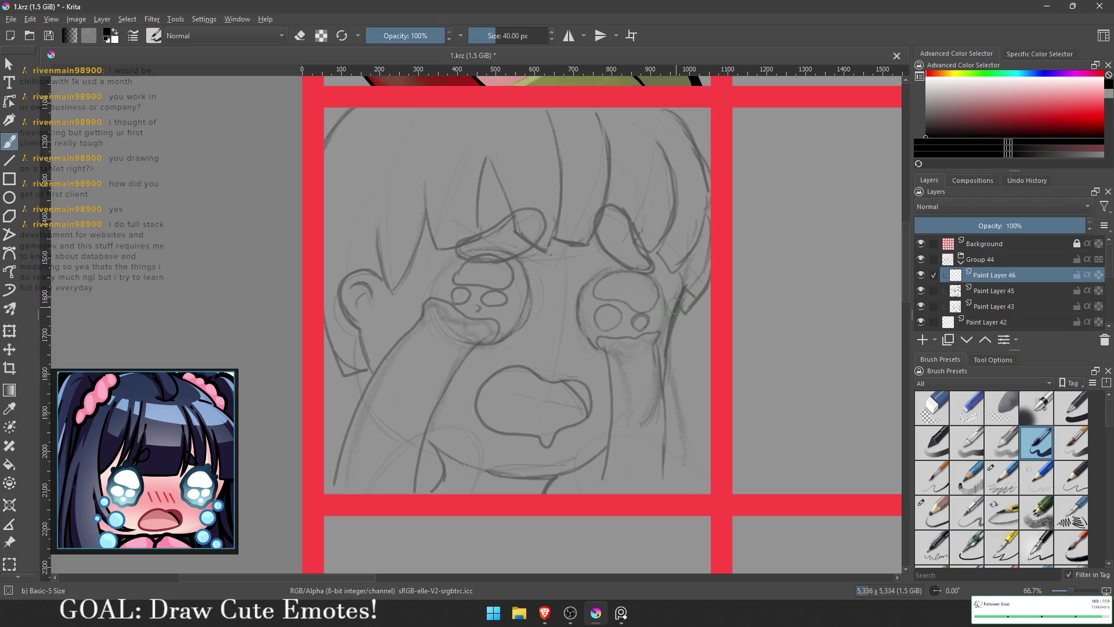
{"action": "left_click_drag", "start_coordinate": [681, 293], "coordinate": [659, 395]}
{"action": "left_click", "coordinate": [668, 366], "text": "ctrl"}
{"action": "key", "text": "ctrl+z"}
{"action": "mouse_move", "coordinate": [646, 330]}
{"action": "left_mouse_down"}
{"action": "mouse_move", "coordinate": [593, 336]}
{"action": "mouse_move", "coordinate": [589, 350]}
{"action": "mouse_move", "coordinate": [621, 332]}
{"action": "mouse_move", "coordinate": [661, 335]}
{"action": "left_mouse_up"}
{"action": "key", "text": "ctrl+z"}
{"action": "key", "text": "ctrl+z"}
{"action": "mouse_move", "coordinate": [590, 350]}
{"action": "left_mouse_down"}
{"action": "mouse_move", "coordinate": [662, 345]}
{"action": "mouse_move", "coordinate": [668, 479]}
{"action": "left_mouse_up"}
{"action": "key", "text": "ctrl+z"}
{"action": "left_click_drag", "start_coordinate": [662, 346], "coordinate": [665, 493]}
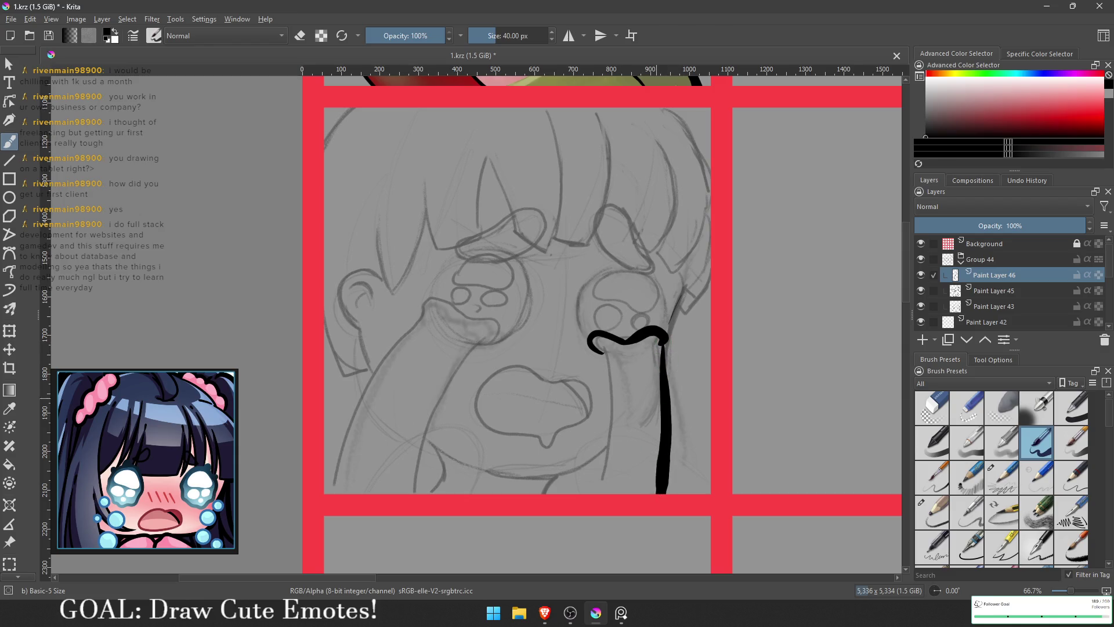
{"action": "key", "text": "ctrl+z"}
{"action": "left_click_drag", "start_coordinate": [663, 345], "coordinate": [664, 494]}
{"action": "key", "text": "ctrl+z"}
- Reduce the brush to 30 px and ink both edges of each raised arm
{"action": "key", "text": "bracketleft"}
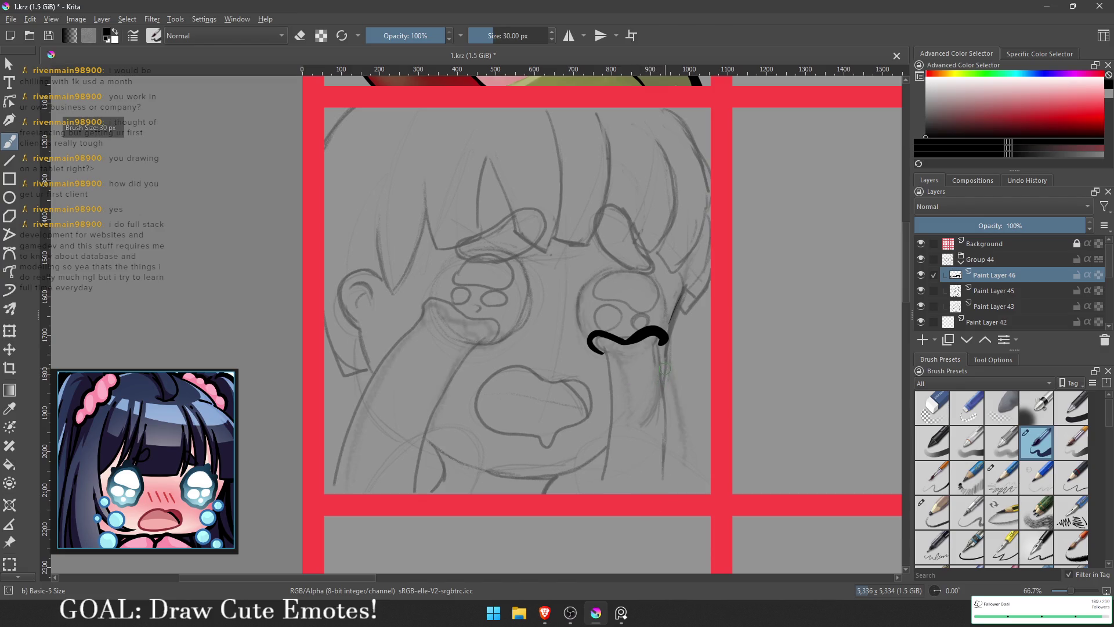
{"action": "left_click_drag", "start_coordinate": [663, 343], "coordinate": [664, 493]}
{"action": "left_click_drag", "start_coordinate": [602, 352], "coordinate": [598, 494]}
{"action": "mouse_move", "coordinate": [478, 346]}
{"action": "left_mouse_down"}
{"action": "mouse_move", "coordinate": [505, 340]}
{"action": "mouse_move", "coordinate": [513, 322]}
{"action": "mouse_move", "coordinate": [467, 320]}
{"action": "mouse_move", "coordinate": [429, 297]}
{"action": "mouse_move", "coordinate": [324, 493]}
{"action": "left_mouse_up"}
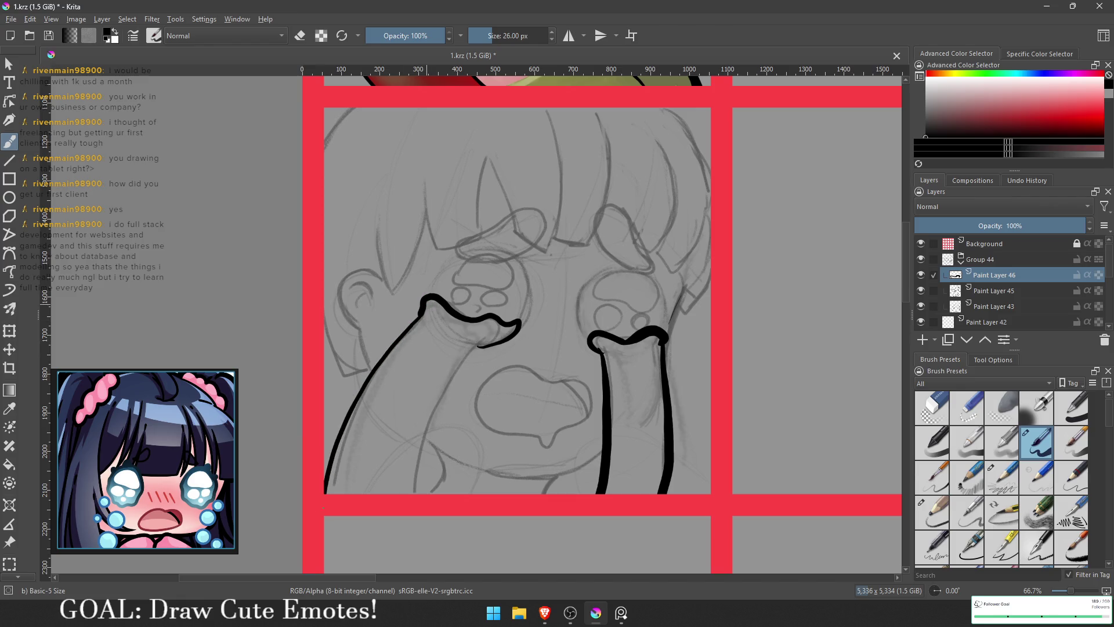
{"action": "mouse_move", "coordinate": [488, 341]}
{"action": "left_mouse_down"}
{"action": "mouse_move", "coordinate": [413, 461]}
{"action": "mouse_move", "coordinate": [409, 525]}
{"action": "left_mouse_up"}
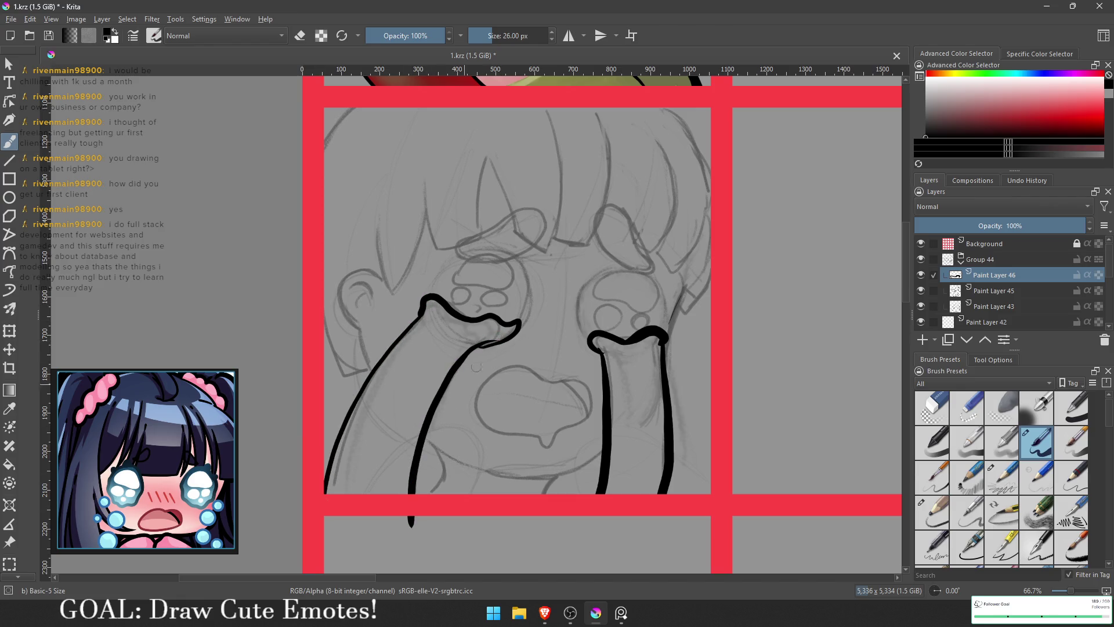
{"action": "key", "text": "ctrl+z"}
{"action": "mouse_move", "coordinate": [489, 345]}
{"action": "left_mouse_down"}
{"action": "mouse_move", "coordinate": [428, 434]}
{"action": "mouse_move", "coordinate": [423, 493]}
{"action": "left_mouse_up"}
- Redo the right arm's outer edge and add a short stroke beside it
{"action": "left_click_drag", "start_coordinate": [581, 419], "coordinate": [634, 329]}
{"action": "mouse_move", "coordinate": [630, 371]}
{"action": "left_mouse_down"}
{"action": "mouse_move", "coordinate": [651, 328]}
{"action": "mouse_move", "coordinate": [639, 365]}
{"action": "mouse_move", "coordinate": [640, 443]}
{"action": "left_mouse_up"}
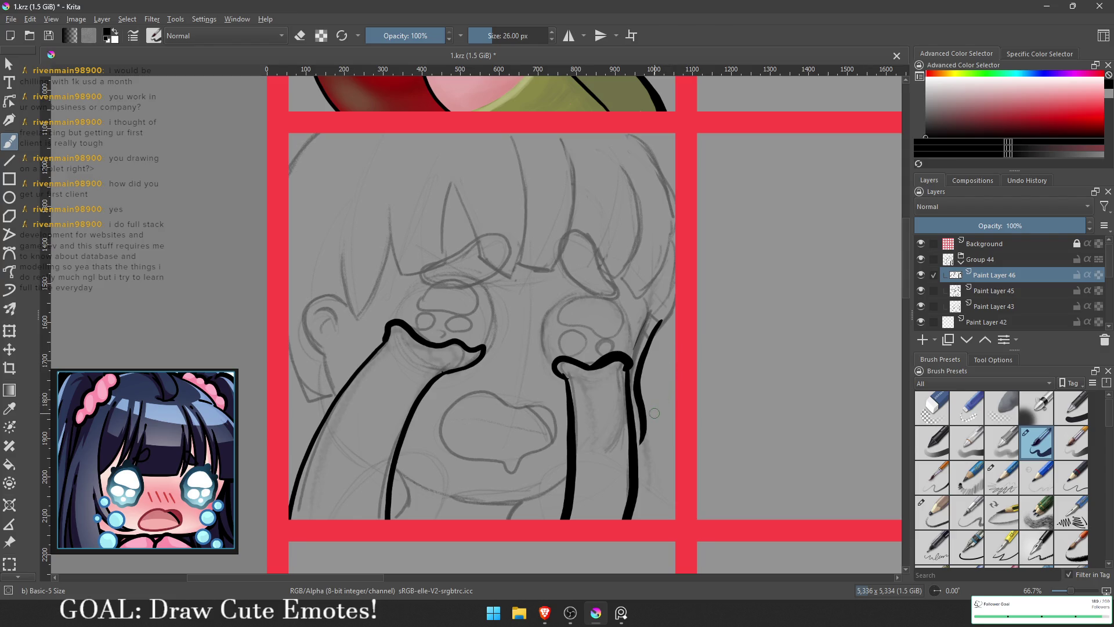
{"action": "key", "text": "ctrl+z"}
{"action": "mouse_move", "coordinate": [659, 348]}
{"action": "left_mouse_down"}
{"action": "mouse_move", "coordinate": [675, 334]}
{"action": "mouse_move", "coordinate": [667, 307]}
{"action": "left_mouse_up"}
{"action": "key", "text": "ctrl+z"}
{"action": "mouse_move", "coordinate": [643, 347]}
{"action": "left_mouse_down"}
{"action": "mouse_move", "coordinate": [667, 307]}
{"action": "mouse_move", "coordinate": [653, 379]}
{"action": "mouse_move", "coordinate": [678, 370]}
{"action": "left_mouse_up"}
{"action": "mouse_move", "coordinate": [676, 323]}
{"action": "left_mouse_down"}
{"action": "mouse_move", "coordinate": [678, 352]}
{"action": "mouse_move", "coordinate": [681, 311]}
{"action": "left_mouse_up"}
- Ink the right side of the hair with its curved edge and a V-shaped tip
{"action": "mouse_move", "coordinate": [645, 369]}
{"action": "left_mouse_down"}
{"action": "mouse_move", "coordinate": [621, 345]}
{"action": "mouse_move", "coordinate": [642, 354]}
{"action": "left_mouse_up"}
{"action": "key", "text": "ctrl+z"}
{"action": "key", "text": "ctrl+z"}
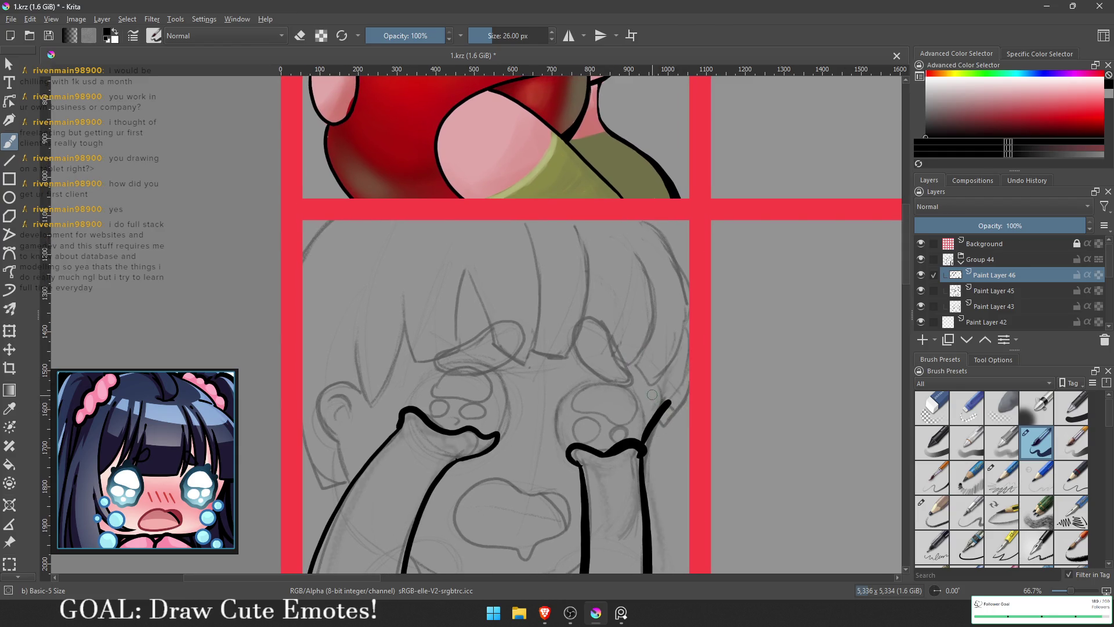
{"action": "key", "text": "ctrl+z"}
{"action": "left_click_drag", "start_coordinate": [661, 414], "coordinate": [642, 447]}
{"action": "mouse_move", "coordinate": [644, 388]}
{"action": "left_mouse_down"}
{"action": "mouse_move", "coordinate": [656, 417]}
{"action": "mouse_move", "coordinate": [690, 385]}
{"action": "mouse_move", "coordinate": [650, 382]}
{"action": "mouse_move", "coordinate": [689, 315]}
{"action": "left_mouse_up"}
{"action": "mouse_move", "coordinate": [635, 364]}
{"action": "left_mouse_down"}
{"action": "mouse_move", "coordinate": [643, 380]}
{"action": "mouse_move", "coordinate": [657, 270]}
{"action": "mouse_move", "coordinate": [642, 383]}
{"action": "mouse_move", "coordinate": [656, 401]}
{"action": "left_mouse_up"}
{"action": "key", "text": "ctrl+z"}
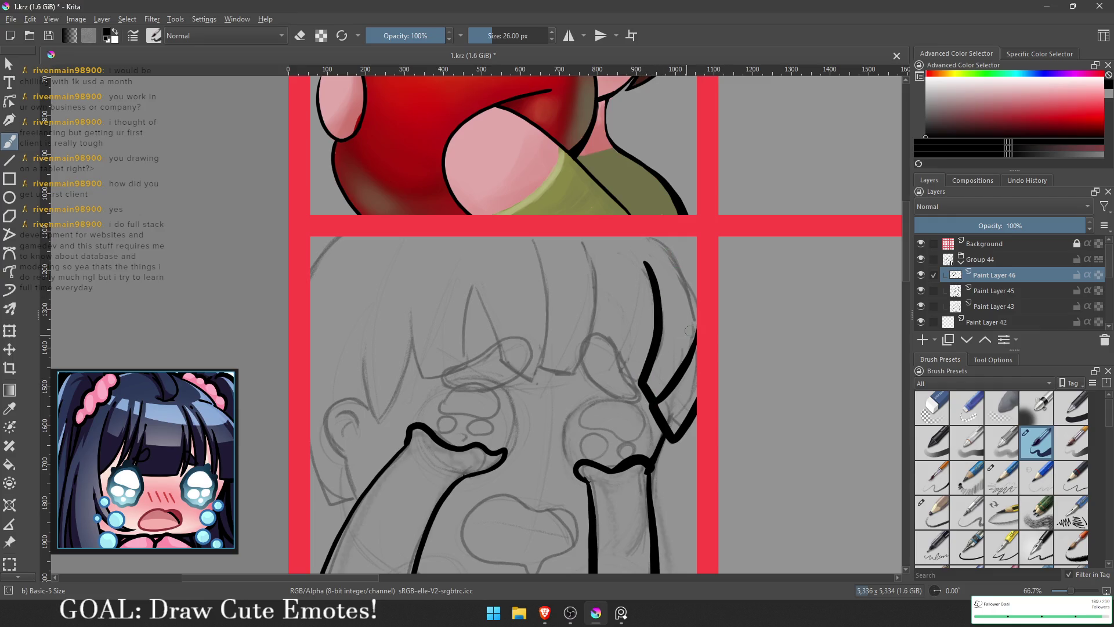
{"action": "left_click_drag", "start_coordinate": [697, 326], "coordinate": [635, 229]}
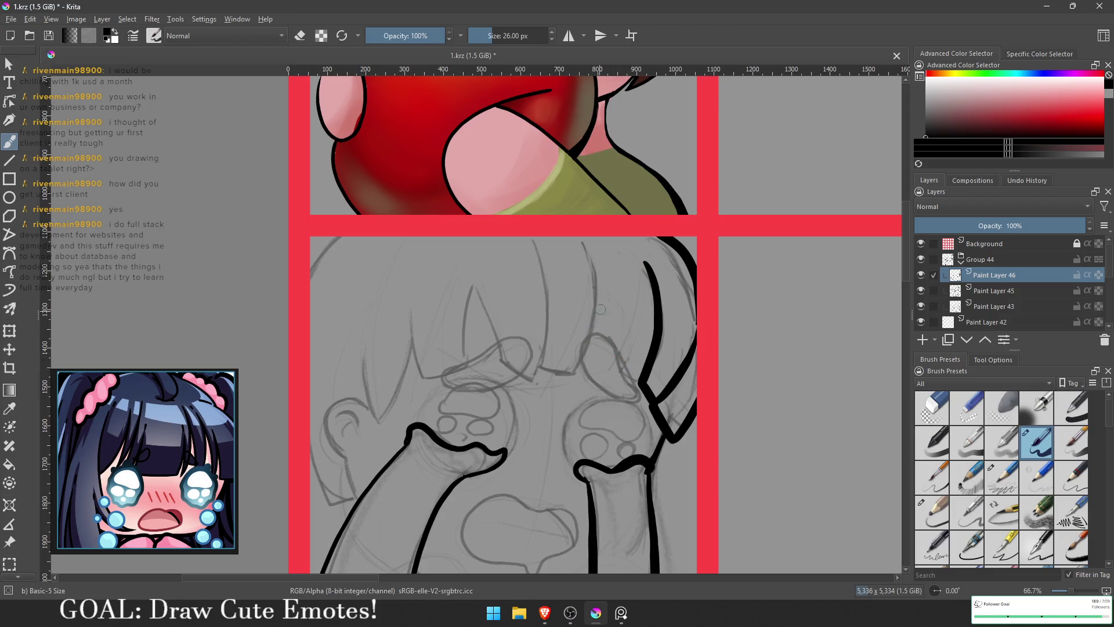
{"action": "mouse_move", "coordinate": [617, 348]}
{"action": "left_mouse_down"}
{"action": "mouse_move", "coordinate": [631, 265]}
{"action": "mouse_move", "coordinate": [641, 374]}
{"action": "mouse_move", "coordinate": [640, 311]}
{"action": "mouse_move", "coordinate": [620, 351]}
{"action": "mouse_move", "coordinate": [598, 243]}
{"action": "mouse_move", "coordinate": [576, 371]}
{"action": "mouse_move", "coordinate": [543, 364]}
{"action": "left_mouse_up"}
{"action": "key", "text": "ctrl+z"}
{"action": "key", "text": "ctrl+z"}
{"action": "key", "text": "ctrl+z"}
{"action": "key", "text": "ctrl+z"}
- Ink the long hooked bang strand and an inverted-V spike in the bangs
{"action": "left_click_drag", "start_coordinate": [534, 250], "coordinate": [535, 370]}
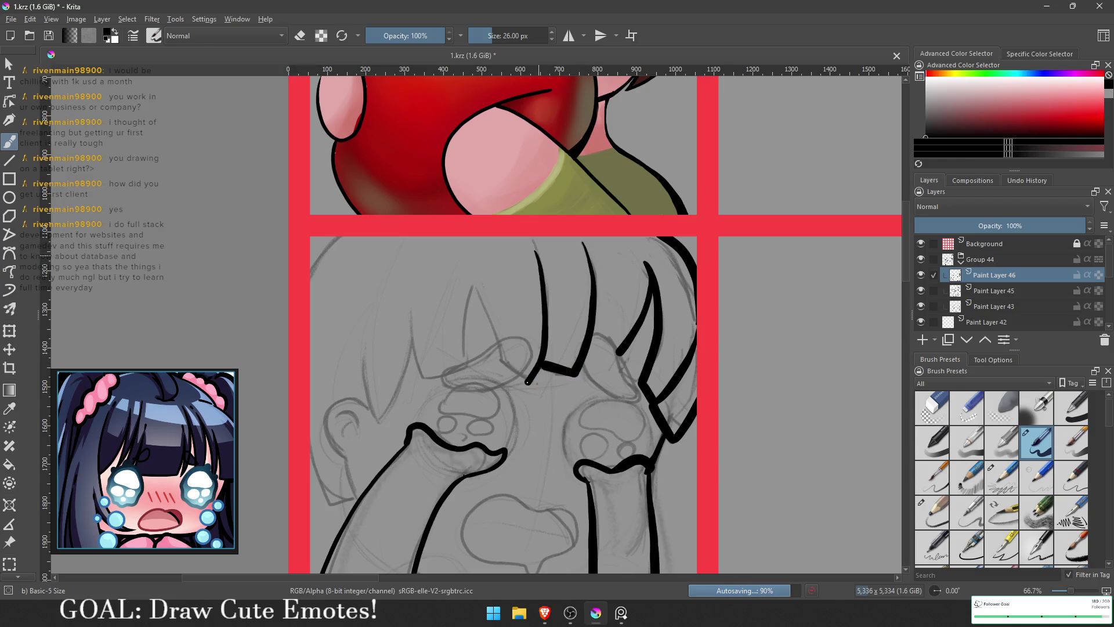
{"action": "key", "text": "ctrl+z"}
{"action": "mouse_move", "coordinate": [538, 244]}
{"action": "left_mouse_down"}
{"action": "mouse_move", "coordinate": [535, 369]}
{"action": "mouse_move", "coordinate": [527, 386]}
{"action": "mouse_move", "coordinate": [508, 367]}
{"action": "mouse_move", "coordinate": [531, 388]}
{"action": "left_mouse_up"}
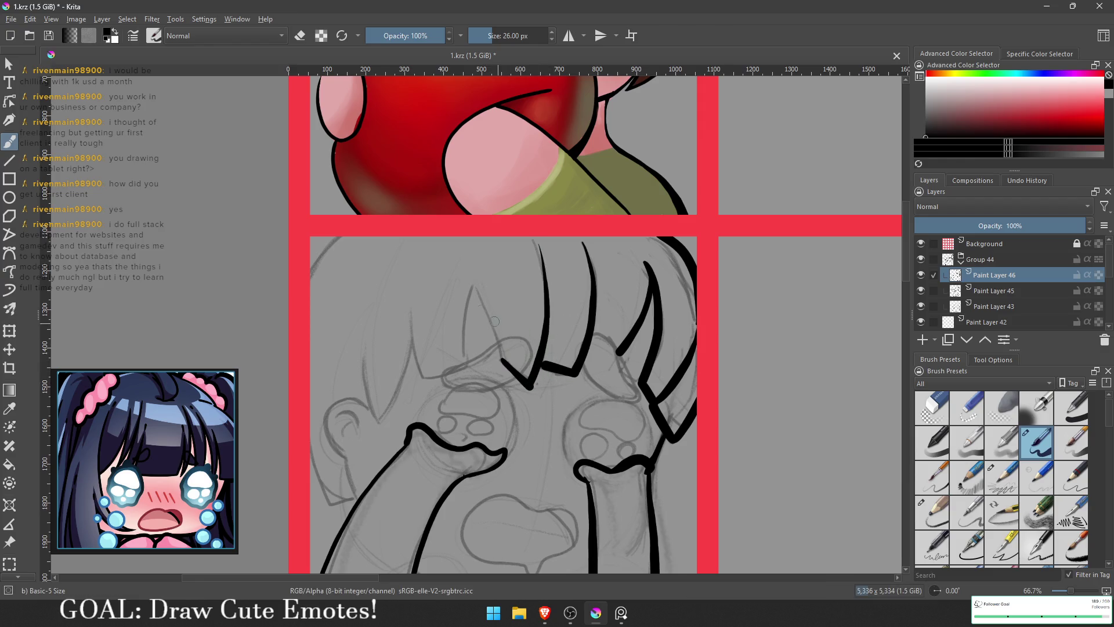
{"action": "mouse_move", "coordinate": [473, 285]}
{"action": "left_mouse_down"}
{"action": "mouse_move", "coordinate": [500, 358]}
{"action": "mouse_move", "coordinate": [469, 299]}
{"action": "mouse_move", "coordinate": [462, 365]}
{"action": "left_mouse_up"}
{"action": "key", "text": "ctrl+z"}
{"action": "left_click_drag", "start_coordinate": [472, 286], "coordinate": [460, 366]}
- Add more bang spikes, the ear outline and the upper-left head outline
{"action": "mouse_move", "coordinate": [409, 301]}
{"action": "left_mouse_down"}
{"action": "mouse_move", "coordinate": [412, 344]}
{"action": "mouse_move", "coordinate": [432, 377]}
{"action": "mouse_move", "coordinate": [467, 366]}
{"action": "mouse_move", "coordinate": [378, 423]}
{"action": "left_mouse_up"}
{"action": "left_click_drag", "start_coordinate": [363, 353], "coordinate": [378, 422]}
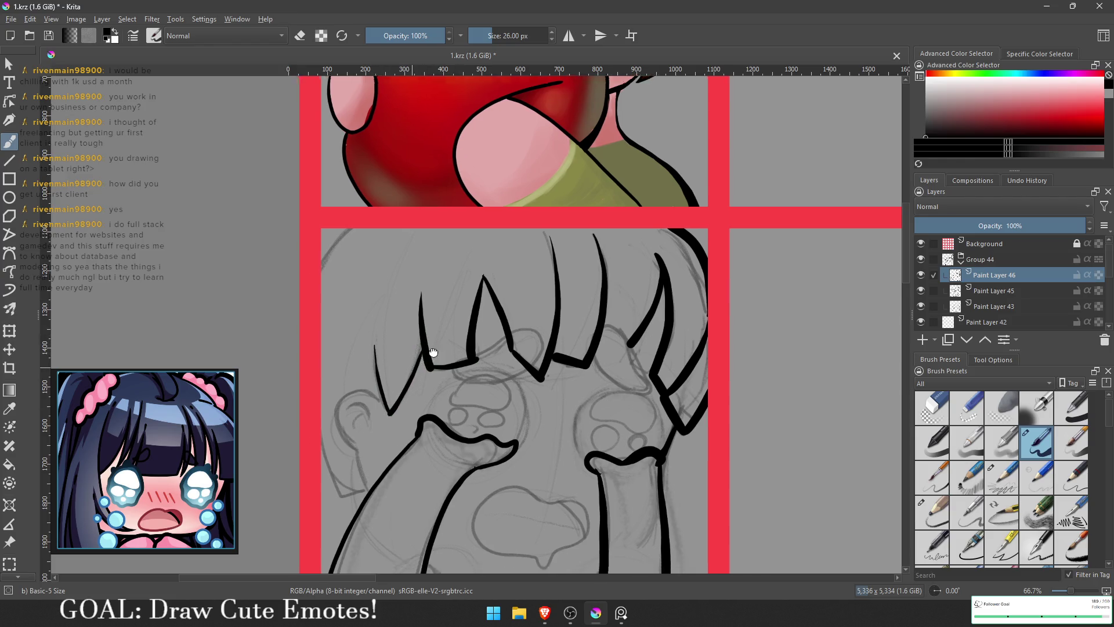
{"action": "left_click_drag", "start_coordinate": [332, 474], "coordinate": [383, 432]}
{"action": "mouse_move", "coordinate": [361, 395]}
{"action": "left_mouse_down"}
{"action": "mouse_move", "coordinate": [374, 444]}
{"action": "mouse_move", "coordinate": [409, 455]}
{"action": "mouse_move", "coordinate": [398, 407]}
{"action": "mouse_move", "coordinate": [413, 366]}
{"action": "mouse_move", "coordinate": [422, 380]}
{"action": "mouse_move", "coordinate": [398, 394]}
{"action": "left_mouse_up"}
{"action": "left_click_drag", "start_coordinate": [427, 341], "coordinate": [430, 411]}
{"action": "left_click_drag", "start_coordinate": [360, 241], "coordinate": [399, 193]}
- Shrink the brush and try paw pads on the right hand, then remove them
{"action": "scroll", "coordinate": [520, 335], "scroll_direction": "down", "scroll_amount": 3}
{"action": "scroll", "coordinate": [520, 335], "scroll_direction": "right", "scroll_amount": 1}
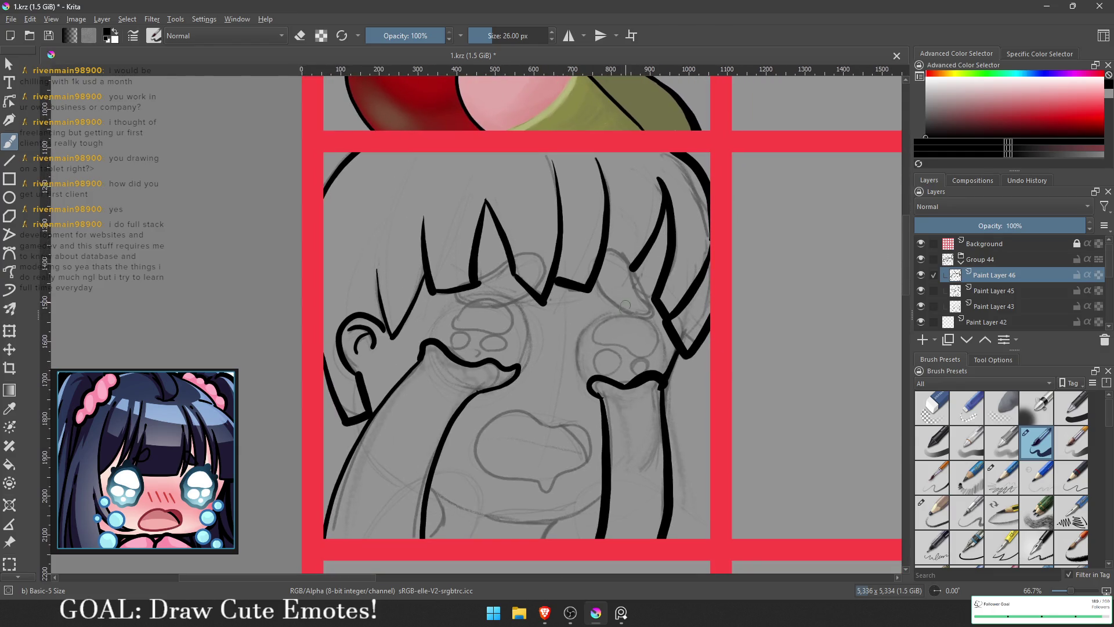
{"action": "key", "text": "bracketleft"}
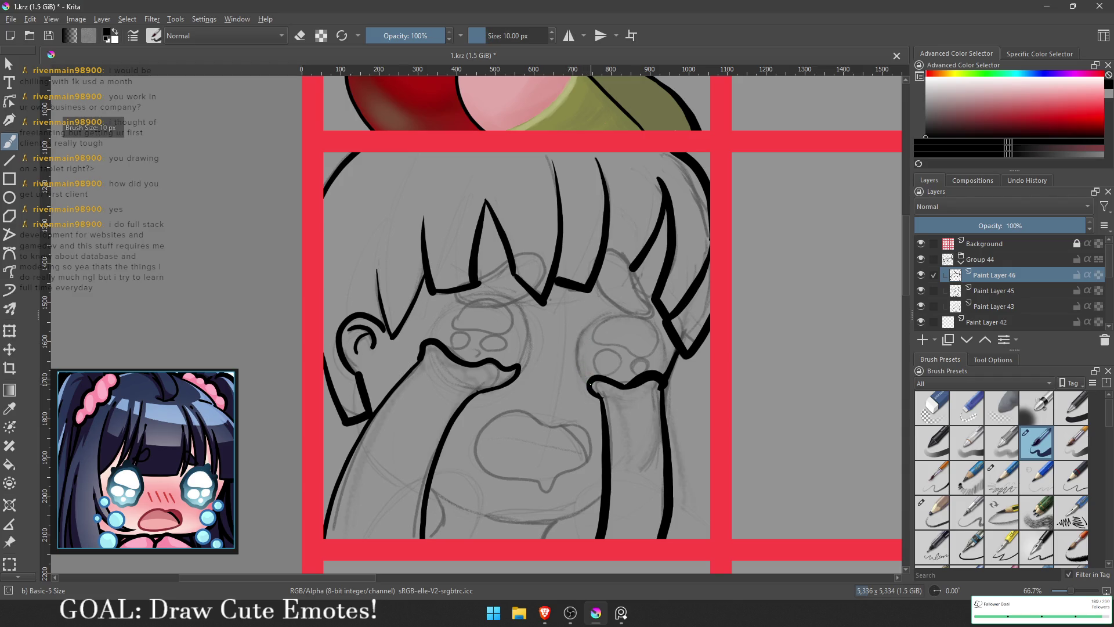
{"action": "mouse_move", "coordinate": [625, 308]}
{"action": "left_mouse_down"}
{"action": "mouse_move", "coordinate": [577, 342]}
{"action": "mouse_move", "coordinate": [604, 368]}
{"action": "mouse_move", "coordinate": [590, 319]}
{"action": "mouse_move", "coordinate": [624, 307]}
{"action": "mouse_move", "coordinate": [666, 372]}
{"action": "mouse_move", "coordinate": [598, 341]}
{"action": "mouse_move", "coordinate": [638, 318]}
{"action": "mouse_move", "coordinate": [656, 351]}
{"action": "mouse_move", "coordinate": [628, 351]}
{"action": "mouse_move", "coordinate": [609, 373]}
{"action": "left_mouse_up"}
{"action": "key", "text": "ctrl+z"}
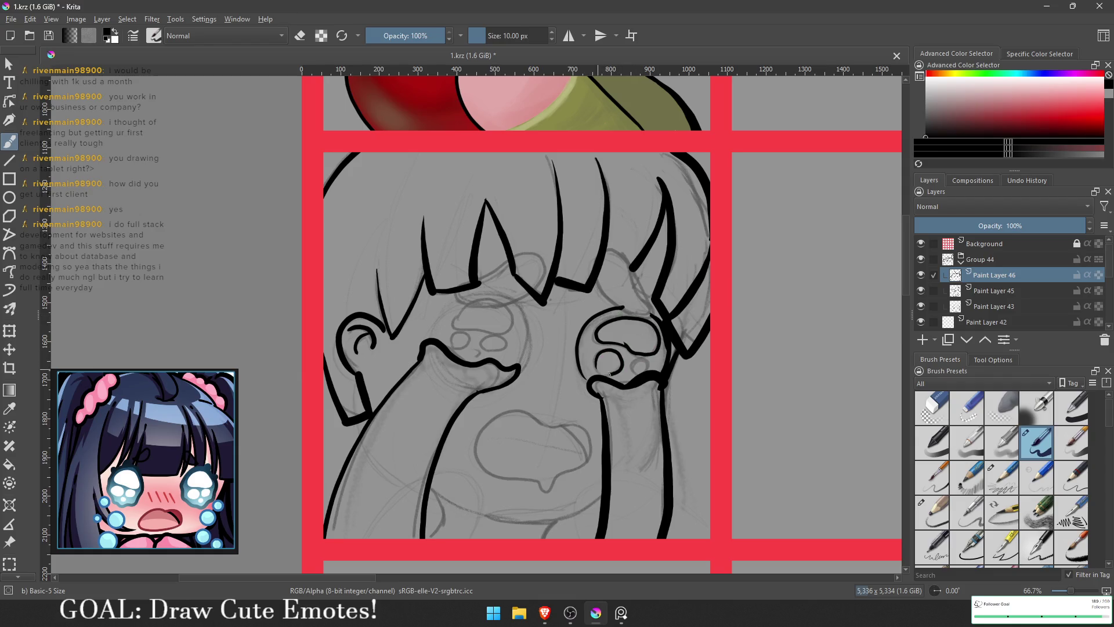
{"action": "key", "text": "ctrl+z"}
{"action": "key", "text": "ctrl+z"}
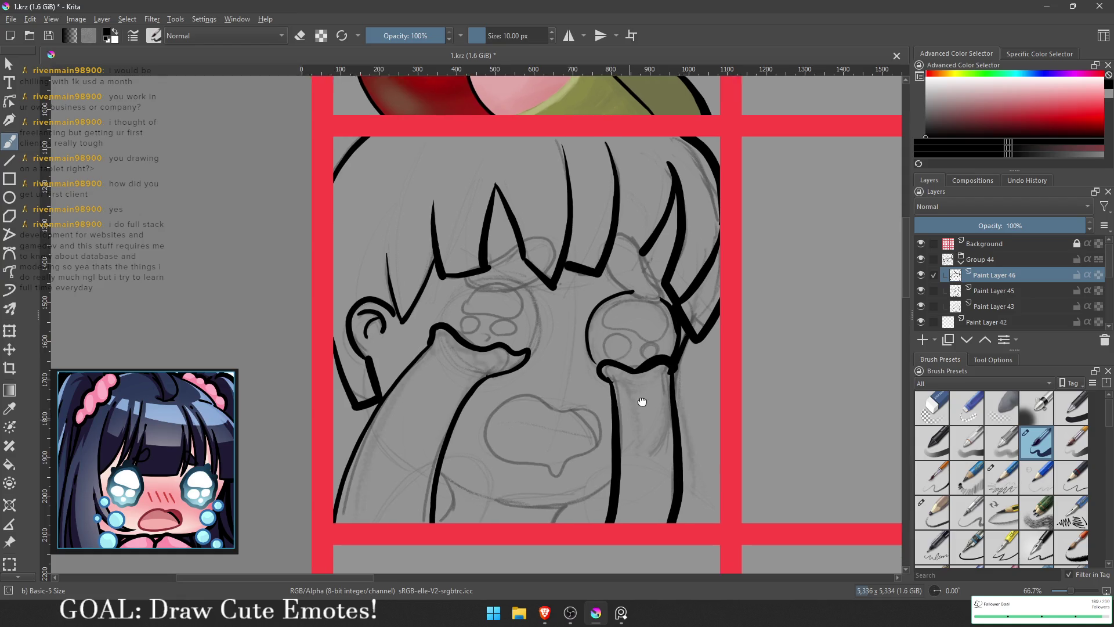
- Ink the open mouth's outline and remove the blob at its bottom
{"action": "left_click_drag", "start_coordinate": [571, 420], "coordinate": [609, 380]}
{"action": "mouse_move", "coordinate": [615, 427]}
{"action": "left_mouse_down"}
{"action": "mouse_move", "coordinate": [627, 398]}
{"action": "mouse_move", "coordinate": [603, 383]}
{"action": "mouse_move", "coordinate": [552, 369]}
{"action": "mouse_move", "coordinate": [512, 397]}
{"action": "mouse_move", "coordinate": [531, 437]}
{"action": "mouse_move", "coordinate": [587, 451]}
{"action": "mouse_move", "coordinate": [572, 446]}
{"action": "mouse_move", "coordinate": [626, 423]}
{"action": "left_mouse_up"}
{"action": "key", "text": "ctrl+z"}
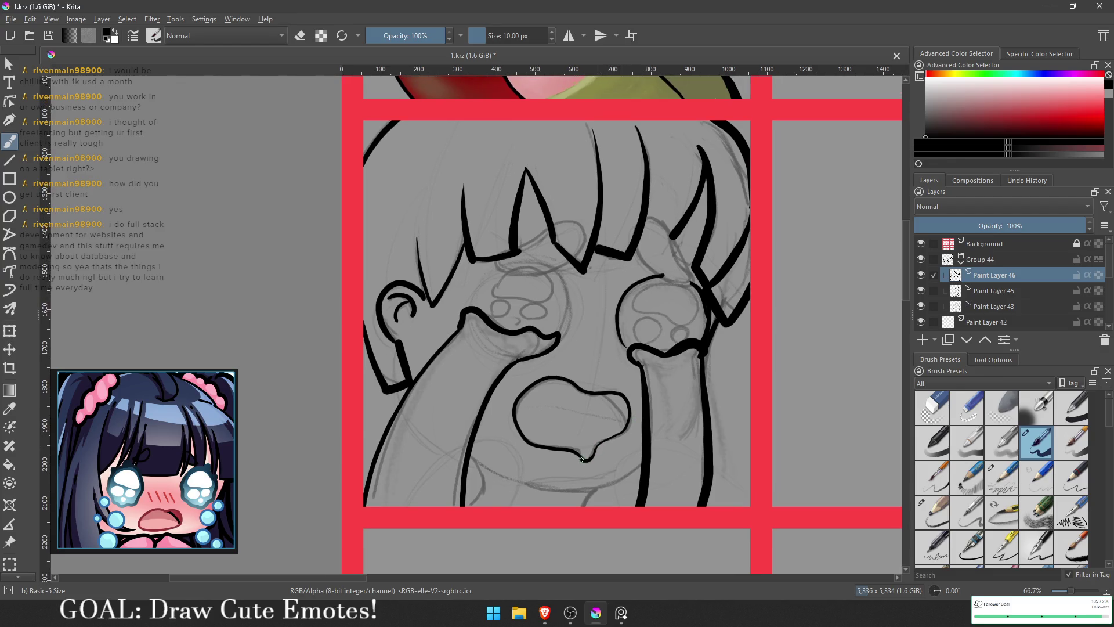
{"action": "mouse_move", "coordinate": [612, 447]}
{"action": "left_mouse_down"}
{"action": "mouse_move", "coordinate": [634, 448]}
{"action": "mouse_move", "coordinate": [624, 481]}
{"action": "mouse_move", "coordinate": [593, 492]}
{"action": "left_mouse_up"}
{"action": "key", "text": "ctrl+z"}
- Ink the jaw curve under the mouth and on the lower left, redrawing it several times
{"action": "left_click_drag", "start_coordinate": [657, 465], "coordinate": [593, 493]}
{"action": "mouse_move", "coordinate": [656, 402]}
{"action": "left_mouse_down"}
{"action": "mouse_move", "coordinate": [658, 432]}
{"action": "mouse_move", "coordinate": [597, 495]}
{"action": "left_mouse_up"}
{"action": "key", "text": "ctrl+z"}
{"action": "key", "text": "ctrl+z"}
{"action": "key", "text": "ctrl+z"}
{"action": "left_click_drag", "start_coordinate": [657, 465], "coordinate": [589, 487]}
{"action": "key", "text": "ctrl+z"}
{"action": "key", "text": "ctrl+z"}
{"action": "mouse_move", "coordinate": [657, 464]}
{"action": "left_mouse_down"}
{"action": "mouse_move", "coordinate": [552, 493]}
{"action": "mouse_move", "coordinate": [597, 510]}
{"action": "left_mouse_up"}
{"action": "left_click_drag", "start_coordinate": [485, 454], "coordinate": [545, 485]}
{"action": "key", "text": "ctrl+z"}
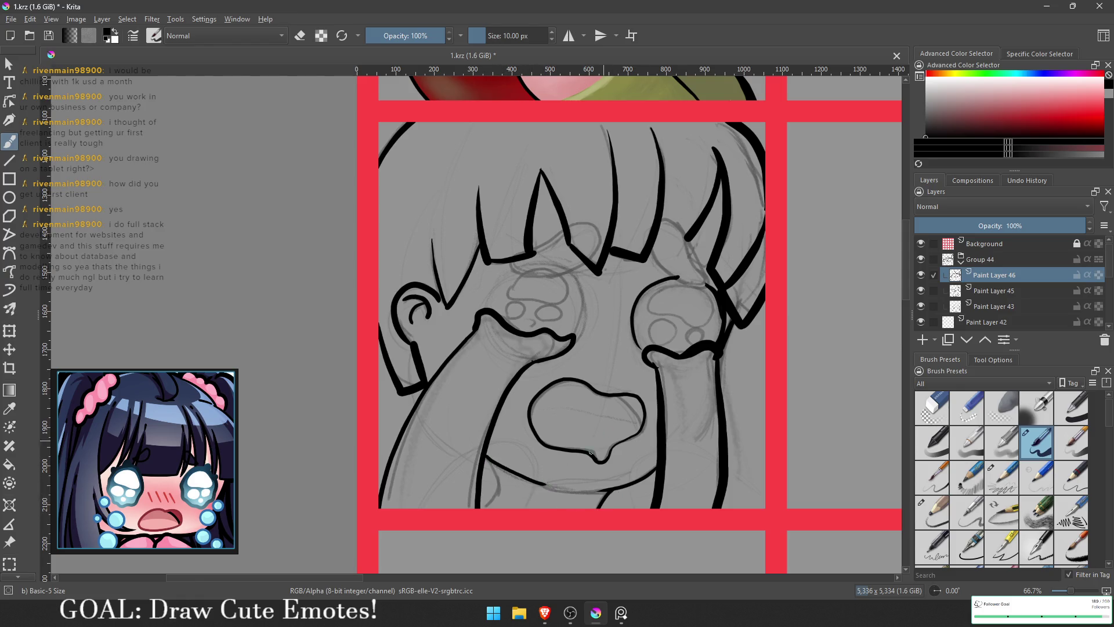
- Add a small hook stroke at the lower left and zoom out to the whole emote grid
{"action": "mouse_move", "coordinate": [492, 462]}
{"action": "left_mouse_down"}
{"action": "mouse_move", "coordinate": [498, 480]}
{"action": "mouse_move", "coordinate": [480, 509]}
{"action": "left_mouse_up"}
{"action": "key", "text": "ctrl+z"}
{"action": "left_click_drag", "start_coordinate": [486, 458], "coordinate": [490, 497]}
{"action": "left_click_drag", "start_coordinate": [673, 428], "coordinate": [652, 455]}
{"action": "mouse_move", "coordinate": [596, 612]}
{"action": "key", "text": "minus"}
{"action": "key", "text": "minus"}
{"action": "key", "text": "minus"}
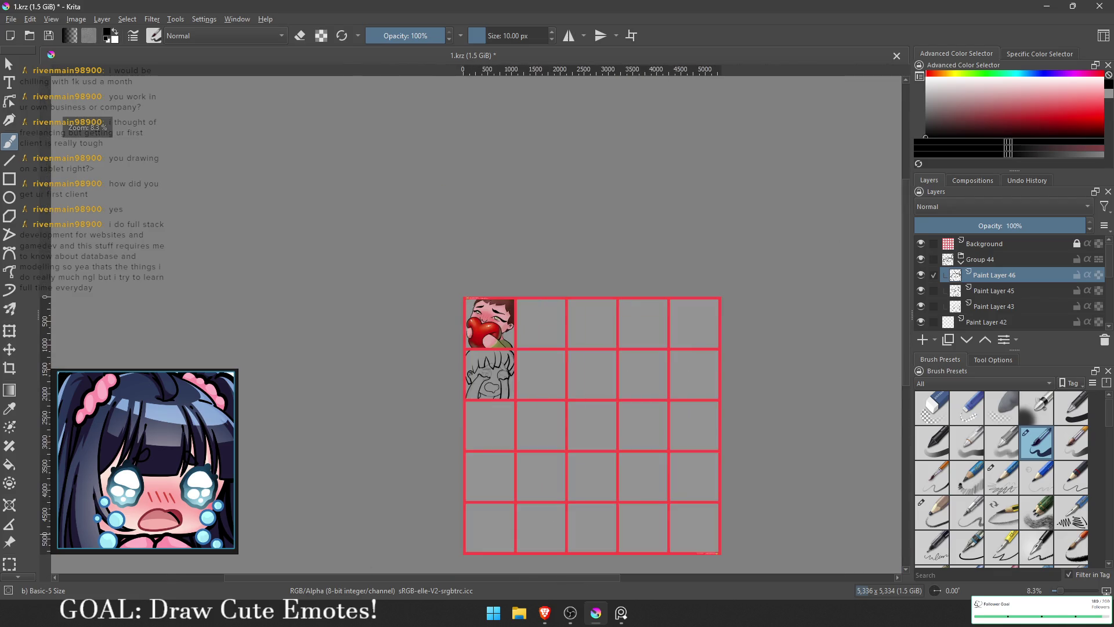
- Zoom in on the crying girl's face and try a neck line with a 13 px brush, then undo it
{"action": "key", "text": "plus"}
{"action": "key", "text": "plus"}
{"action": "key", "text": "plus"}
{"action": "mouse_move", "coordinate": [387, 462]}
{"action": "left_mouse_down"}
{"action": "mouse_move", "coordinate": [462, 420]}
{"action": "mouse_move", "coordinate": [529, 401]}
{"action": "left_mouse_up"}
{"action": "key", "text": "plus"}
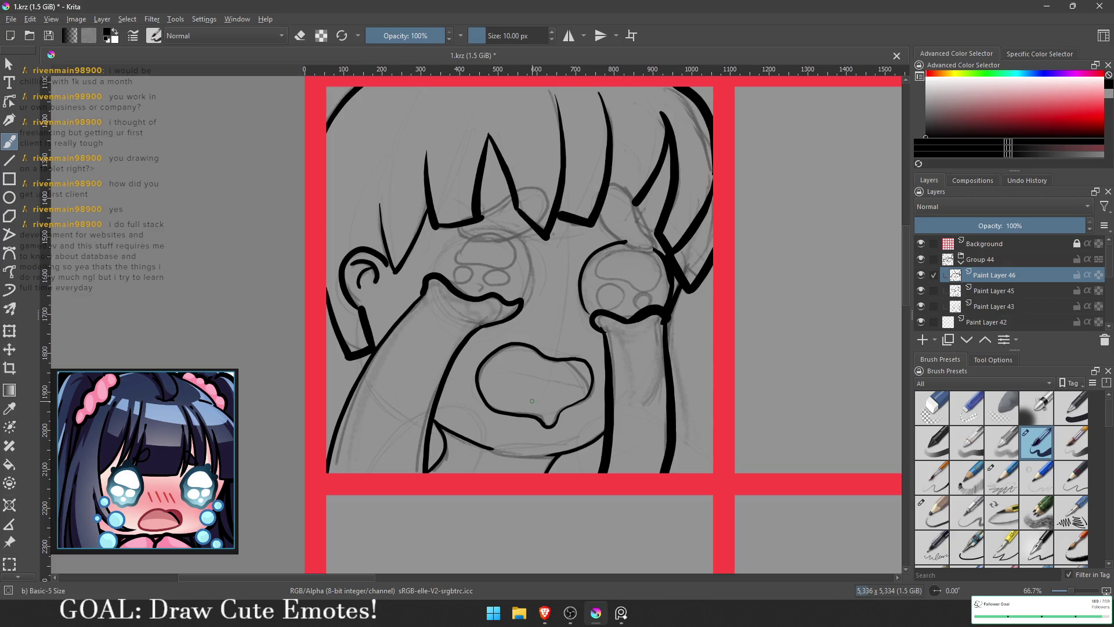
{"action": "mouse_move", "coordinate": [587, 354]}
{"action": "left_mouse_down"}
{"action": "mouse_move", "coordinate": [624, 372]}
{"action": "mouse_move", "coordinate": [606, 340]}
{"action": "mouse_move", "coordinate": [661, 325]}
{"action": "mouse_move", "coordinate": [673, 466]}
{"action": "mouse_move", "coordinate": [621, 450]}
{"action": "mouse_move", "coordinate": [624, 362]}
{"action": "mouse_move", "coordinate": [620, 458]}
{"action": "mouse_move", "coordinate": [624, 421]}
{"action": "left_mouse_up"}
{"action": "key", "text": "e"}
{"action": "key", "text": "e"}
{"action": "key", "text": "bracketleft"}
{"action": "key", "text": "bracketleft"}
{"action": "key", "text": "bracketleft"}
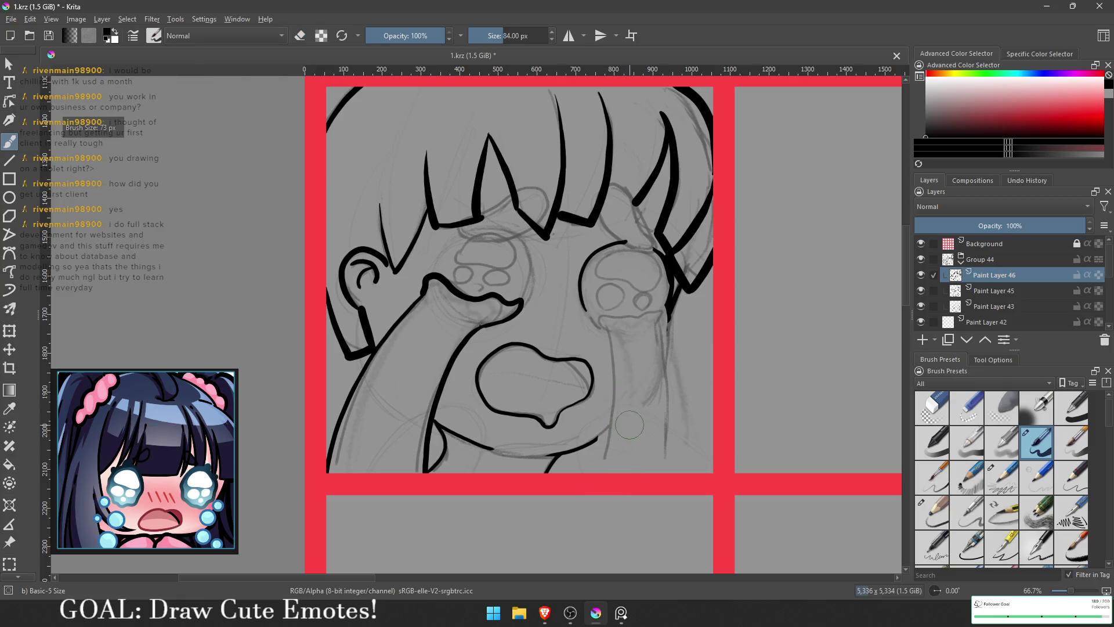
{"action": "key", "text": "bracketleft"}
{"action": "key", "text": "bracketleft"}
{"action": "left_click_drag", "start_coordinate": [674, 306], "coordinate": [629, 420]}
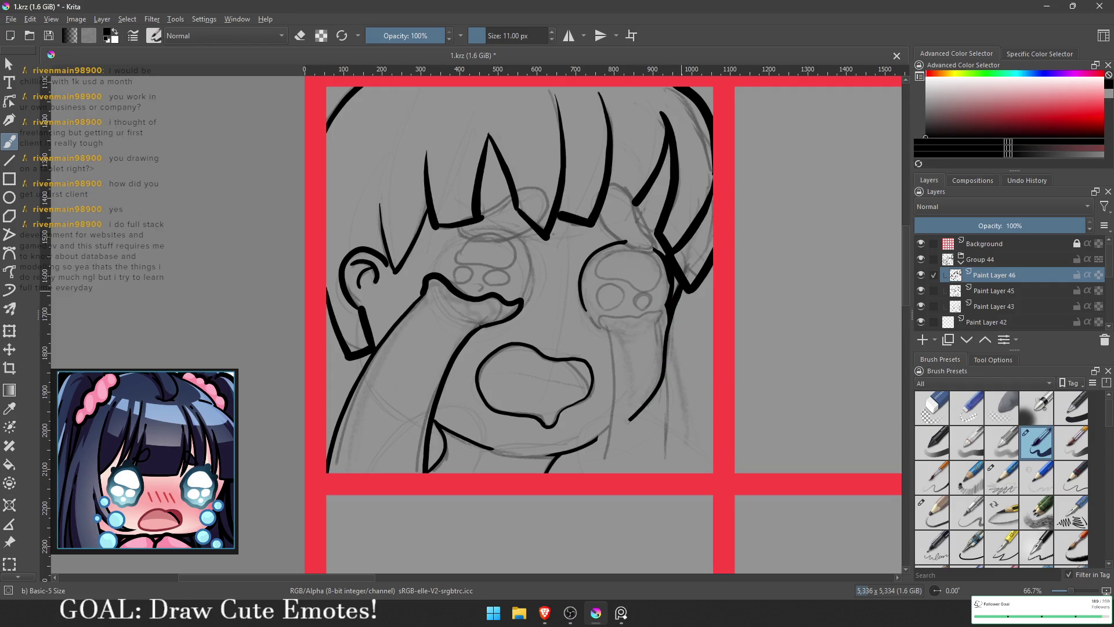
{"action": "key", "text": "ctrl+z"}
{"action": "mouse_move", "coordinate": [680, 293]}
{"action": "left_mouse_down"}
{"action": "mouse_move", "coordinate": [661, 355]}
{"action": "mouse_move", "coordinate": [586, 449]}
{"action": "mouse_move", "coordinate": [653, 406]}
{"action": "mouse_move", "coordinate": [660, 334]}
{"action": "left_mouse_up"}
{"action": "key", "text": "ctrl+z"}
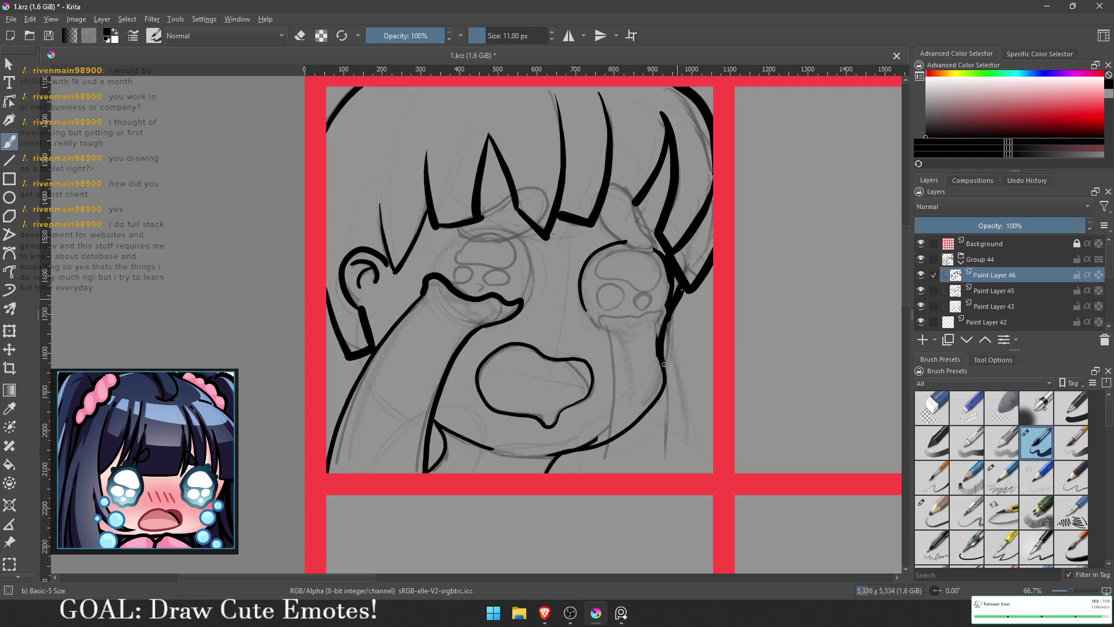
- Erase the left hand outline and the left arm's inner line with a 73 px eraser
{"action": "key", "text": "e"}
{"action": "key", "text": "bracketright"}
{"action": "key", "text": "bracketright"}
{"action": "key", "text": "bracketright"}
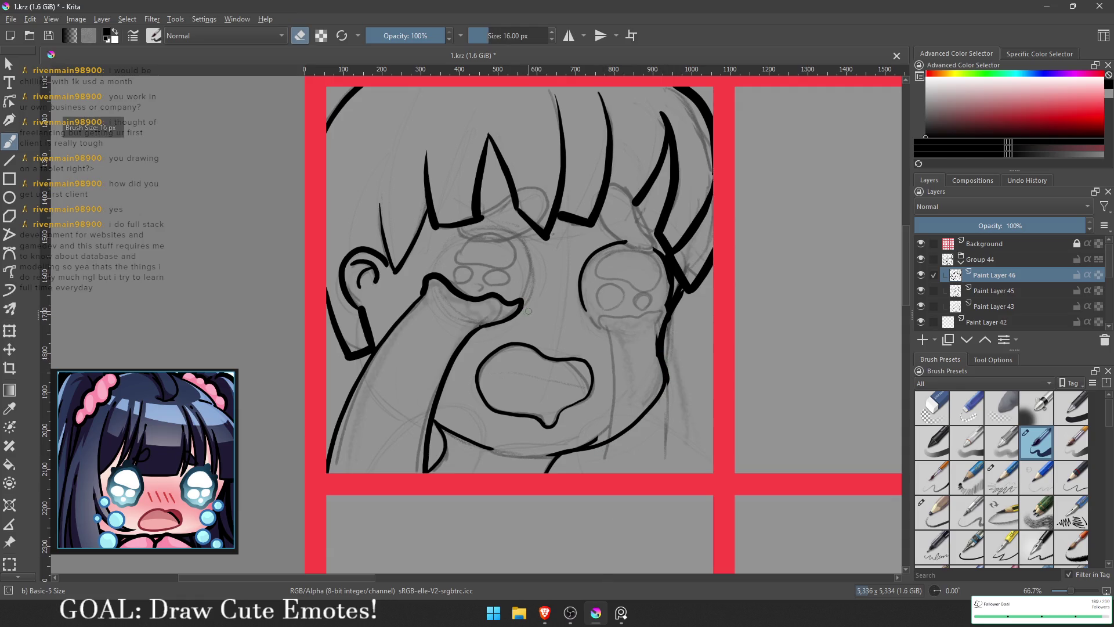
{"action": "mouse_move", "coordinate": [525, 310]}
{"action": "left_mouse_down"}
{"action": "mouse_move", "coordinate": [494, 328]}
{"action": "mouse_move", "coordinate": [481, 300]}
{"action": "mouse_move", "coordinate": [427, 282]}
{"action": "mouse_move", "coordinate": [371, 354]}
{"action": "mouse_move", "coordinate": [343, 430]}
{"action": "left_mouse_up"}
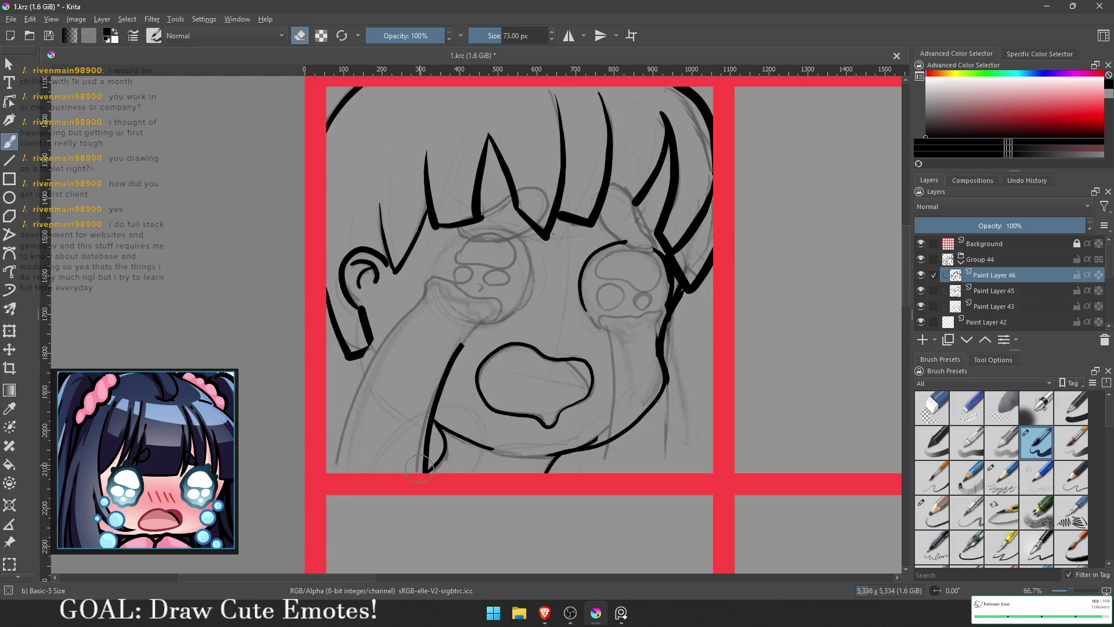
{"action": "left_click_drag", "start_coordinate": [419, 467], "coordinate": [456, 342]}
- With a slightly smaller brush, try the jaw line from chin to ear, then check the face
{"action": "key", "text": "e"}
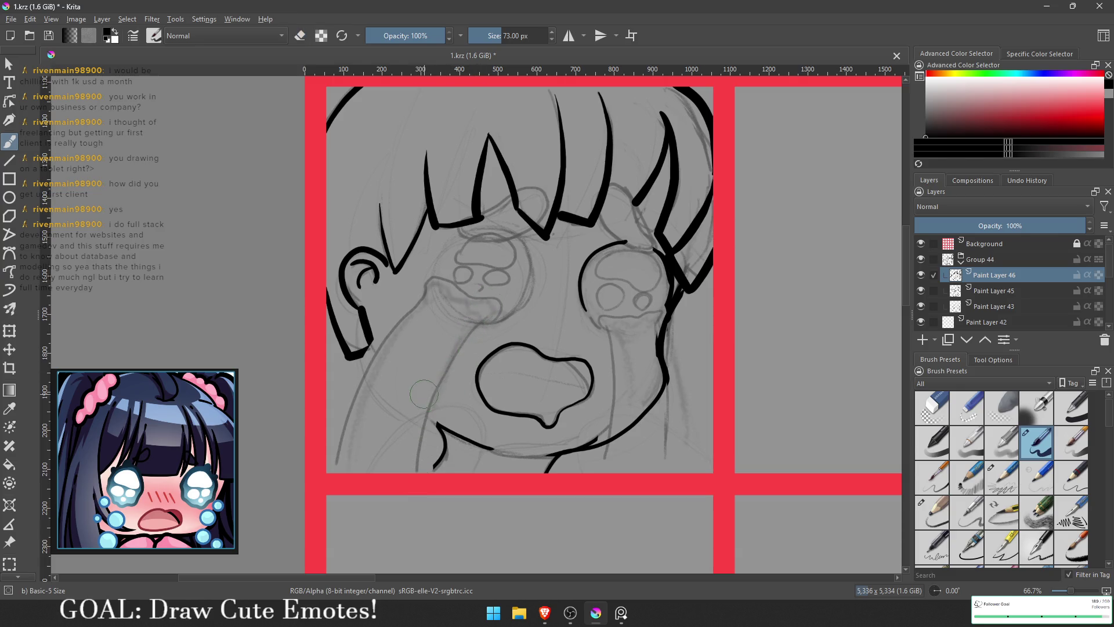
{"action": "key", "text": "bracketleft"}
{"action": "key", "text": "bracketleft"}
{"action": "key", "text": "bracketleft"}
{"action": "key", "text": "bracketleft"}
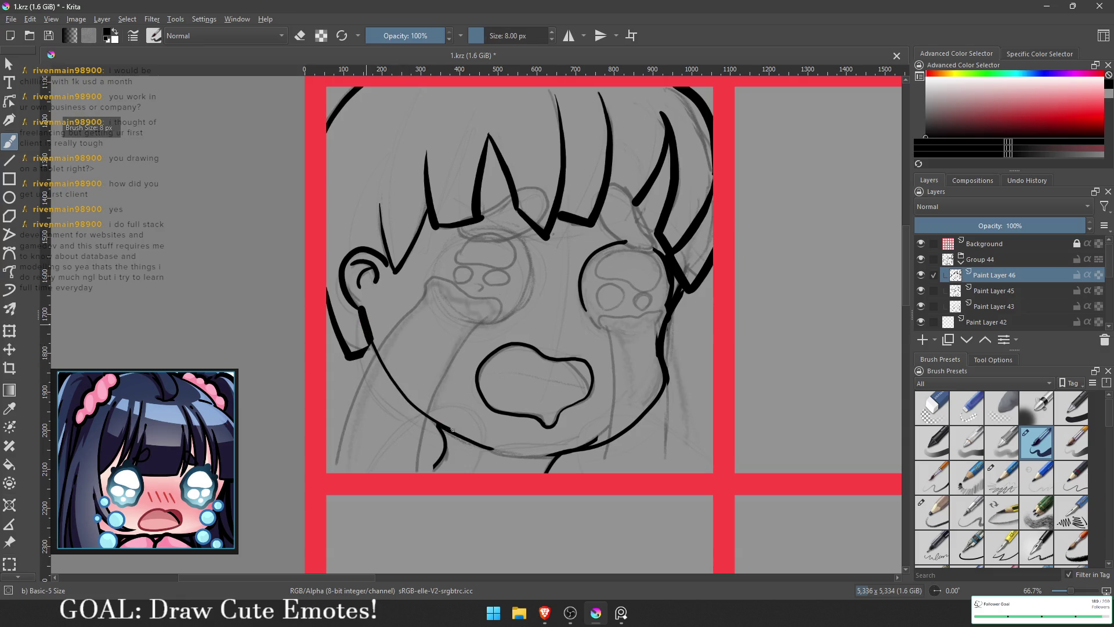
{"action": "mouse_move", "coordinate": [372, 343]}
{"action": "left_mouse_down"}
{"action": "mouse_move", "coordinate": [464, 442]}
{"action": "mouse_move", "coordinate": [372, 342]}
{"action": "left_mouse_up"}
{"action": "key", "text": "ctrl+z"}
{"action": "key", "text": "ctrl+z"}
{"action": "mouse_move", "coordinate": [441, 422]}
{"action": "left_mouse_down"}
{"action": "mouse_move", "coordinate": [374, 365]}
{"action": "mouse_move", "coordinate": [372, 342]}
{"action": "mouse_move", "coordinate": [458, 429]}
{"action": "mouse_move", "coordinate": [375, 335]}
{"action": "left_mouse_up"}
{"action": "key", "text": "ctrl+z"}
{"action": "key", "text": "ctrl+z"}
{"action": "key", "text": "ctrl+z"}
{"action": "mouse_move", "coordinate": [387, 373]}
{"action": "left_mouse_down"}
{"action": "mouse_move", "coordinate": [463, 433]}
{"action": "mouse_move", "coordinate": [371, 341]}
{"action": "left_mouse_up"}
{"action": "key", "text": "ctrl+z"}
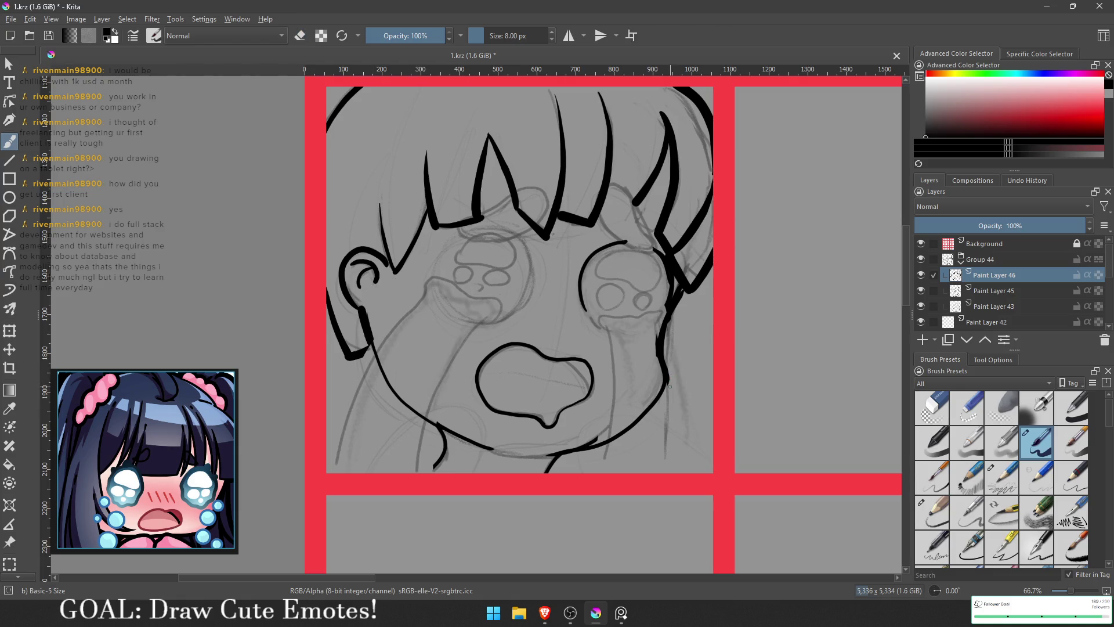
{"action": "key", "text": "e"}
{"action": "key", "text": "minus"}
{"action": "key", "text": "minus"}
{"action": "key", "text": "minus"}
{"action": "mouse_move", "coordinate": [580, 325]}
{"action": "left_mouse_down"}
{"action": "mouse_move", "coordinate": [522, 325]}
{"action": "mouse_move", "coordinate": [557, 348]}
{"action": "mouse_move", "coordinate": [473, 363]}
{"action": "mouse_move", "coordinate": [653, 310]}
{"action": "mouse_move", "coordinate": [574, 367]}
{"action": "left_mouse_up"}
- Add a new paint layer above Paint Layer 45
{"action": "mouse_move", "coordinate": [1056, 227]}
{"action": "left_mouse_down"}
{"action": "mouse_move", "coordinate": [981, 228]}
{"action": "mouse_move", "coordinate": [1085, 228]}
{"action": "left_mouse_up"}
{"action": "left_click", "coordinate": [1005, 290]}
{"action": "left_click", "coordinate": [922, 340]}
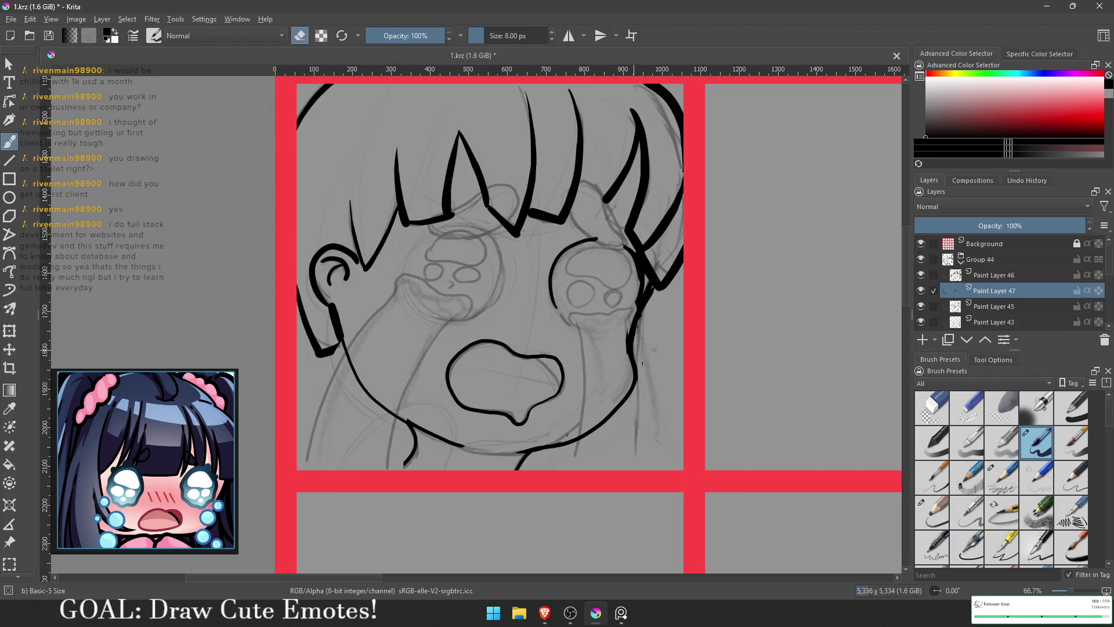
{"action": "scroll", "coordinate": [19, 499], "scroll_direction": "down", "scroll_amount": 3}
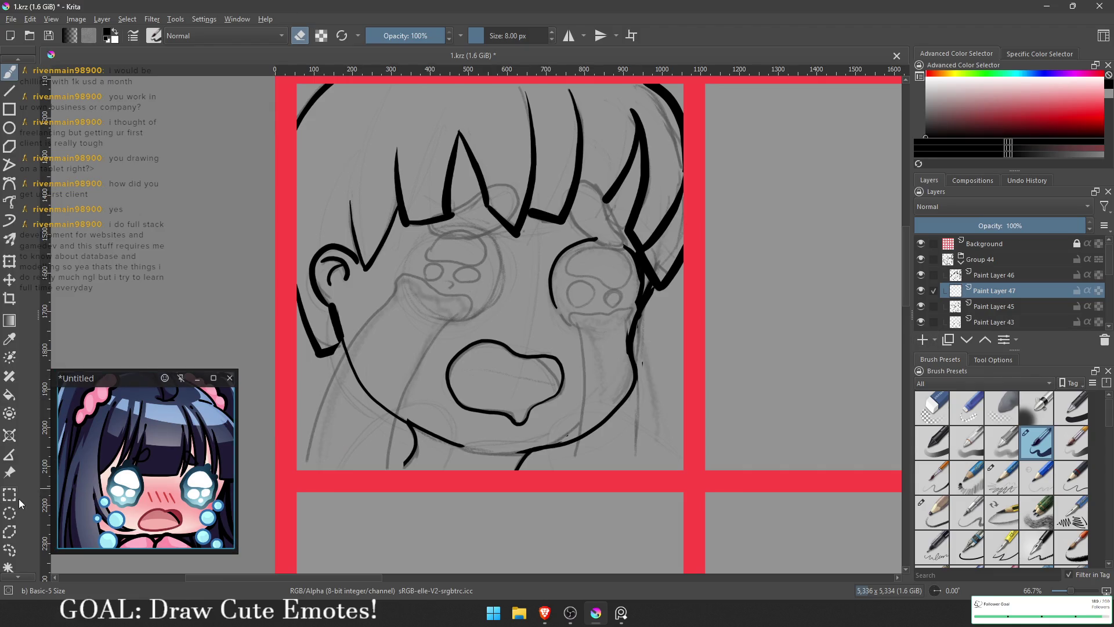
- Freehand-select the girl's head area, including the ear
{"action": "left_click", "coordinate": [11, 509]}
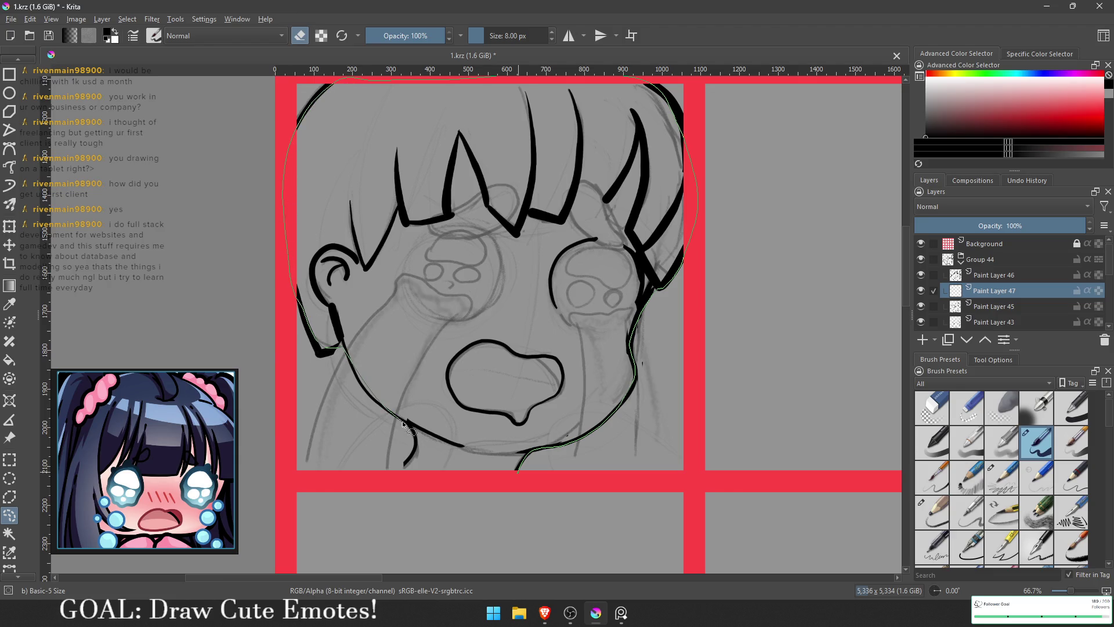
{"action": "left_click_drag", "start_coordinate": [501, 487], "coordinate": [503, 486]}
{"action": "mouse_move", "coordinate": [347, 353]}
{"action": "left_mouse_down"}
{"action": "mouse_move", "coordinate": [335, 332]}
{"action": "mouse_move", "coordinate": [325, 352]}
{"action": "left_mouse_up"}
{"action": "scroll", "coordinate": [374, 469], "scroll_direction": "down", "scroll_amount": 2}
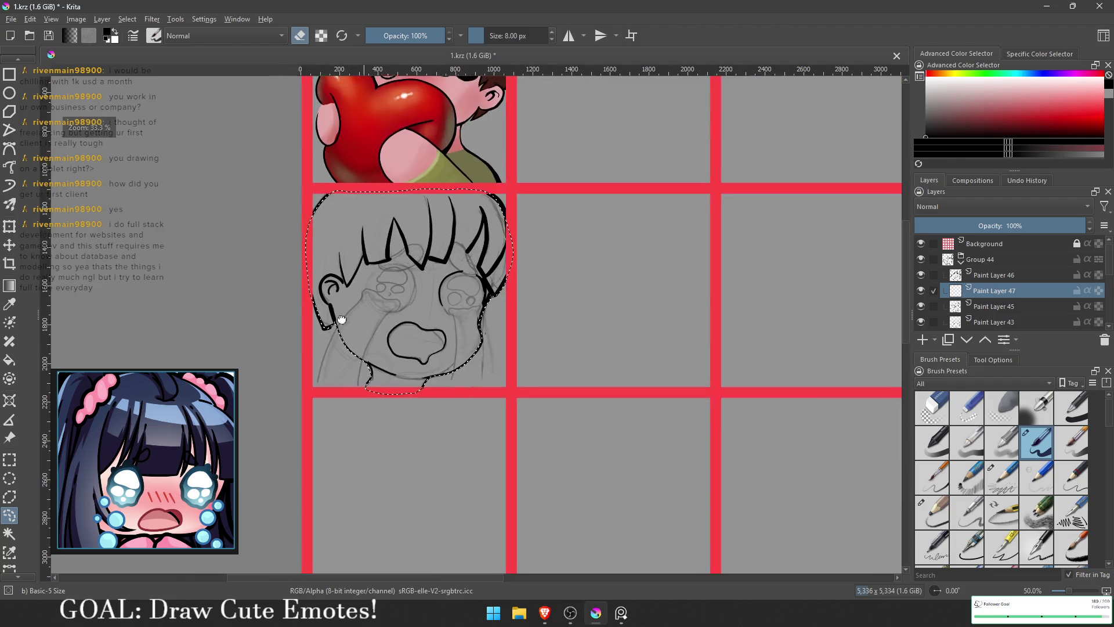
- Fill the head selection with cheek pink on Paint Layer 47, moved below the sketch layers, then deselect
{"action": "key", "text": "g"}
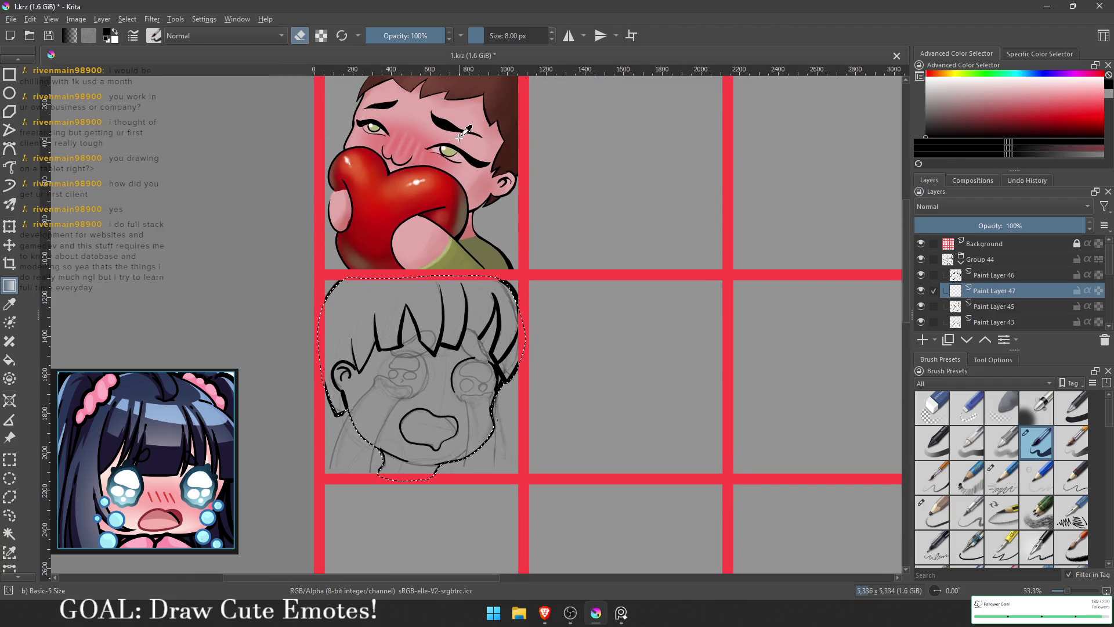
{"action": "left_click", "coordinate": [464, 146], "text": "ctrl"}
{"action": "key", "text": "f"}
{"action": "left_click", "coordinate": [469, 416]}
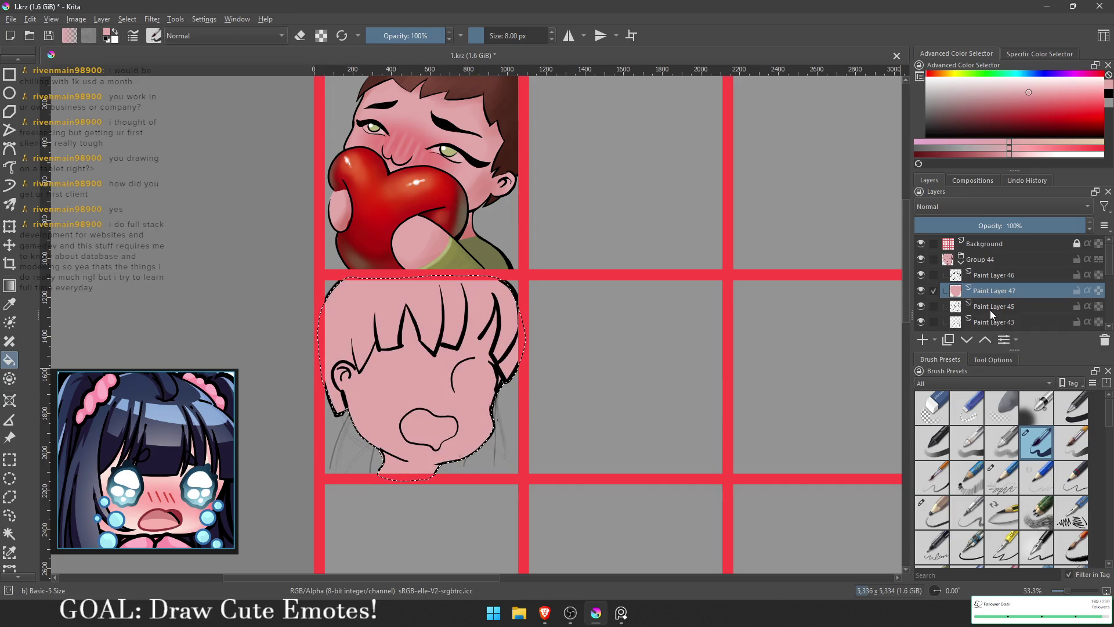
{"action": "key", "text": "ctrl+z"}
{"action": "scroll", "coordinate": [1004, 293], "scroll_direction": "down", "scroll_amount": 1}
{"action": "left_click_drag", "start_coordinate": [978, 248], "coordinate": [977, 284]}
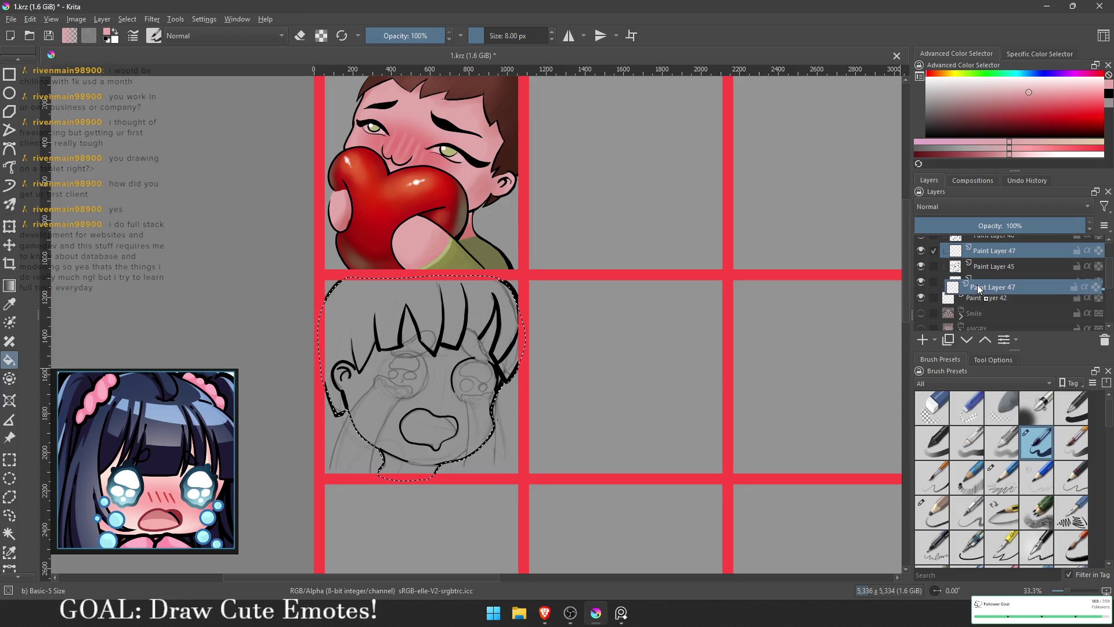
{"action": "left_click", "coordinate": [471, 416]}
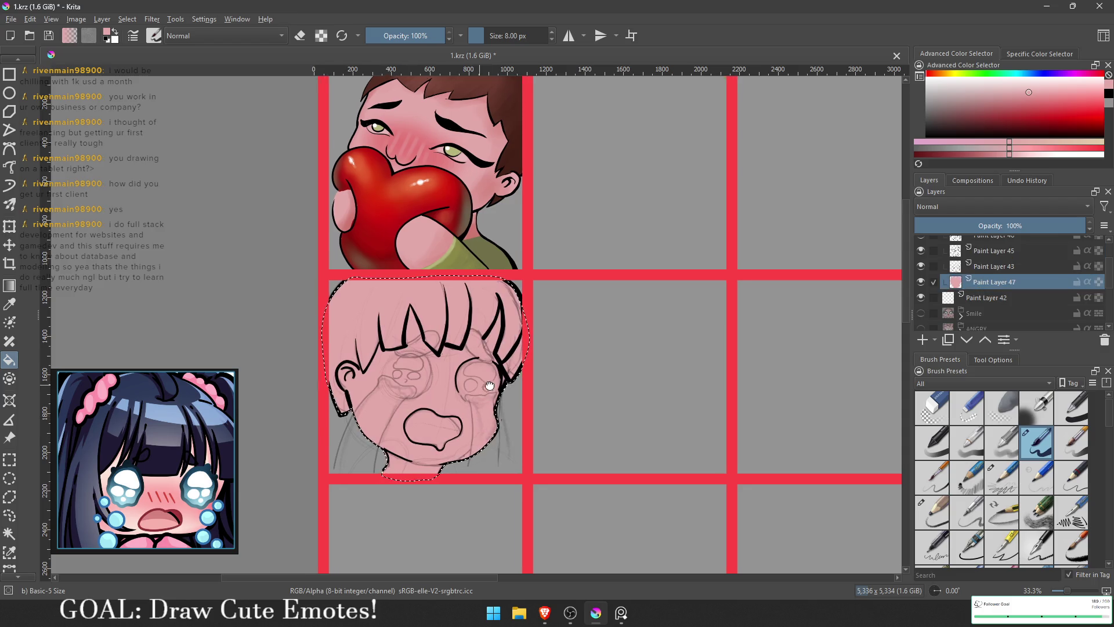
{"action": "key", "text": "ctrl+shift+a"}
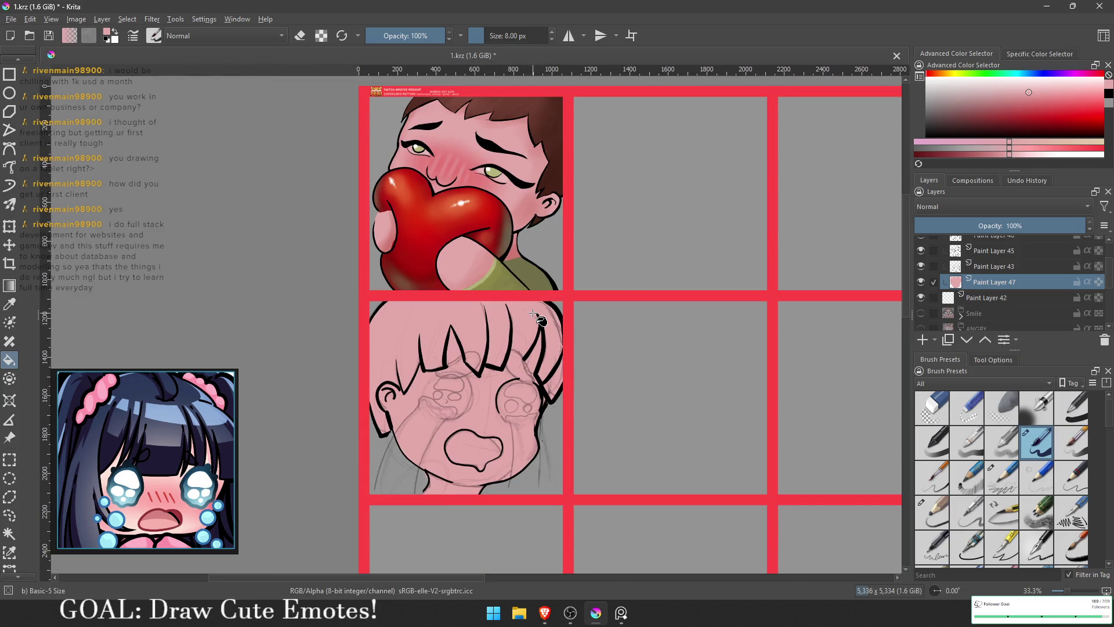
{"action": "key", "text": "slash"}
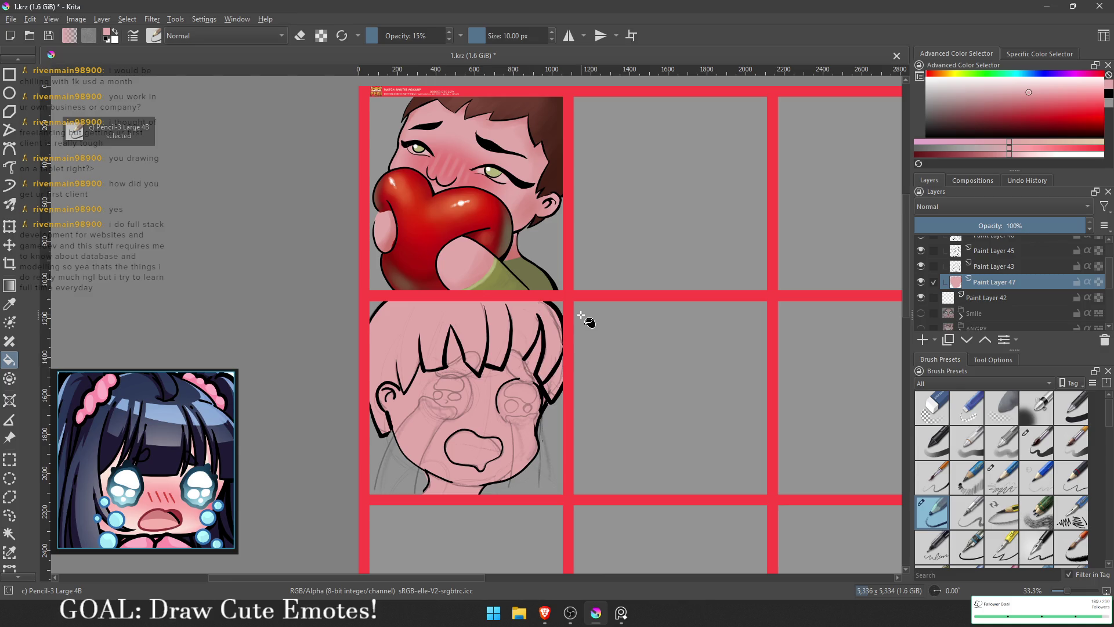
- Freehand-select the bangs and side hair of the crying chibi
{"action": "mouse_move", "coordinate": [145, 406]}
{"action": "left_click", "coordinate": [9, 515]}
{"action": "left_click_drag", "start_coordinate": [565, 388], "coordinate": [555, 402]}
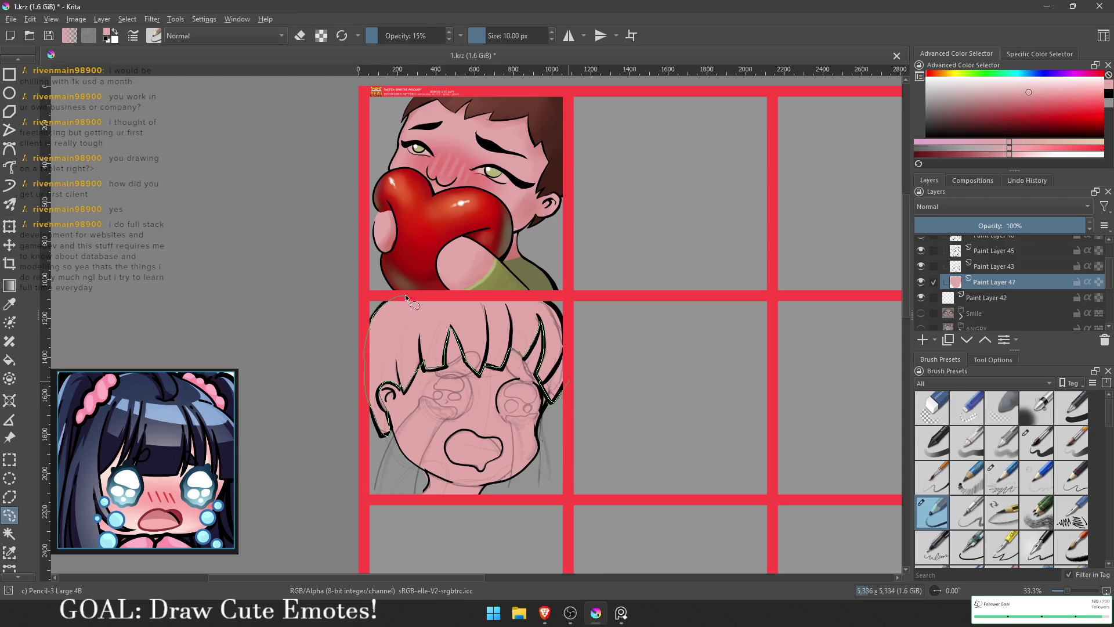
{"action": "left_click_drag", "start_coordinate": [569, 343], "coordinate": [568, 380]}
- On a new layer at 100% opacity, fill the hair selection with sampled brown
{"action": "key", "text": "g"}
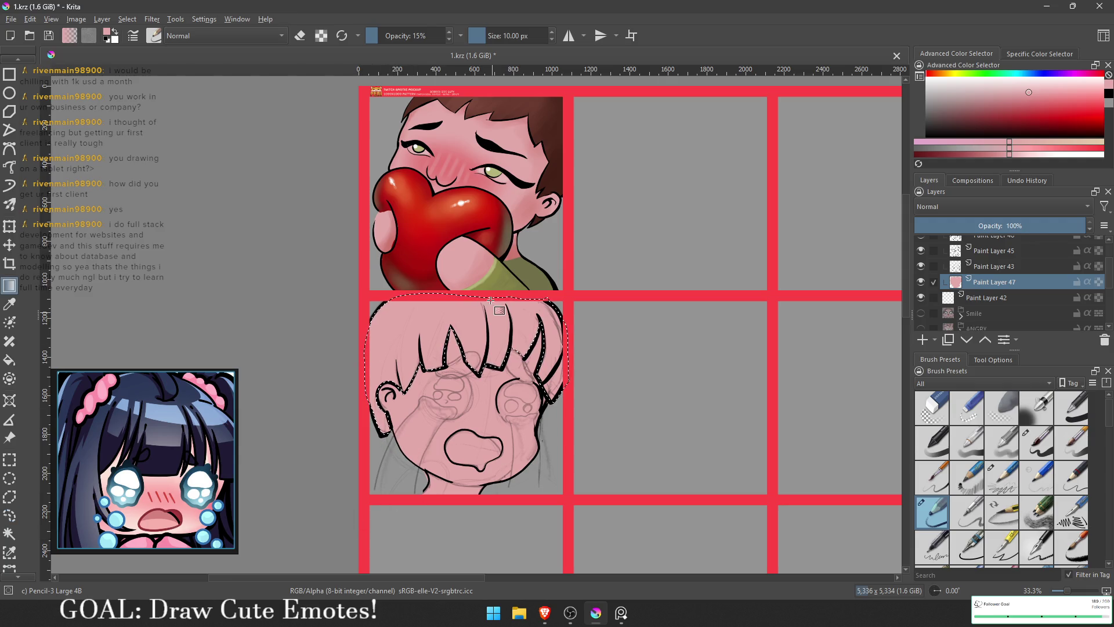
{"action": "key", "text": "f"}
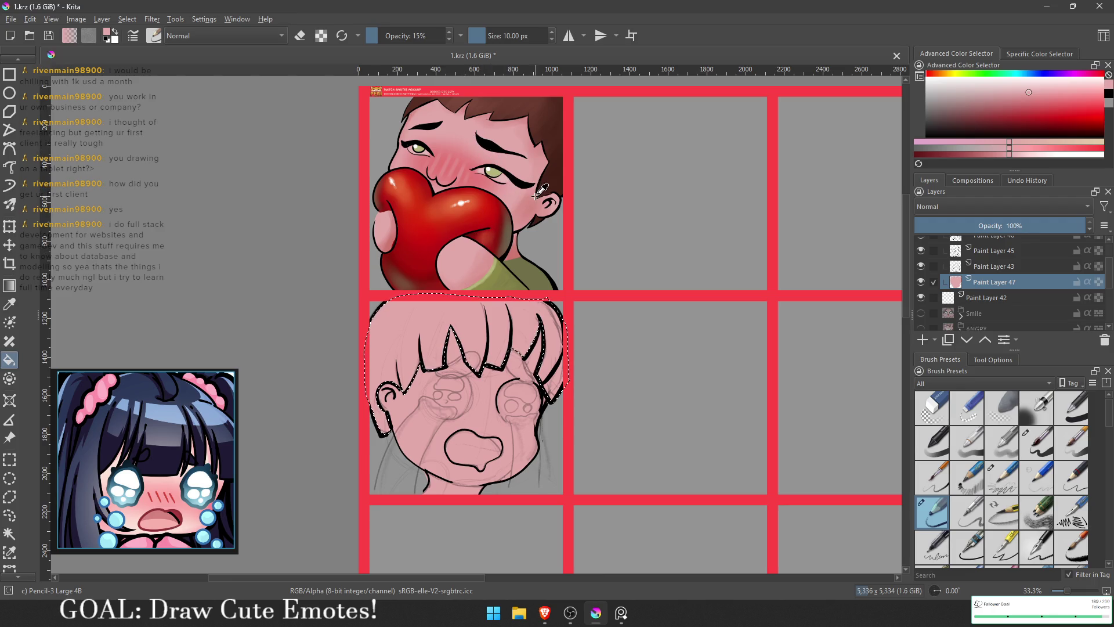
{"action": "left_click", "coordinate": [548, 116], "text": "ctrl"}
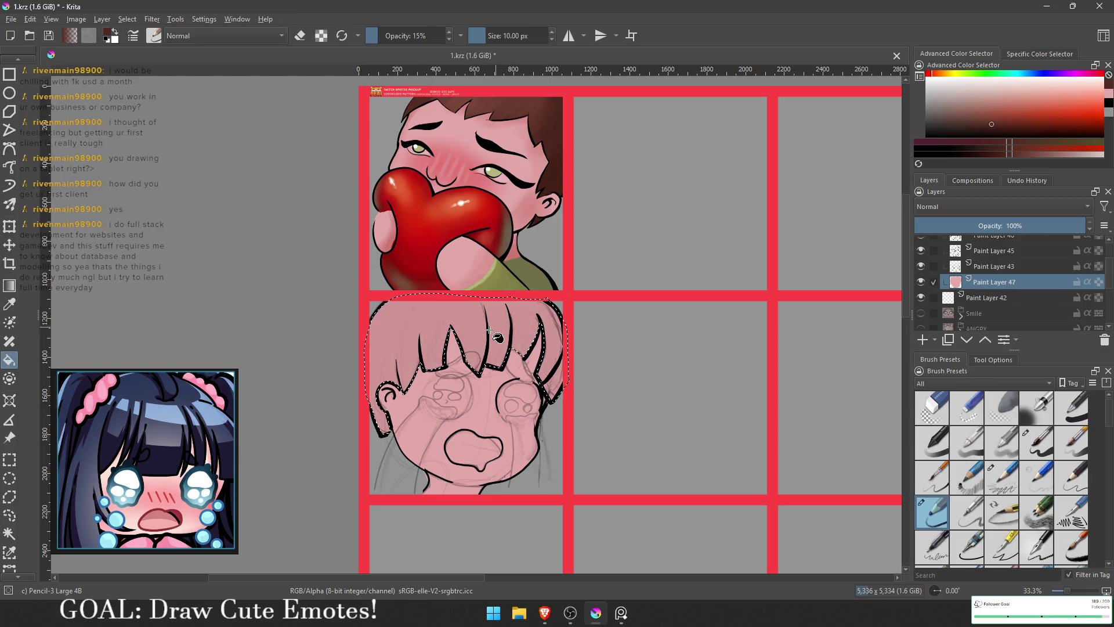
{"action": "left_click", "coordinate": [921, 339]}
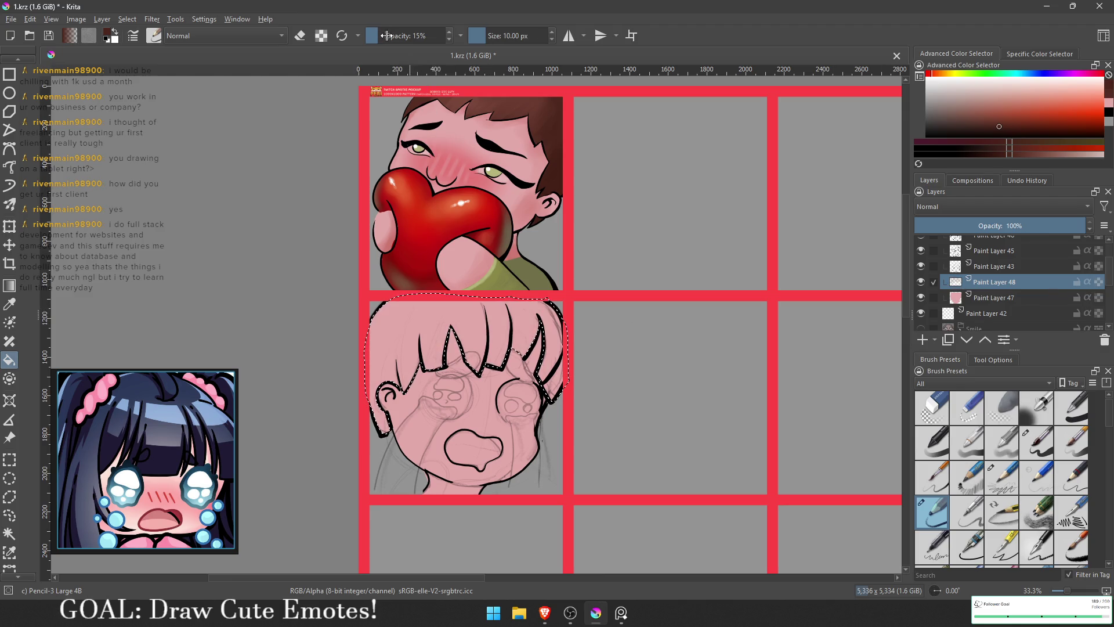
{"action": "left_click_drag", "start_coordinate": [385, 36], "coordinate": [453, 36]}
{"action": "left_click", "coordinate": [509, 125], "text": "ctrl"}
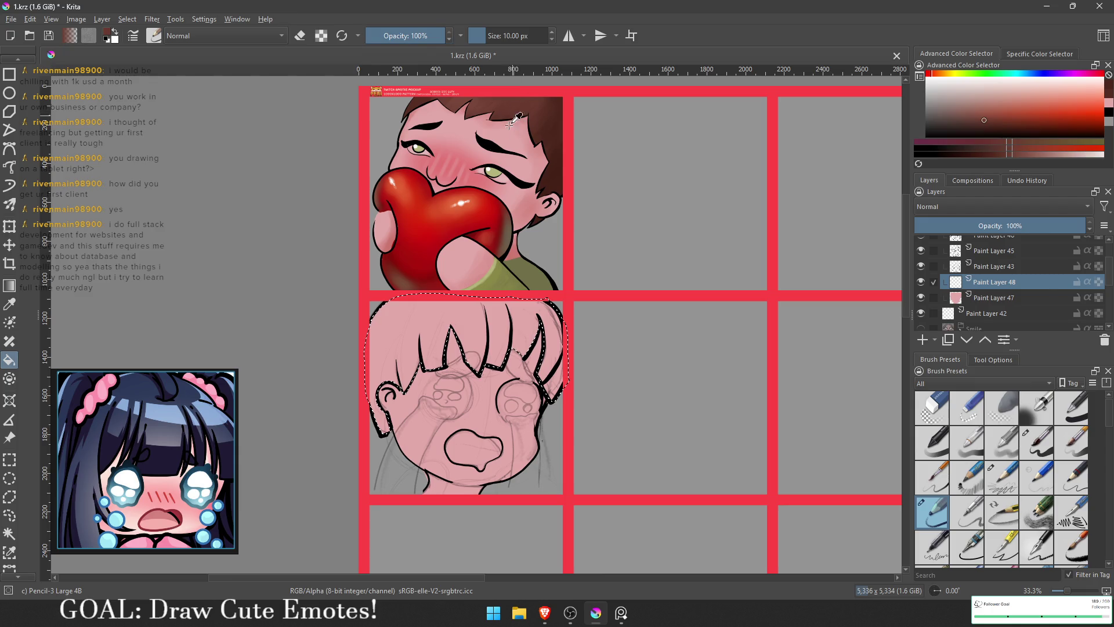
{"action": "left_click", "coordinate": [449, 310]}
{"action": "scroll", "coordinate": [552, 331], "scroll_direction": "down", "scroll_amount": 3}
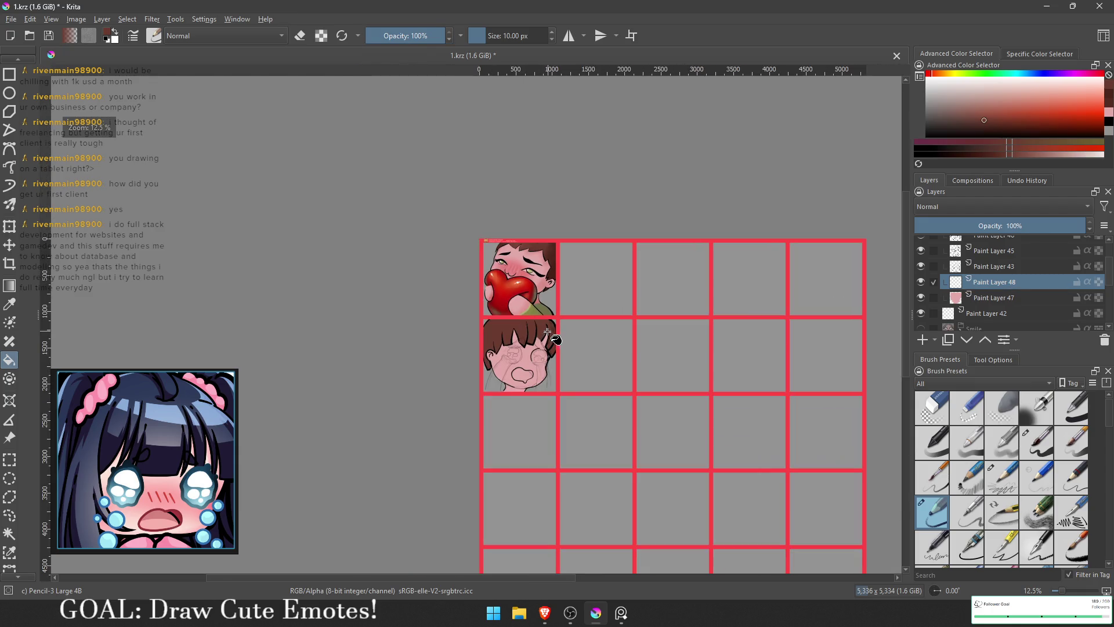
{"action": "scroll", "coordinate": [529, 356], "scroll_direction": "up", "scroll_amount": 3}
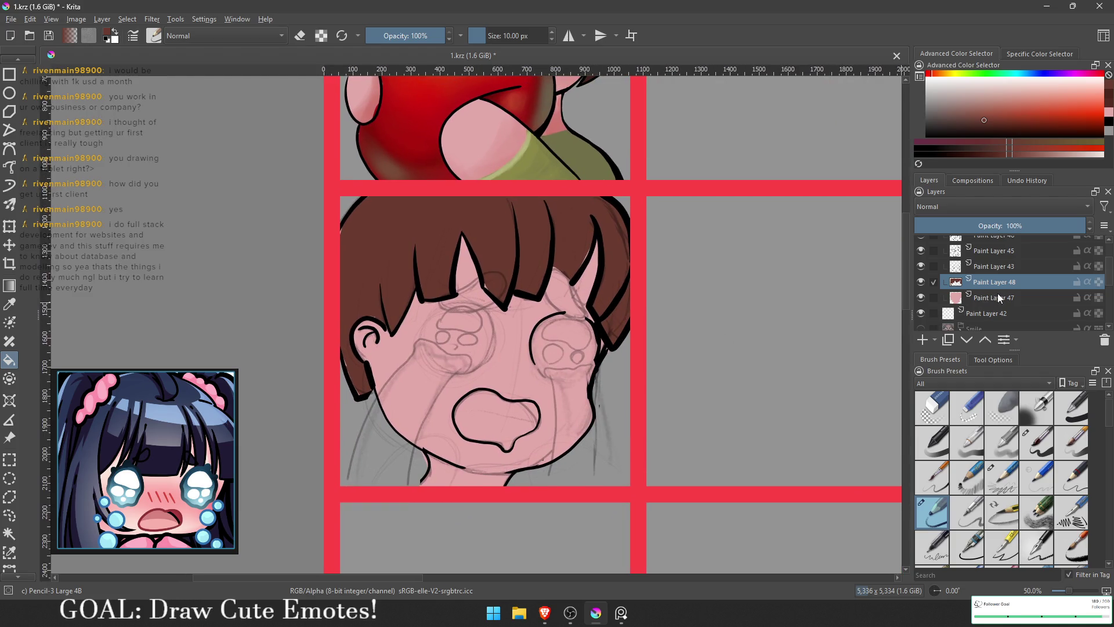
{"action": "left_click", "coordinate": [966, 282], "text": "ctrl"}
- Airbrush darker brown along the left and right hair edges using Airbrush Soft
{"action": "left_click", "coordinate": [1036, 411]}
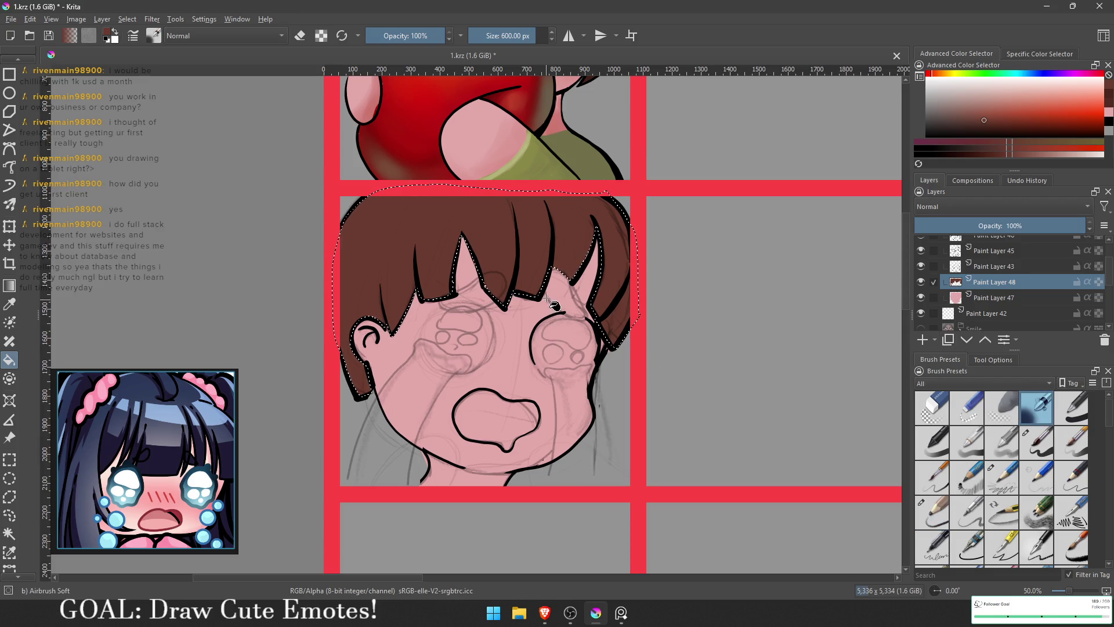
{"action": "scroll", "coordinate": [480, 182], "scroll_direction": "up", "scroll_amount": 5}
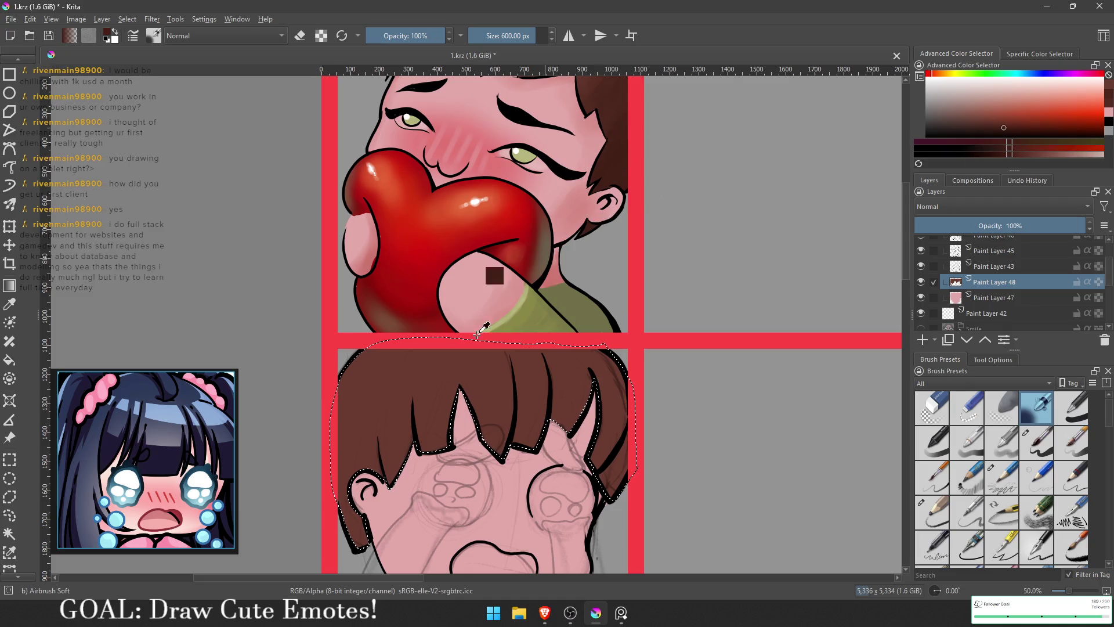
{"action": "left_click_drag", "start_coordinate": [494, 294], "coordinate": [535, 224]}
{"action": "left_click_drag", "start_coordinate": [343, 325], "coordinate": [372, 453]}
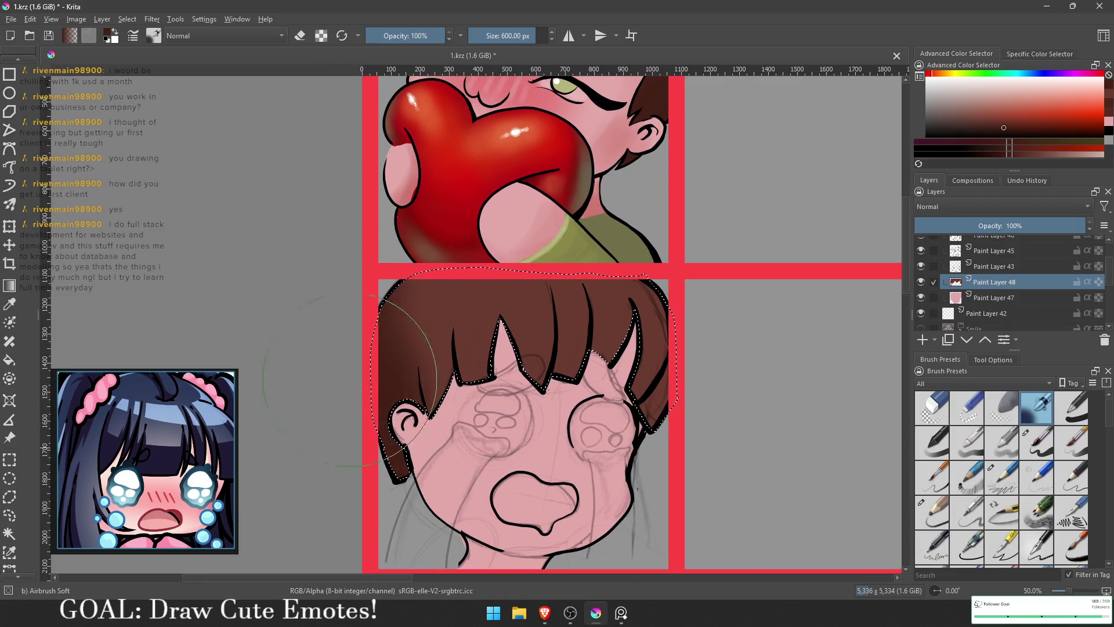
{"action": "mouse_move", "coordinate": [714, 348]}
{"action": "left_mouse_down"}
{"action": "mouse_move", "coordinate": [710, 417]}
{"action": "mouse_move", "coordinate": [650, 386]}
{"action": "left_mouse_up"}
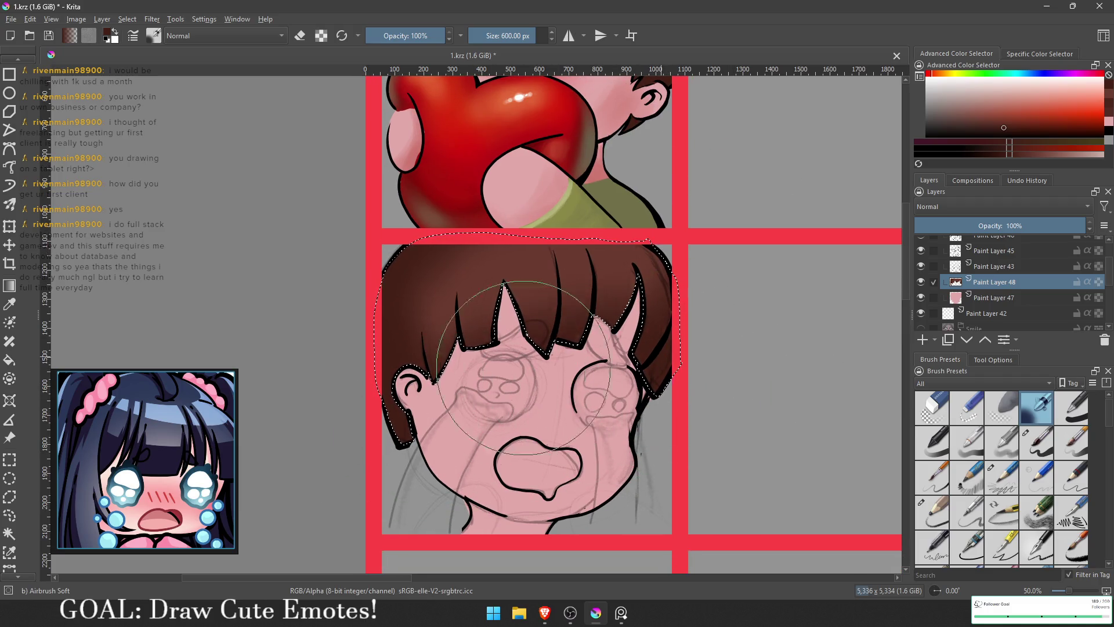
- Clear the hair selection, sample the skin pink, and select the head on Paint Layer 47
{"action": "left_click", "coordinate": [592, 384], "text": "ctrl"}
{"action": "key", "text": "ctrl+shift+a"}
{"action": "left_click_drag", "start_coordinate": [557, 81], "coordinate": [520, 194]}
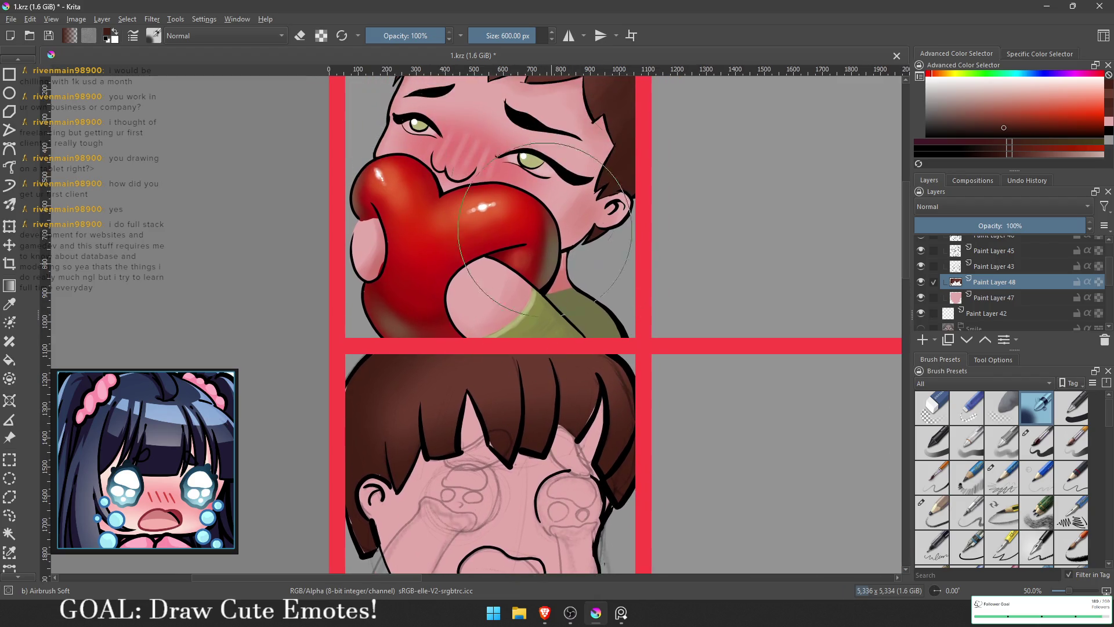
{"action": "left_click", "coordinate": [486, 182], "text": "ctrl"}
{"action": "scroll", "coordinate": [486, 182], "scroll_direction": "down", "scroll_amount": 1}
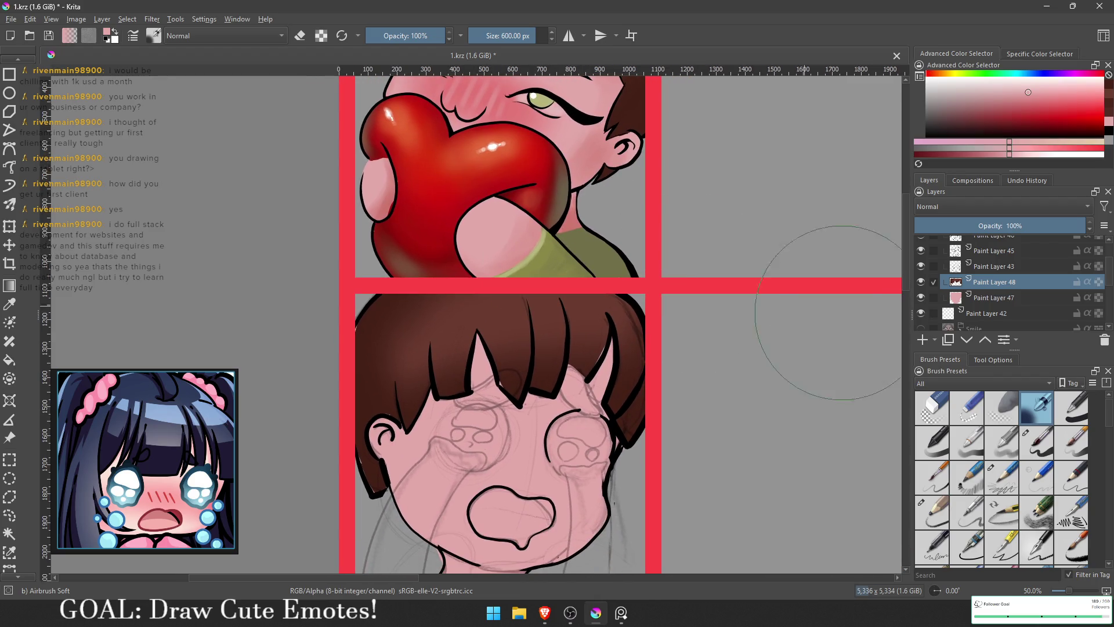
{"action": "left_click", "coordinate": [956, 298], "text": "ctrl"}
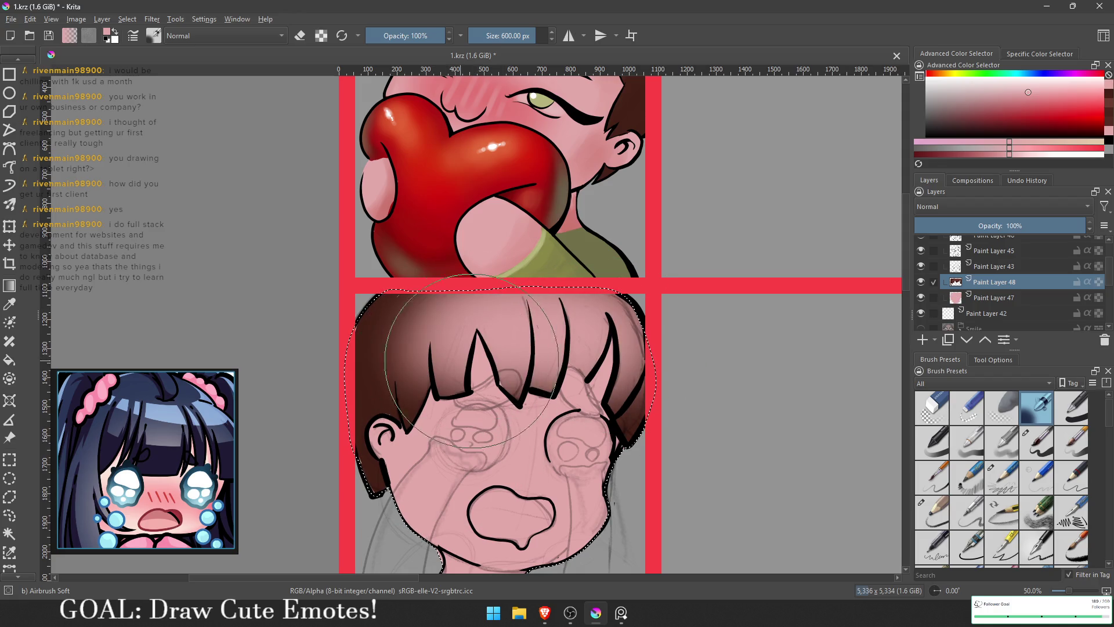
{"action": "left_click", "coordinate": [994, 297]}
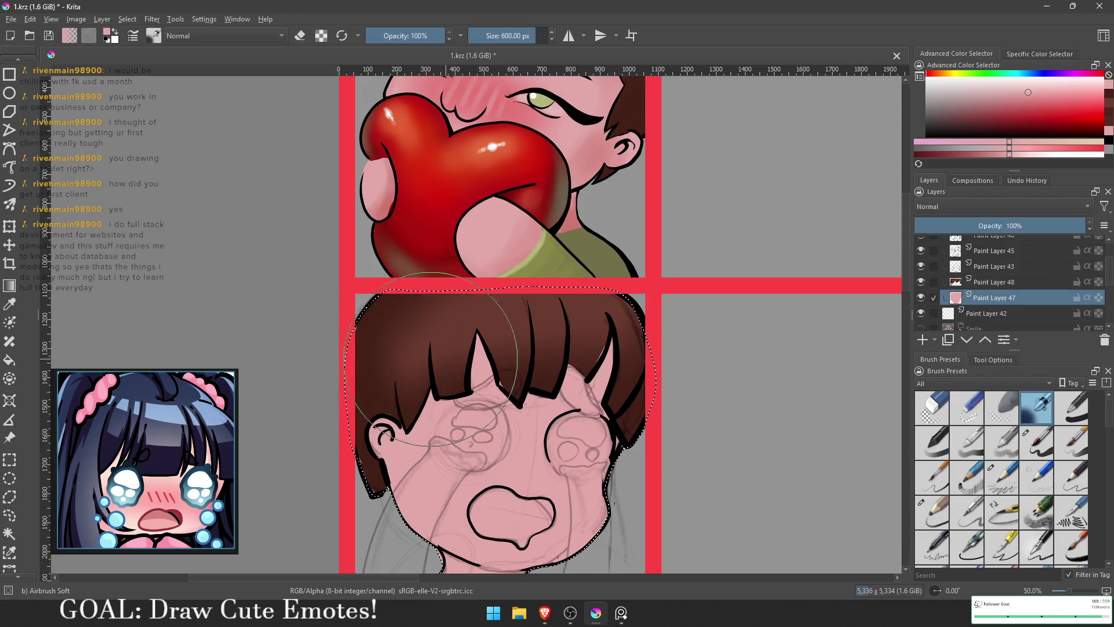
- Airbrush darker pink over the left cheek, neck and right cheek
{"action": "scroll", "coordinate": [505, 406], "scroll_direction": "down", "scroll_amount": 1}
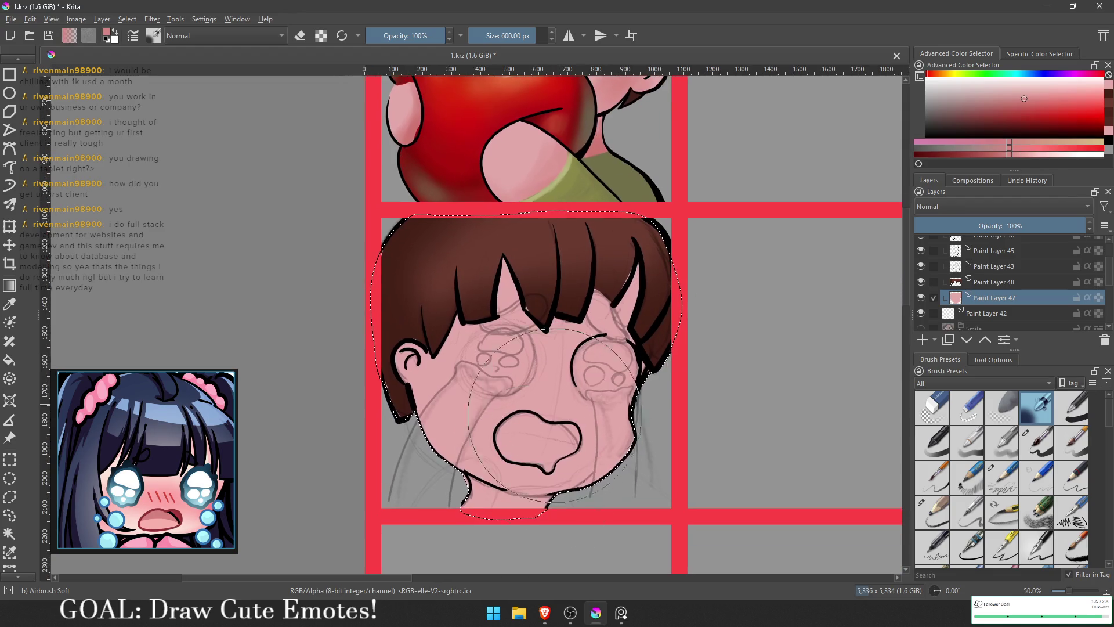
{"action": "mouse_move", "coordinate": [573, 546]}
{"action": "left_mouse_down"}
{"action": "mouse_move", "coordinate": [511, 371]}
{"action": "mouse_move", "coordinate": [499, 441]}
{"action": "left_mouse_up"}
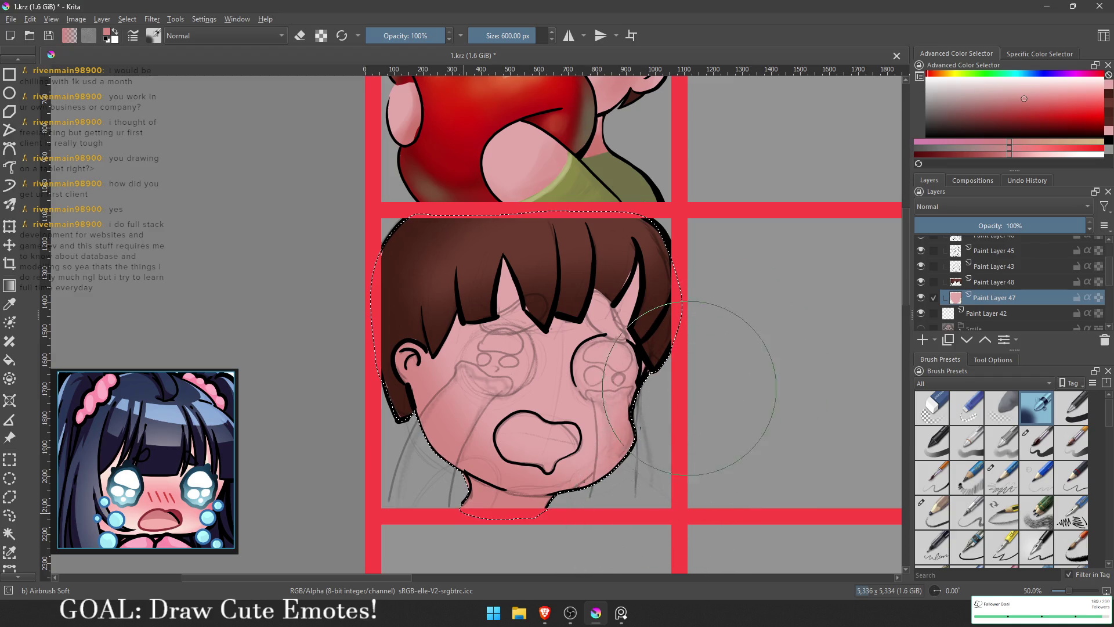
{"action": "left_click_drag", "start_coordinate": [713, 429], "coordinate": [687, 400]}
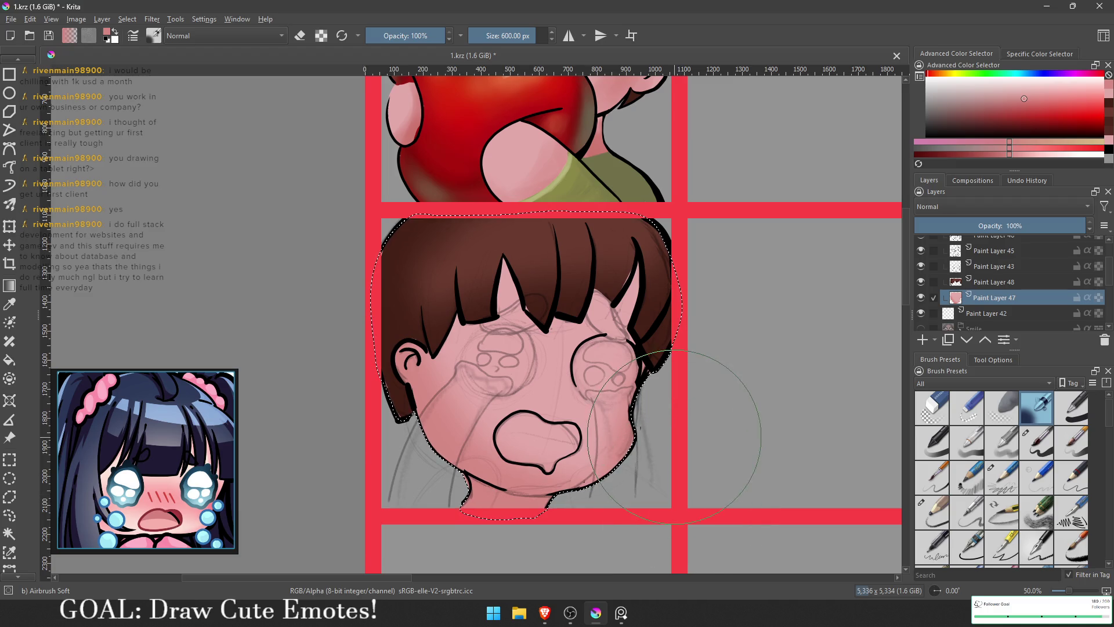
{"action": "left_click_drag", "start_coordinate": [636, 374], "coordinate": [633, 416]}
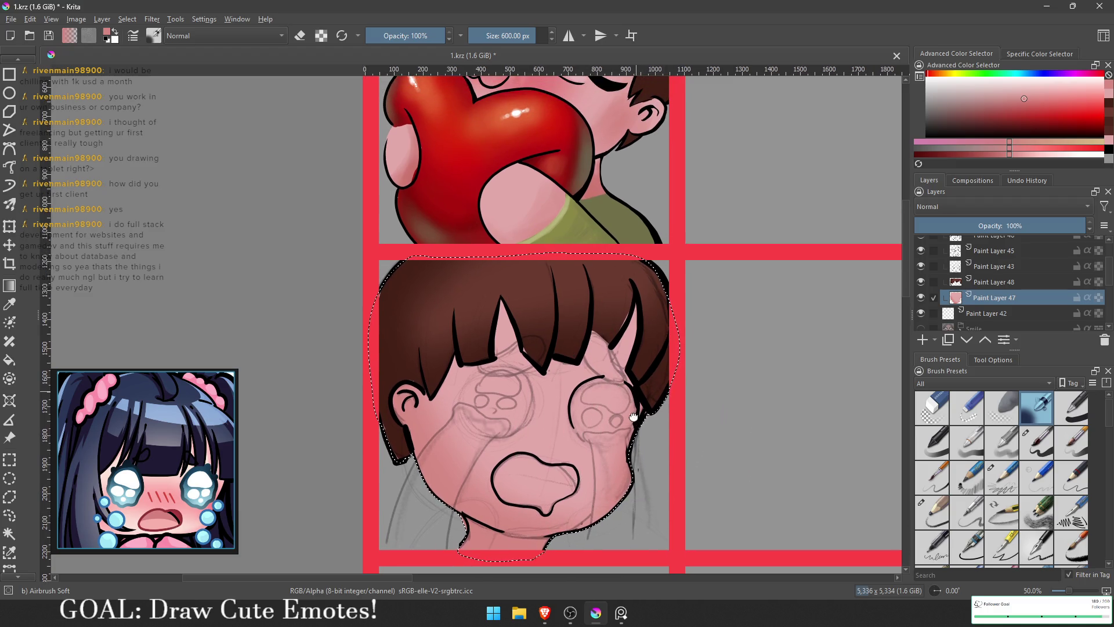
{"action": "left_click_drag", "start_coordinate": [677, 337], "coordinate": [696, 273]}
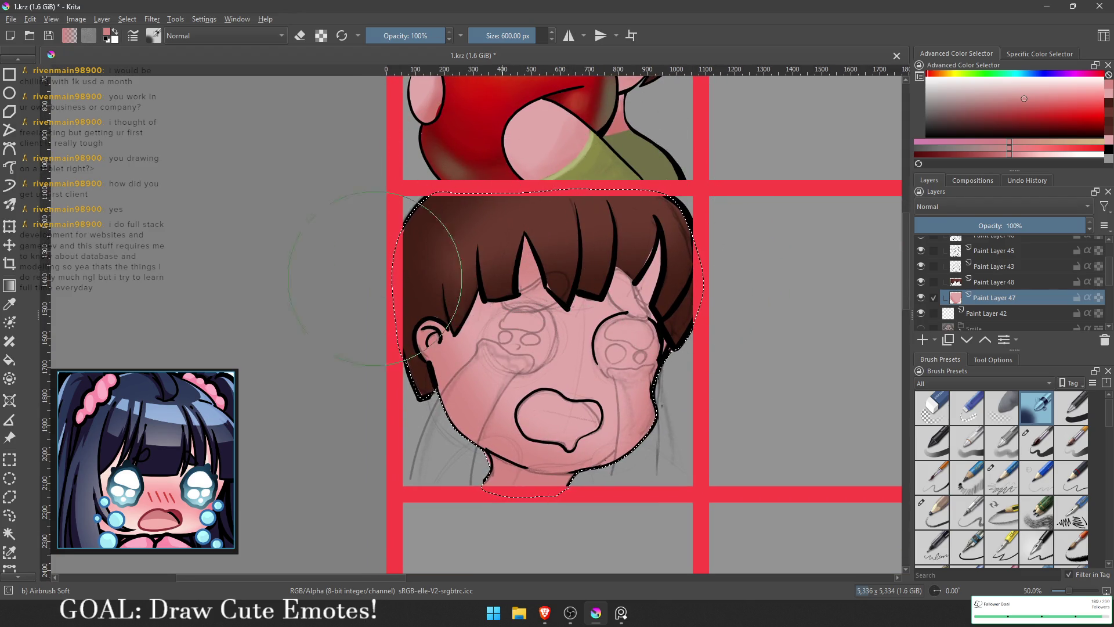
- Make Paint Layer 46 active and select the area enclosed by its line art
{"action": "scroll", "coordinate": [708, 295], "scroll_direction": "up", "scroll_amount": 1}
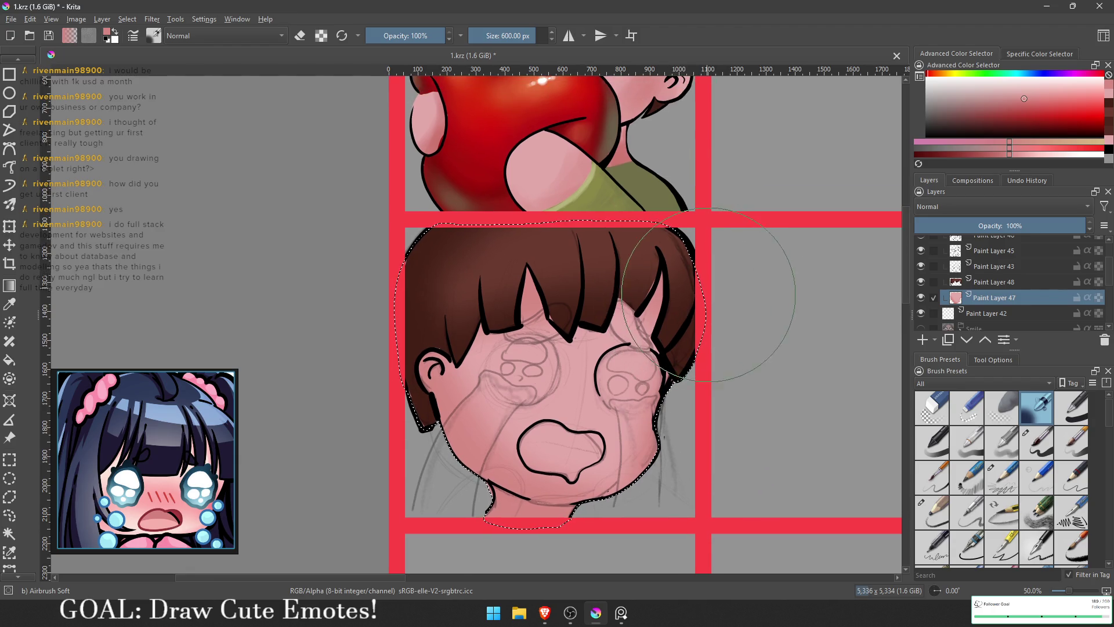
{"action": "scroll", "coordinate": [696, 298], "scroll_direction": "down", "scroll_amount": 4}
{"action": "scroll", "coordinate": [580, 300], "scroll_direction": "up", "scroll_amount": 5}
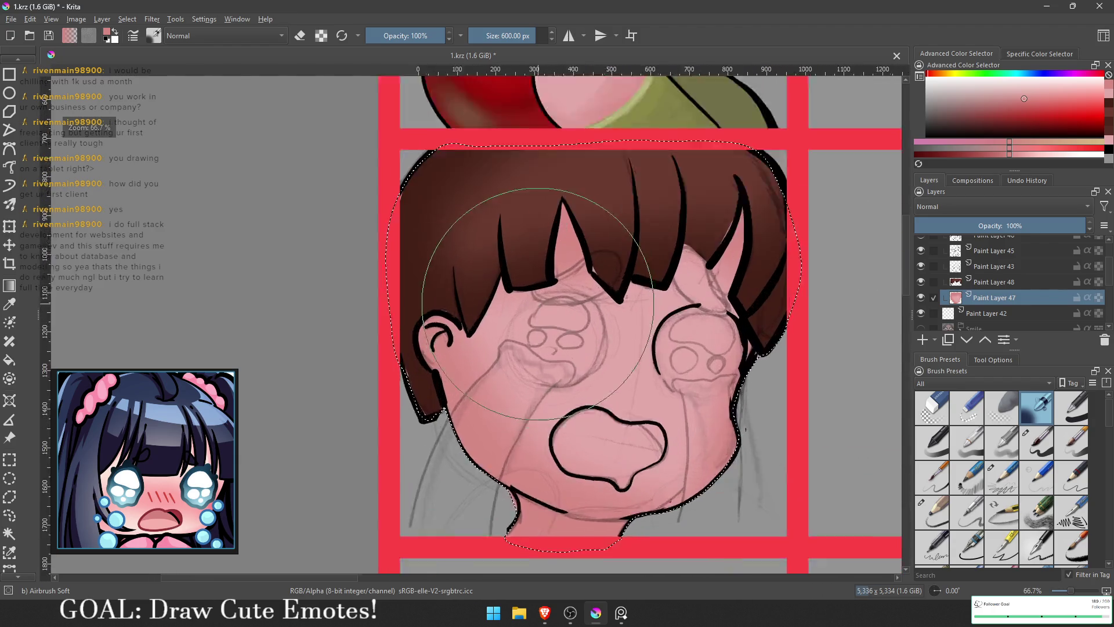
{"action": "scroll", "coordinate": [537, 303], "scroll_direction": "down", "scroll_amount": 2}
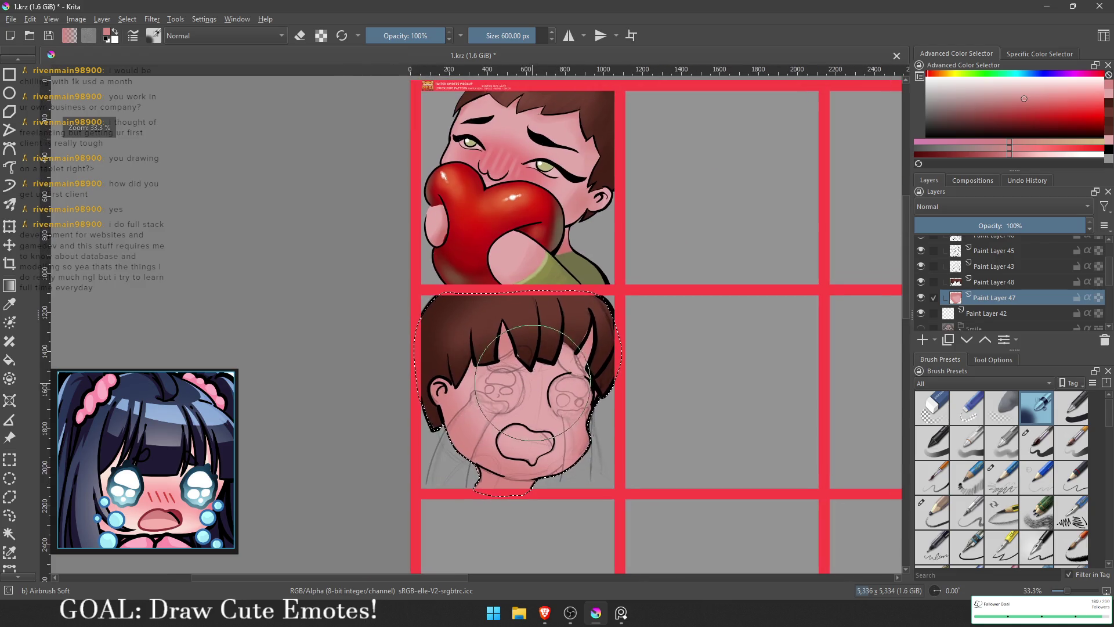
{"action": "scroll", "coordinate": [722, 366], "scroll_direction": "up", "scroll_amount": 1}
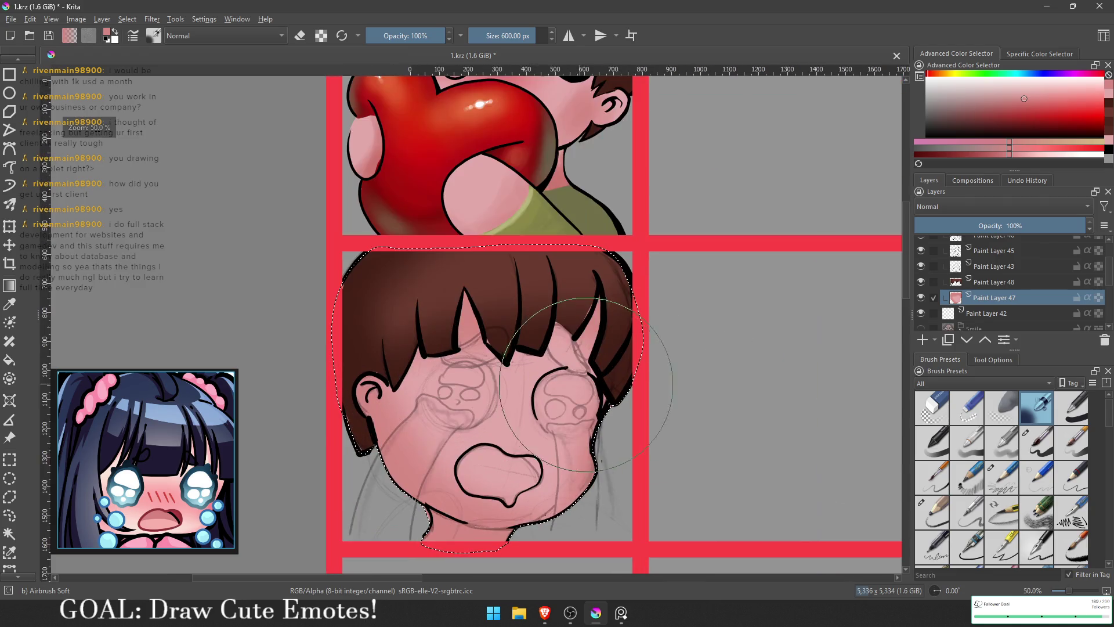
{"action": "scroll", "coordinate": [977, 282], "scroll_direction": "up", "scroll_amount": 3}
{"action": "left_click", "coordinate": [984, 277]}
{"action": "left_click", "coordinate": [955, 277], "text": "ctrl"}
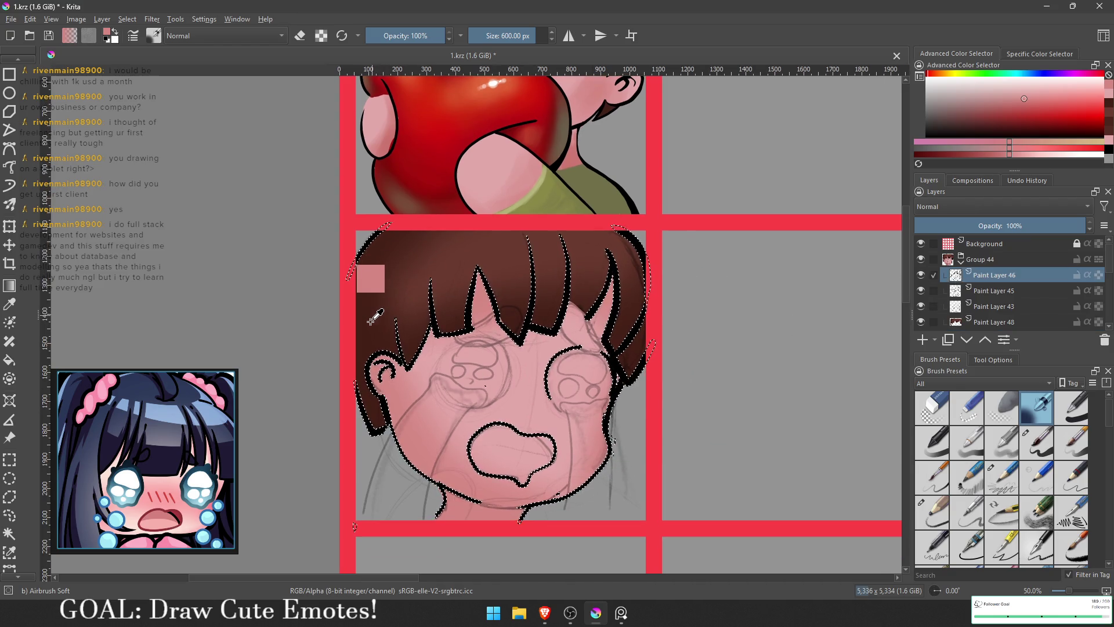
- Sample the skin pink and airbrush it over the mouth outline to lighten it
{"action": "left_click", "coordinate": [387, 309], "text": "ctrl"}
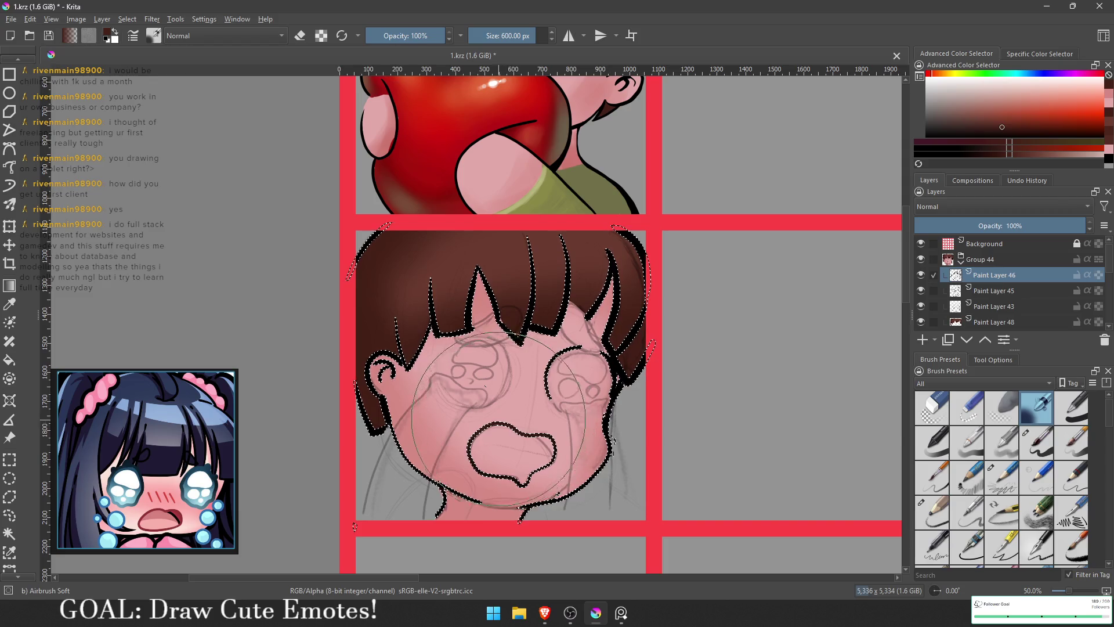
{"action": "scroll", "coordinate": [506, 424], "scroll_direction": "up", "scroll_amount": 3}
{"action": "left_click", "coordinate": [688, 522], "text": "ctrl"}
{"action": "mouse_move", "coordinate": [493, 359]}
{"action": "left_mouse_down"}
{"action": "mouse_move", "coordinate": [587, 352]}
{"action": "mouse_move", "coordinate": [615, 325]}
{"action": "mouse_move", "coordinate": [521, 389]}
{"action": "left_mouse_up"}
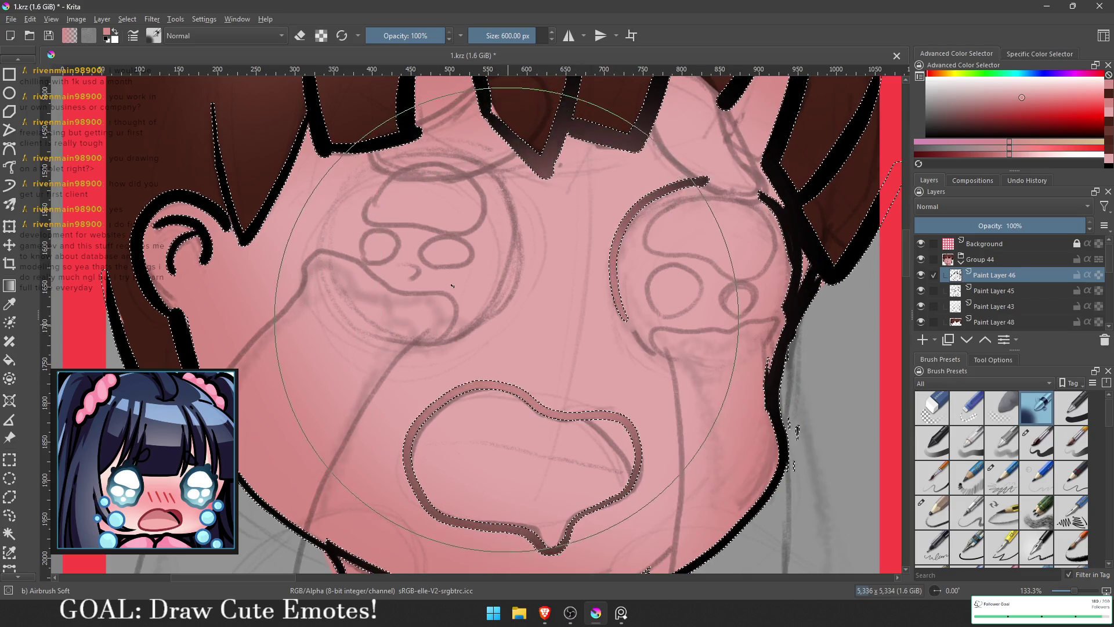
- Centre the face, make Paint Layer 47 active, and add a new layer above it
{"action": "scroll", "coordinate": [521, 392], "scroll_direction": "down", "scroll_amount": 5}
{"action": "scroll", "coordinate": [561, 424], "scroll_direction": "up", "scroll_amount": 4}
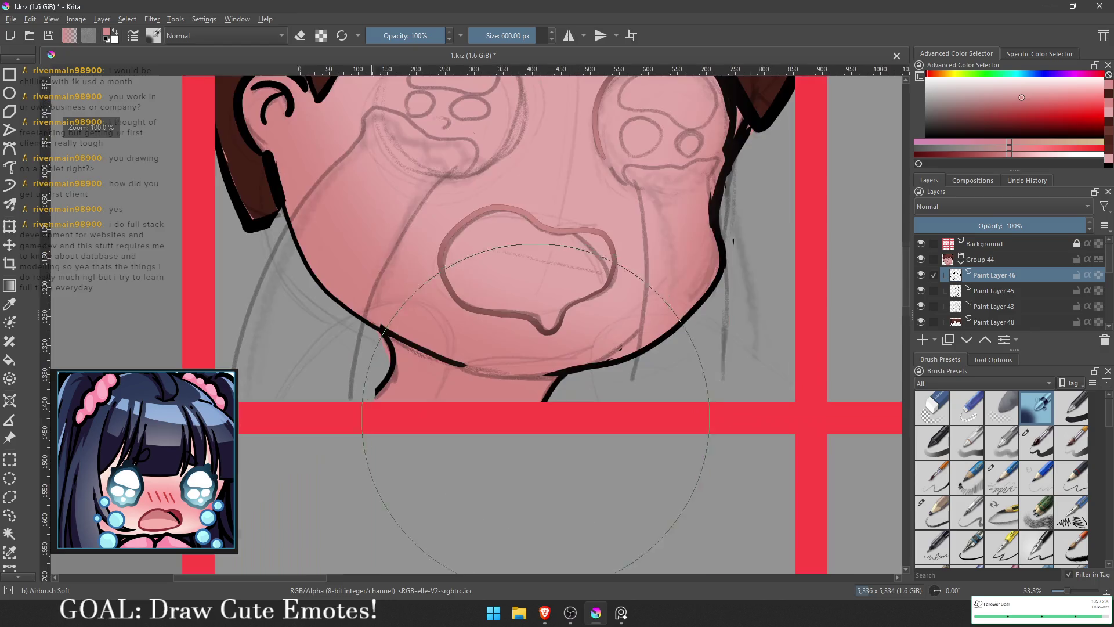
{"action": "left_click_drag", "start_coordinate": [580, 290], "coordinate": [580, 377]}
{"action": "scroll", "coordinate": [591, 375], "scroll_direction": "down", "scroll_amount": 3}
{"action": "mouse_move", "coordinate": [771, 298]}
{"action": "left_mouse_down"}
{"action": "mouse_move", "coordinate": [701, 348]}
{"action": "mouse_move", "coordinate": [704, 323]}
{"action": "left_mouse_up"}
{"action": "scroll", "coordinate": [741, 307], "scroll_direction": "up", "scroll_amount": 1}
{"action": "scroll", "coordinate": [986, 296], "scroll_direction": "down", "scroll_amount": 2}
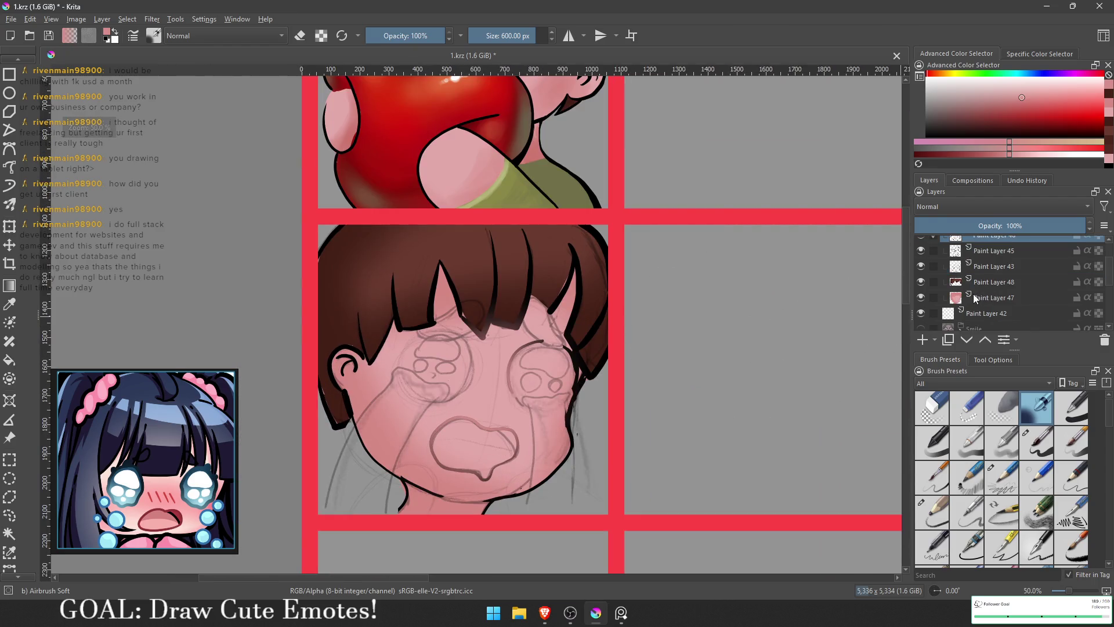
{"action": "left_click", "coordinate": [972, 293]}
{"action": "left_click", "coordinate": [922, 340]}
{"action": "scroll", "coordinate": [505, 362], "scroll_direction": "up", "scroll_amount": 3}
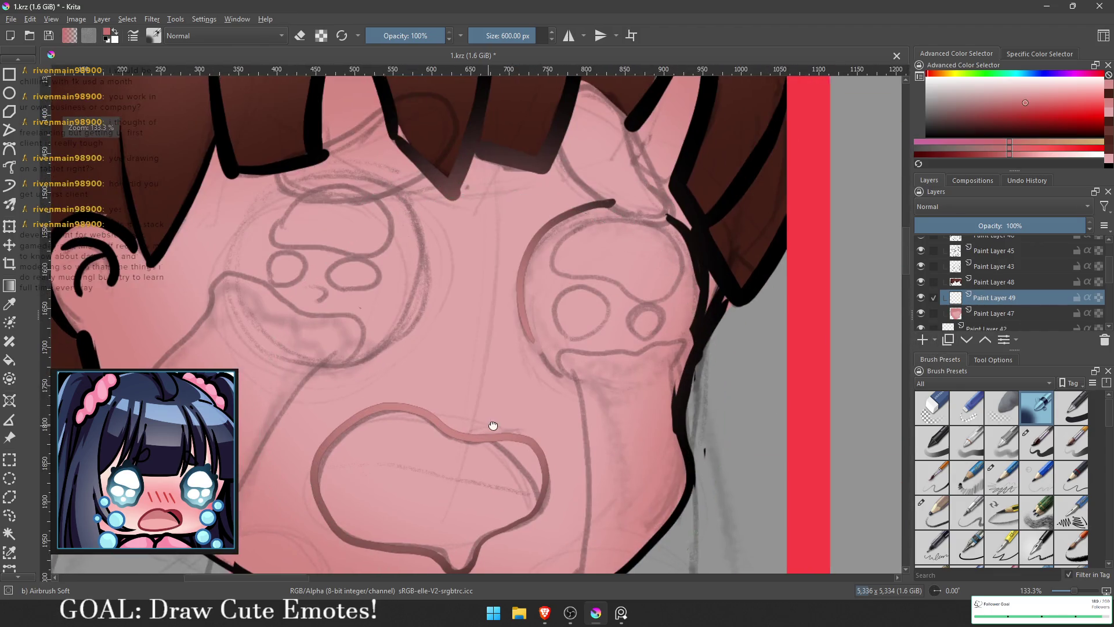
- Centre the mouth in view and freehand-select the inside of the open mouth
{"action": "left_click_drag", "start_coordinate": [490, 420], "coordinate": [581, 332]}
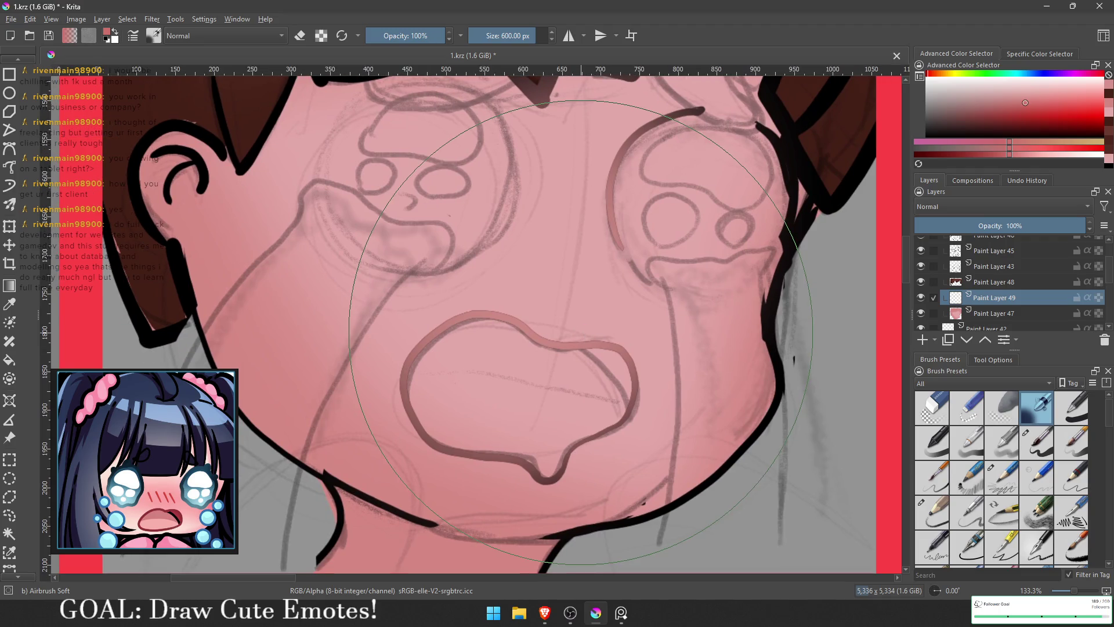
{"action": "mouse_move", "coordinate": [145, 464]}
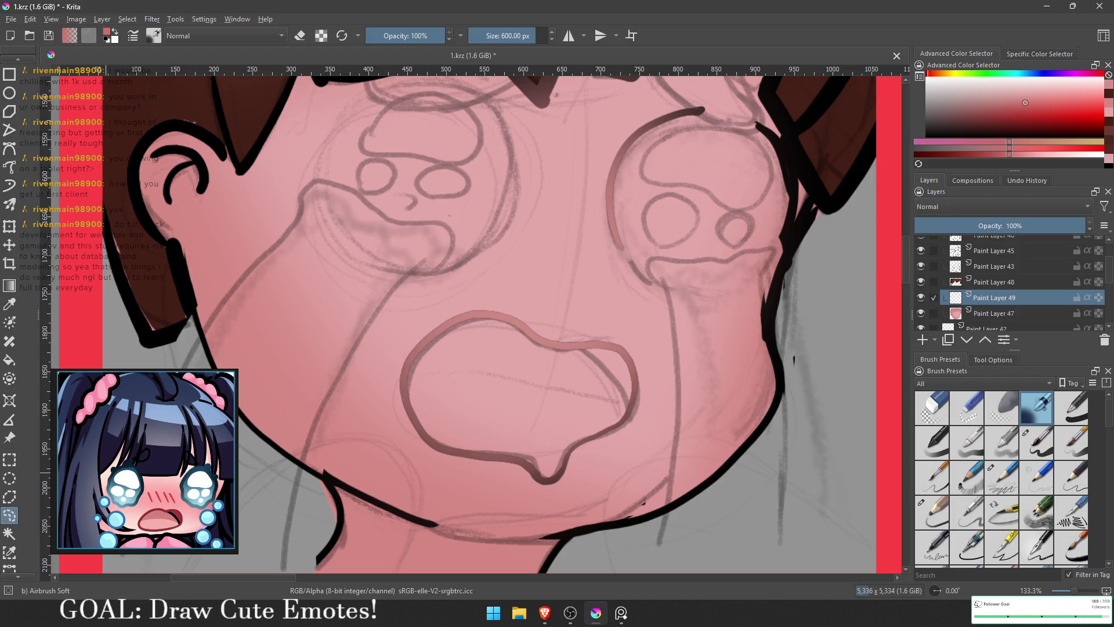
{"action": "key", "text": "alt+Tab"}
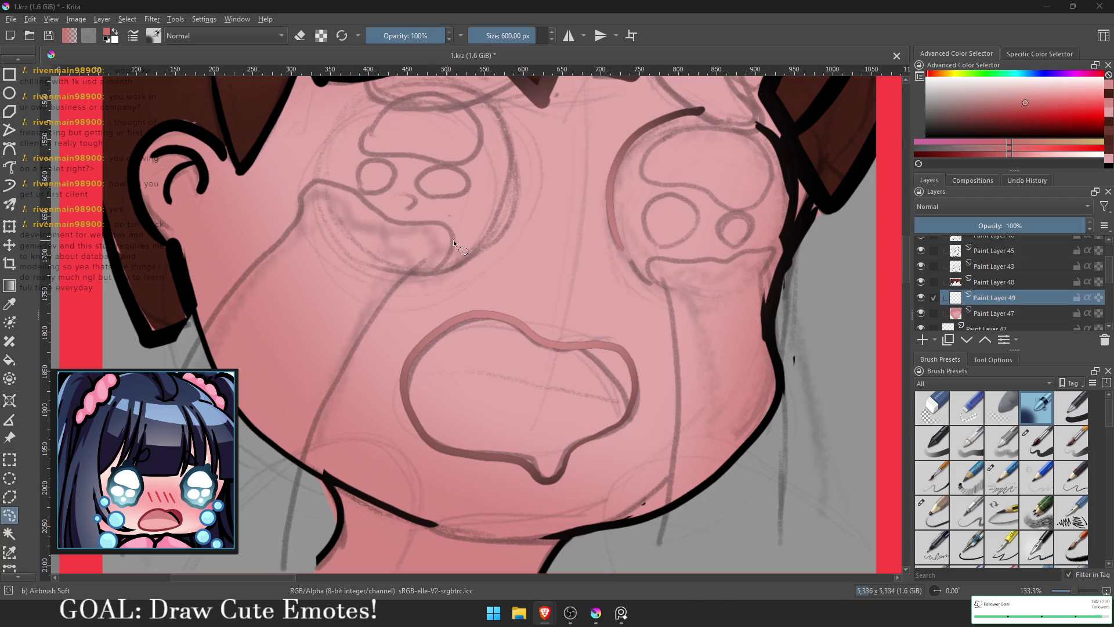
{"action": "key", "text": "alt+Tab"}
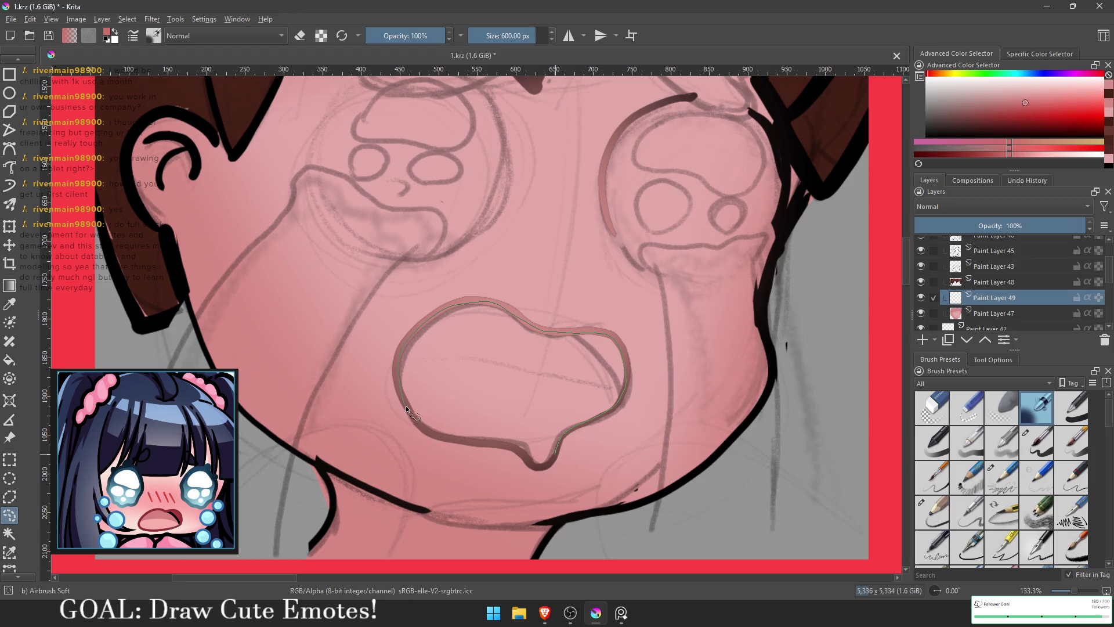
{"action": "left_click_drag", "start_coordinate": [535, 465], "coordinate": [537, 466]}
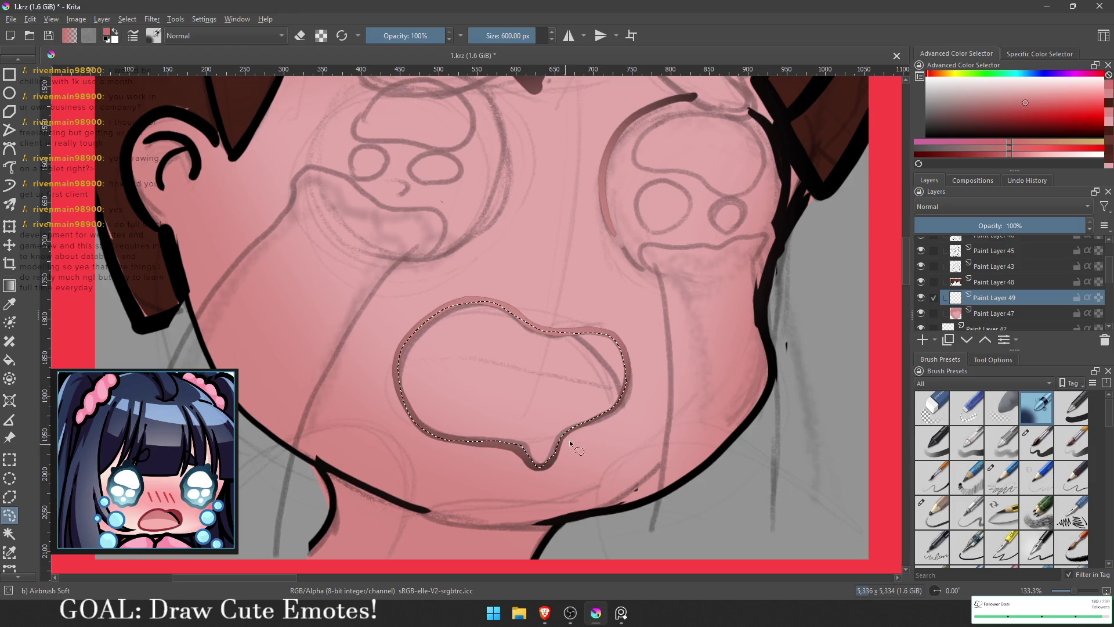
- Fill the selected mouth with the Fill tool, then refill it with a darker red
{"action": "key", "text": "g"}
{"action": "key", "text": "f"}
{"action": "key", "text": "l"}
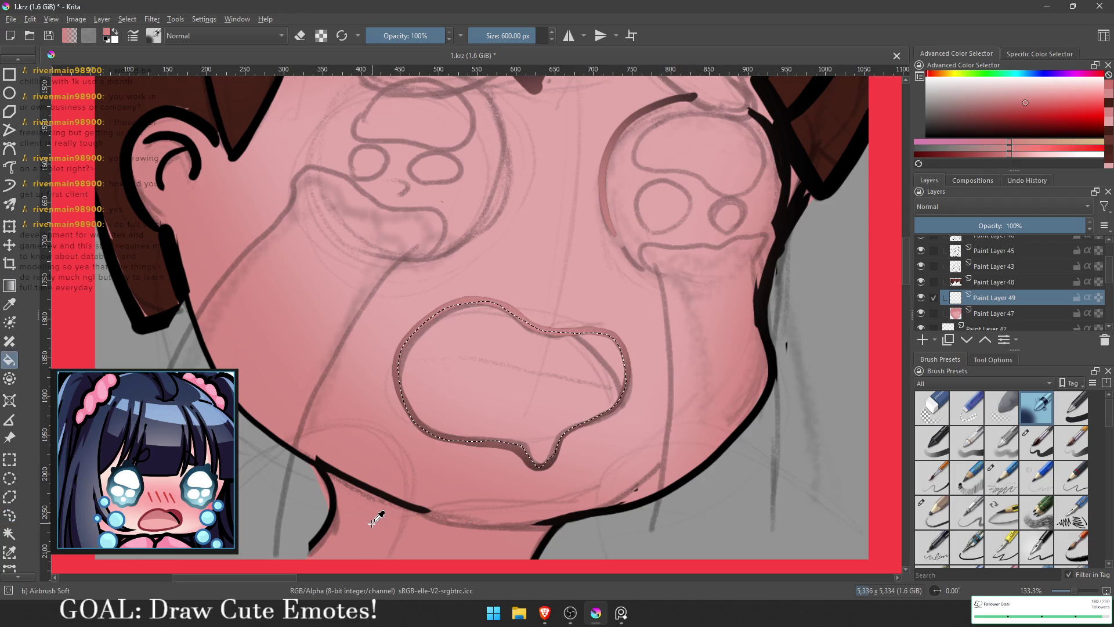
{"action": "left_click", "coordinate": [517, 426]}
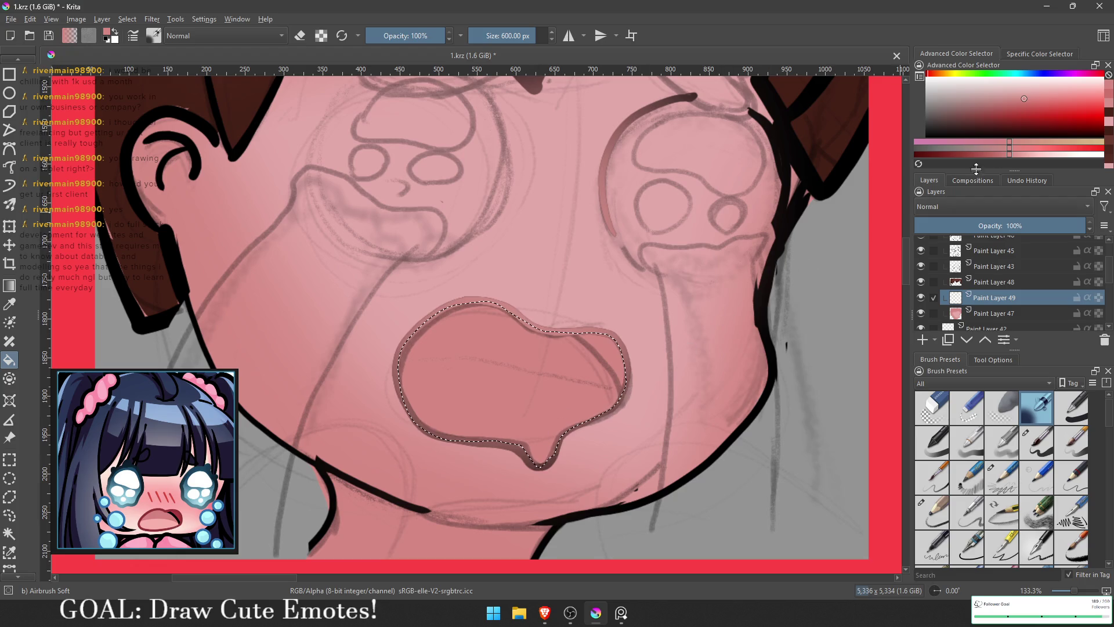
{"action": "left_click", "coordinate": [1036, 103]}
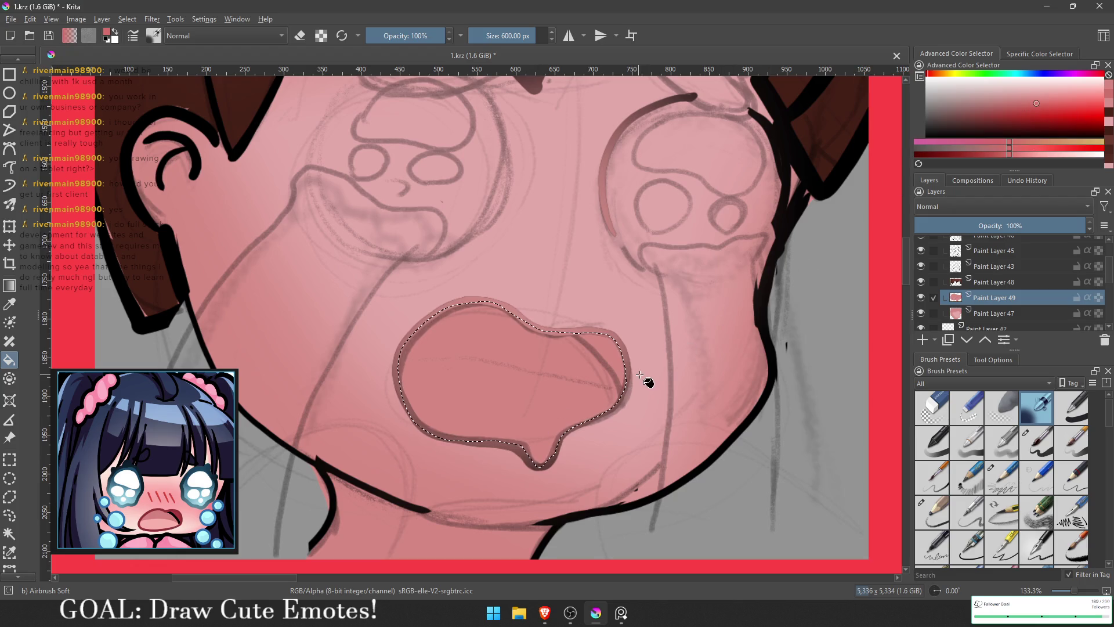
{"action": "left_click", "coordinate": [541, 423]}
- Reselect the mouth shape from Paint Layer 47 and start a polygonal selection on Paint Layer 49
{"action": "key", "text": "ctrl+shift+a"}
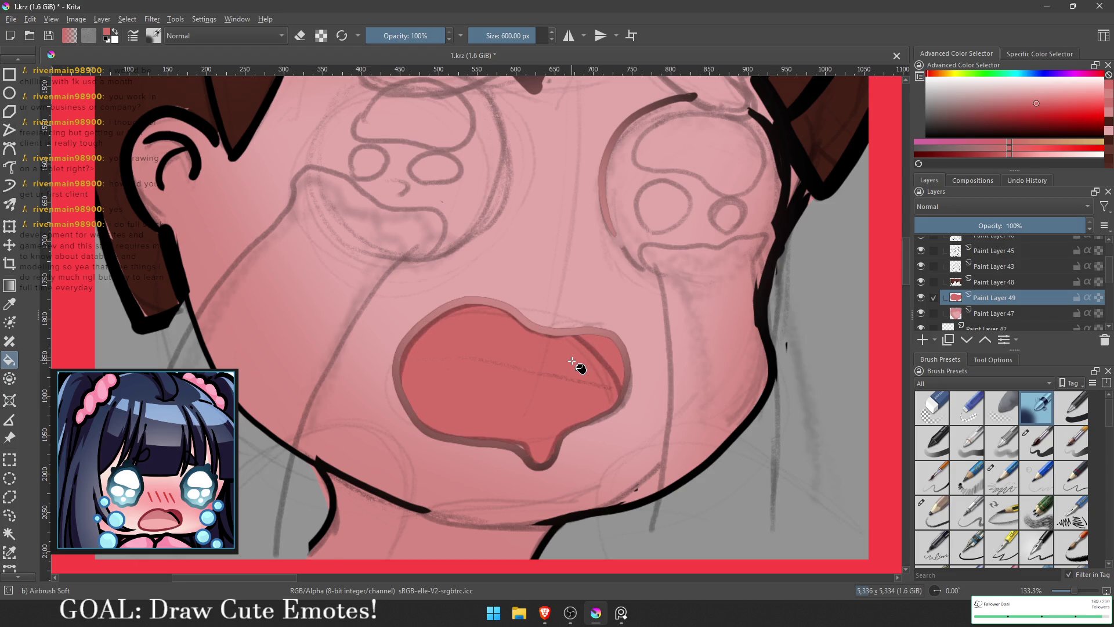
{"action": "key", "text": "Page_Down"}
{"action": "left_click", "coordinate": [956, 300], "text": "ctrl"}
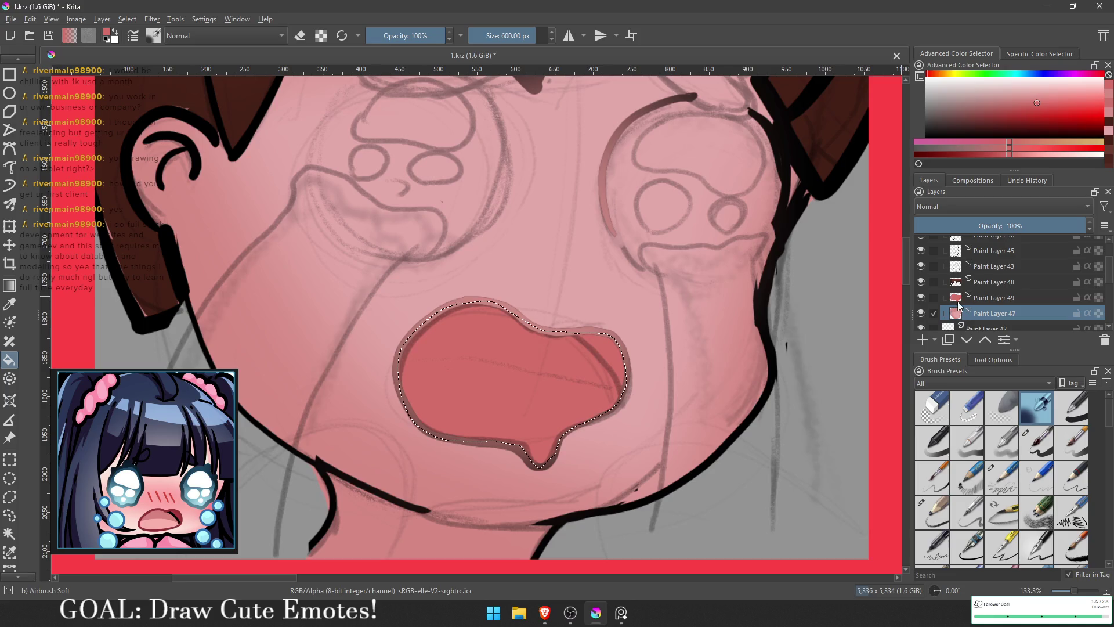
{"action": "key", "text": "Page_Up"}
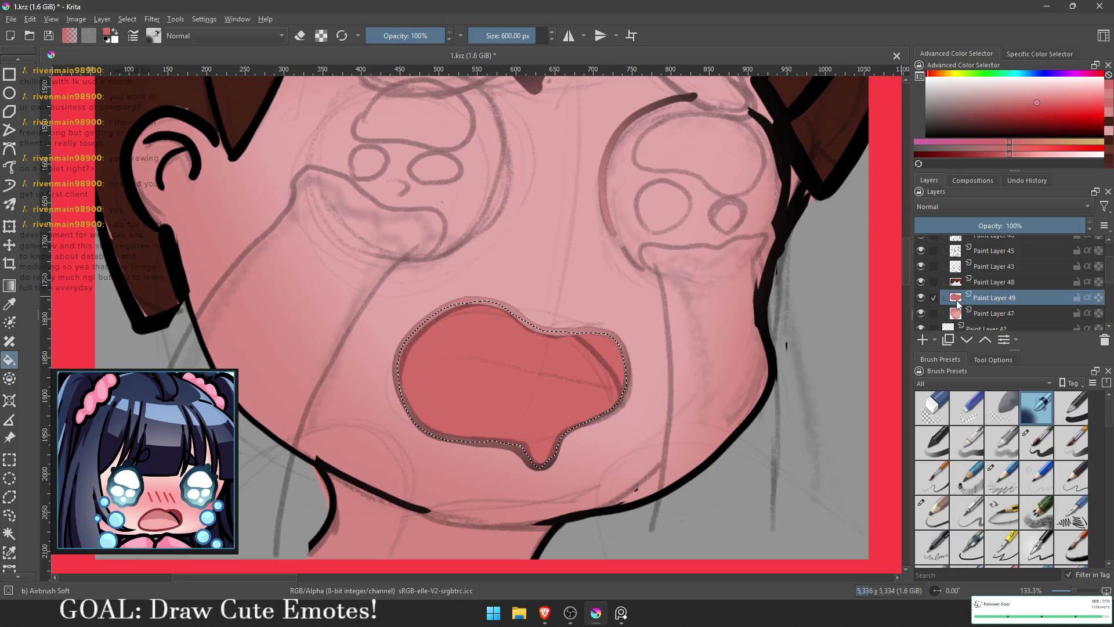
{"action": "left_click", "coordinate": [9, 496]}
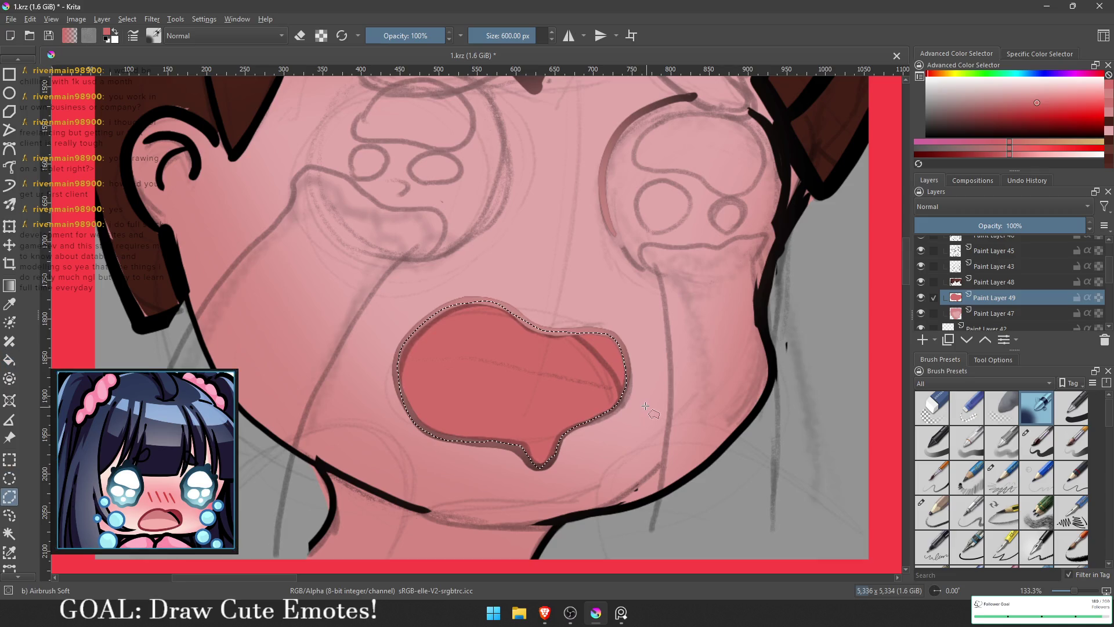
{"action": "left_click", "coordinate": [592, 539]}
- Trim the mouth selection to its lower part with a freehand curve
{"action": "left_click", "coordinate": [689, 437]}
{"action": "key", "text": "Escape"}
{"action": "left_click", "coordinate": [9, 514]}
{"action": "mouse_move", "coordinate": [650, 401]}
{"action": "left_mouse_down"}
{"action": "mouse_move", "coordinate": [622, 386]}
{"action": "mouse_move", "coordinate": [332, 427]}
{"action": "mouse_move", "coordinate": [747, 515]}
{"action": "mouse_move", "coordinate": [718, 490]}
{"action": "left_mouse_up"}
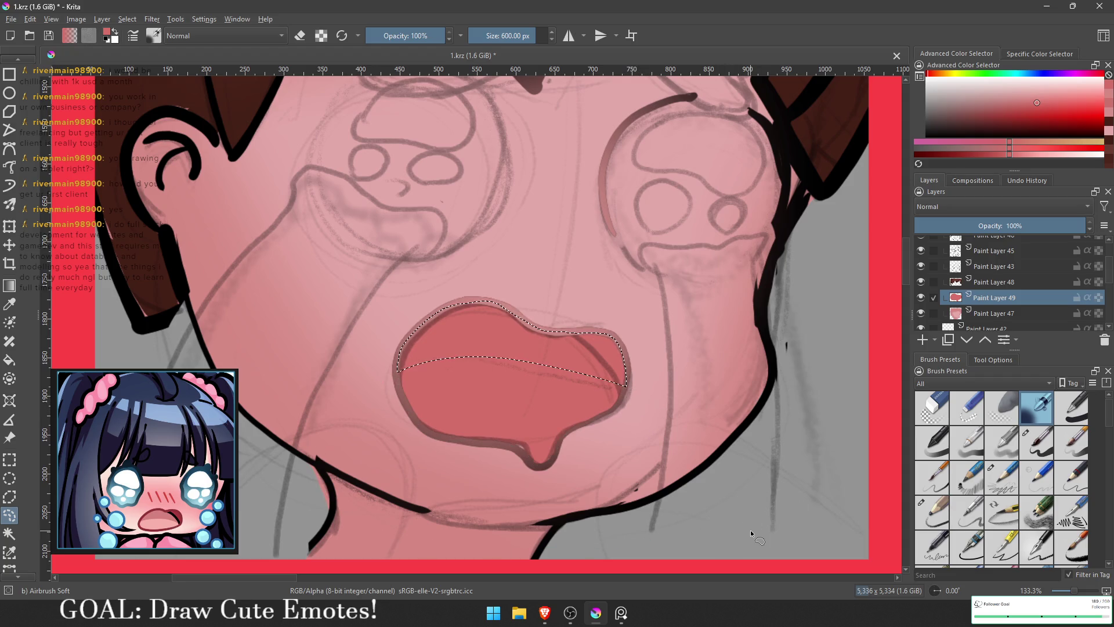
{"action": "key", "text": "ctrl+z"}
{"action": "mouse_move", "coordinate": [615, 378]}
{"action": "left_mouse_down"}
{"action": "mouse_move", "coordinate": [417, 330]}
{"action": "mouse_move", "coordinate": [337, 377]}
{"action": "mouse_move", "coordinate": [586, 278]}
{"action": "left_mouse_up"}
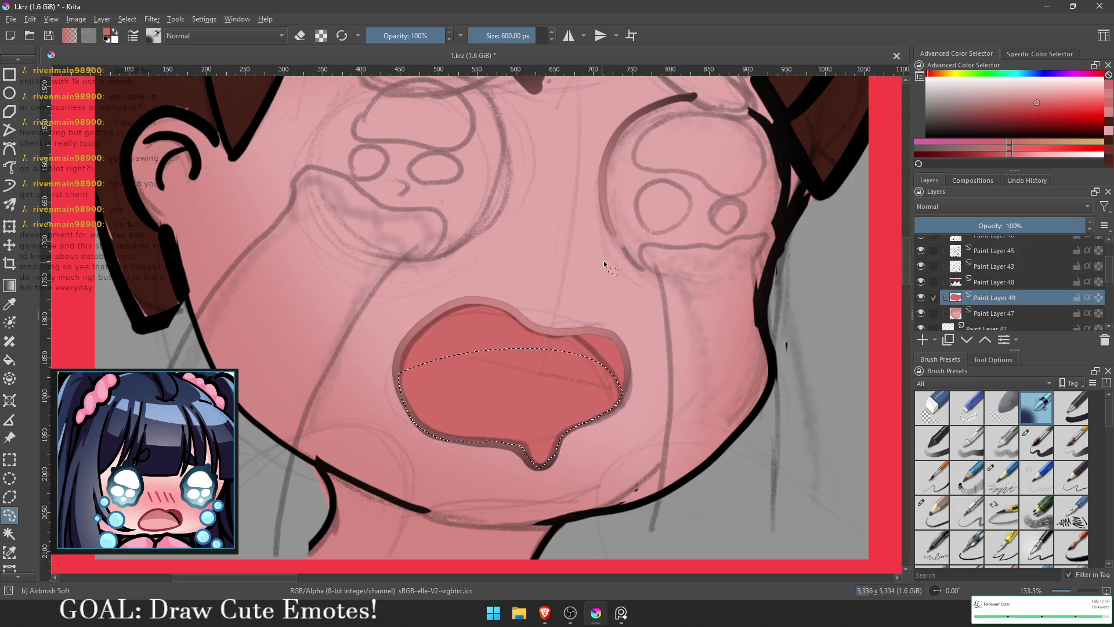
- Fill the lower mouth with a lighter pink tongue, replacing an initial skin-pink fill
{"action": "key", "text": "f"}
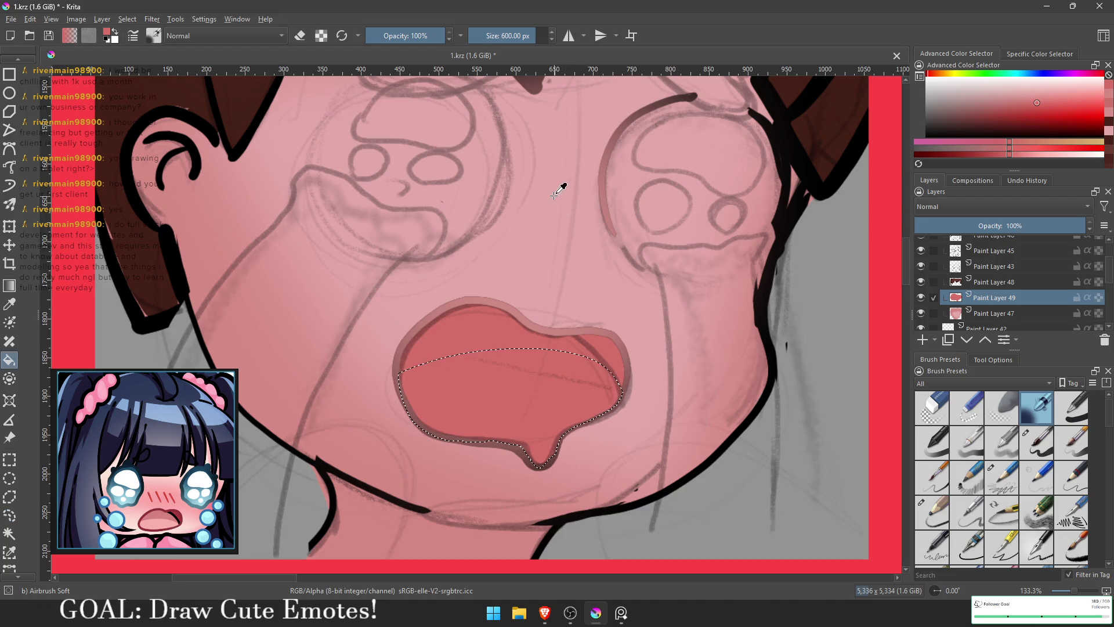
{"action": "left_click", "coordinate": [548, 197], "text": "ctrl"}
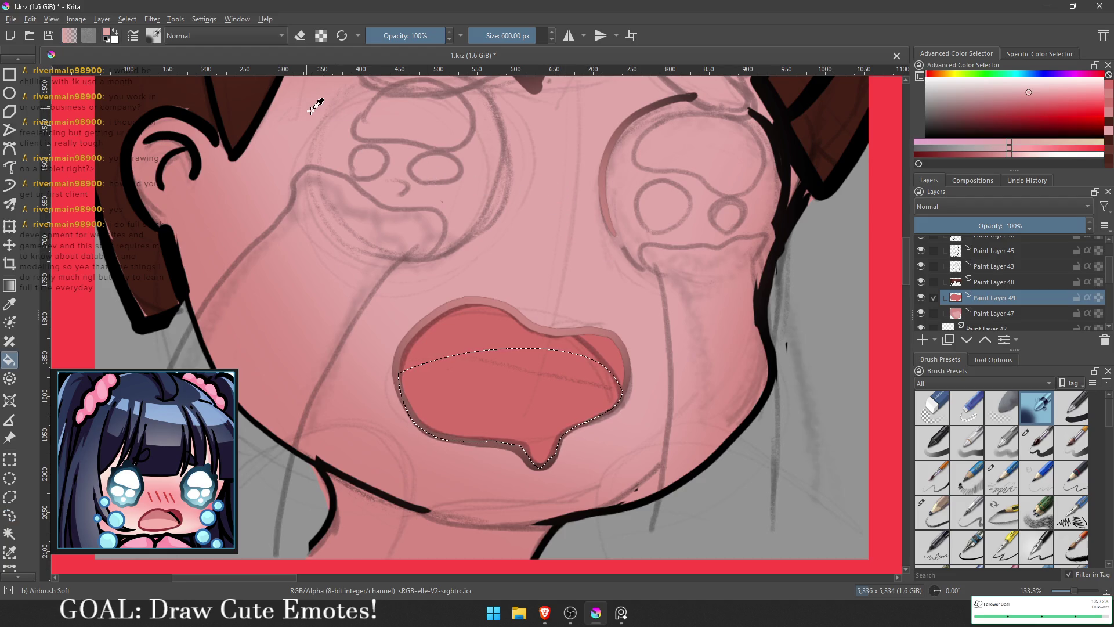
{"action": "left_click", "coordinate": [503, 393]}
{"action": "key", "text": "minus"}
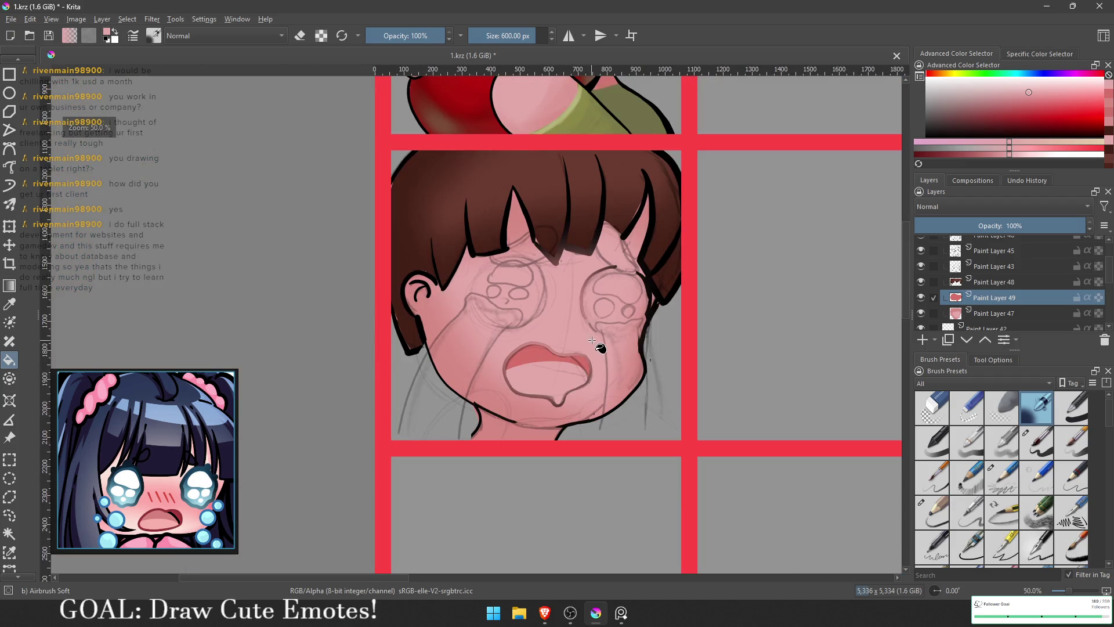
{"action": "key", "text": "ctrl+z"}
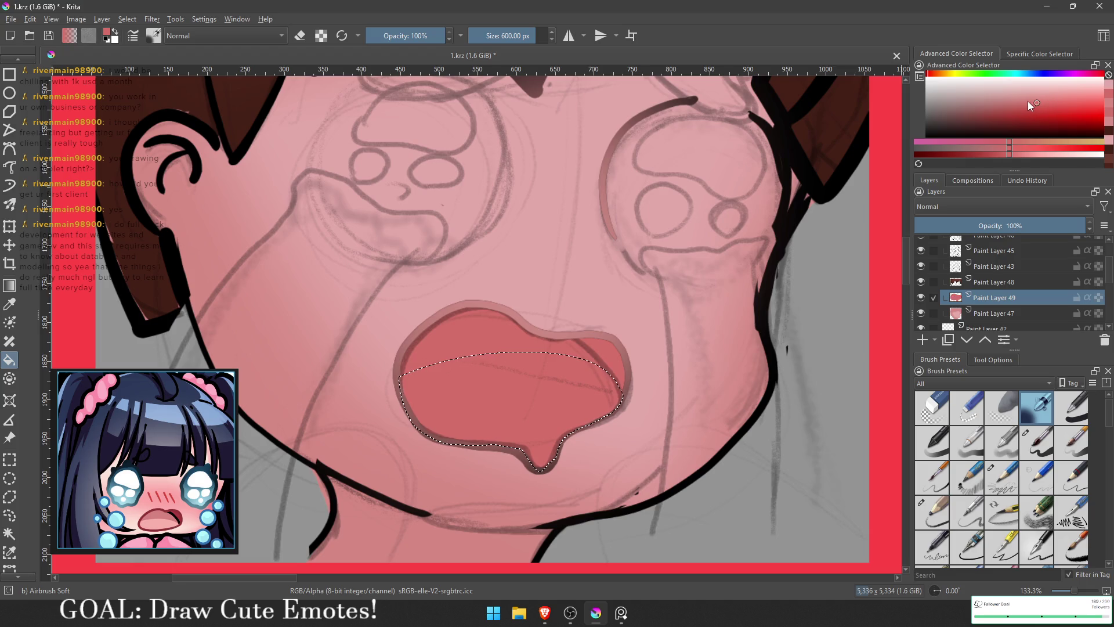
{"action": "left_click", "coordinate": [1044, 99]}
{"action": "left_click", "coordinate": [554, 393]}
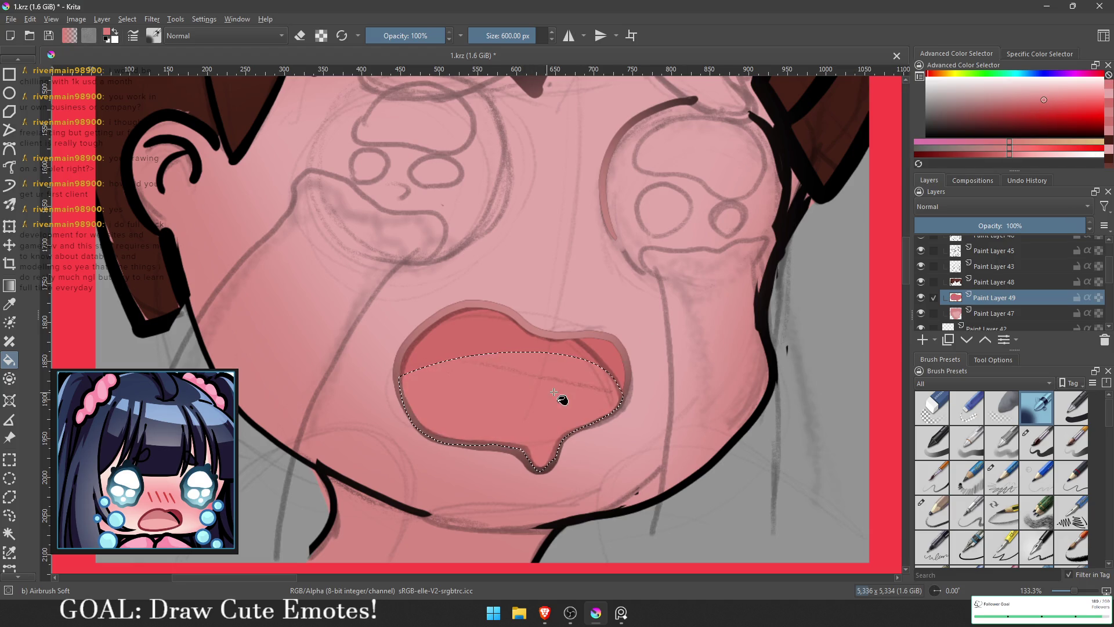
{"action": "key", "text": "minus"}
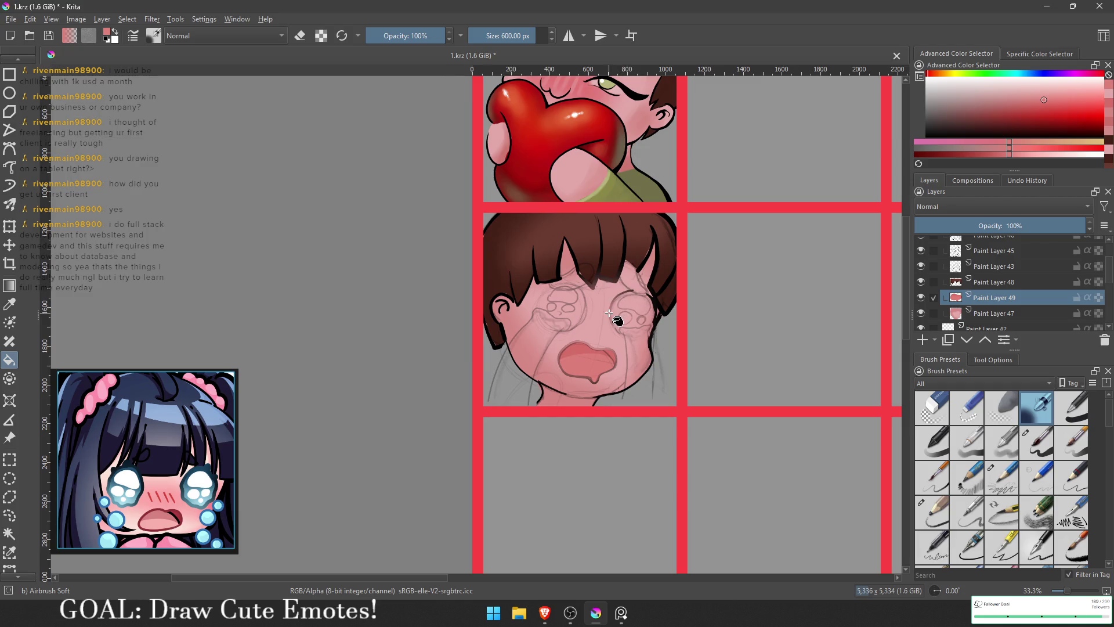
{"action": "left_click_drag", "start_coordinate": [702, 405], "coordinate": [610, 318]}
{"action": "key", "text": "plus"}
{"action": "key", "text": "plus"}
{"action": "key", "text": "plus"}
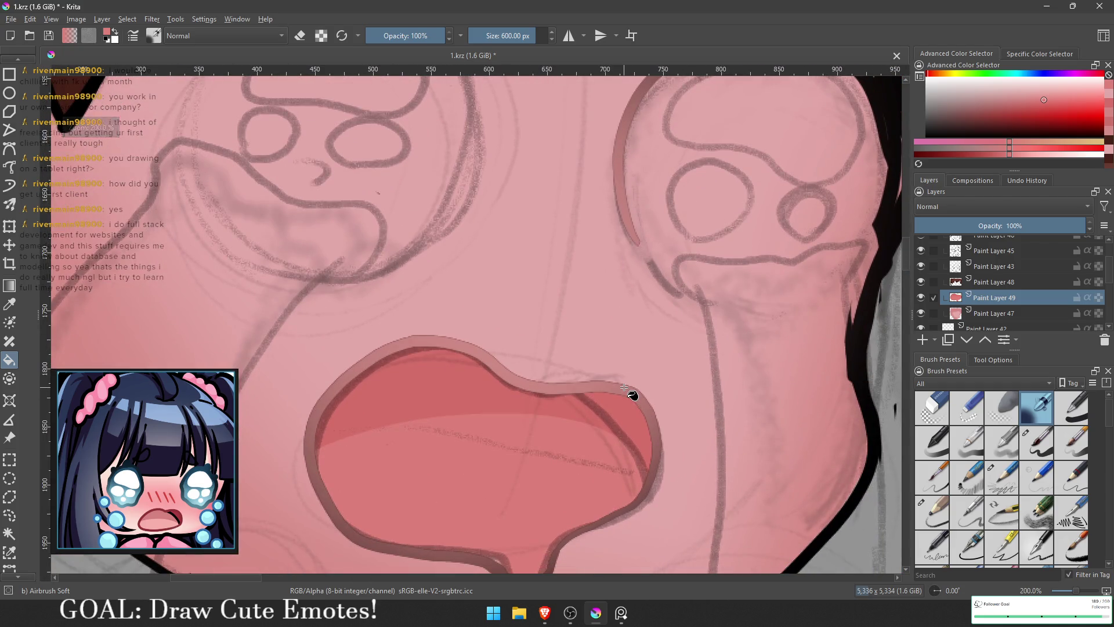
{"action": "left_click", "coordinate": [959, 299], "text": "ctrl"}
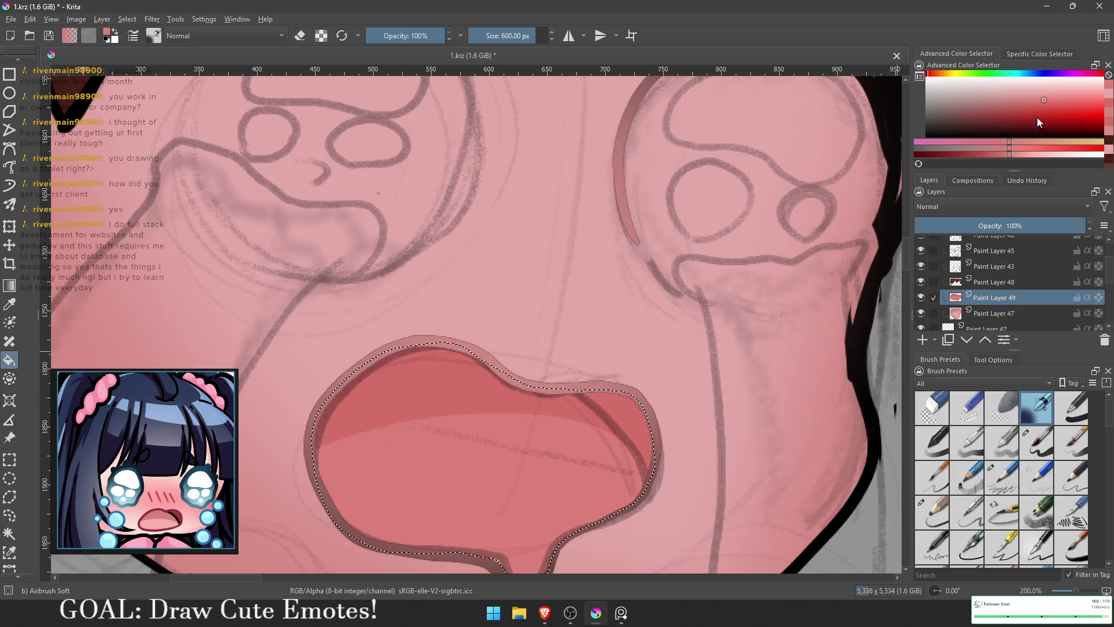